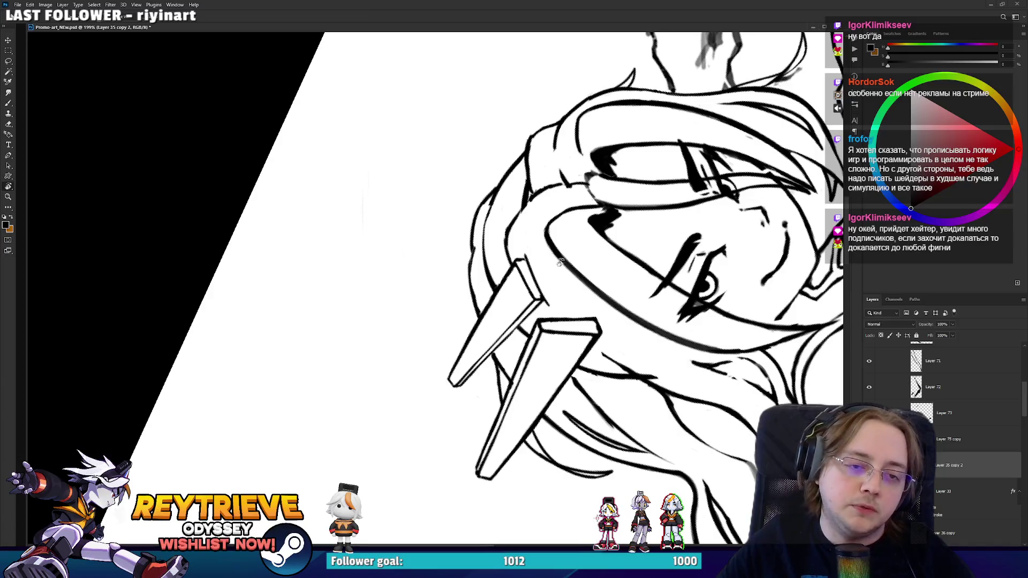
- Tilt the canvas, erase loose strokes around the hair, then turn the view upright
mouse_move(530, 245)
mouse_down()
mouse_move(514, 268)
mouse_move(493, 203)
mouse_up()
key(e)
key(b)
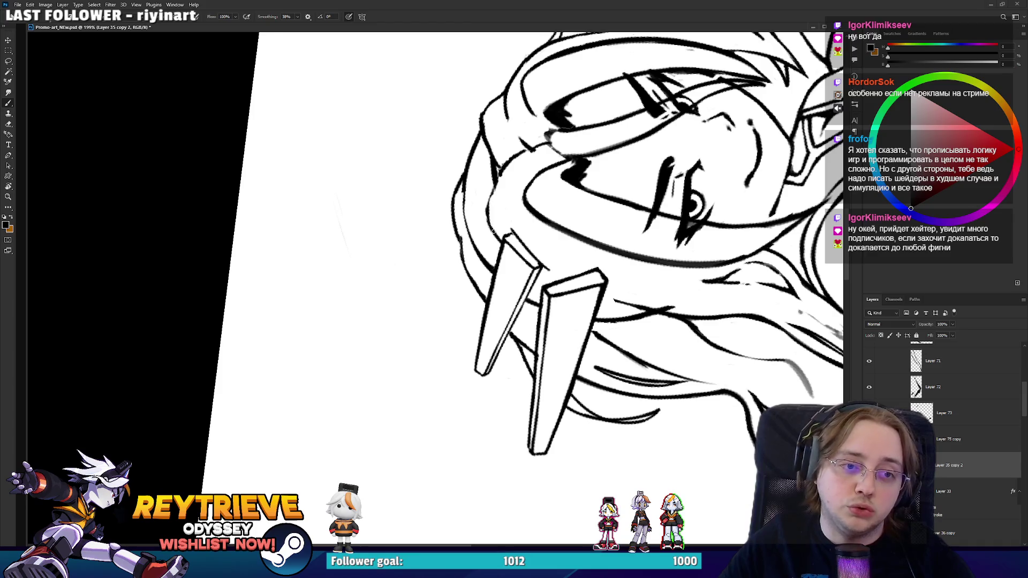
key(e)
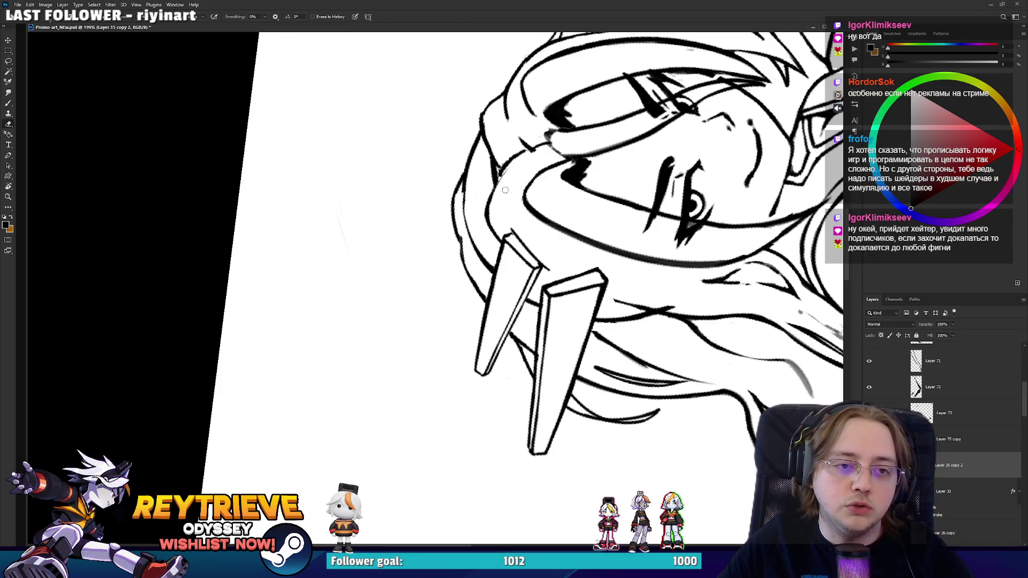
key(b)
key(e)
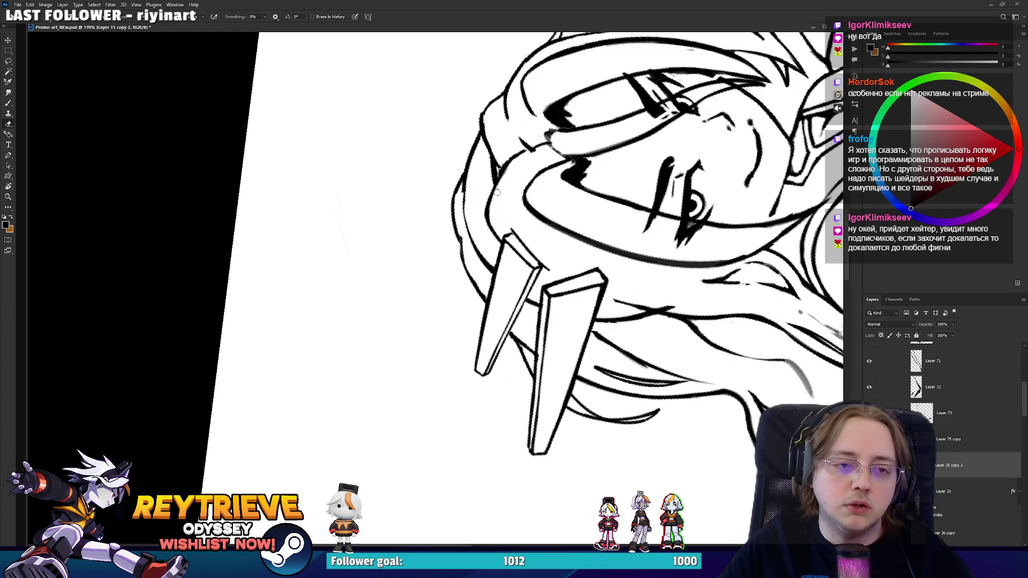
mouse_move(512, 160)
mouse_down()
mouse_move(586, 260)
mouse_move(533, 269)
mouse_up()
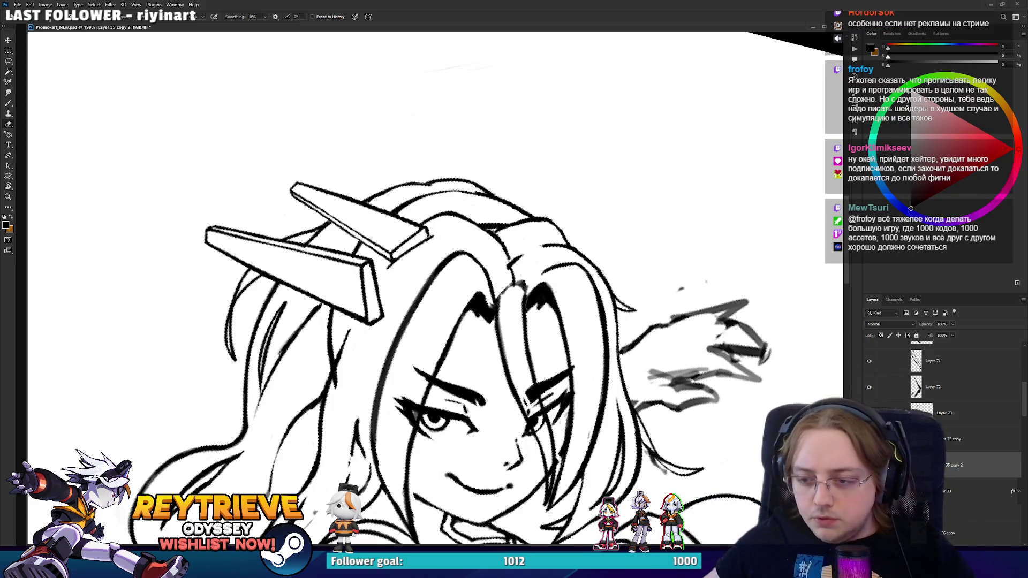
- Rotate the view to erase stray marks, then center it on the hair ornaments
key(r)
mouse_move(516, 234)
mouse_down()
mouse_move(481, 204)
mouse_move(461, 247)
mouse_move(521, 303)
mouse_move(482, 289)
mouse_move(479, 265)
mouse_move(482, 299)
mouse_move(521, 347)
mouse_up()
key(e)
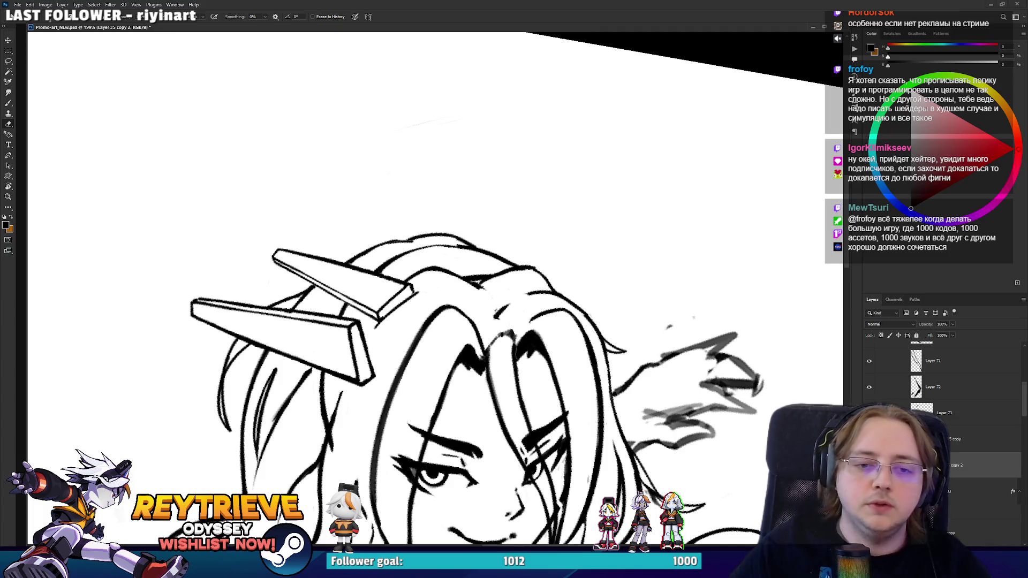
drag(407, 342, 442, 295)
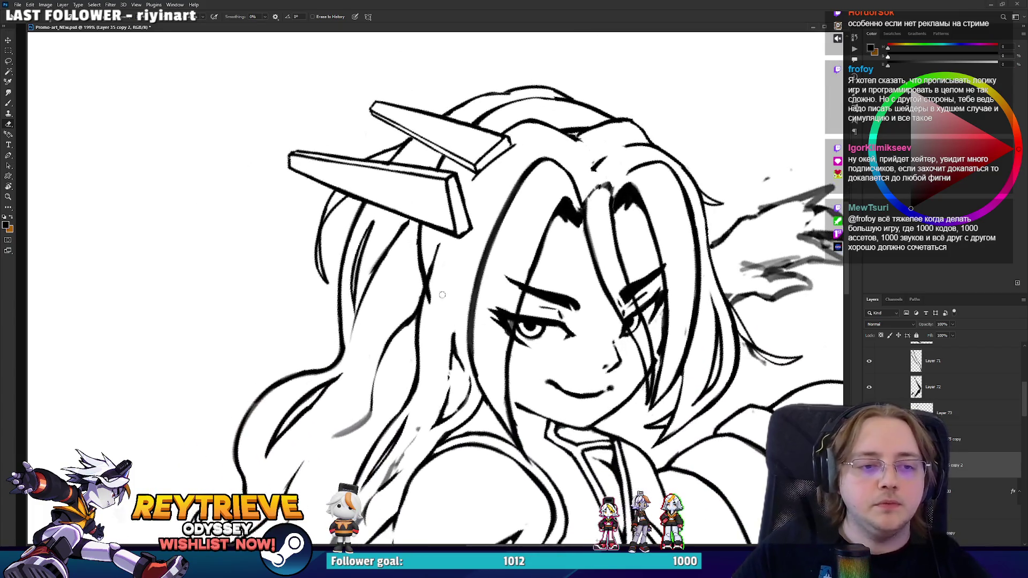
drag(453, 259, 464, 282)
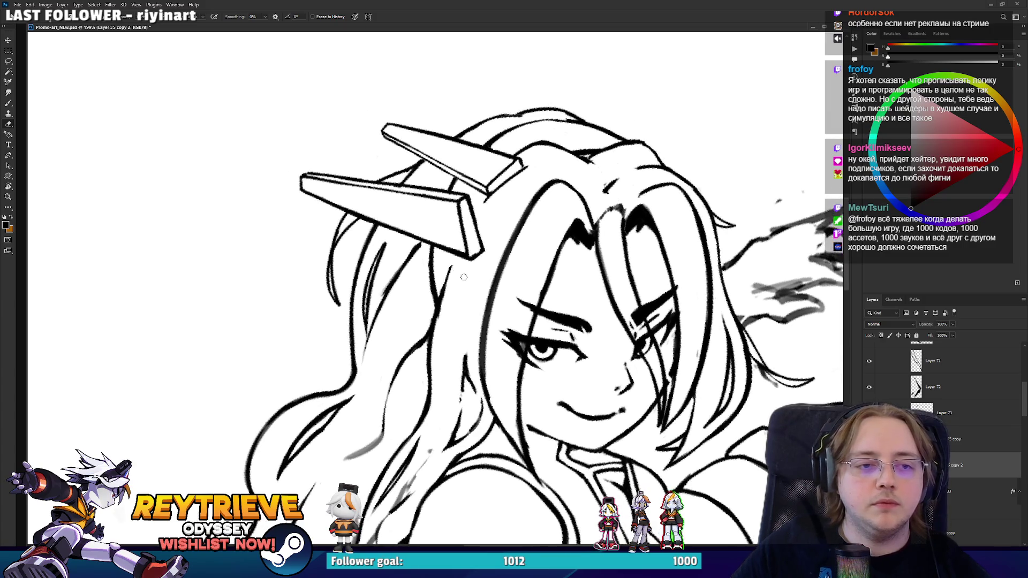
- Ink the hair ornament's right edge, undo the stroke, and return to the Eraser
key(b)
drag(472, 224, 491, 190)
key(ctrl+z)
key(e)
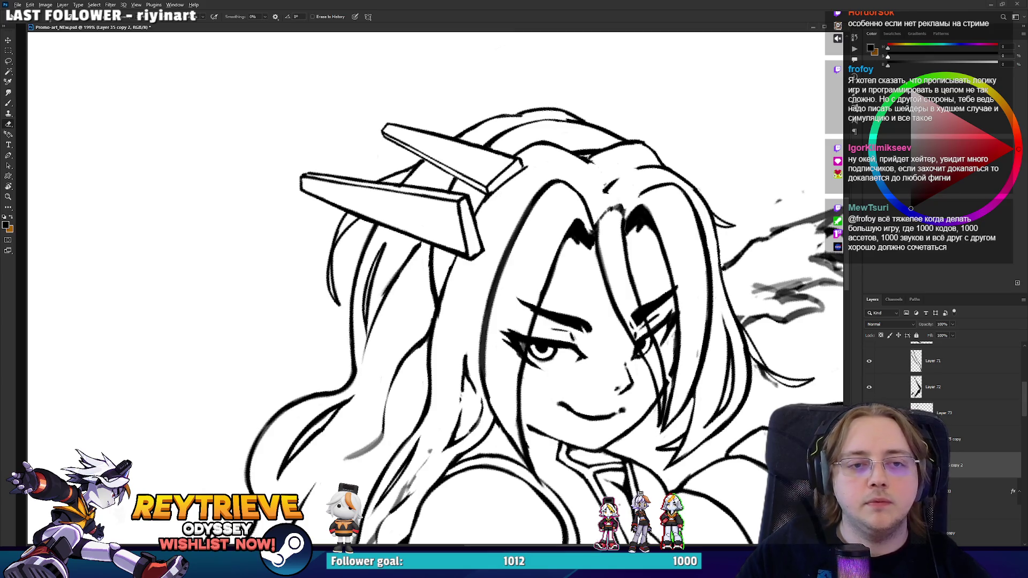
- Rotate the canvas view and zoom back out over the ornaments
scroll(428, 289, down, 3)
key(r)
drag(659, 171, 673, 149)
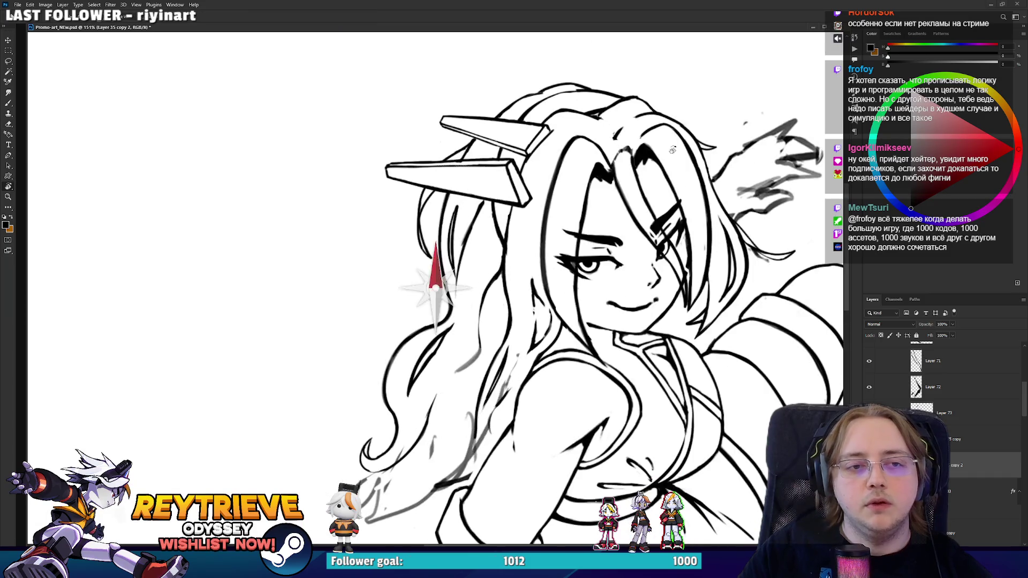
scroll(526, 89, up, 3)
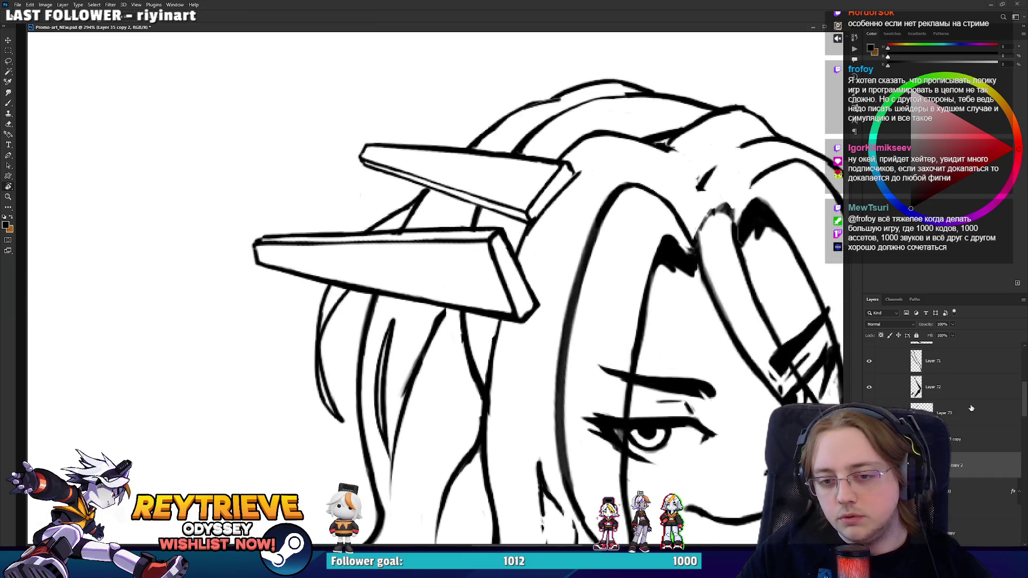
- On Layer 75 copy, erase the lower ornament's left tip and redraw it
click(972, 439)
scroll(971, 428, down, 1)
key(e)
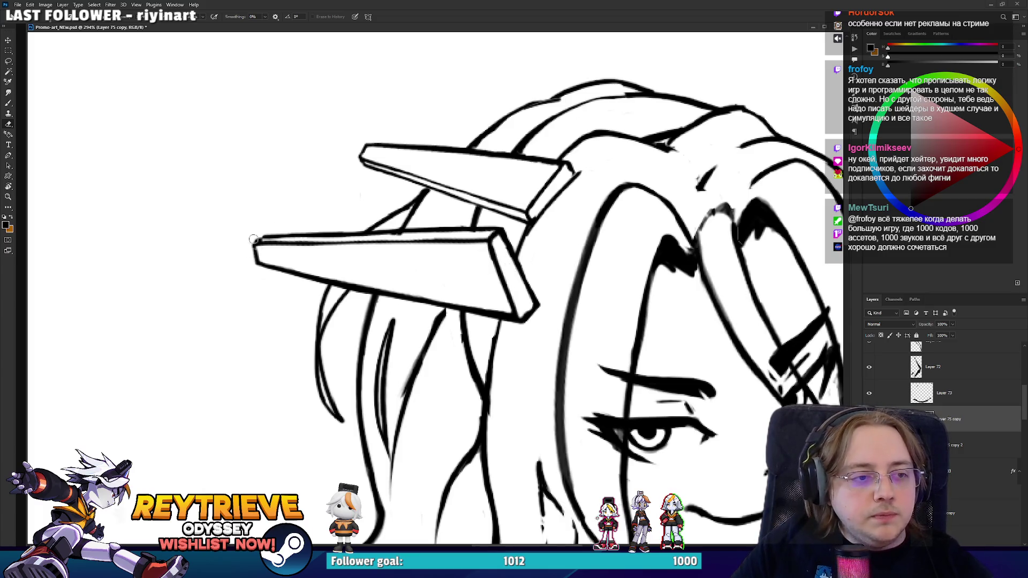
mouse_move(254, 240)
mouse_down()
mouse_move(261, 248)
mouse_move(277, 235)
mouse_move(266, 241)
mouse_up()
key(b)
key(e)
key(b)
key(e)
key(b)
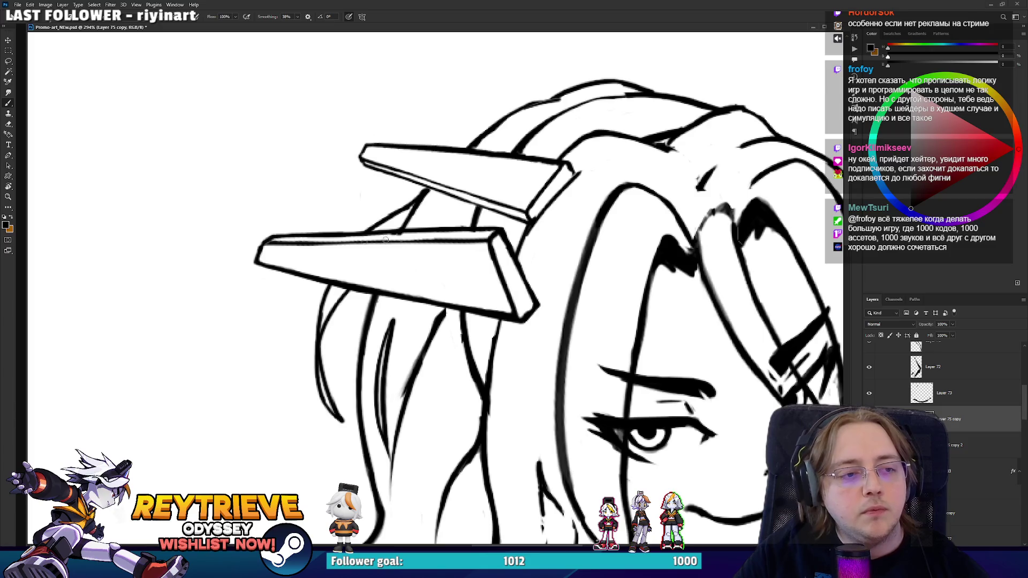
- Ink two parallel lines down the ornament's right face, then erase excess on its right end
drag(489, 244, 499, 312)
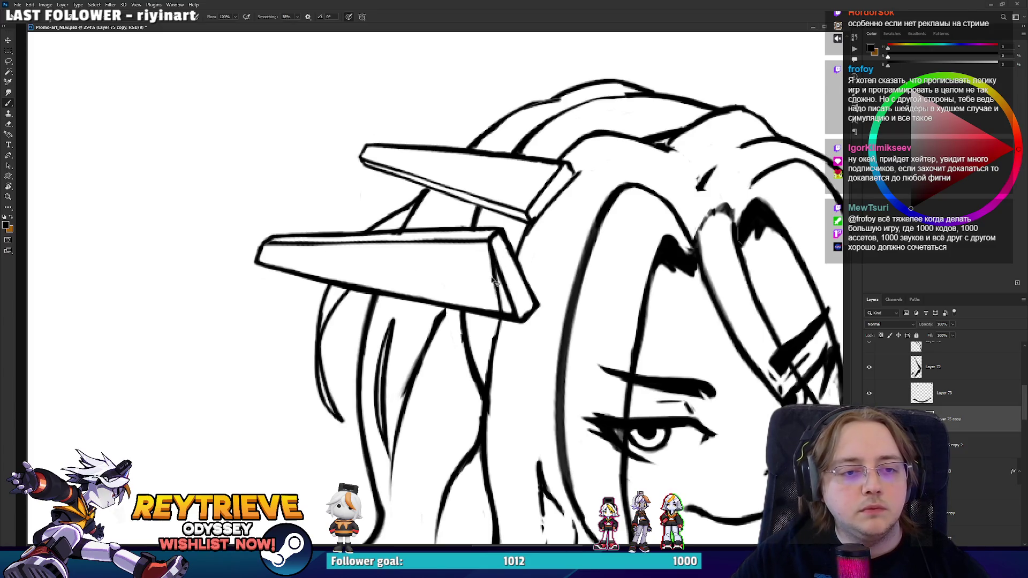
key(ctrl+z)
drag(488, 237, 492, 326)
drag(503, 256, 506, 312)
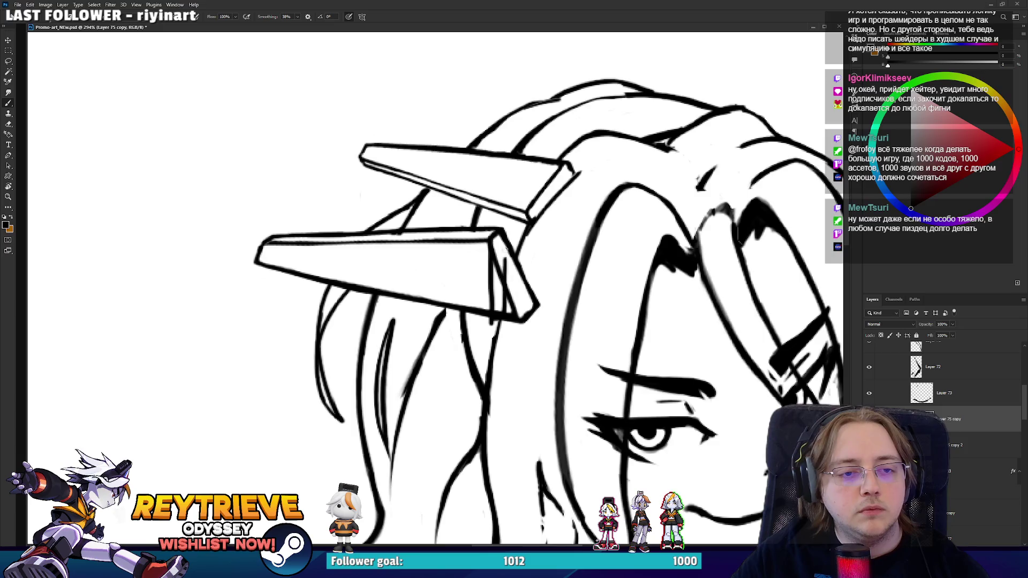
key(e)
mouse_move(492, 249)
mouse_down()
mouse_move(495, 305)
mouse_move(501, 292)
mouse_move(514, 321)
mouse_move(513, 262)
mouse_move(524, 299)
mouse_move(539, 279)
mouse_up()
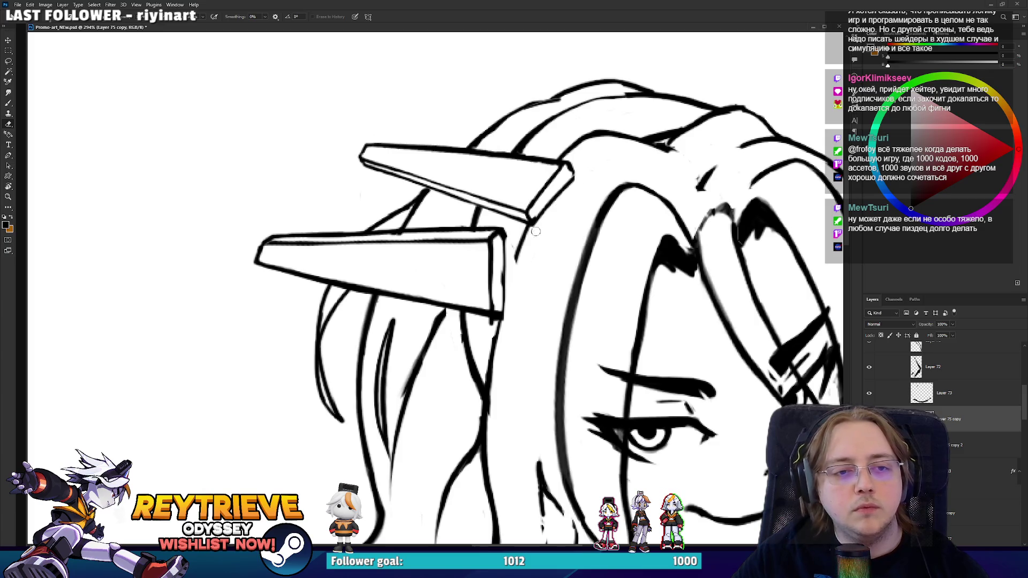
key(b)
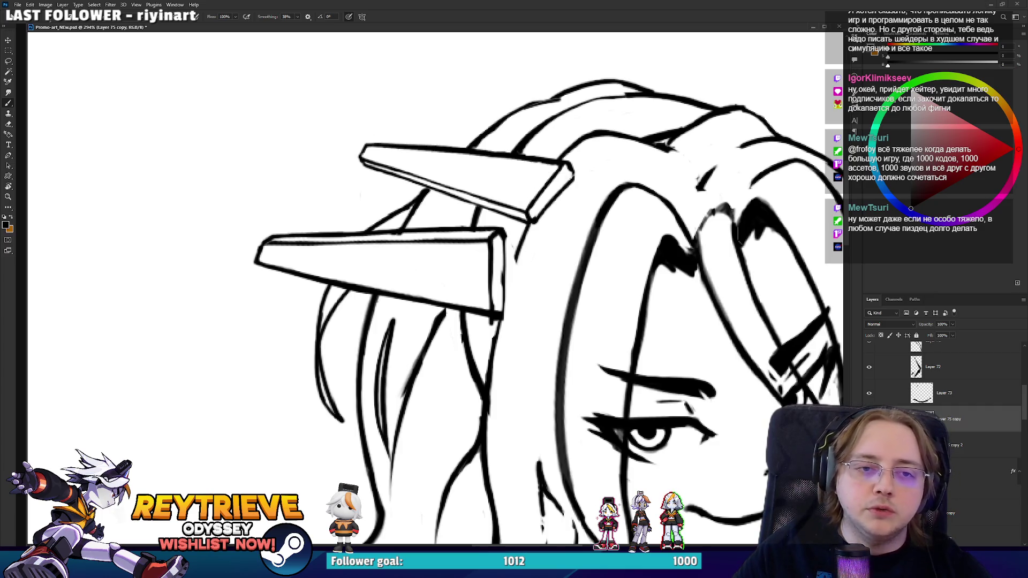
- Tilt the canvas and re-ink the lower ornament's right edge until it looks clean
key(r)
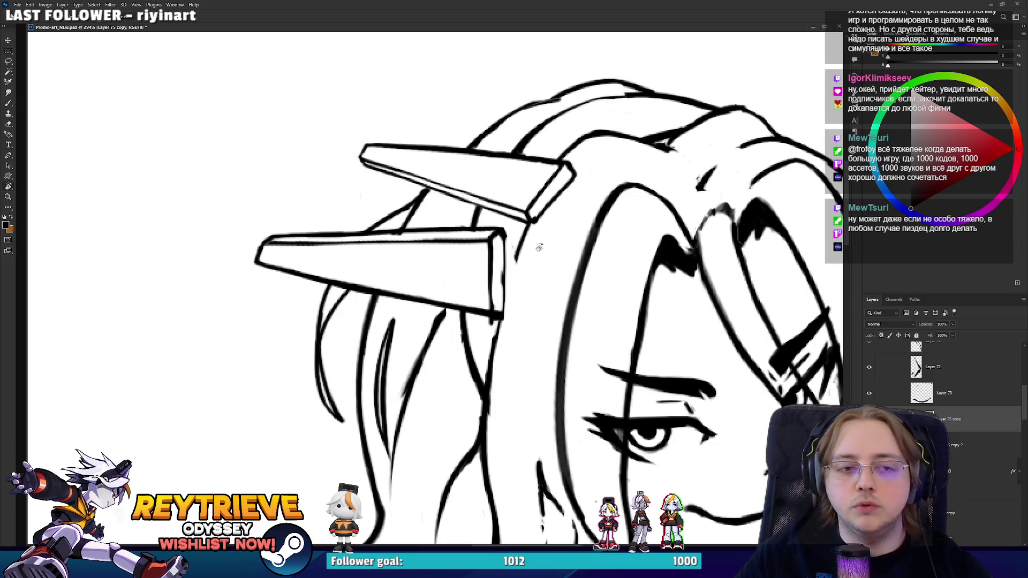
mouse_move(567, 185)
mouse_down()
mouse_move(535, 241)
mouse_move(429, 275)
mouse_move(504, 297)
mouse_up()
drag(490, 232, 509, 292)
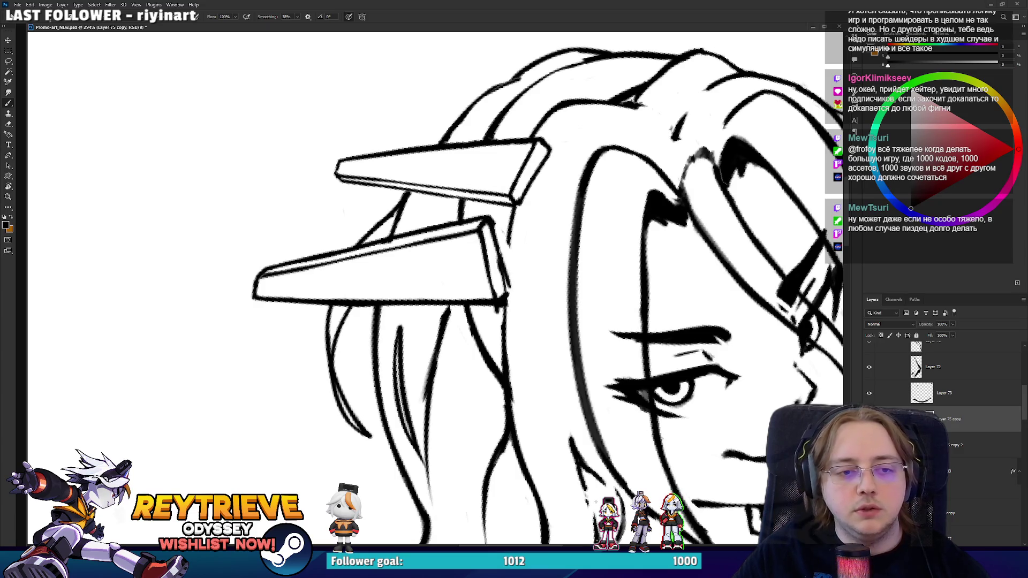
key(ctrl+z)
drag(493, 233, 507, 291)
key(ctrl+z)
mouse_move(489, 220)
mouse_down()
mouse_move(510, 296)
mouse_move(498, 332)
mouse_move(409, 375)
mouse_up()
key(e)
- Reframe the ornaments, switch to the Layer 35 copy 2 layer with the Brush, and level the rotation
key(r)
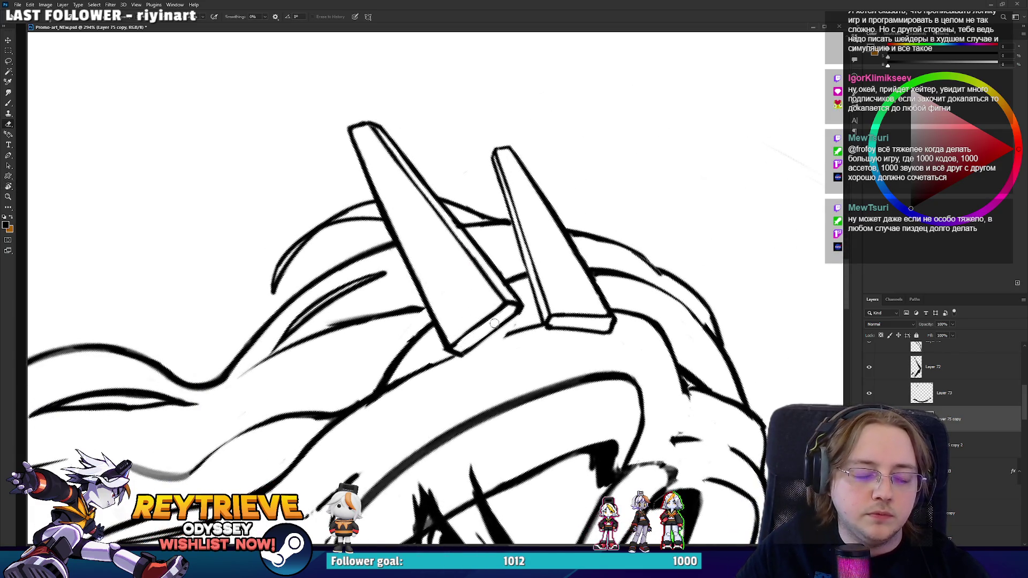
key(r)
mouse_move(509, 311)
mouse_down()
mouse_move(545, 286)
mouse_move(527, 156)
mouse_up()
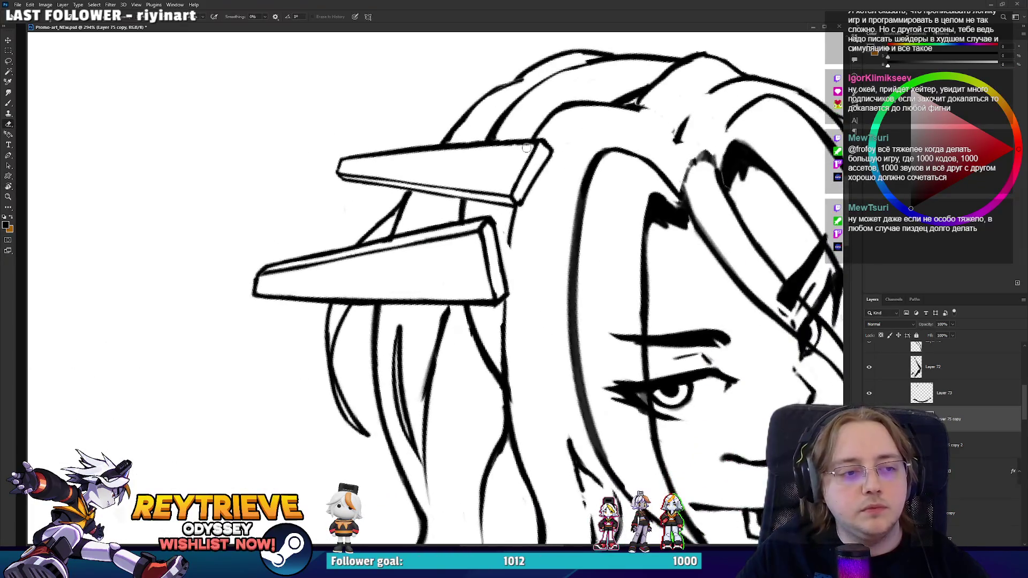
drag(621, 280, 636, 339)
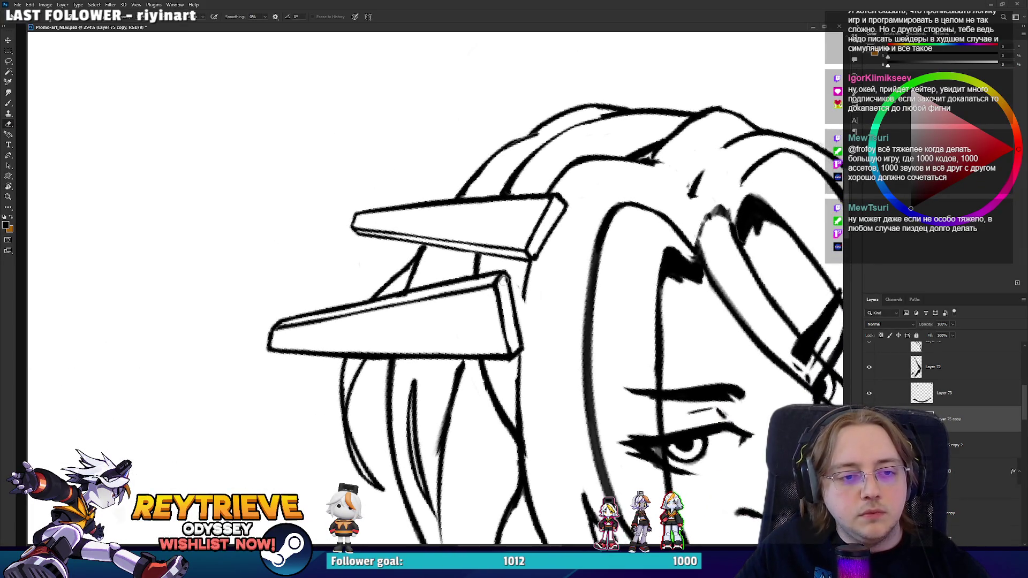
key(alt+bracketleft)
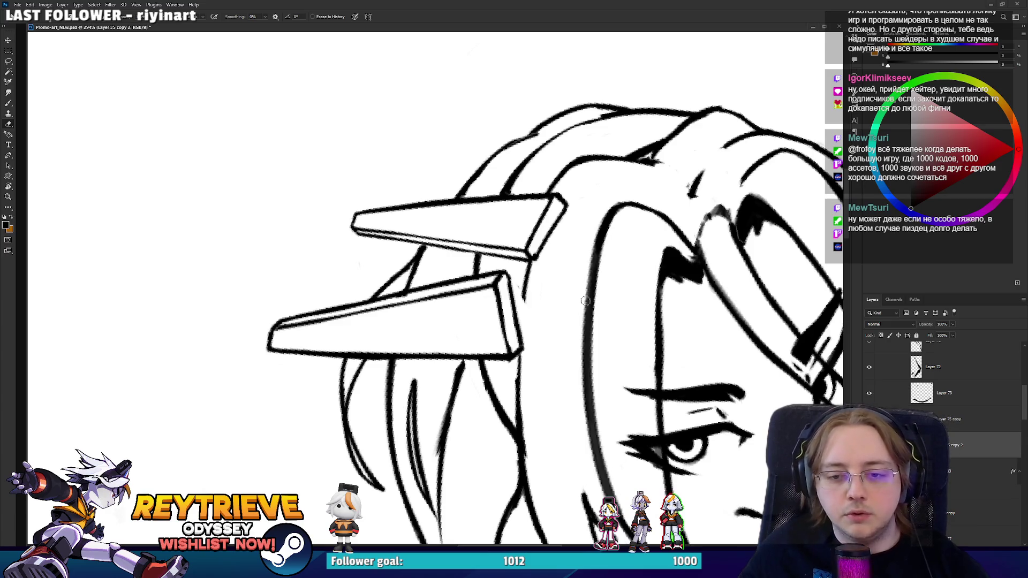
key(b)
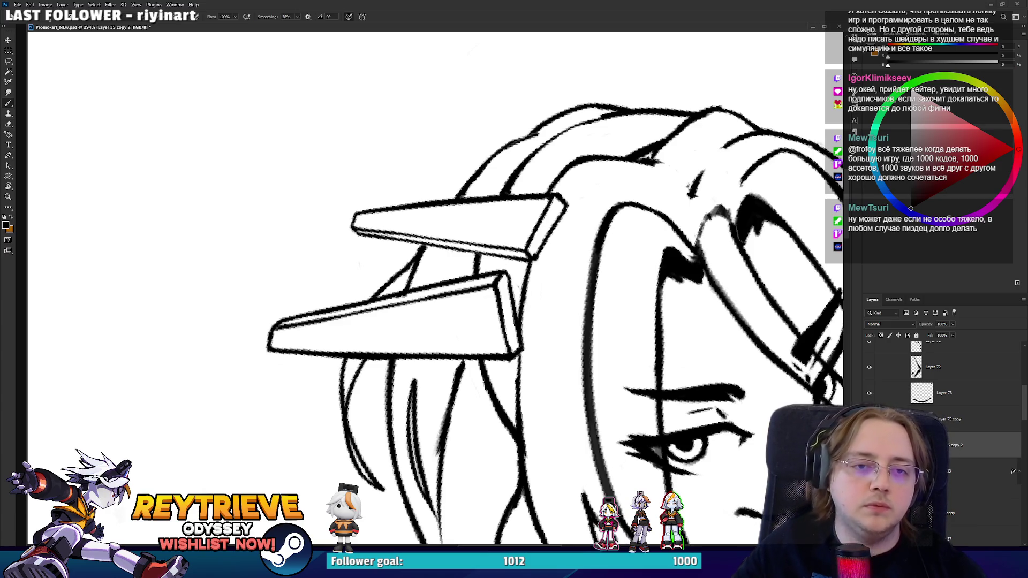
scroll(519, 318, down, 10)
key(r)
drag(530, 163, 556, 176)
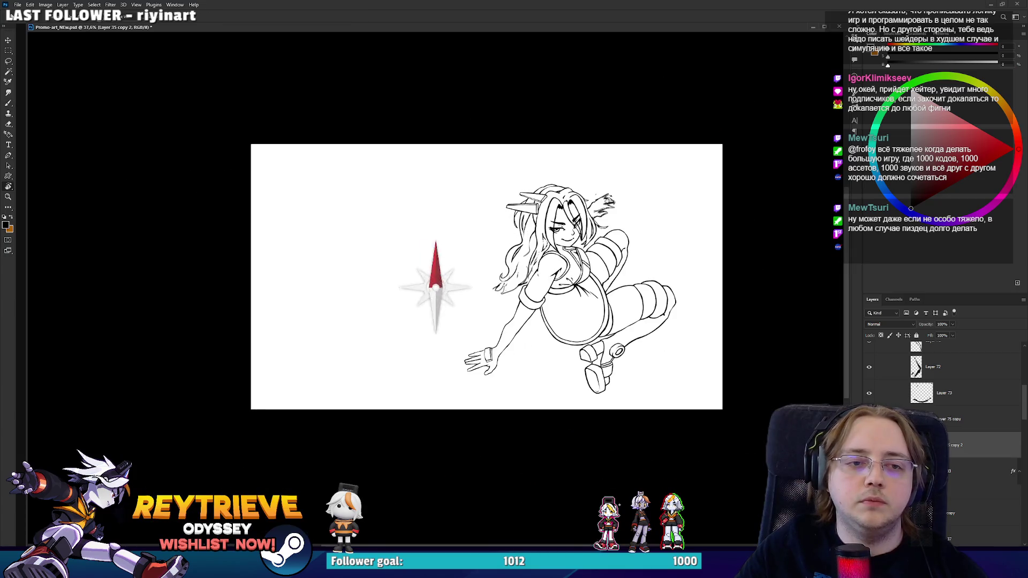
- Zoom in, select Layer 75 copy with the Brush, and tilt the canvas about 30° counter-clockwise
scroll(440, 185, up, 5)
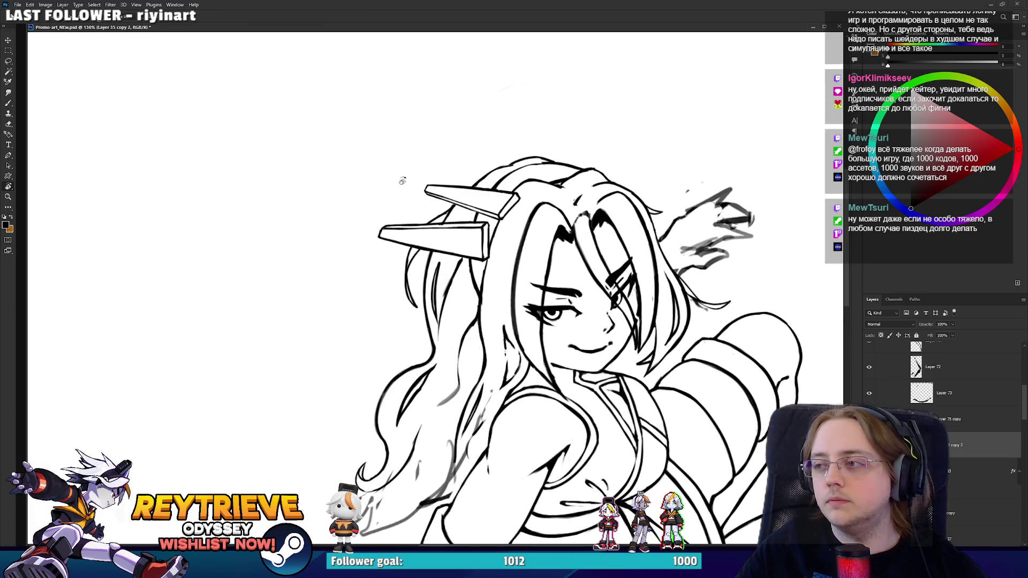
scroll(396, 186, up, 4)
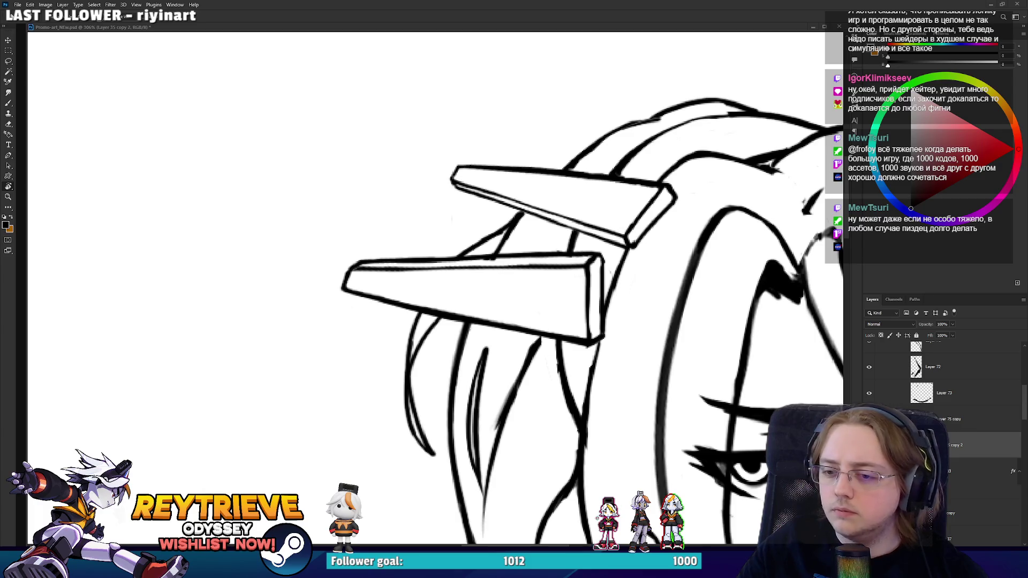
click(953, 419)
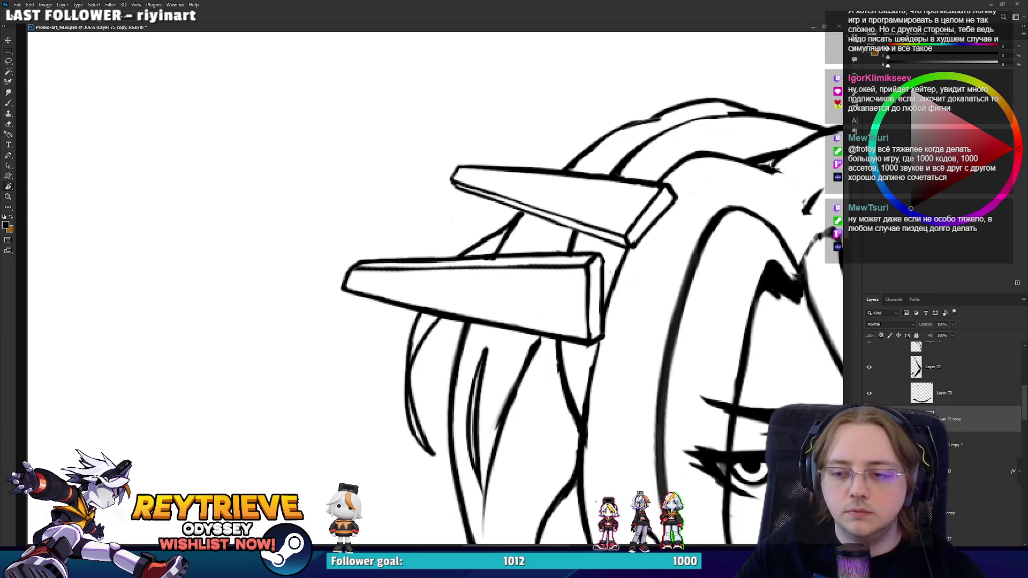
key(b)
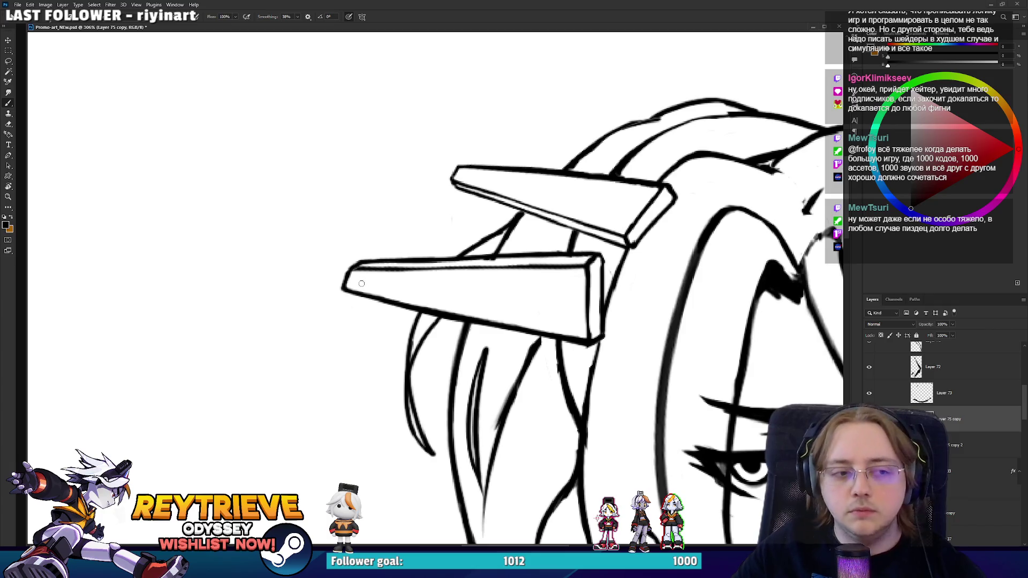
key(r)
drag(361, 278, 376, 332)
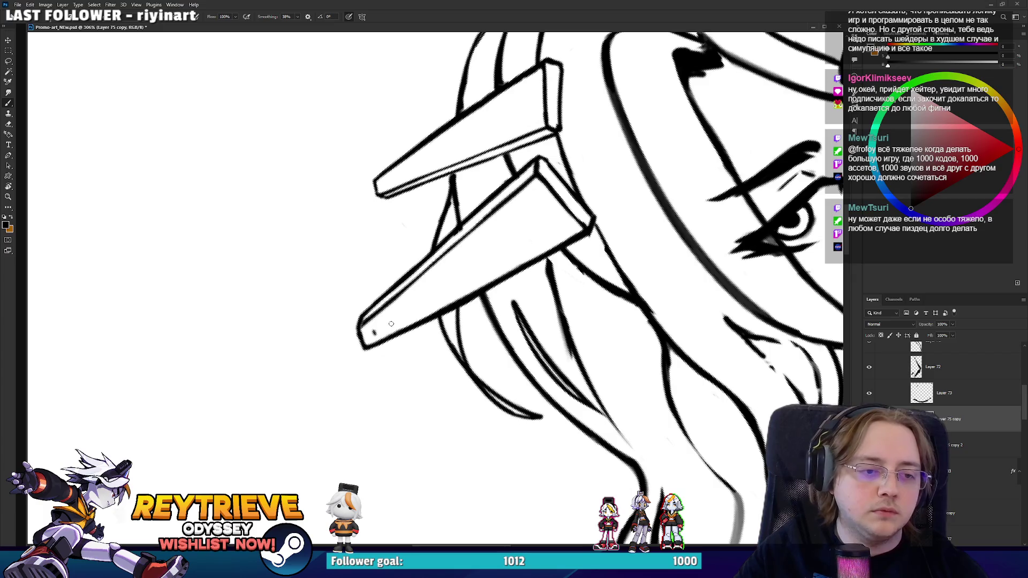
- Draw a straight inner outline inside the lower plank
shift+click(526, 201)
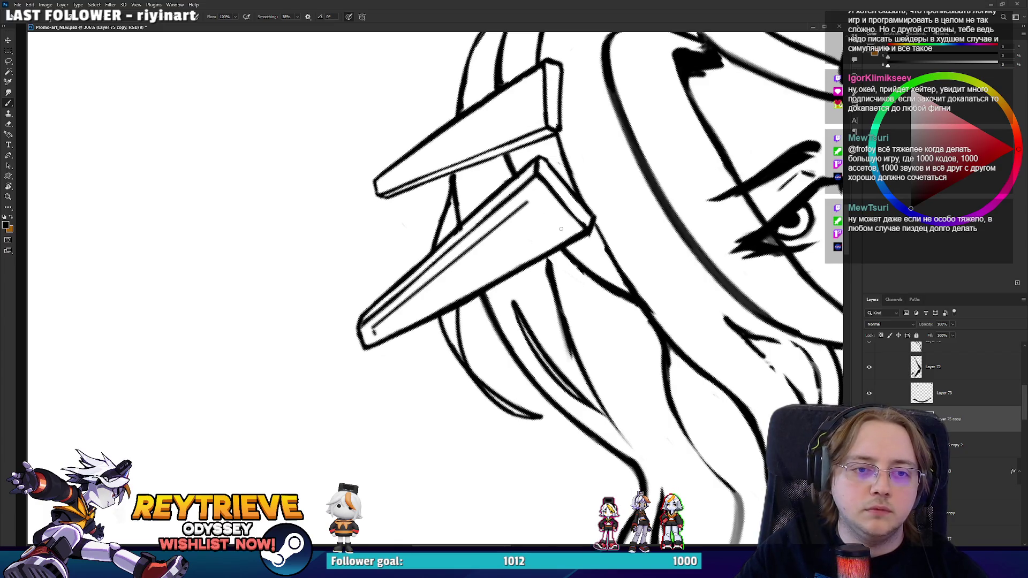
shift+click(560, 232)
shift+click(376, 332)
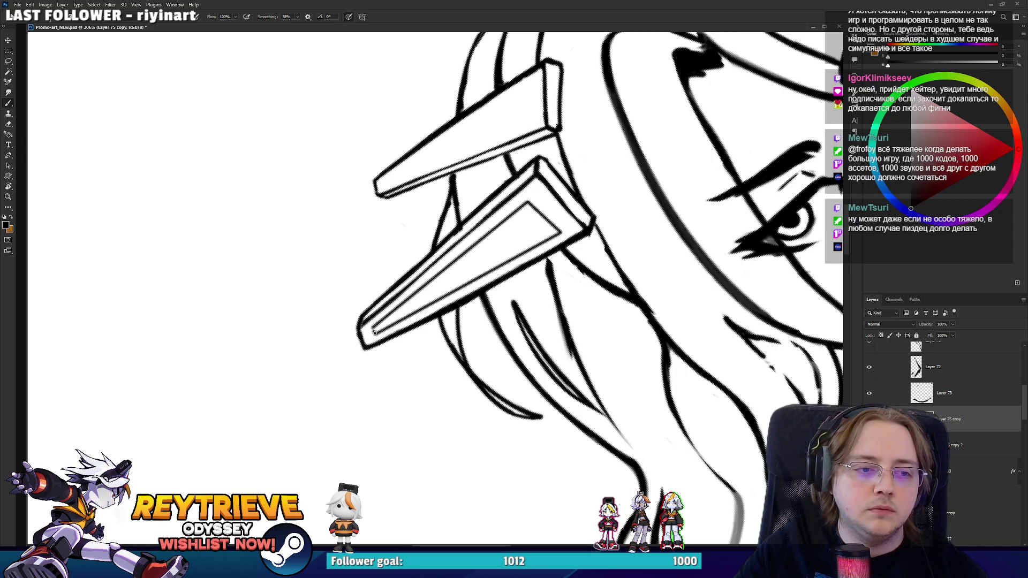
- Draw the straight inner bevel line in the upper clip and touch up its tip
shift+click(533, 83)
shift+click(534, 122)
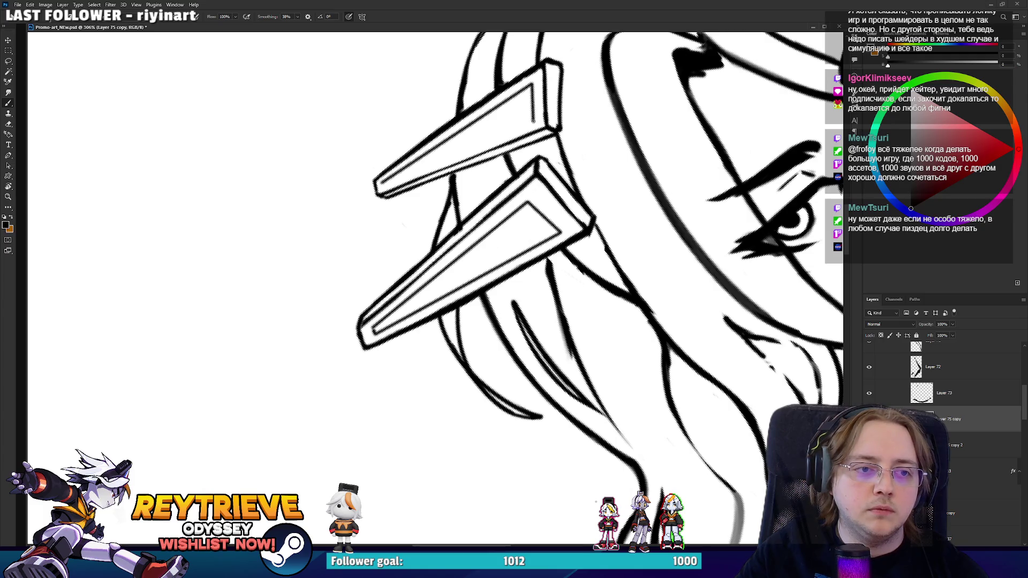
shift+click(383, 184)
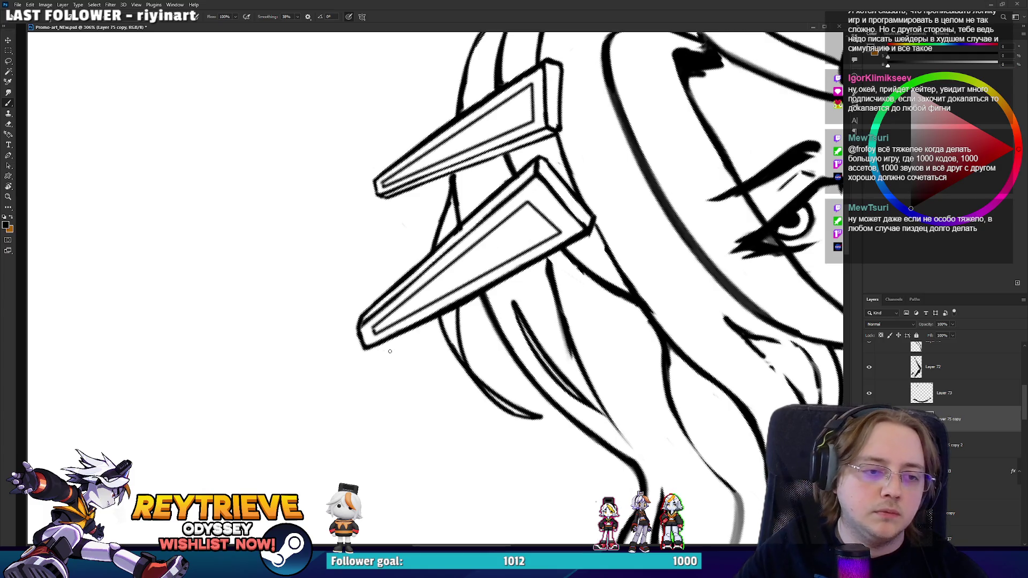
click(405, 320)
drag(404, 177, 415, 183)
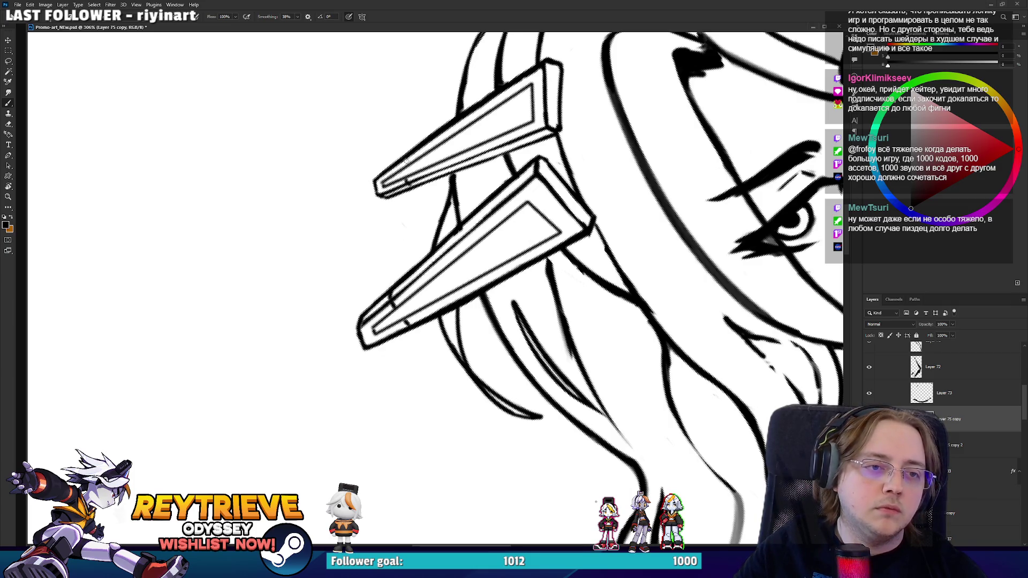
scroll(514, 192, down, 8)
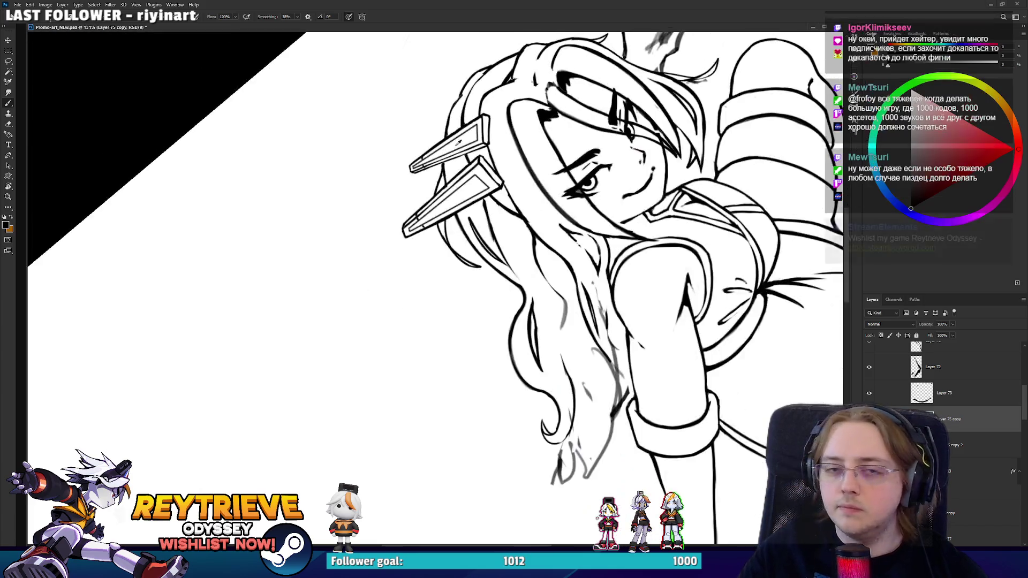
- Zoom onto the face, turn on the Ctrl+Y proof preview, and select Layer 35 copy 2
mouse_move(589, 161)
mouse_down()
mouse_move(543, 258)
mouse_move(546, 241)
mouse_up()
scroll(544, 258, up, 5)
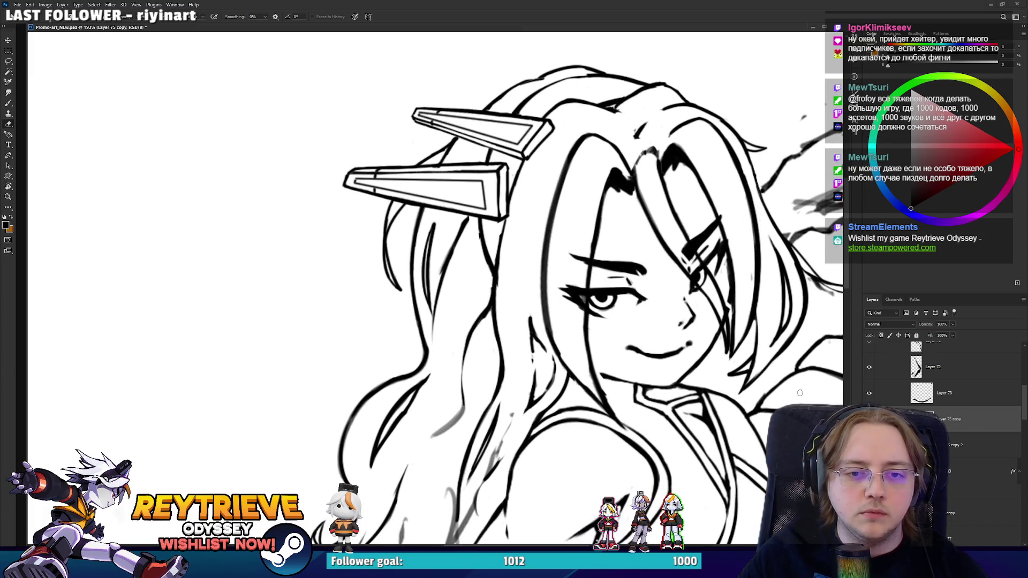
key(ctrl+y)
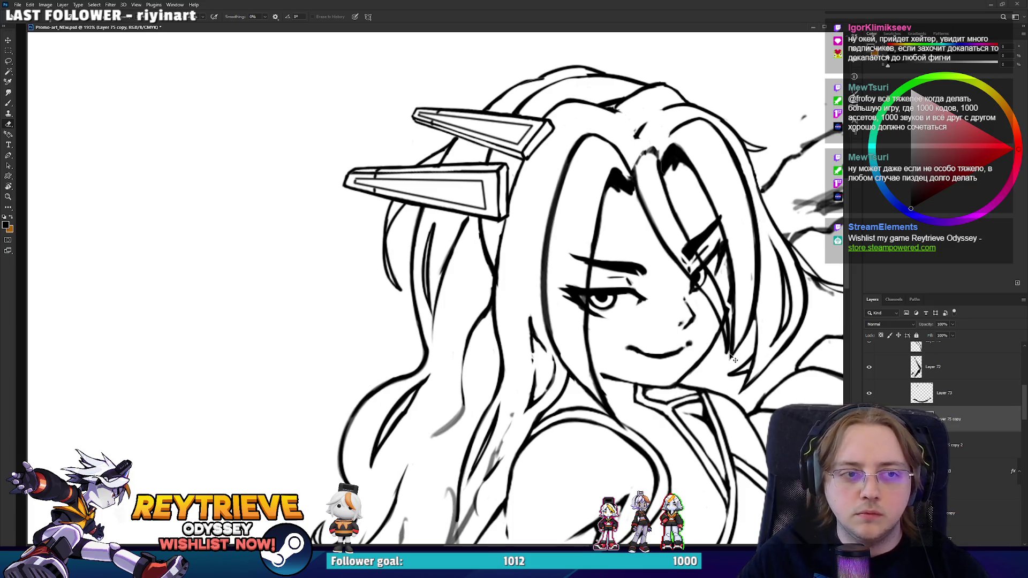
click(956, 445)
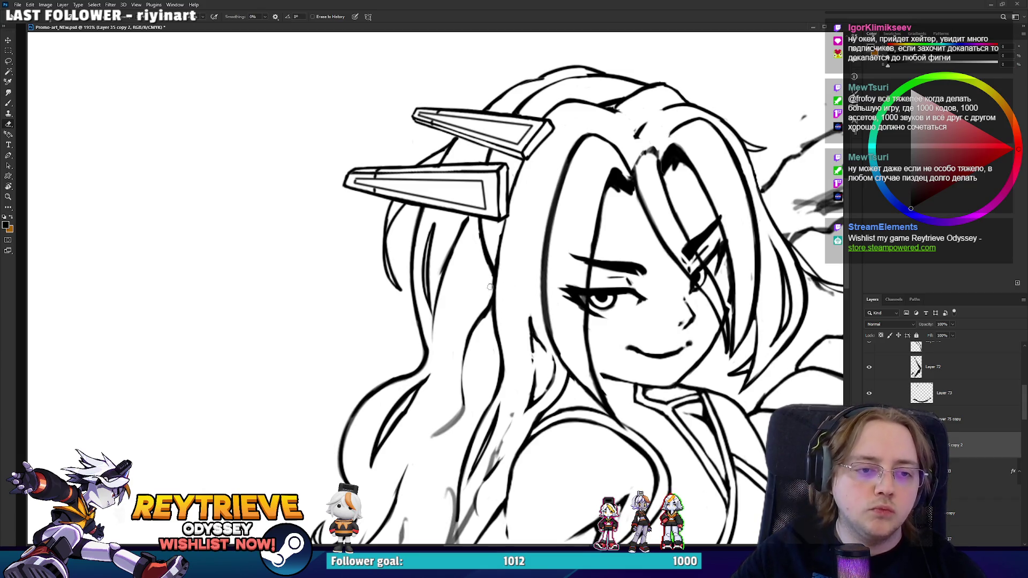
- Ink a stroke along the hair line, tilting the canvas for a better stroke angle
key(b)
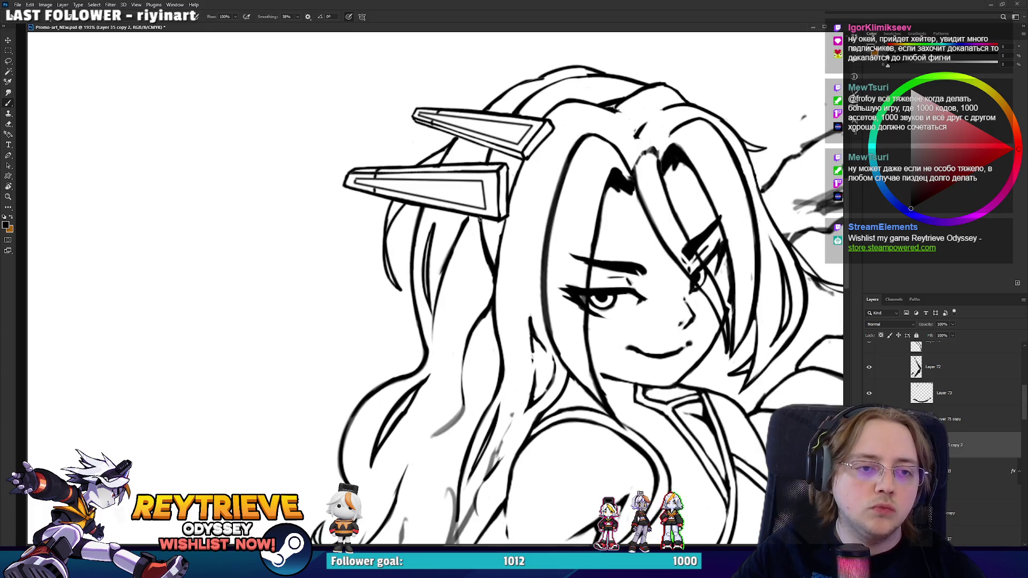
key(e)
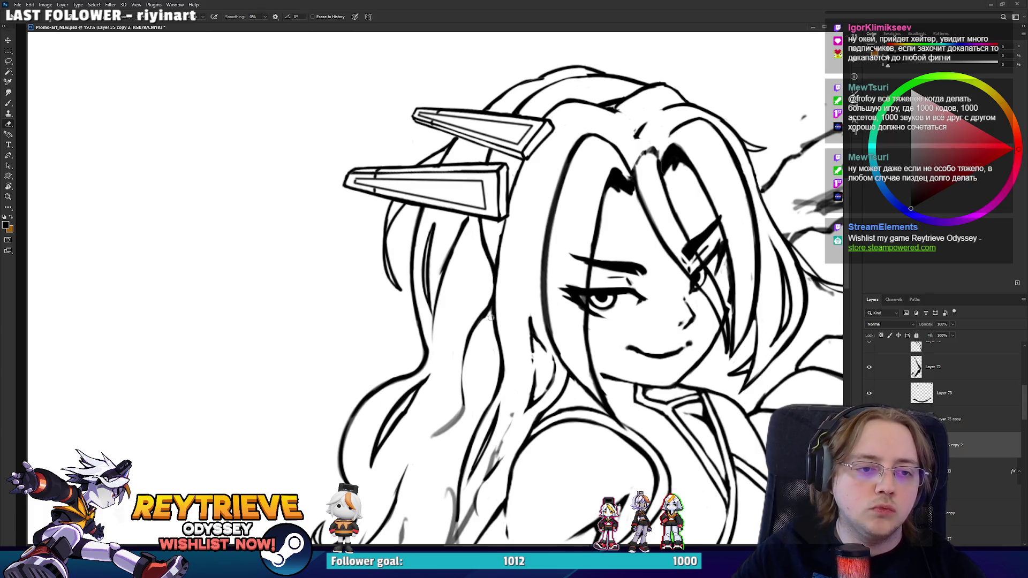
key(b)
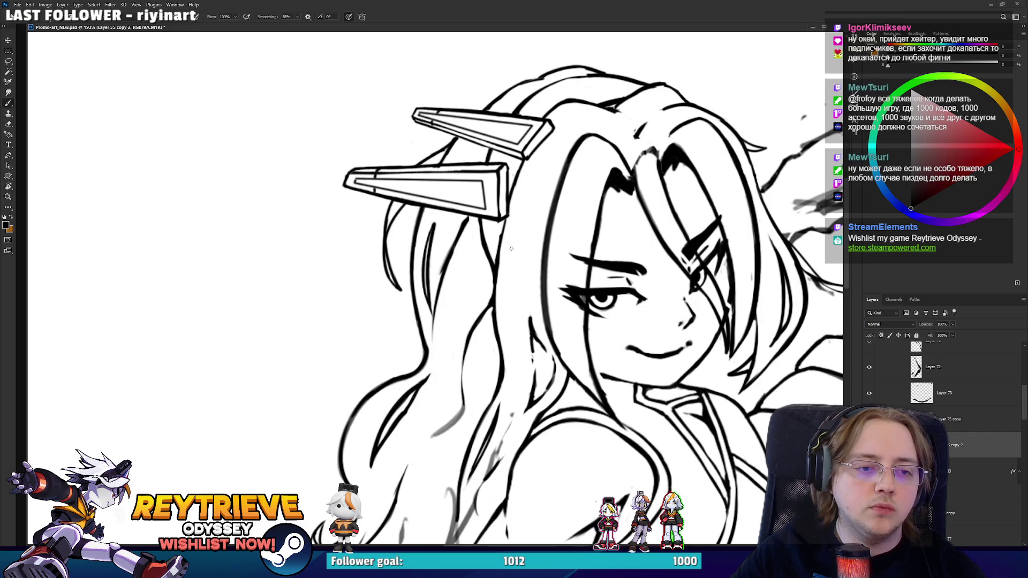
drag(493, 291, 505, 217)
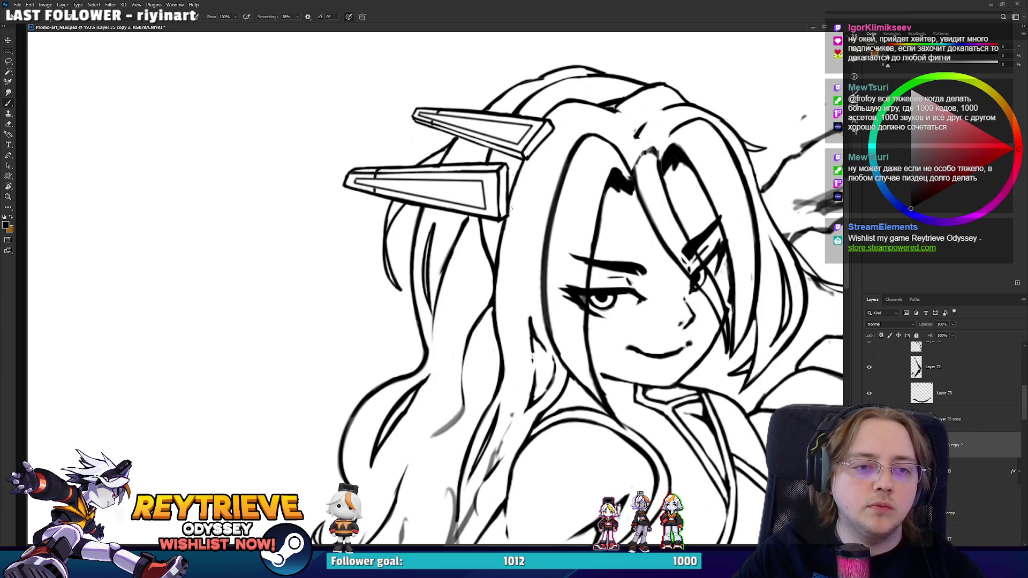
mouse_move(605, 109)
mouse_down()
mouse_move(557, 205)
mouse_move(559, 296)
mouse_up()
key(e)
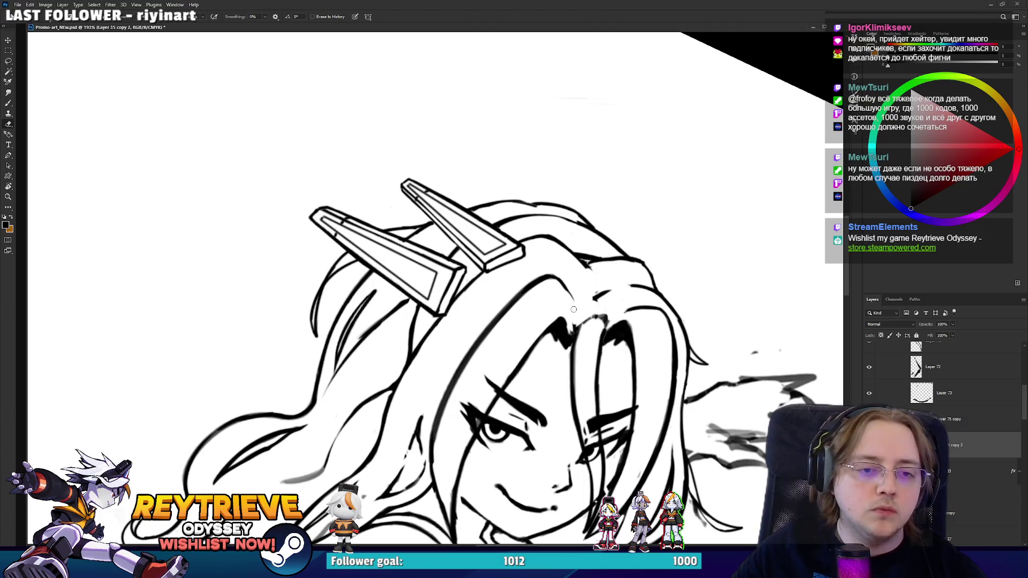
key(b)
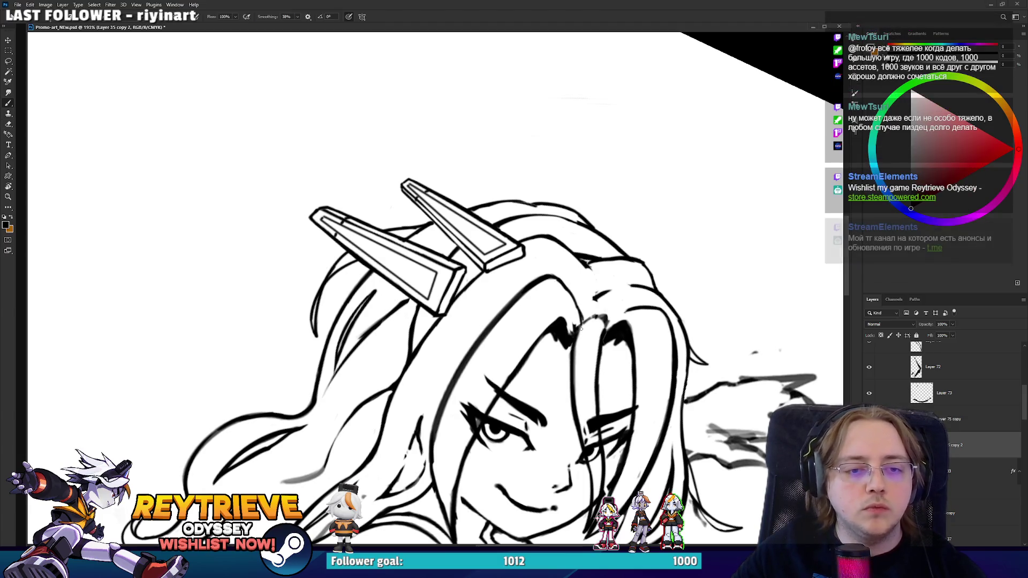
mouse_move(581, 316)
mouse_down()
mouse_move(550, 242)
mouse_move(566, 249)
mouse_up()
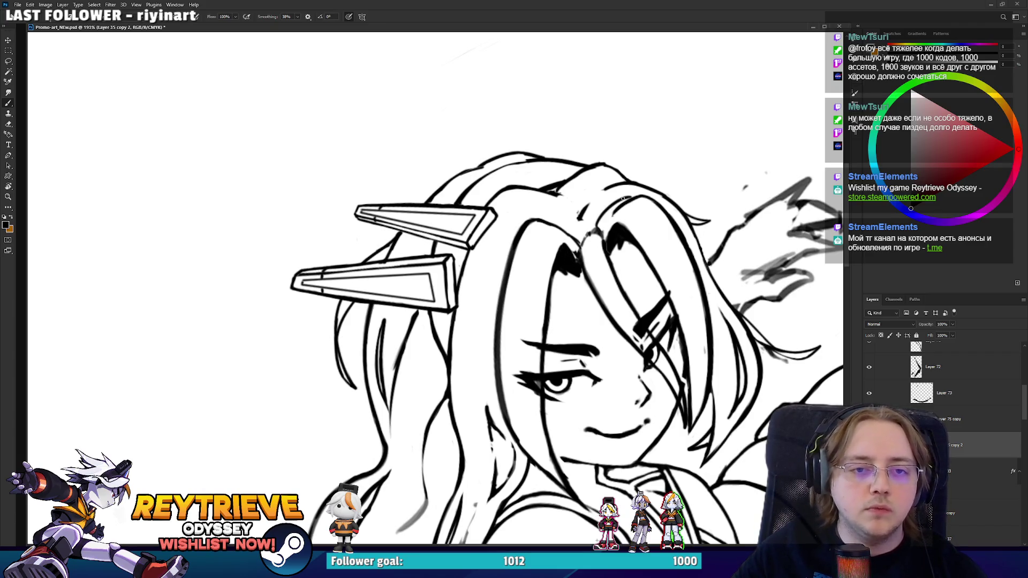
- Rotate the canvas counter-clockwise and trim and tidy the hair line strokes
key(e)
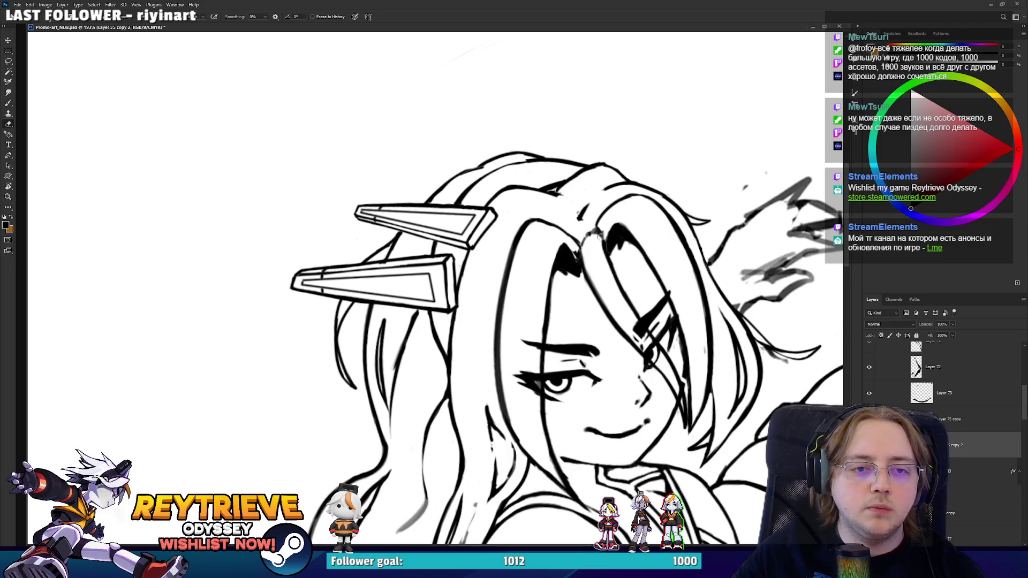
key(r)
mouse_move(591, 242)
mouse_down()
mouse_move(538, 227)
mouse_move(554, 230)
mouse_move(538, 244)
mouse_up()
key(b)
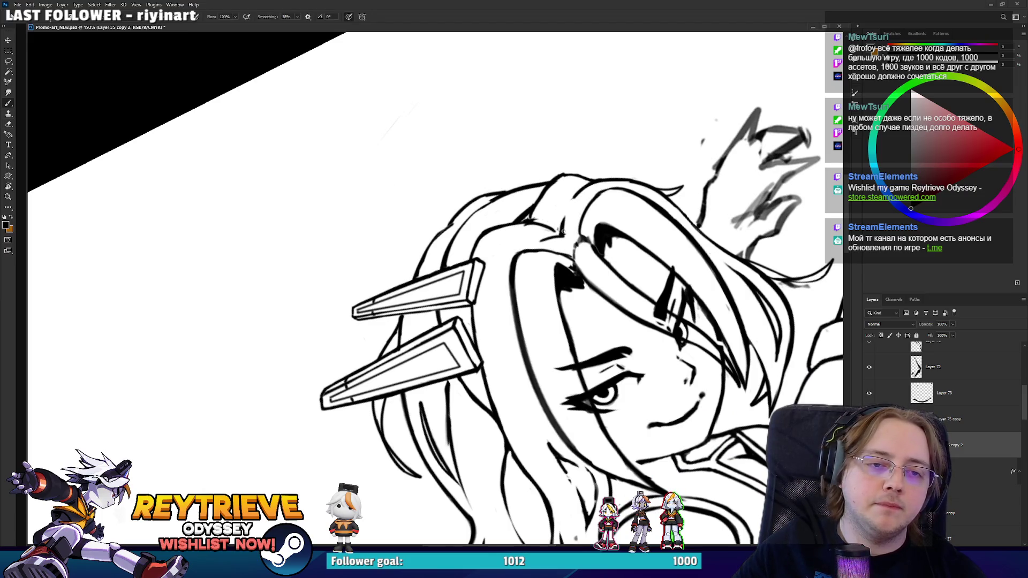
key(e)
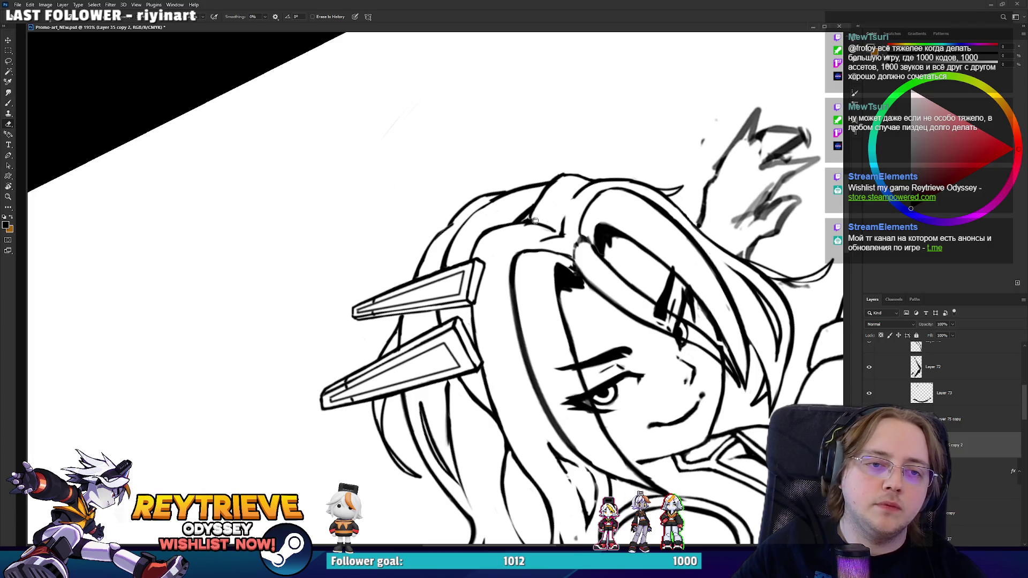
key(b)
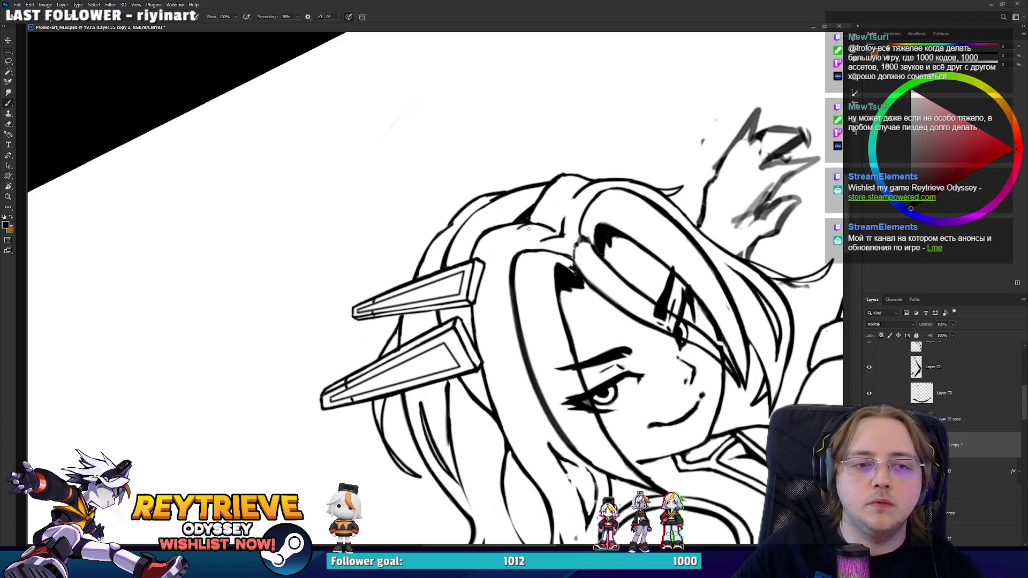
key(e)
mouse_move(514, 236)
mouse_down()
mouse_move(538, 222)
mouse_move(552, 340)
mouse_up()
key(b)
key(e)
key(b)
- Rotate the canvas about 75° counter-clockwise to clean hair outlines, then turn it upright
key(r)
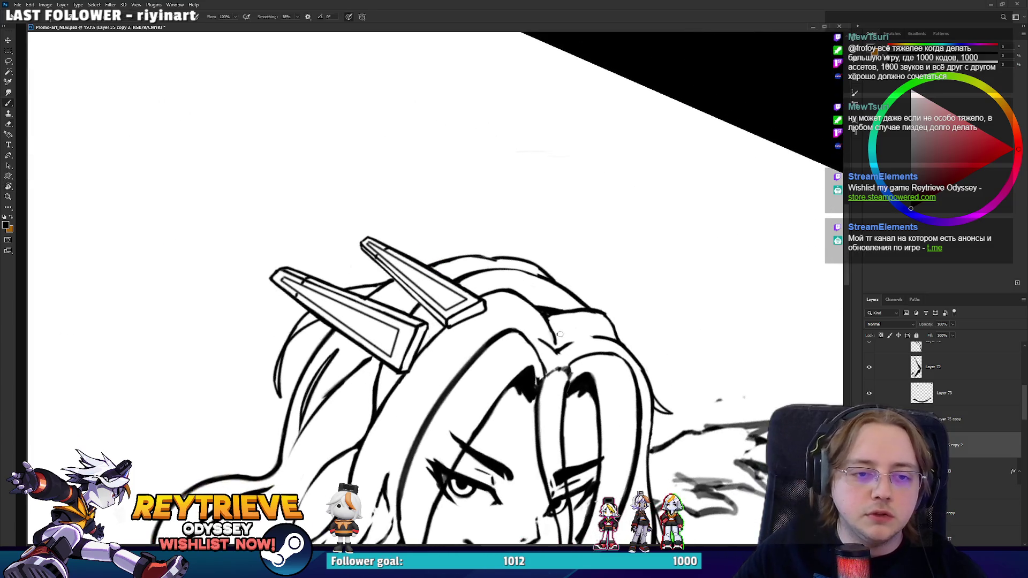
key(e)
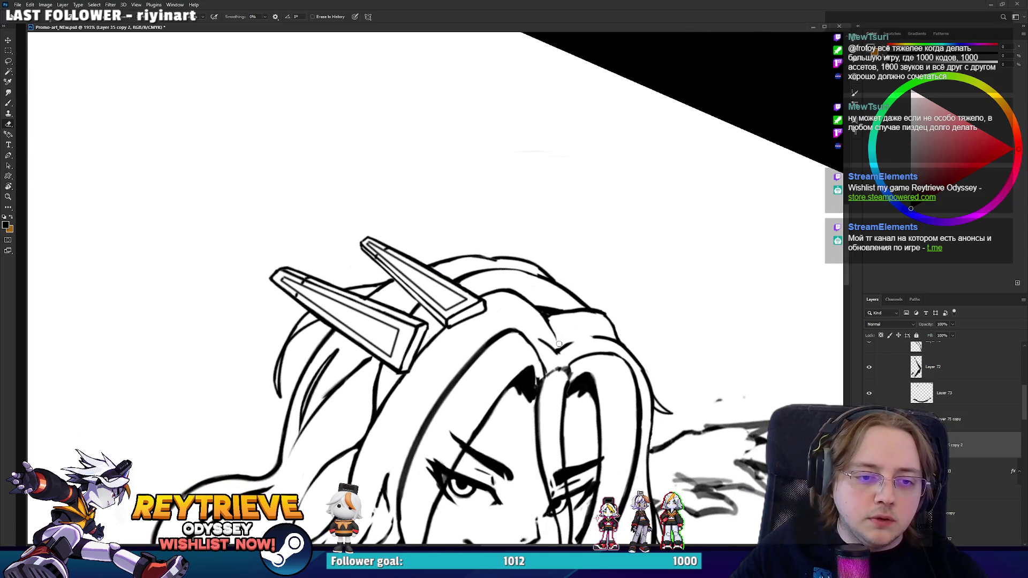
key(r)
mouse_move(579, 303)
mouse_down()
mouse_move(556, 209)
mouse_move(482, 150)
mouse_up()
key(e)
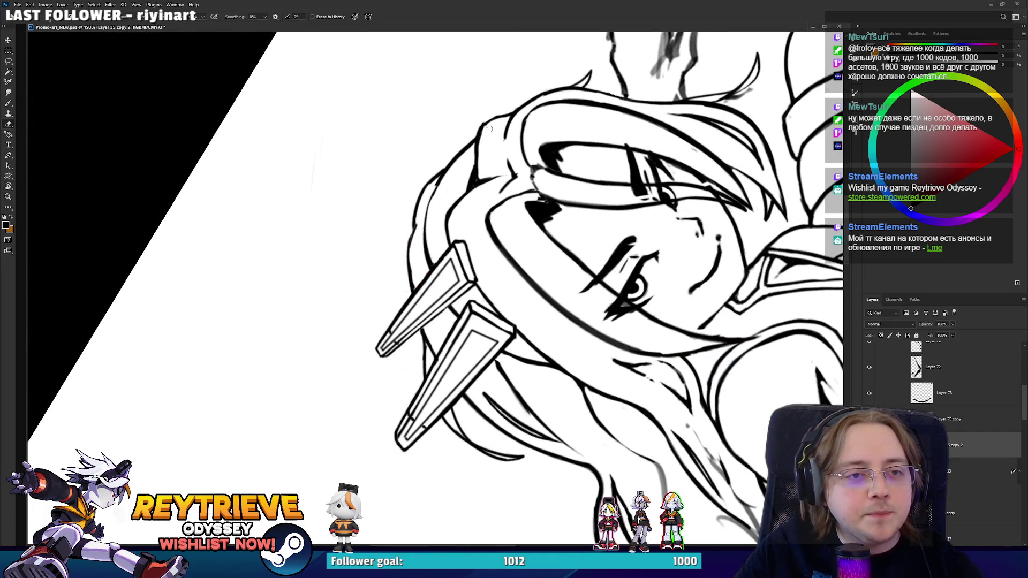
key(r)
drag(506, 98, 404, 127)
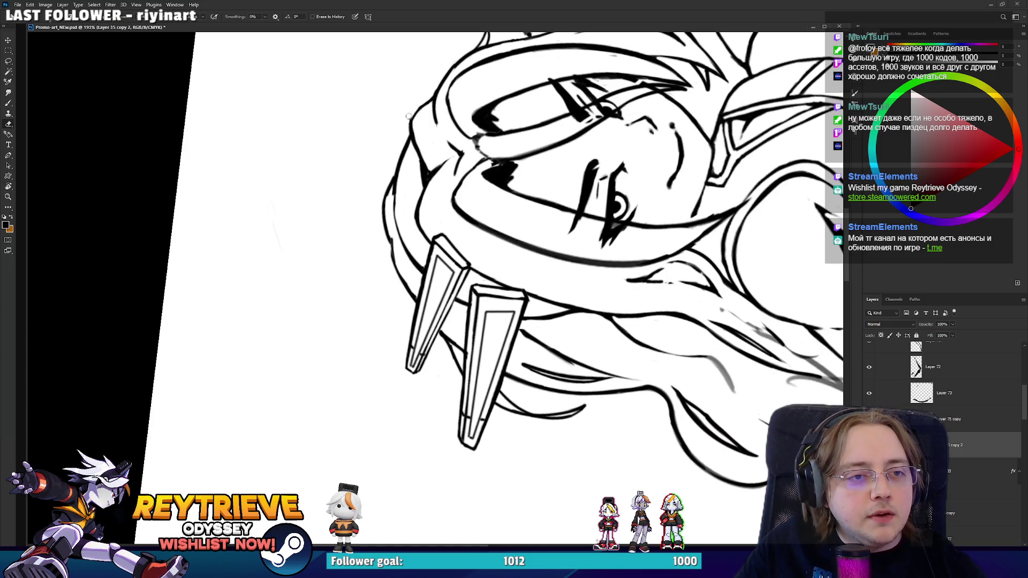
key(b)
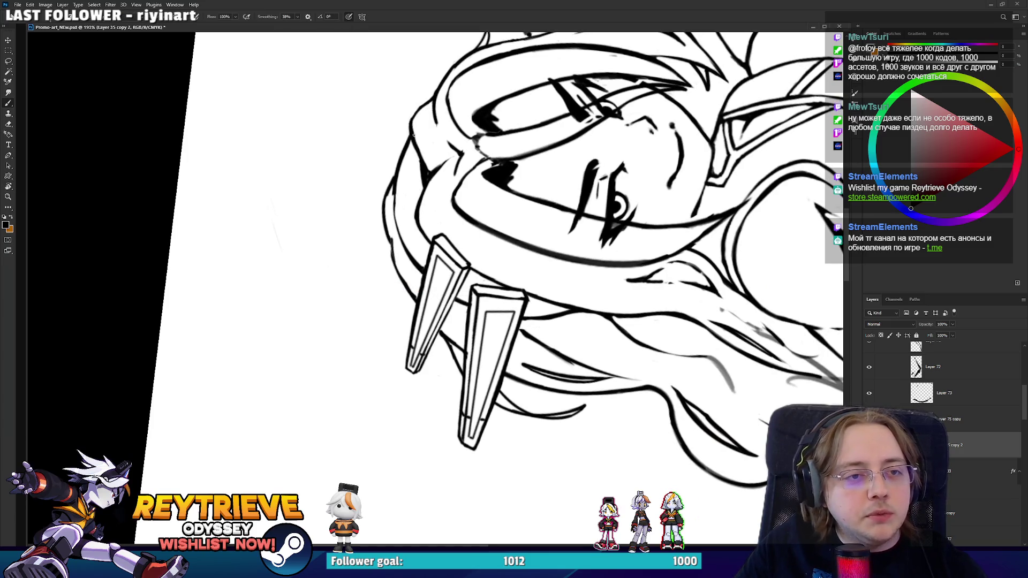
key(e)
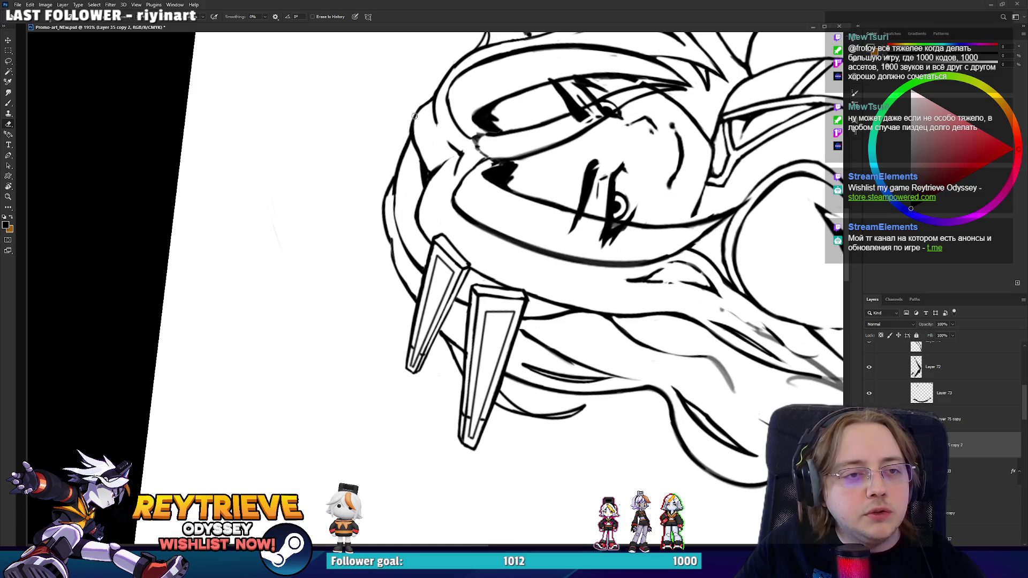
key(b)
mouse_move(414, 129)
mouse_down()
mouse_move(545, 257)
mouse_move(448, 254)
mouse_up()
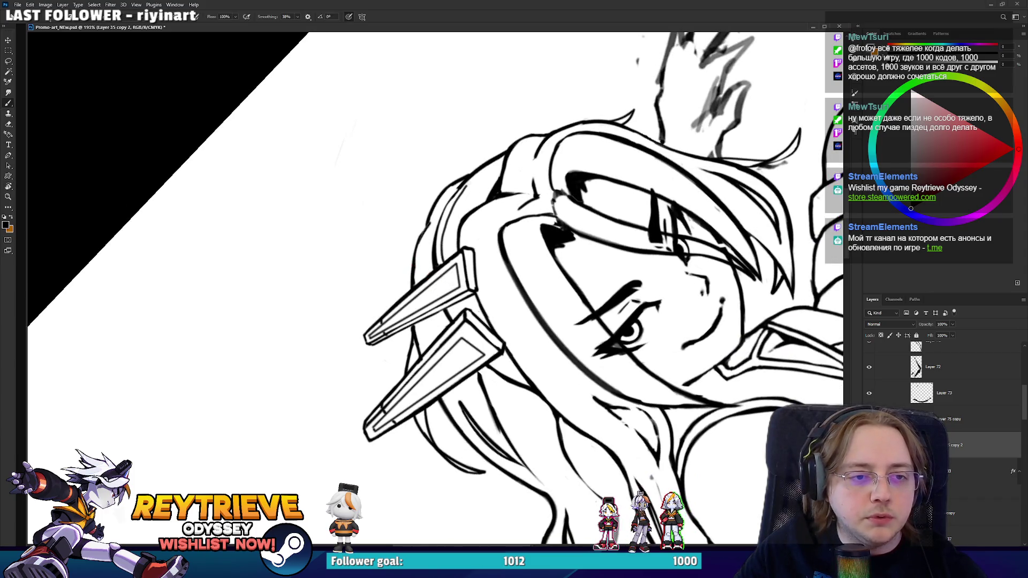
- Redraw the upward hair outline stroke several times, undoing unsatisfactory attempts
key(ctrl+z)
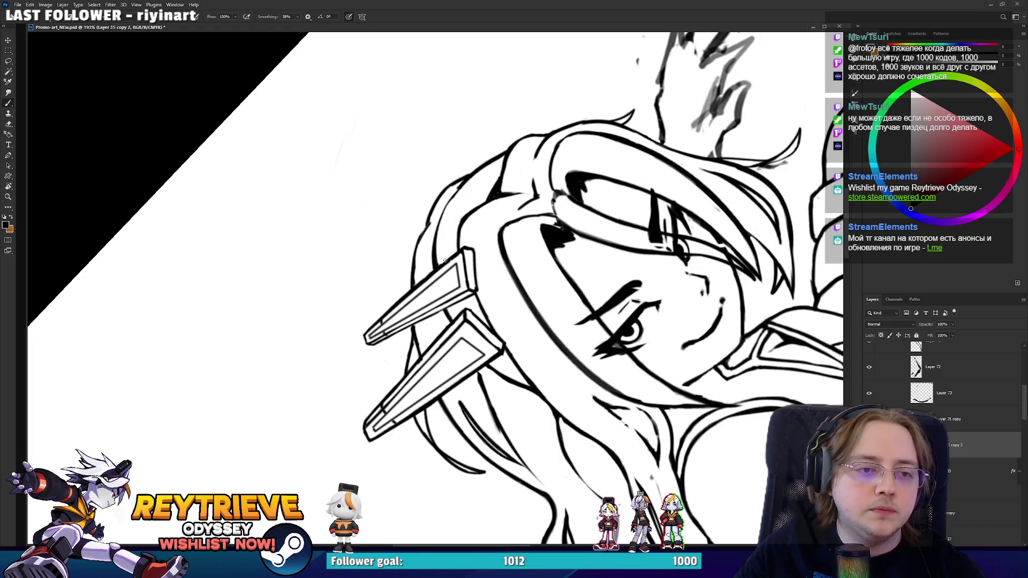
drag(444, 258, 465, 191)
drag(442, 258, 464, 190)
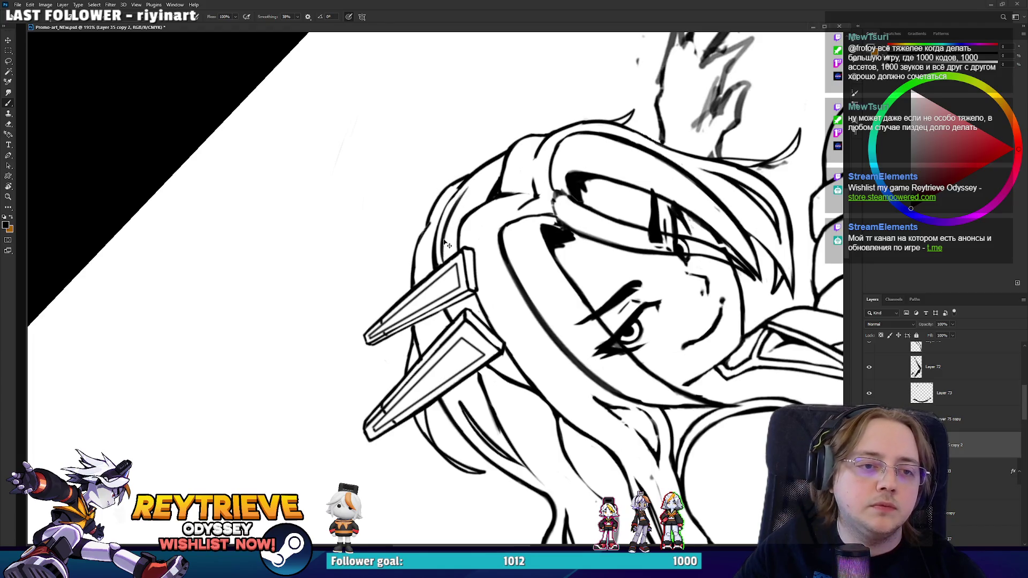
key(ctrl+z)
mouse_move(444, 257)
mouse_down()
mouse_move(467, 183)
mouse_move(483, 167)
mouse_up()
key(ctrl+z)
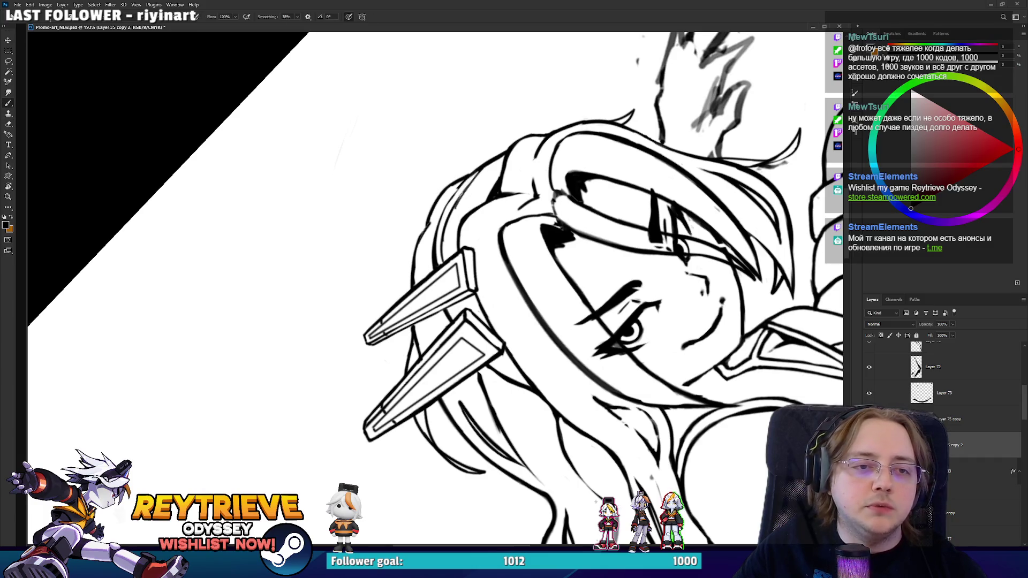
- Rotate the canvas about 130° clockwise, then roughly upside down, to erase around the head
key(e)
key(r)
mouse_move(451, 222)
mouse_down()
mouse_move(514, 252)
mouse_move(508, 342)
mouse_move(470, 389)
mouse_up()
key(b)
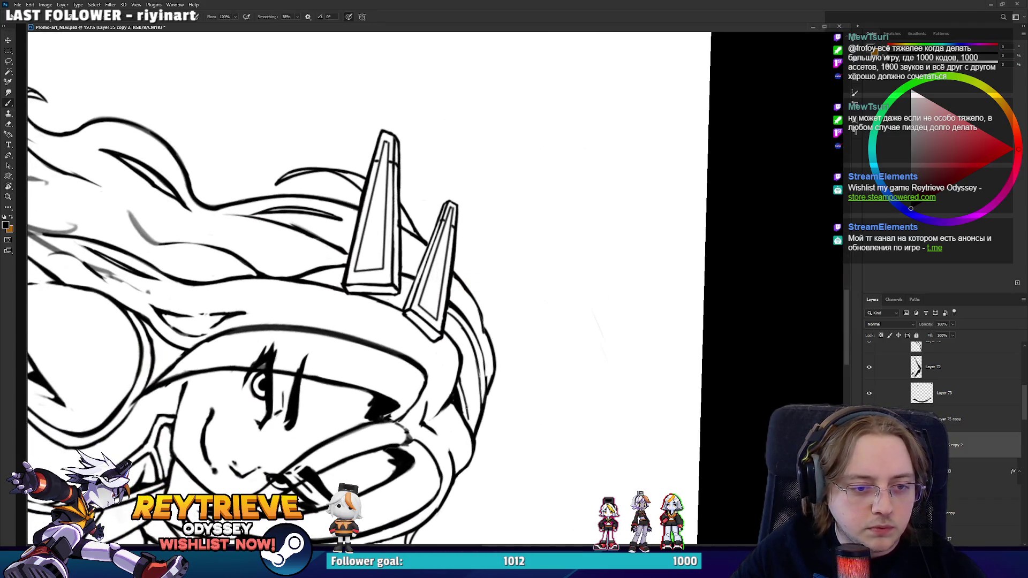
key(r)
mouse_move(469, 411)
mouse_down()
mouse_move(514, 375)
mouse_move(524, 321)
mouse_move(507, 272)
mouse_move(473, 298)
mouse_up()
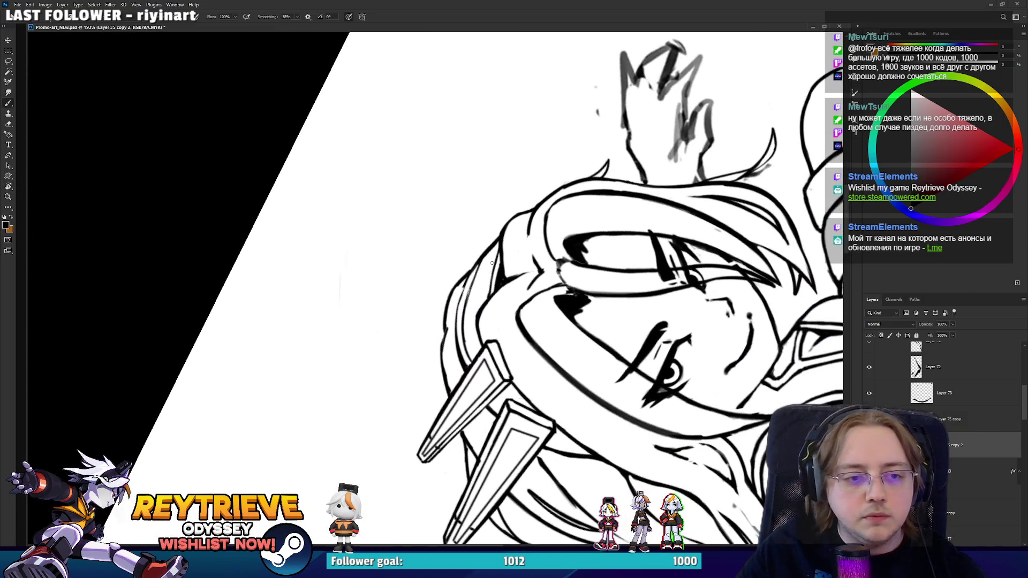
key(e)
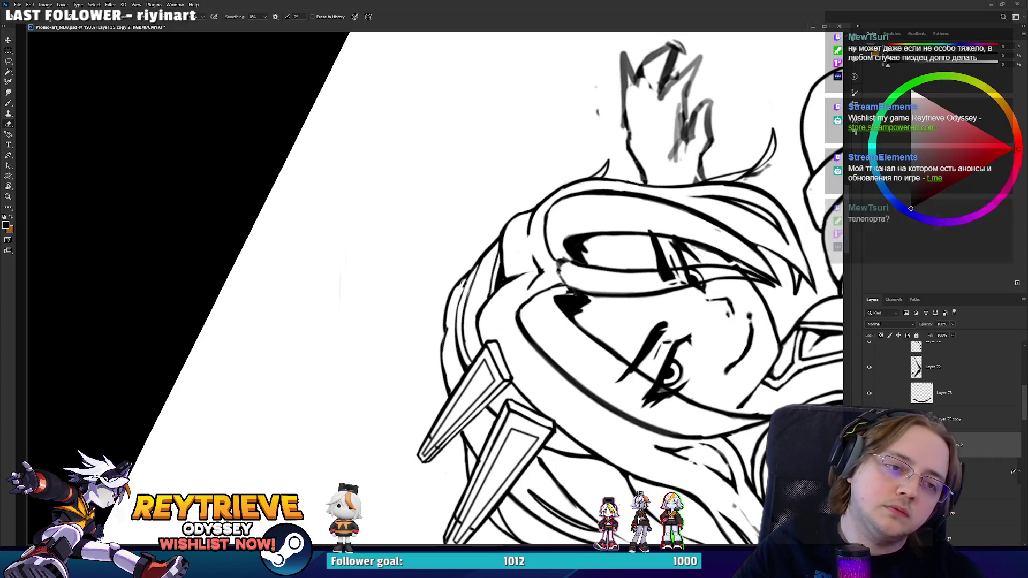
mouse_move(457, 286)
mouse_down()
mouse_move(469, 293)
mouse_move(515, 277)
mouse_up()
- Zoom in, retry the left hair rim stroke, and darken the inner hair rim line
scroll(462, 277, up, 3)
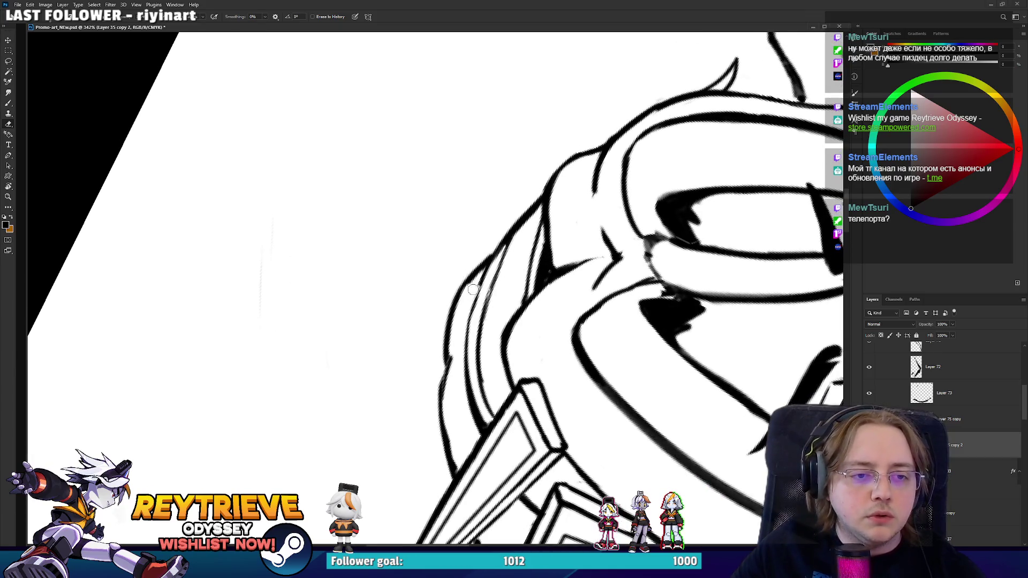
key(b)
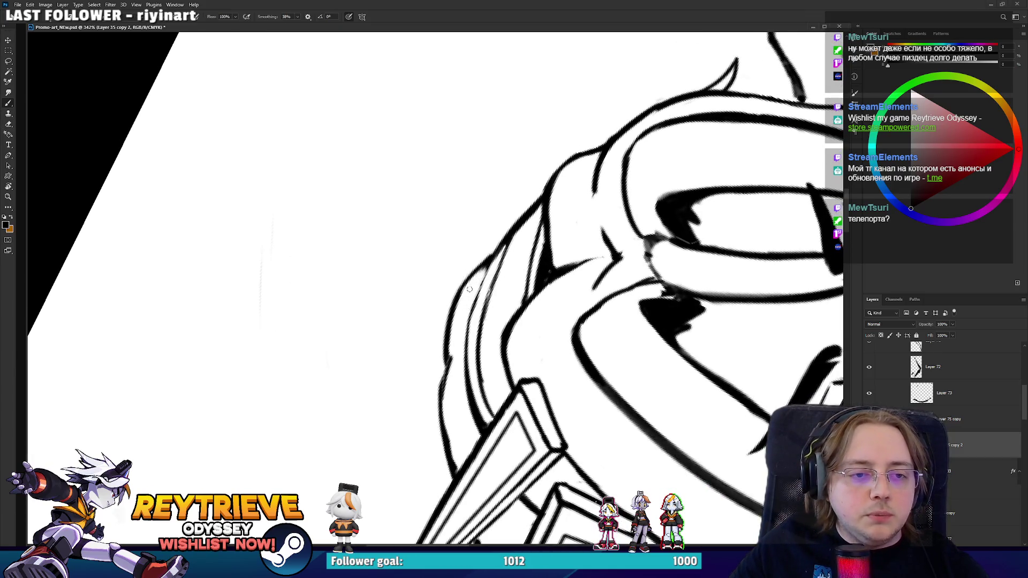
drag(493, 256, 474, 318)
key(ctrl+z)
mouse_move(472, 386)
mouse_down()
mouse_move(488, 271)
mouse_move(464, 396)
mouse_move(494, 255)
mouse_up()
key(ctrl+z)
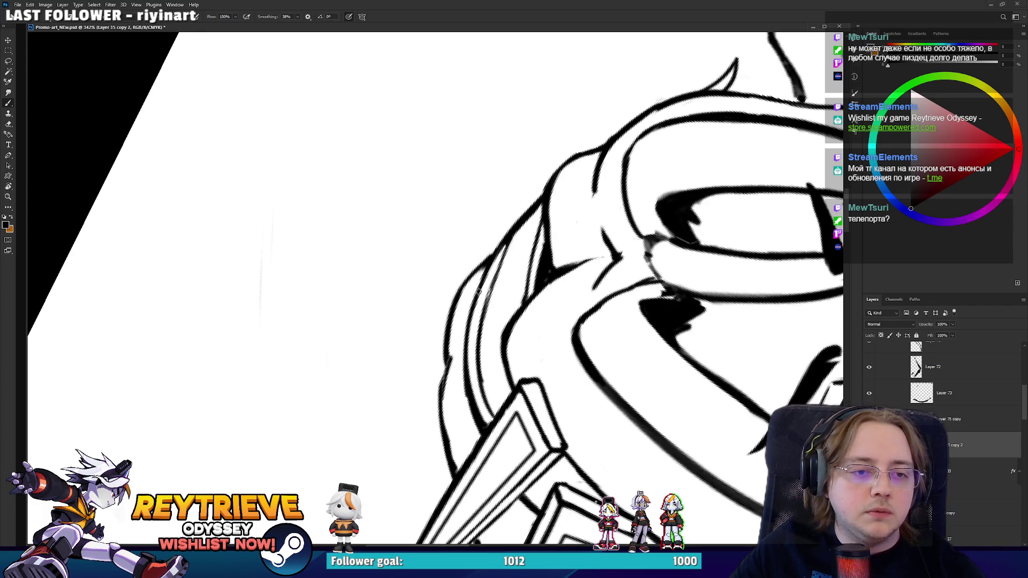
mouse_move(475, 295)
mouse_down()
mouse_move(493, 258)
mouse_move(551, 378)
mouse_move(610, 309)
mouse_move(490, 361)
mouse_move(363, 377)
mouse_up()
- Rotate the canvas so the ornaments point up-left and clean up the rim
key(r)
key(b)
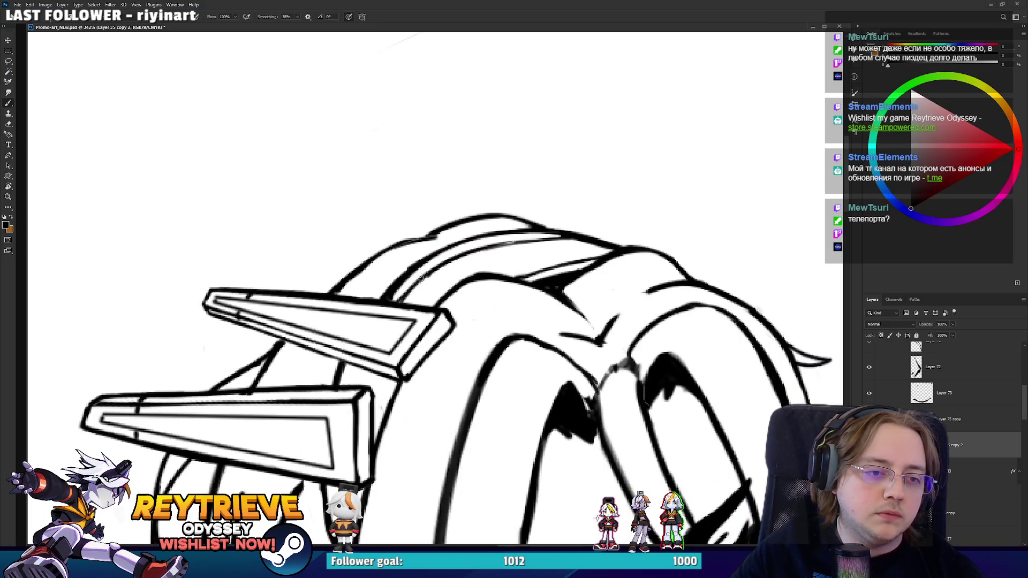
key(r)
mouse_move(417, 300)
mouse_down()
mouse_move(447, 299)
mouse_move(412, 293)
mouse_move(406, 303)
mouse_up()
key(e)
key(b)
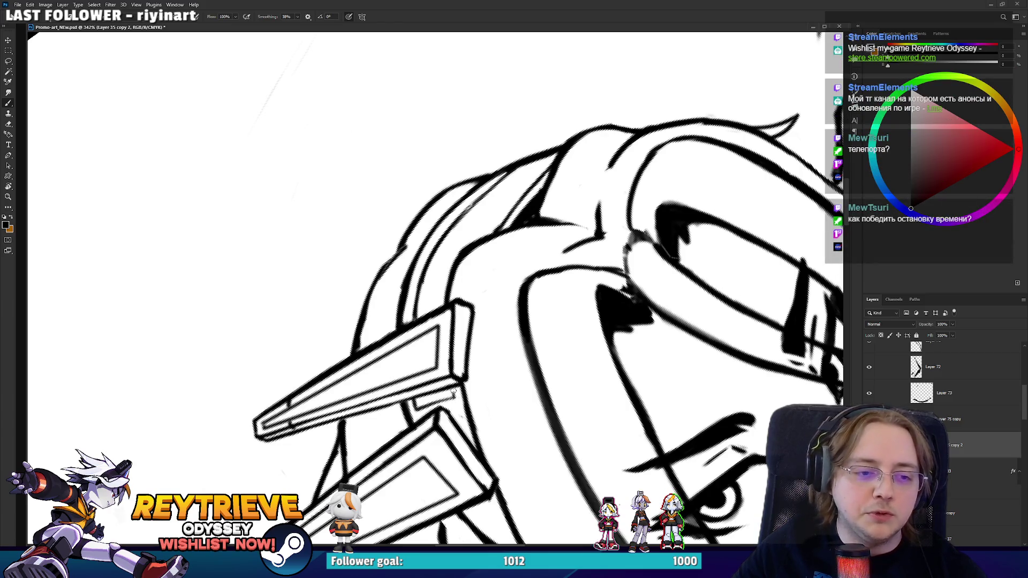
- Rotate about 35° counter-clockwise to erase, then back toward upright and ink the hair line darker
key(r)
drag(453, 393, 498, 394)
key(e)
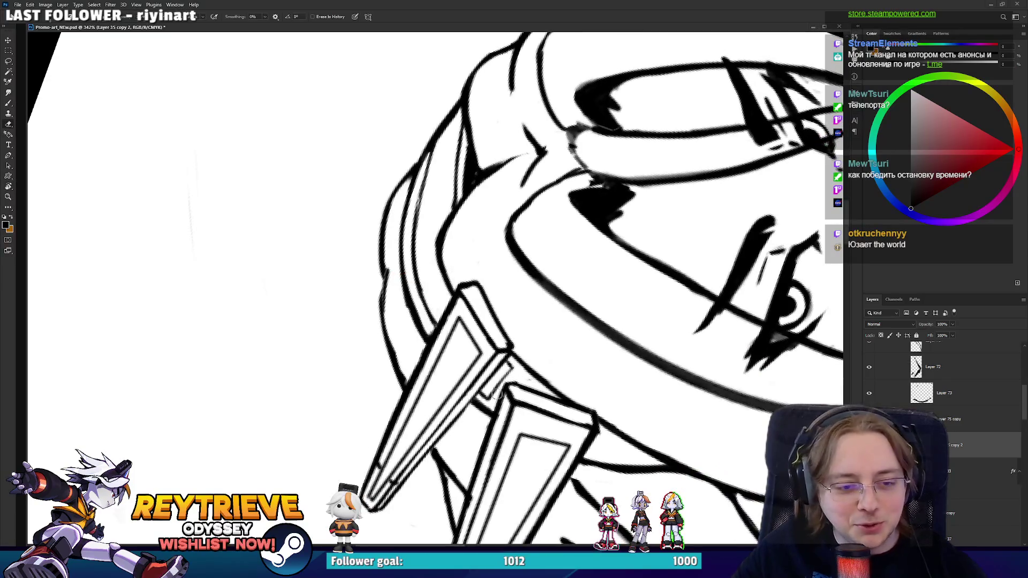
key(r)
mouse_move(500, 357)
mouse_down()
mouse_move(444, 299)
mouse_move(435, 264)
mouse_up()
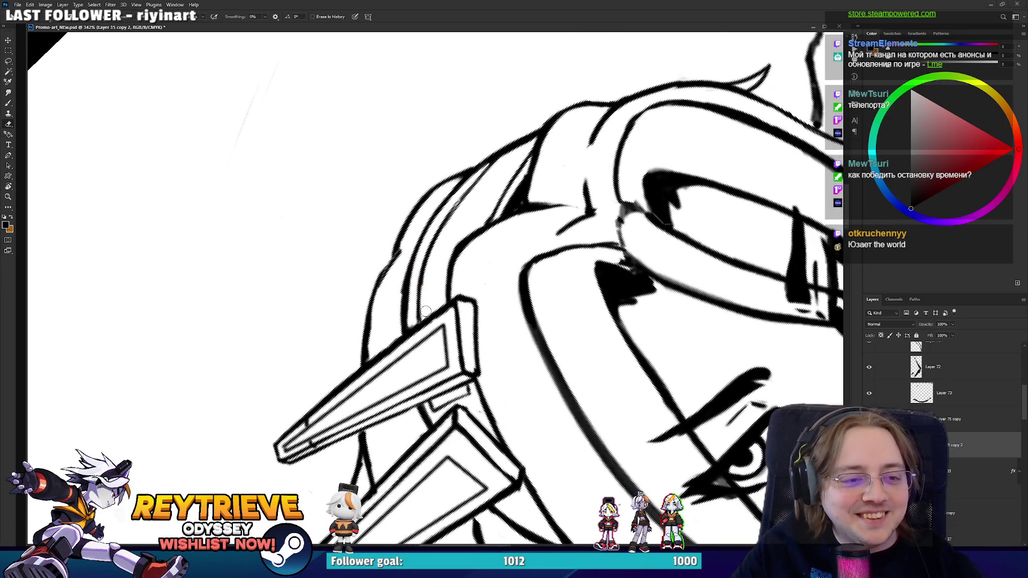
key(b)
drag(419, 332, 422, 270)
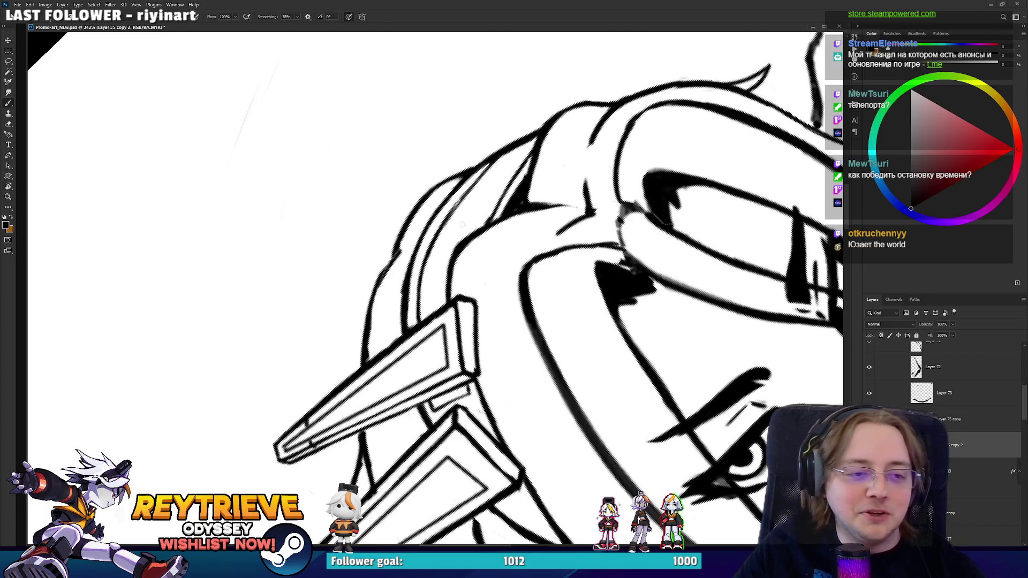
- Turn the canvas back upright, switch to the Eraser, and zoom out
key(r)
mouse_move(461, 224)
mouse_down()
mouse_move(448, 284)
mouse_move(463, 266)
mouse_up()
key(e)
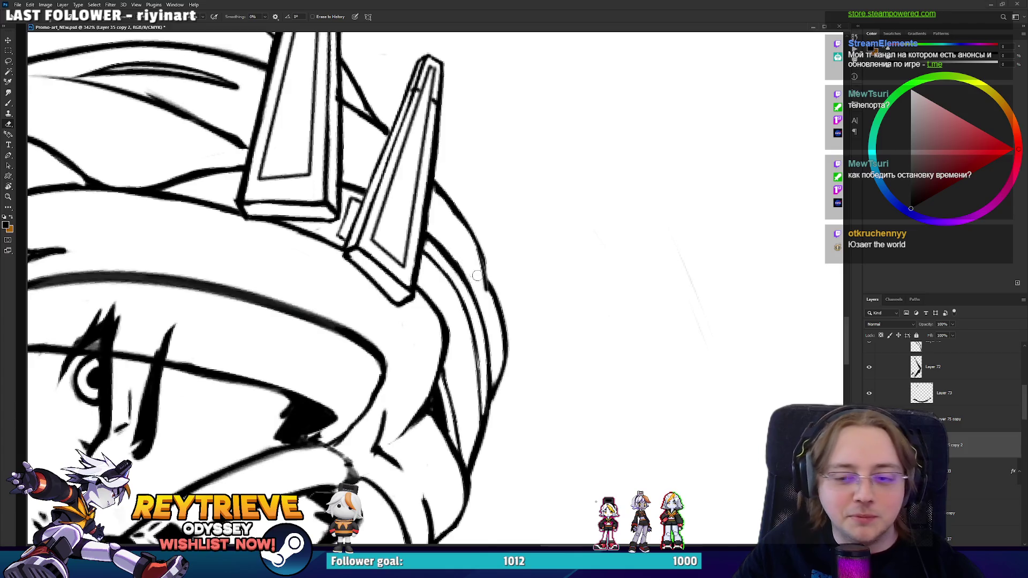
scroll(477, 276, down, 6)
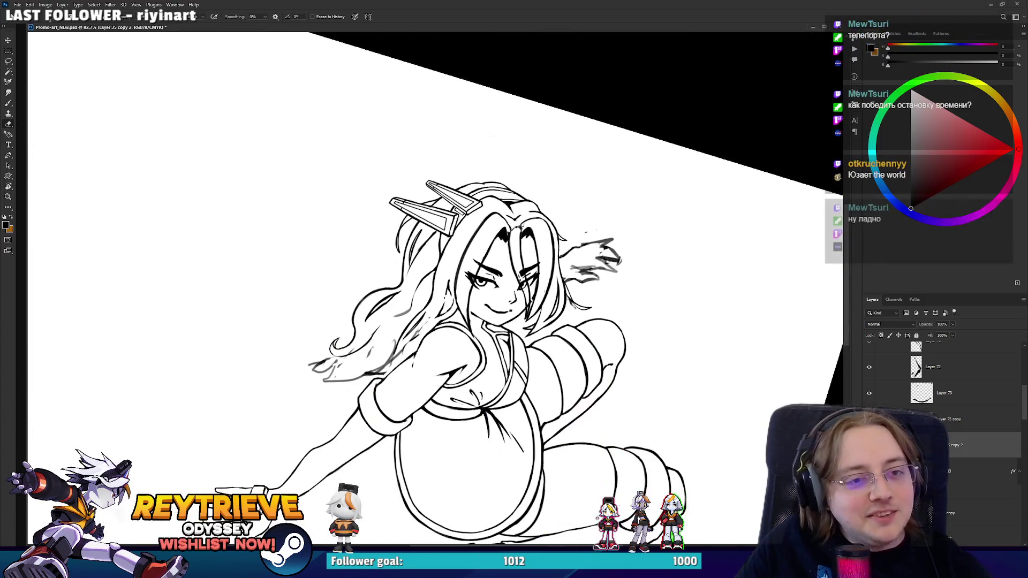
- Rotate the view about 60° and thicken and darken the hair outline beside the ornaments
scroll(474, 154, up, 1)
scroll(475, 154, down, 2)
scroll(475, 153, up, 8)
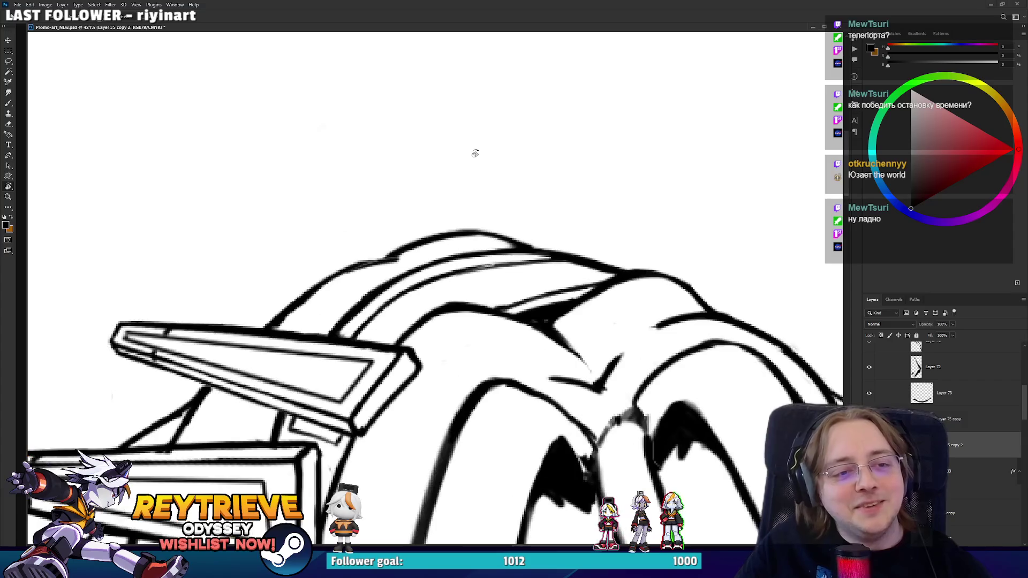
mouse_move(475, 154)
mouse_down()
mouse_move(503, 160)
mouse_move(516, 143)
mouse_move(472, 285)
mouse_up()
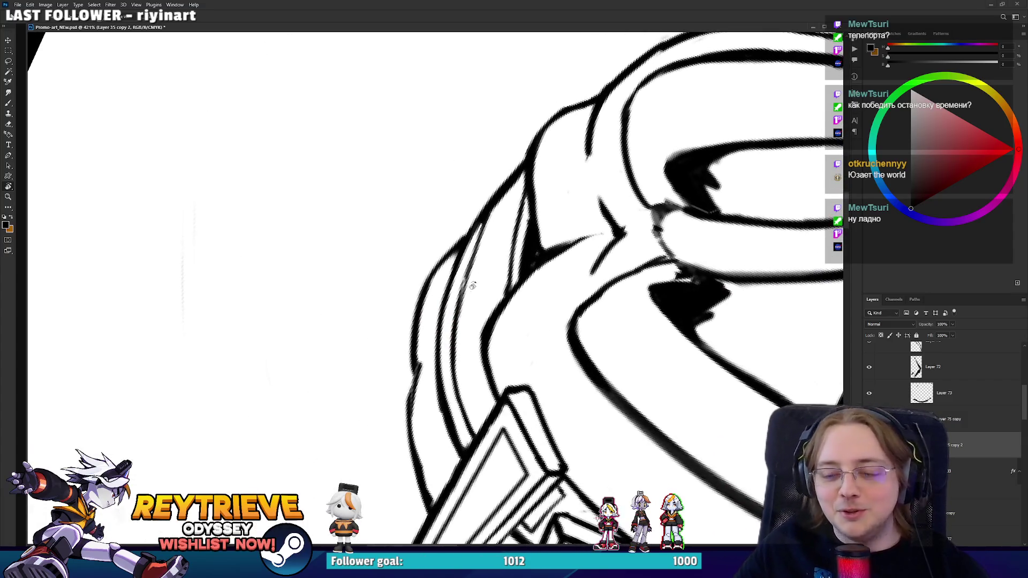
key(b)
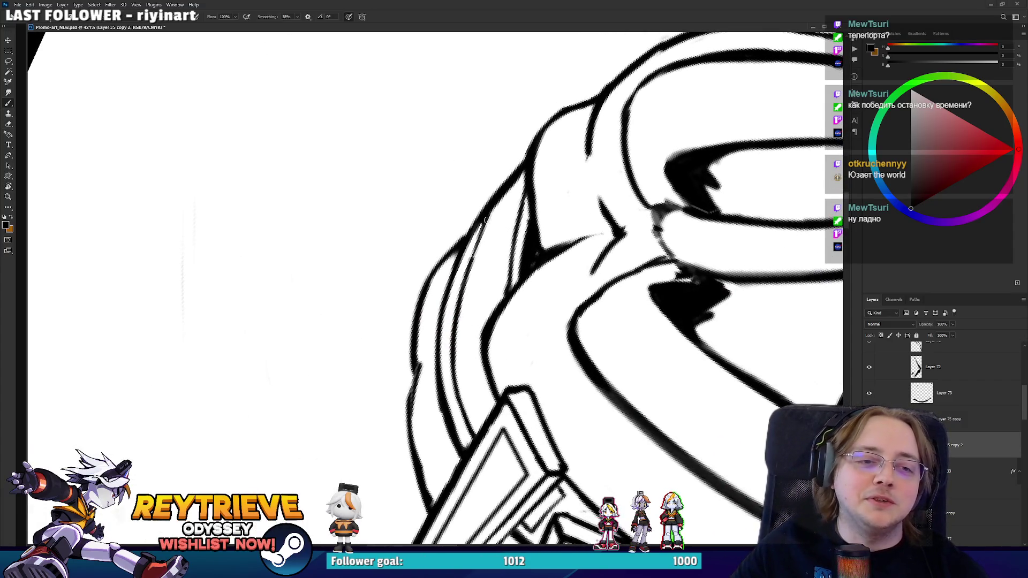
drag(486, 219, 471, 256)
key(e)
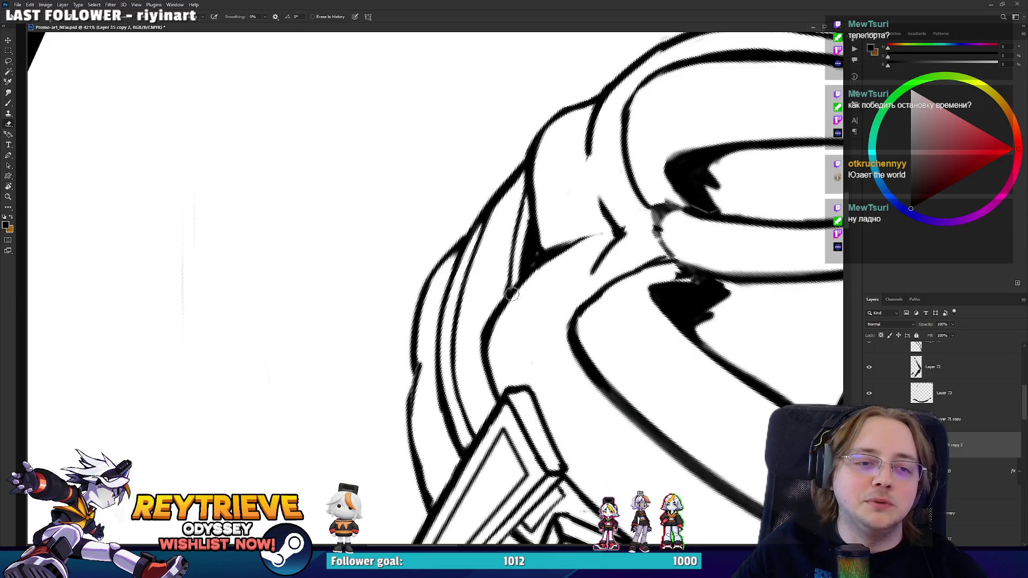
drag(508, 289, 522, 194)
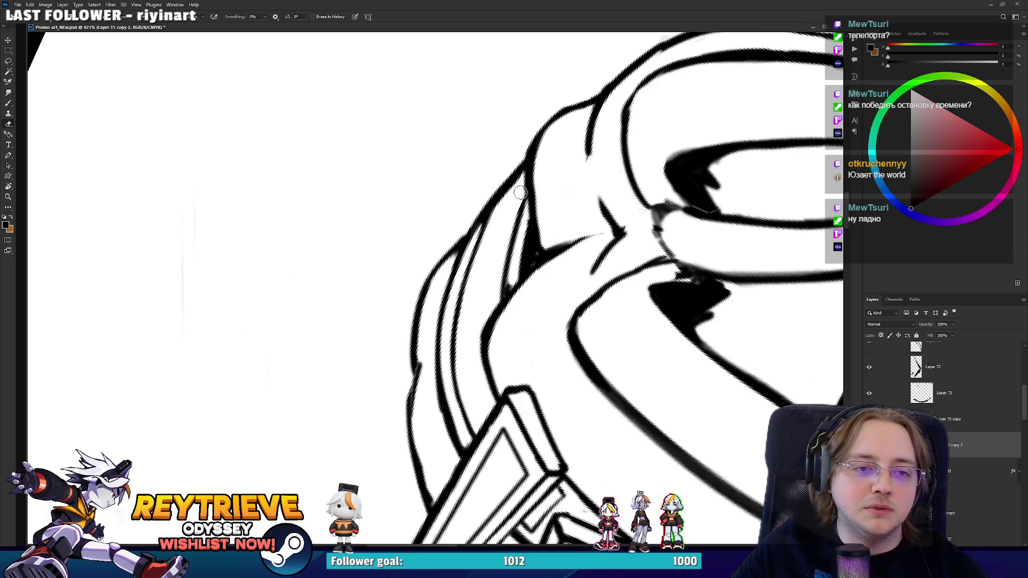
- Erase stray marks along the hair rim, straighten the canvas, and select Layer 75 copy
key(b)
key(e)
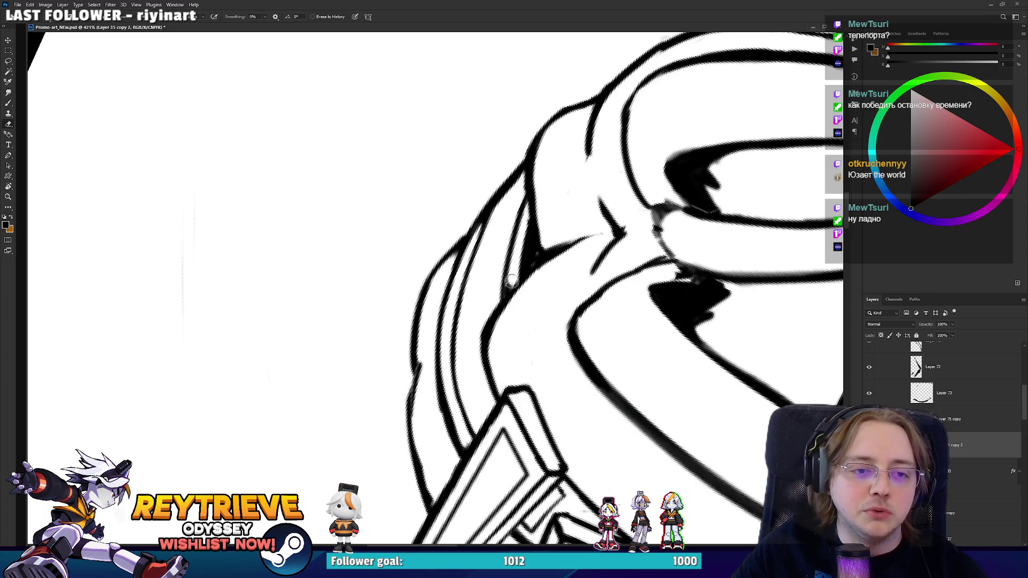
drag(536, 231, 482, 300)
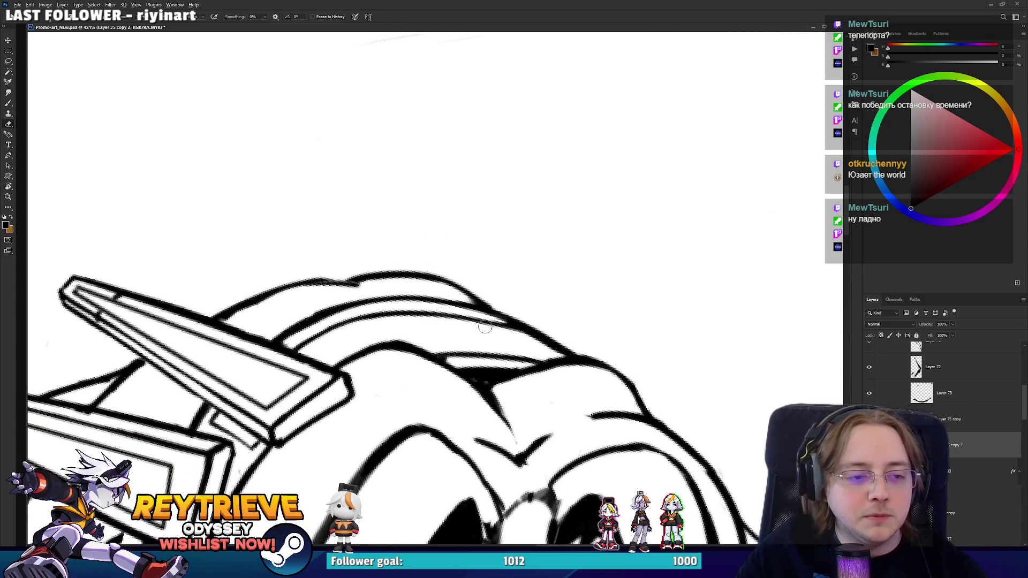
scroll(485, 327, down, 10)
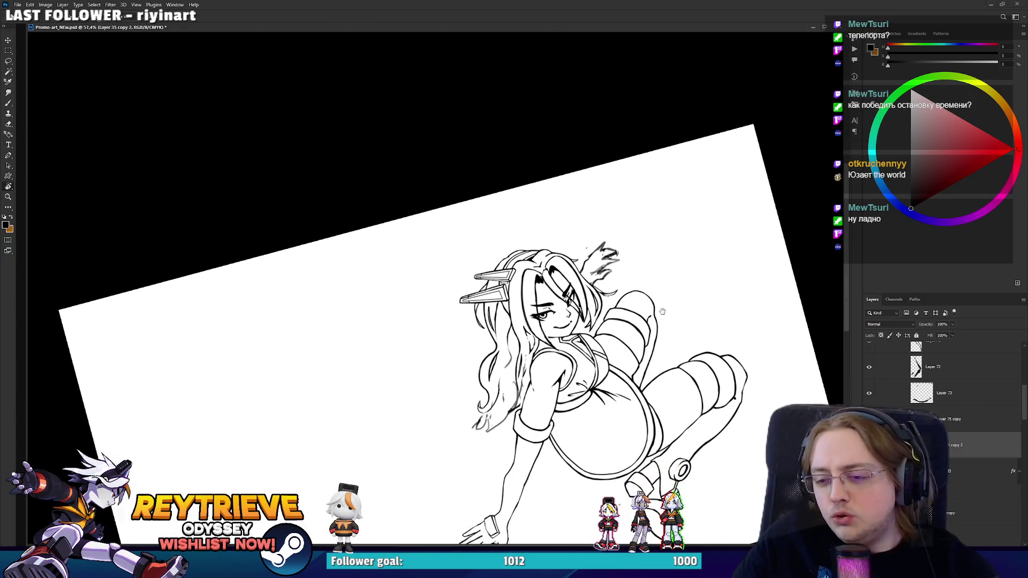
key(Escape)
scroll(491, 278, up, 4)
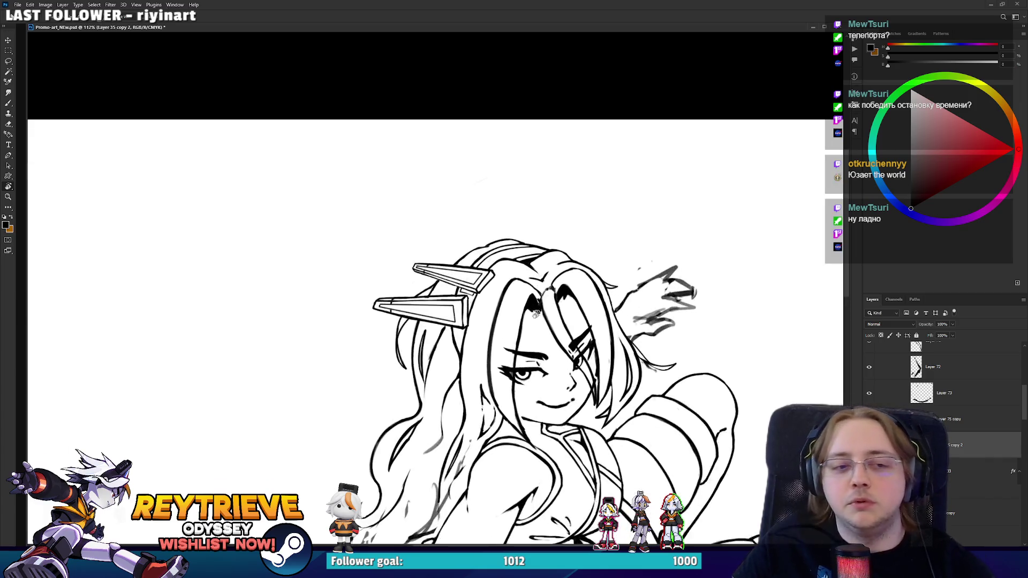
scroll(491, 279, up, 3)
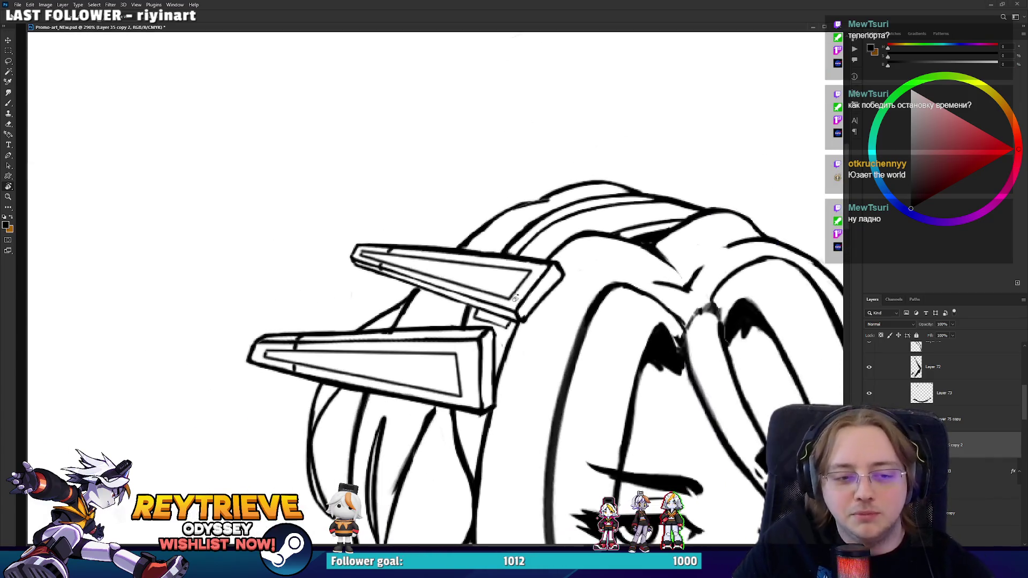
click(992, 427)
- With the brush ready, tilt the canvas a few degrees counterclockwise, then straighten it again
key(e)
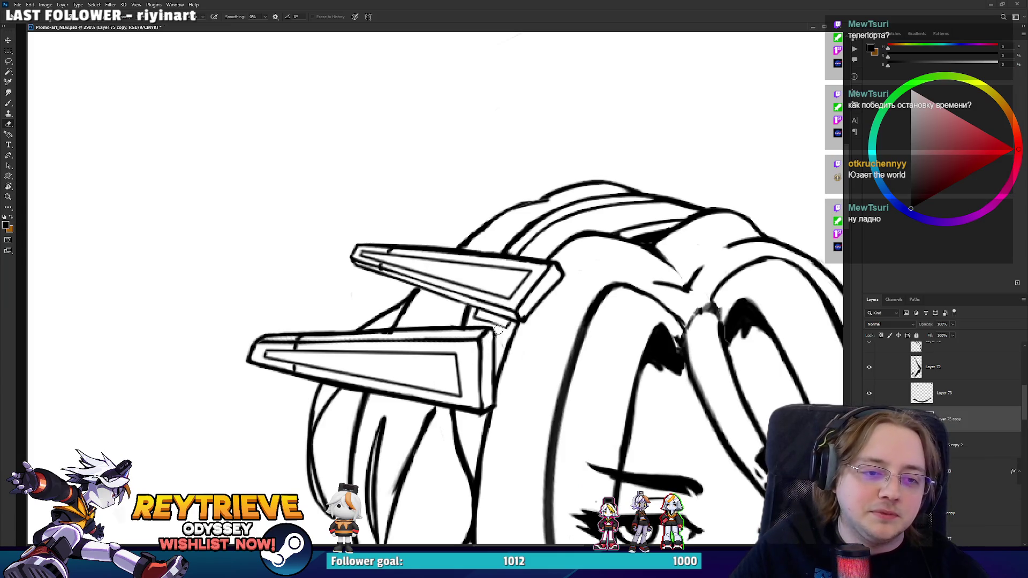
key(b)
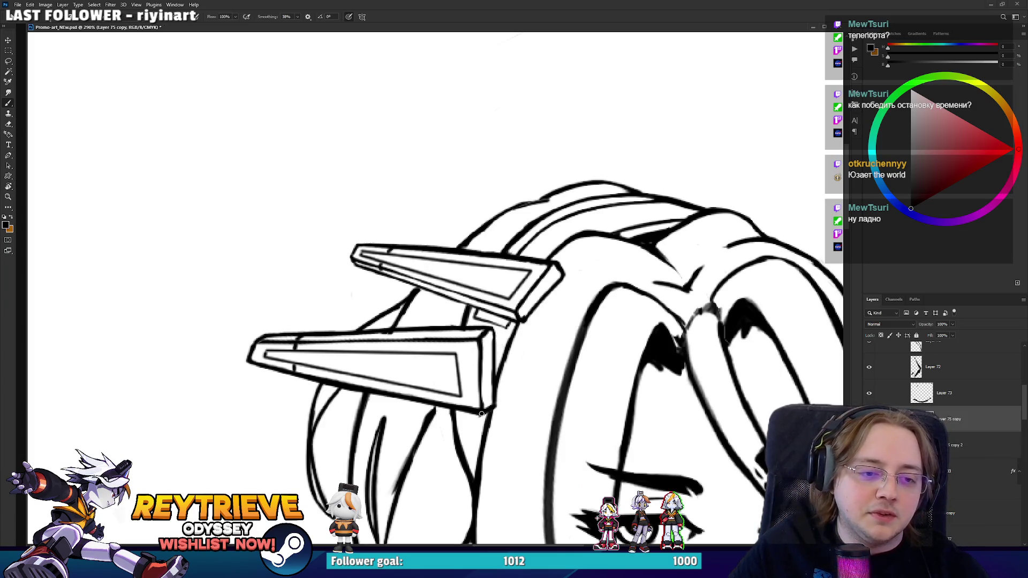
key(r)
drag(486, 346, 527, 309)
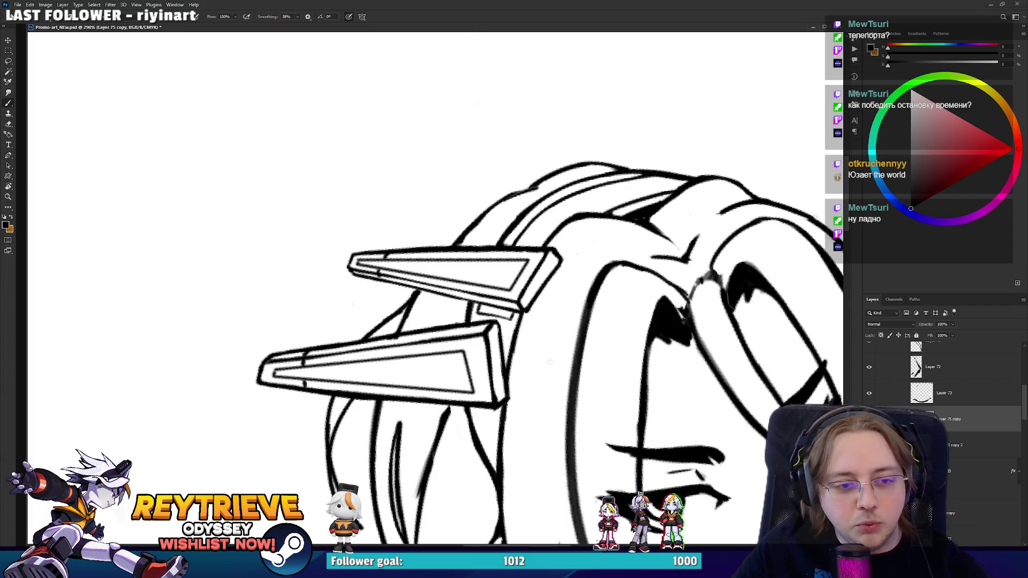
scroll(436, 289, down, 10)
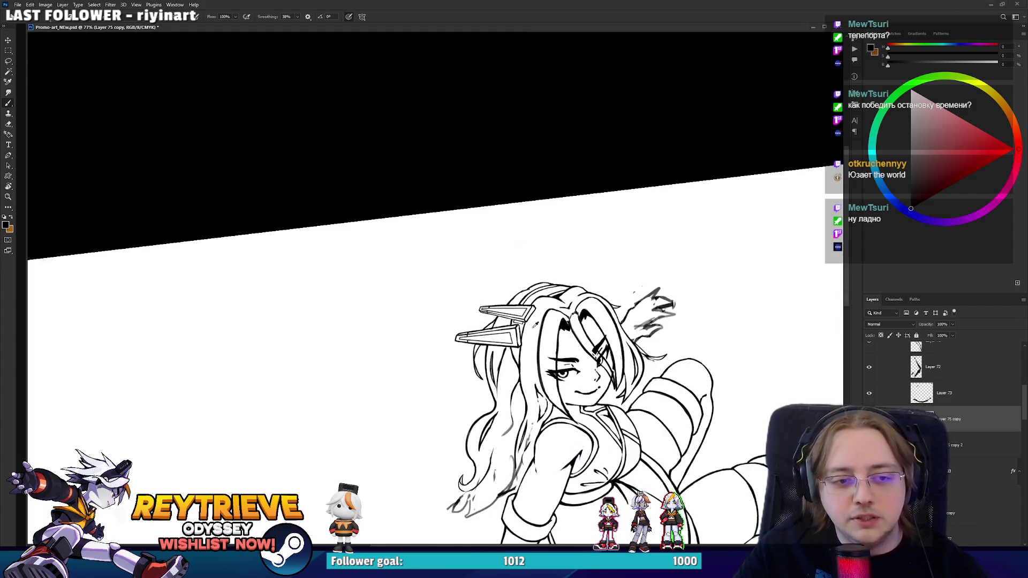
key(r)
drag(594, 305, 609, 319)
scroll(609, 319, up, 5)
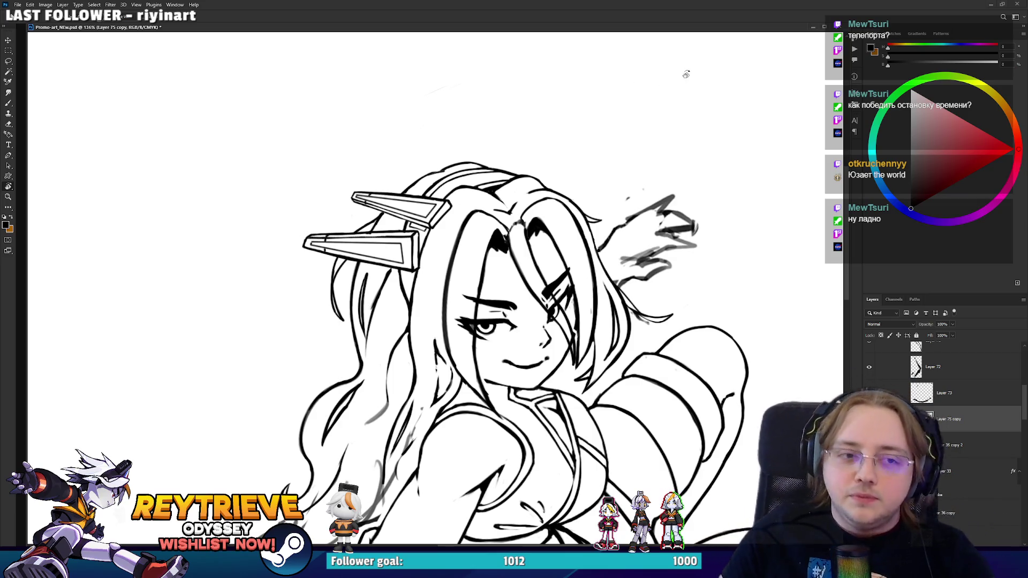
- On Layer 75, rotate the view and ink a short stroke along the hair edge
click(982, 466)
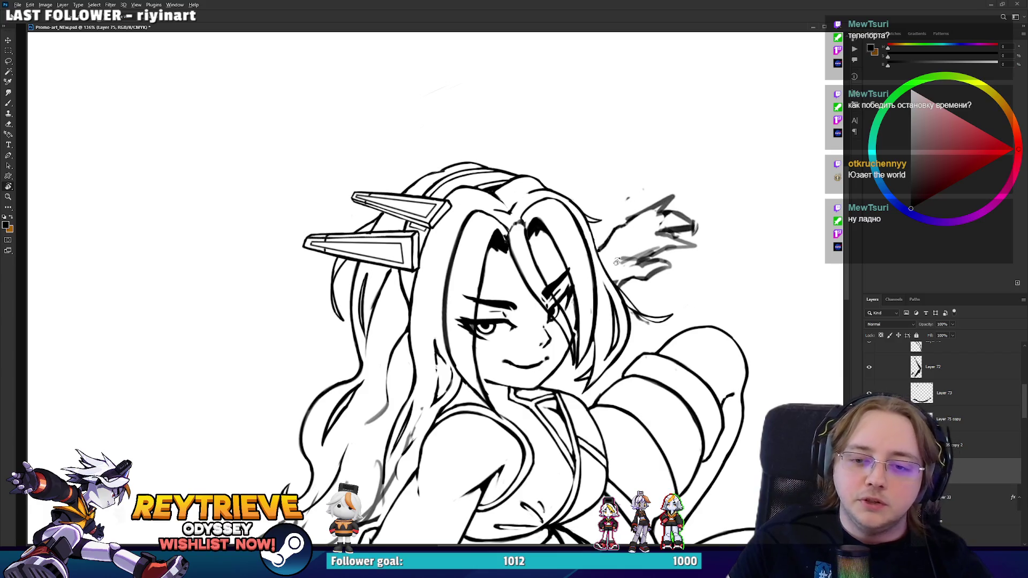
scroll(536, 240, up, 3)
mouse_move(535, 230)
mouse_down()
mouse_move(560, 221)
mouse_move(471, 203)
mouse_move(383, 271)
mouse_up()
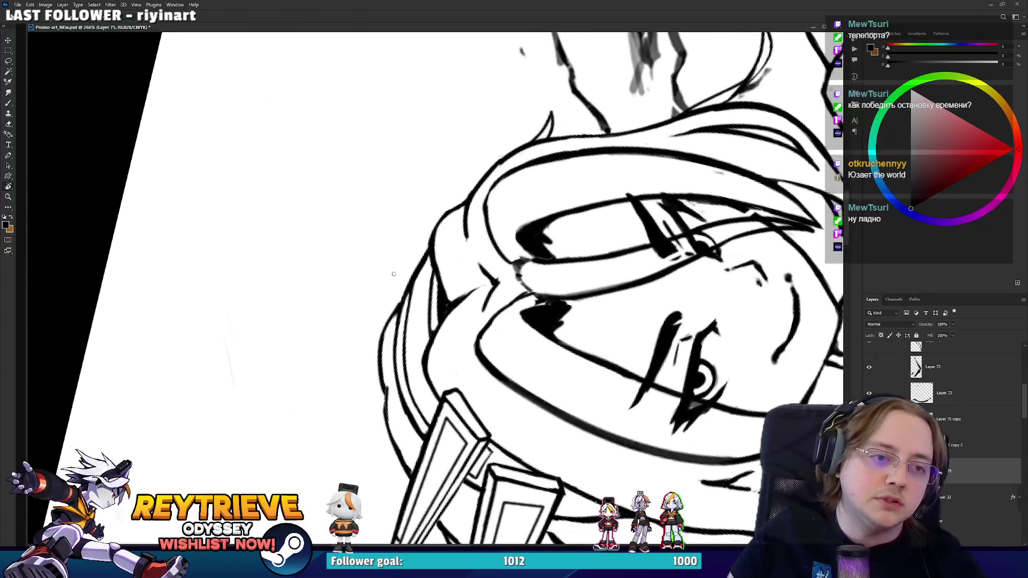
key(b)
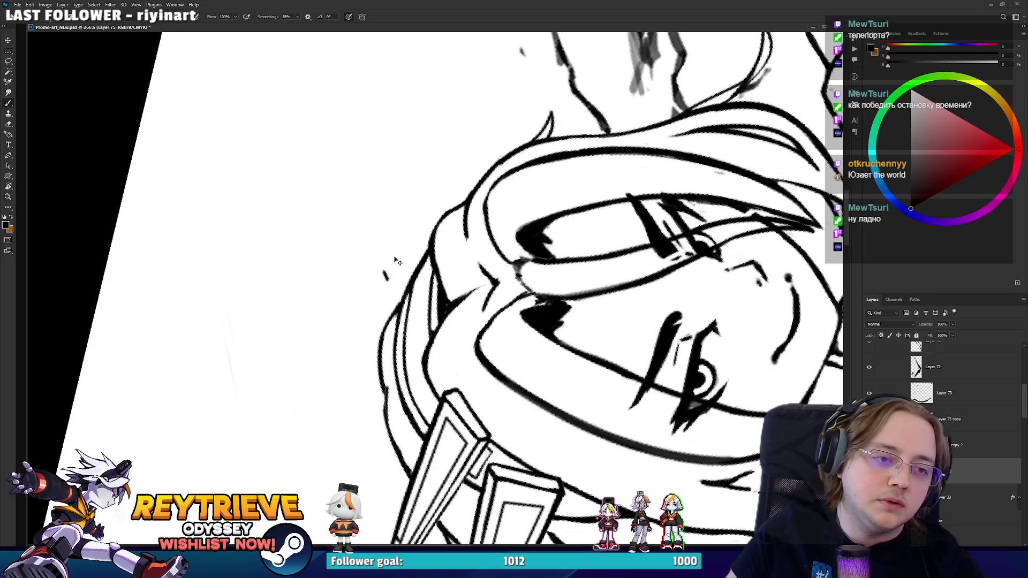
drag(383, 271, 430, 232)
key(ctrl+z)
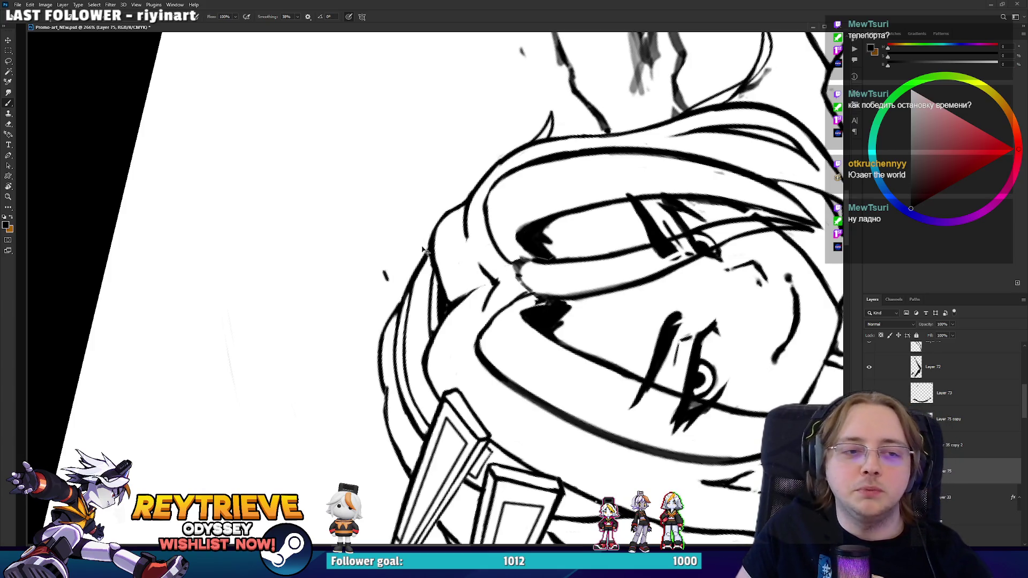
mouse_move(383, 274)
mouse_down()
mouse_move(436, 228)
mouse_move(455, 250)
mouse_up()
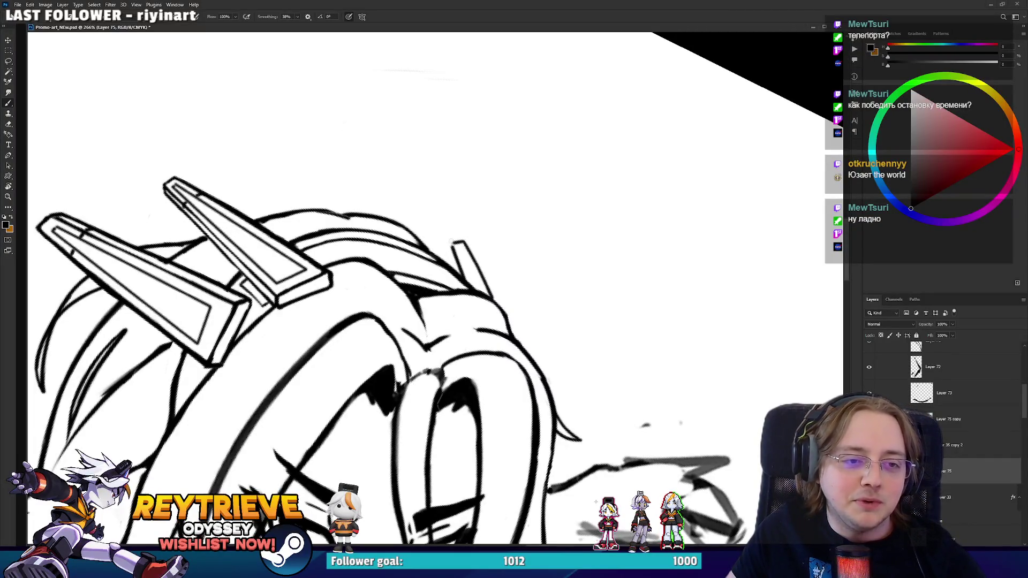
- Ink and redraw the right spike's left edge, erasing excess outline
drag(459, 278, 452, 242)
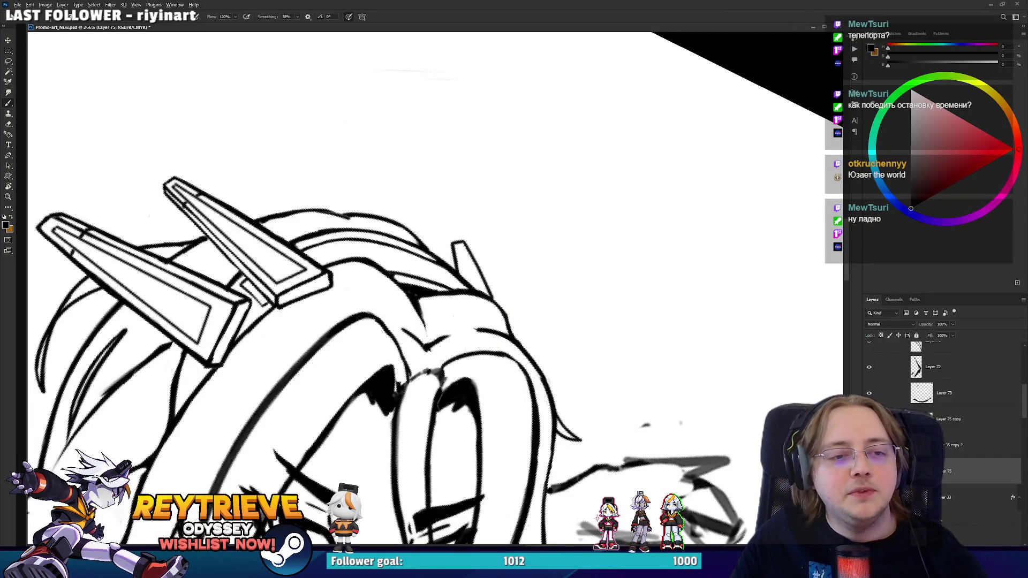
scroll(510, 253, down, 5)
scroll(509, 253, up, 7)
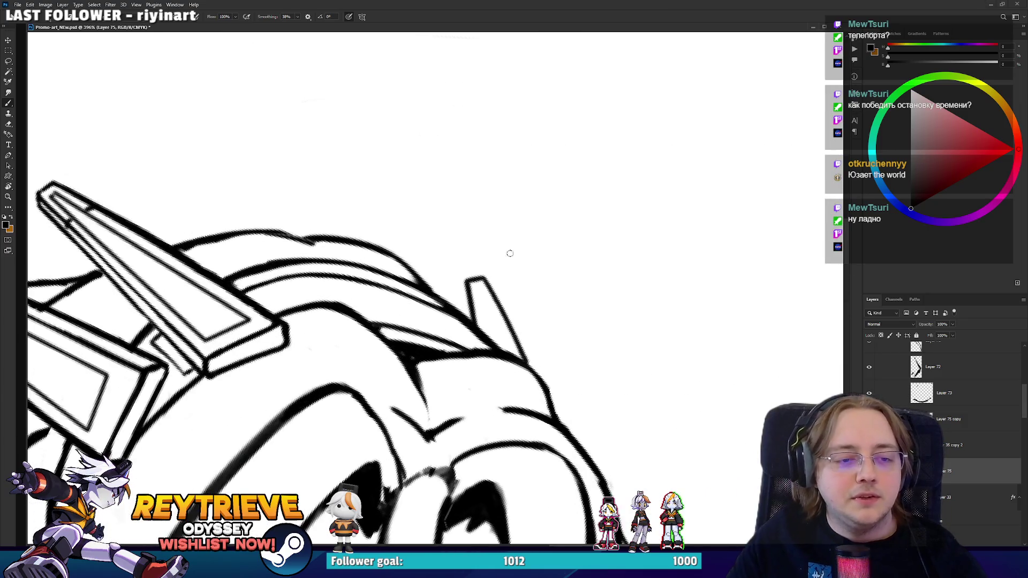
drag(459, 309, 467, 278)
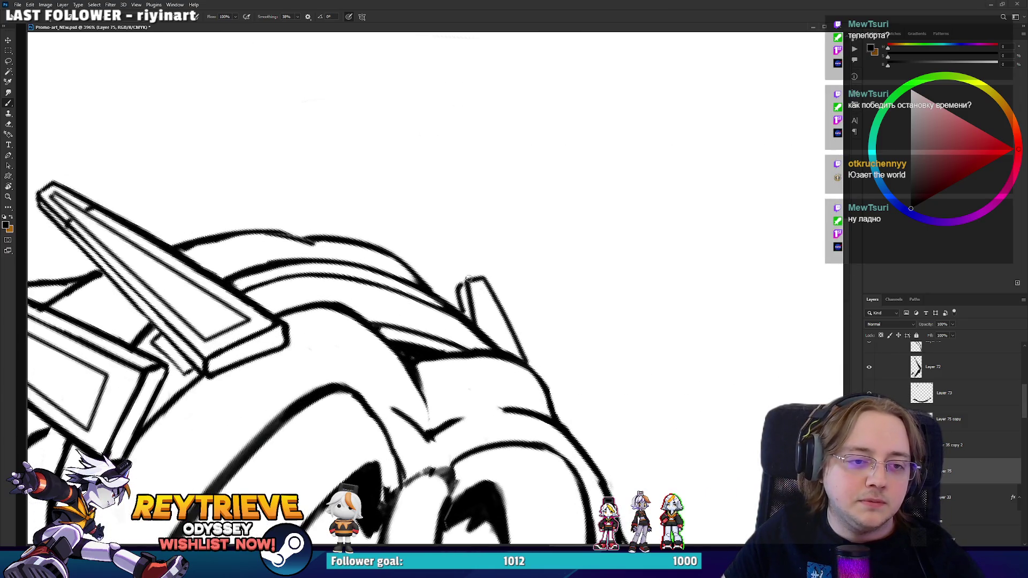
key(ctrl+z)
drag(460, 314, 465, 278)
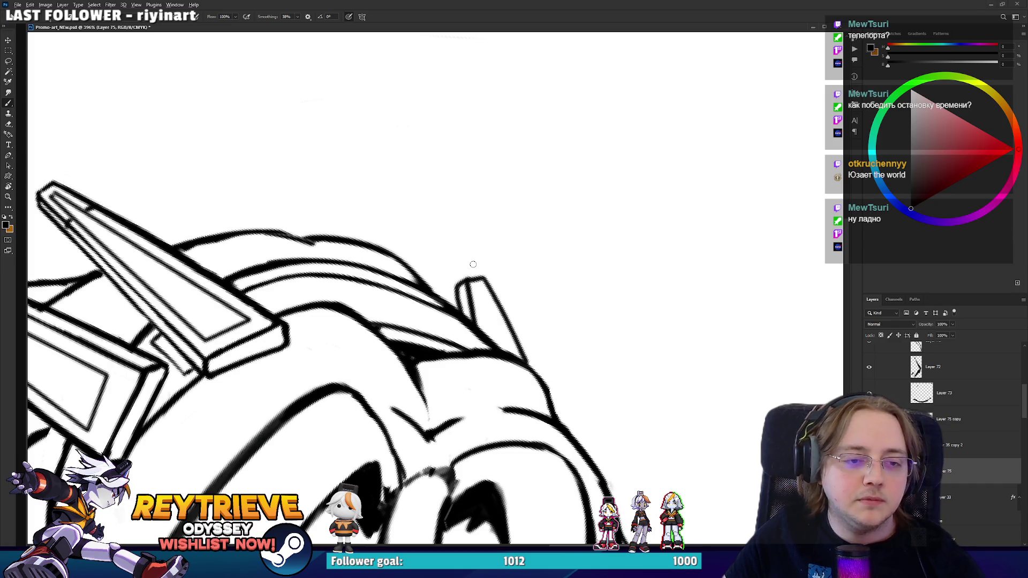
scroll(473, 264, down, 6)
scroll(476, 277, up, 7)
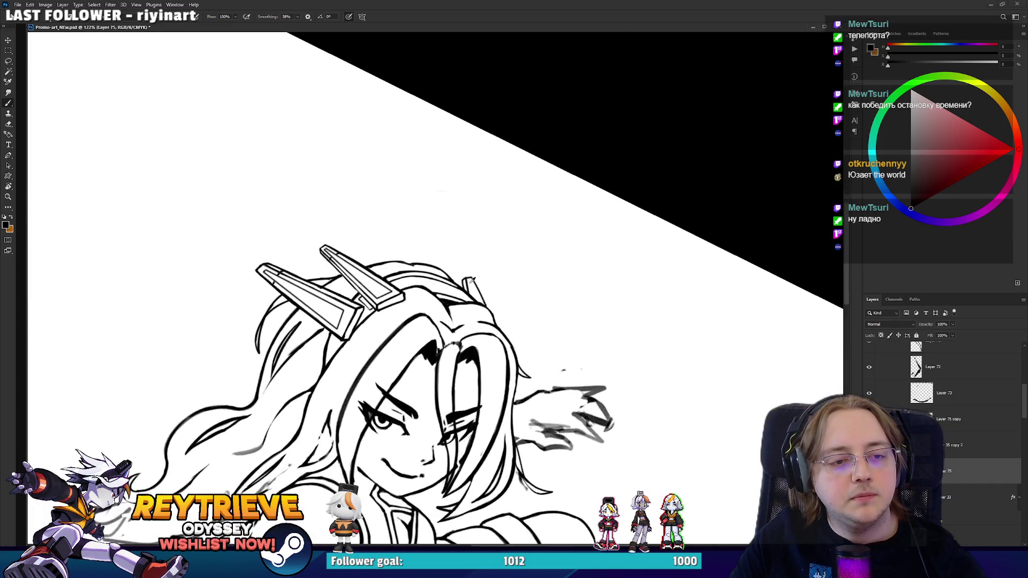
key(e)
drag(451, 310, 463, 329)
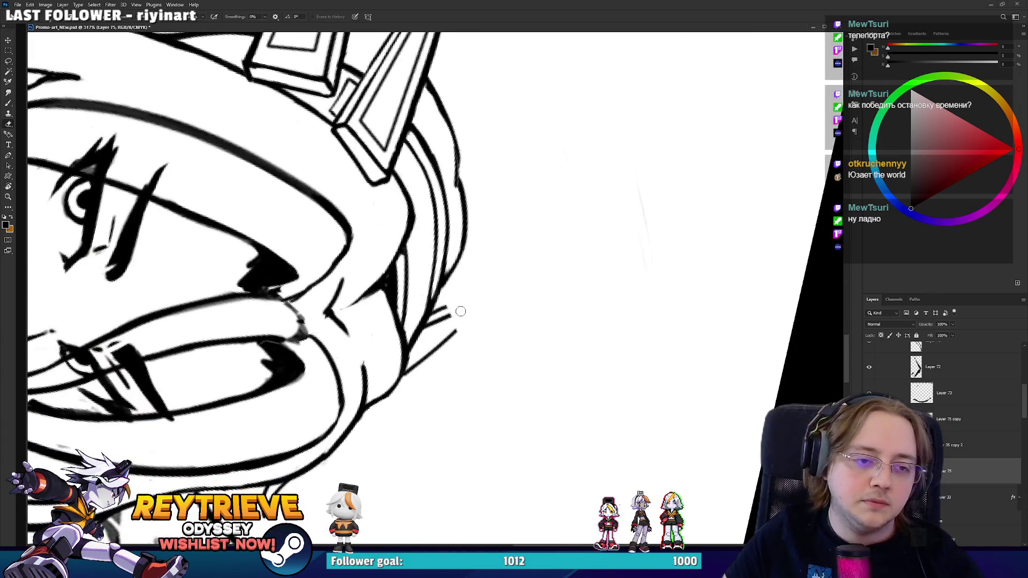
- Add a short inner line to the spike, darken its right edge, and add another inner line
key(b)
drag(450, 378, 495, 248)
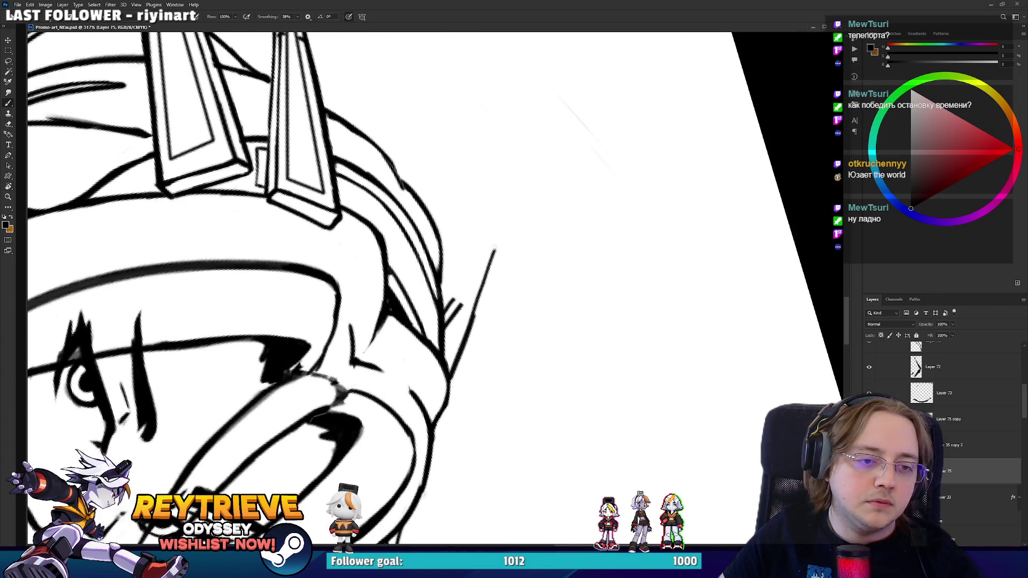
drag(448, 325, 490, 253)
key(ctrl+z)
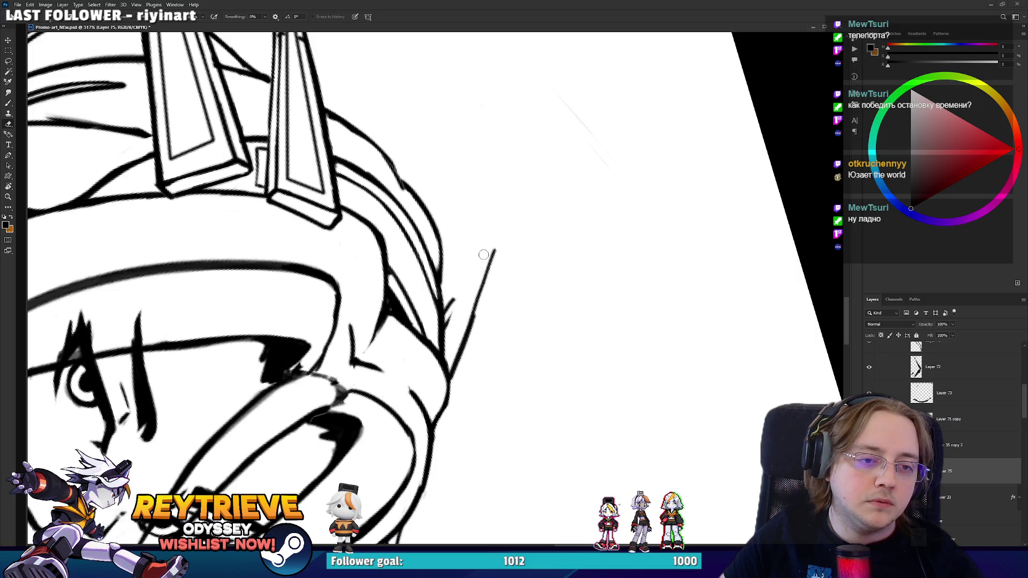
drag(443, 334, 485, 246)
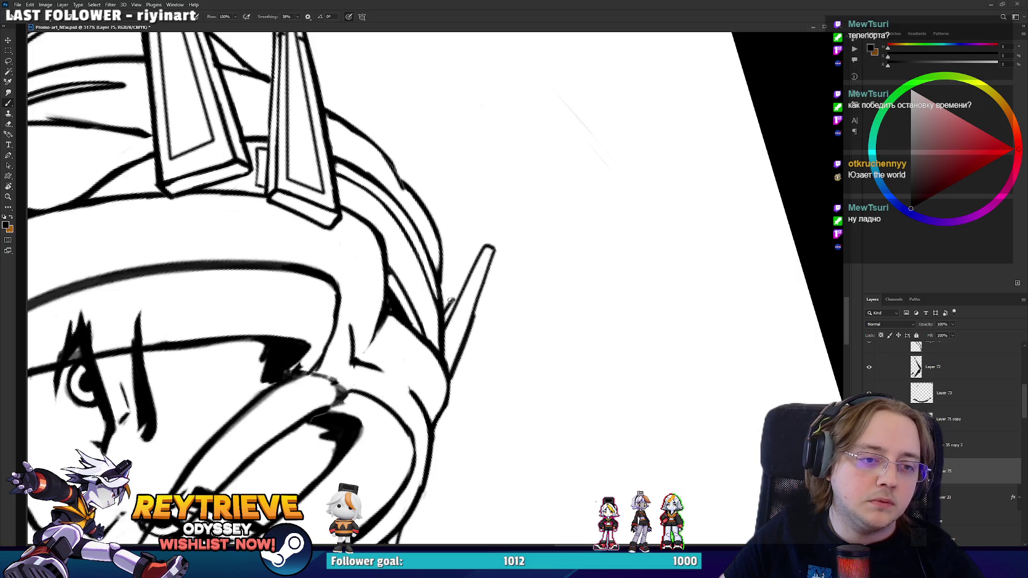
key(ctrl+z)
drag(444, 314, 465, 264)
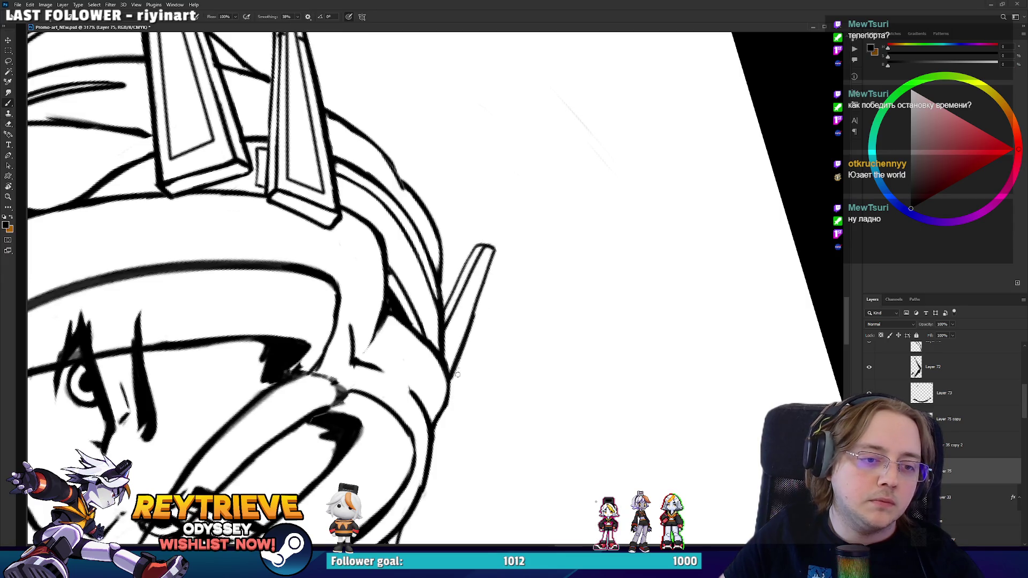
drag(463, 343, 487, 273)
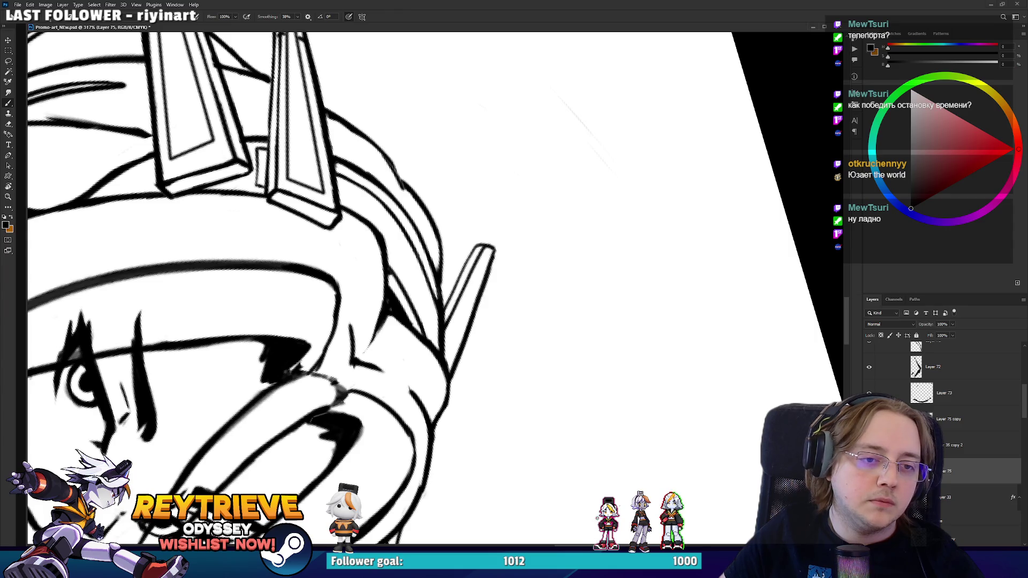
mouse_move(450, 134)
mouse_down()
mouse_move(395, 168)
mouse_move(378, 211)
mouse_up()
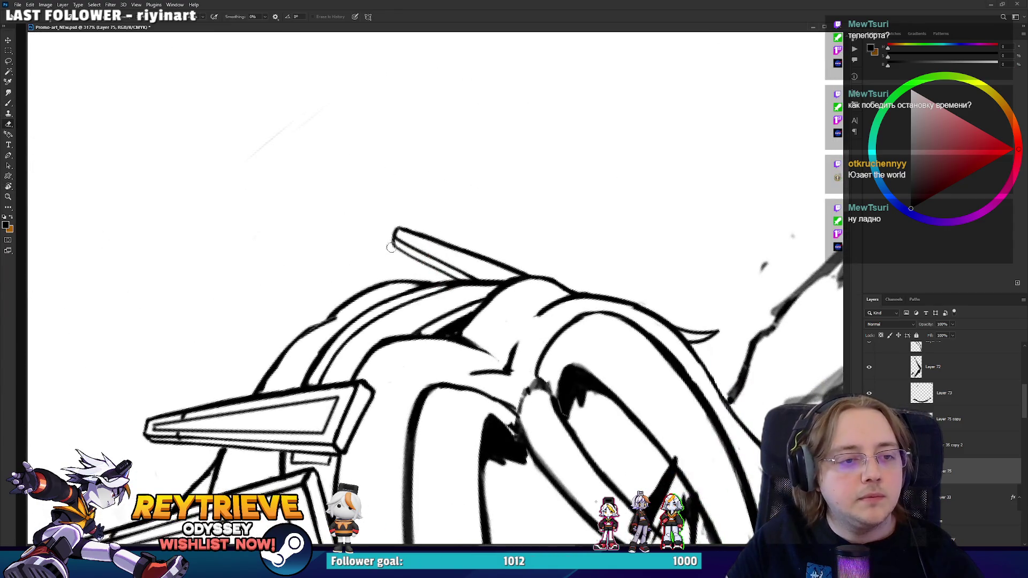
drag(419, 239, 483, 297)
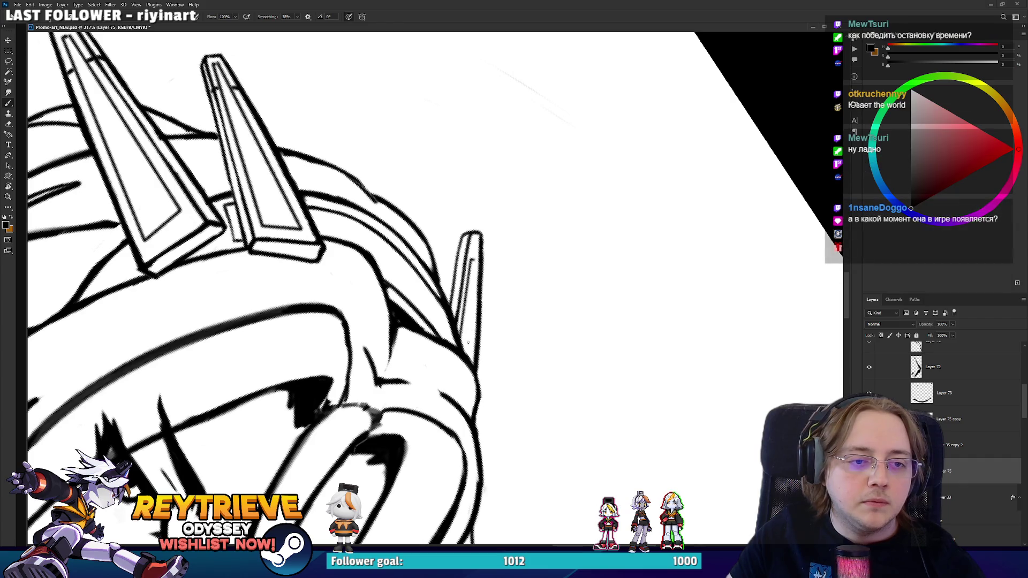
drag(471, 260, 469, 355)
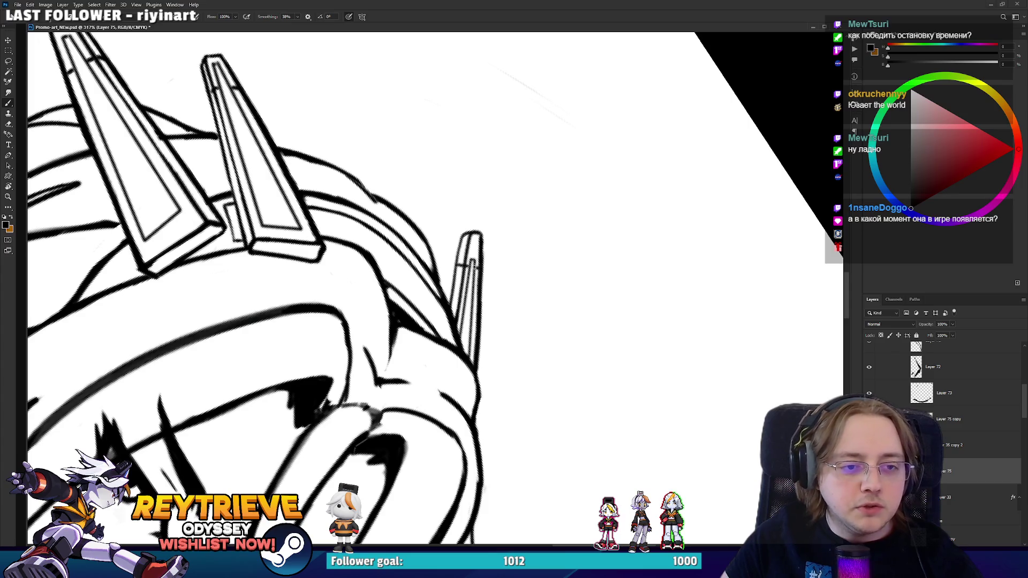
- Level and rotate the view, then erase the hatching inside the ornament on top of the head
scroll(509, 252, down, 10)
key(r)
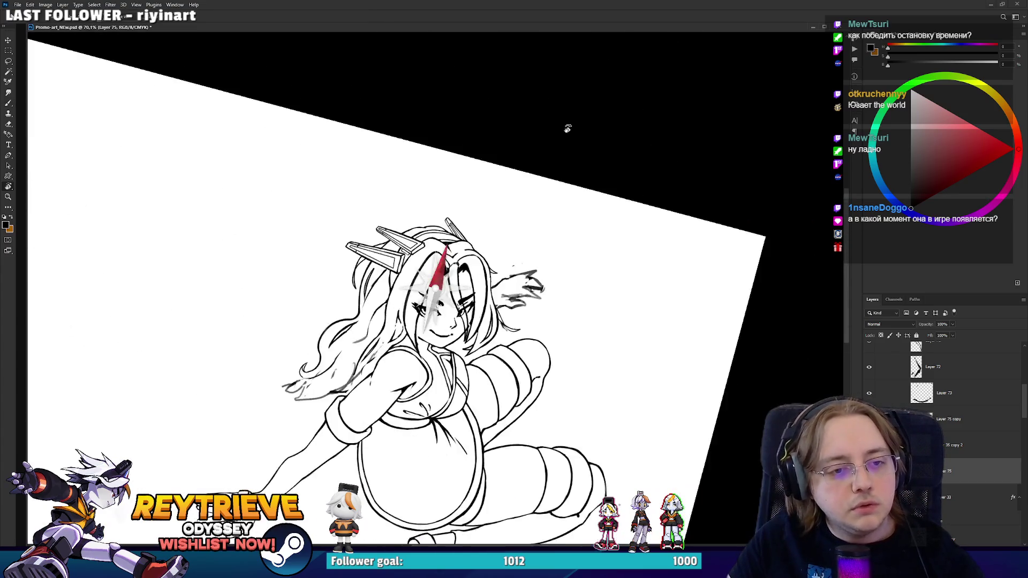
drag(566, 128, 548, 119)
scroll(486, 221, down, 2)
scroll(484, 222, up, 3)
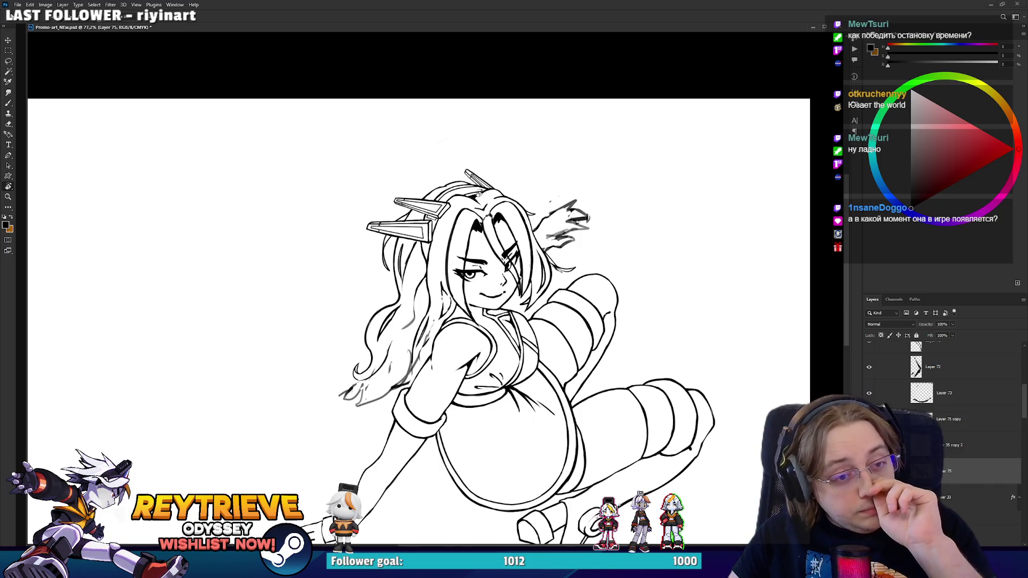
scroll(472, 188, up, 10)
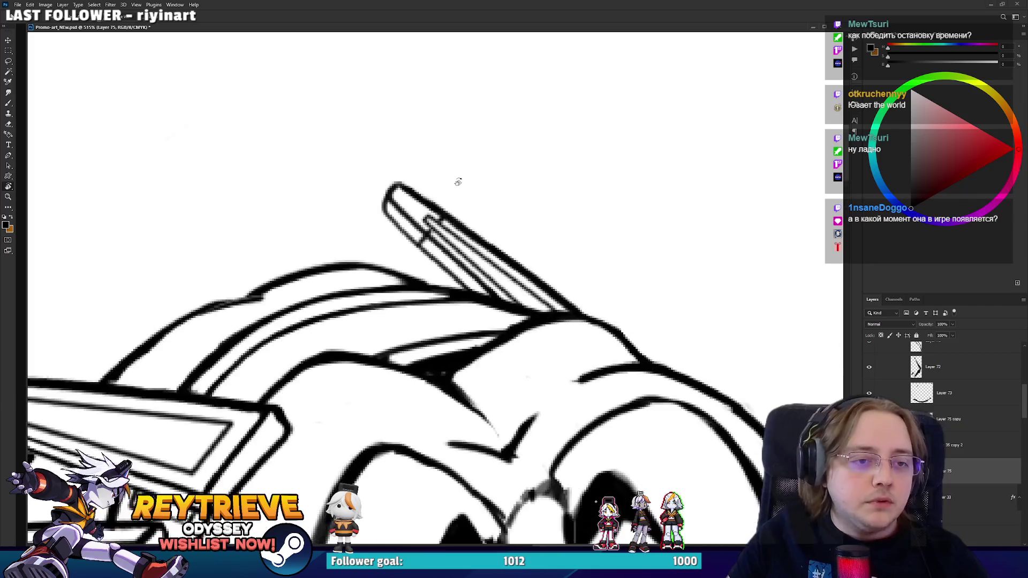
mouse_move(457, 182)
mouse_down()
mouse_move(374, 224)
mouse_move(327, 266)
mouse_up()
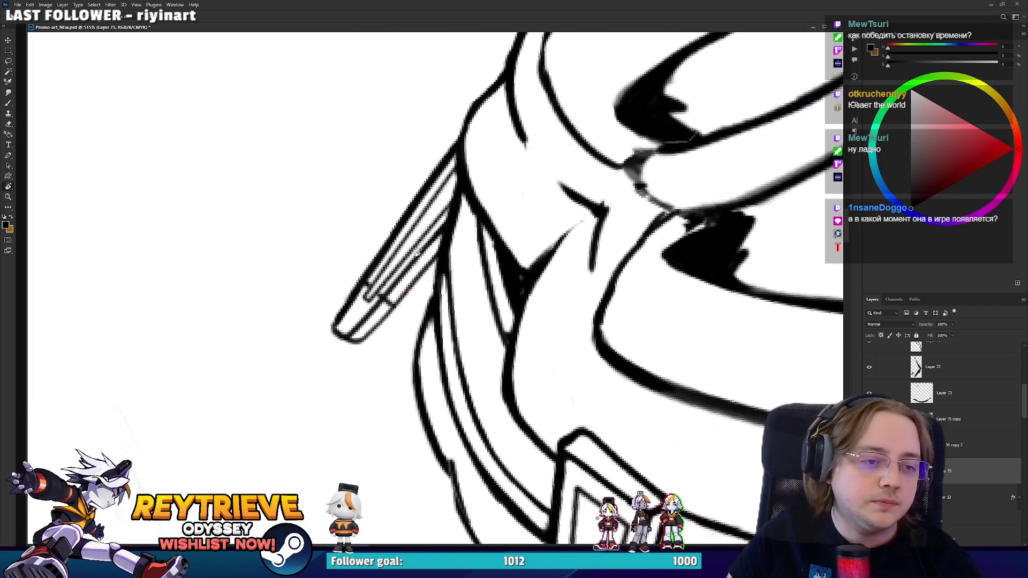
drag(367, 318, 407, 265)
mouse_move(392, 305)
mouse_down()
mouse_move(423, 246)
mouse_move(356, 305)
mouse_move(453, 169)
mouse_up()
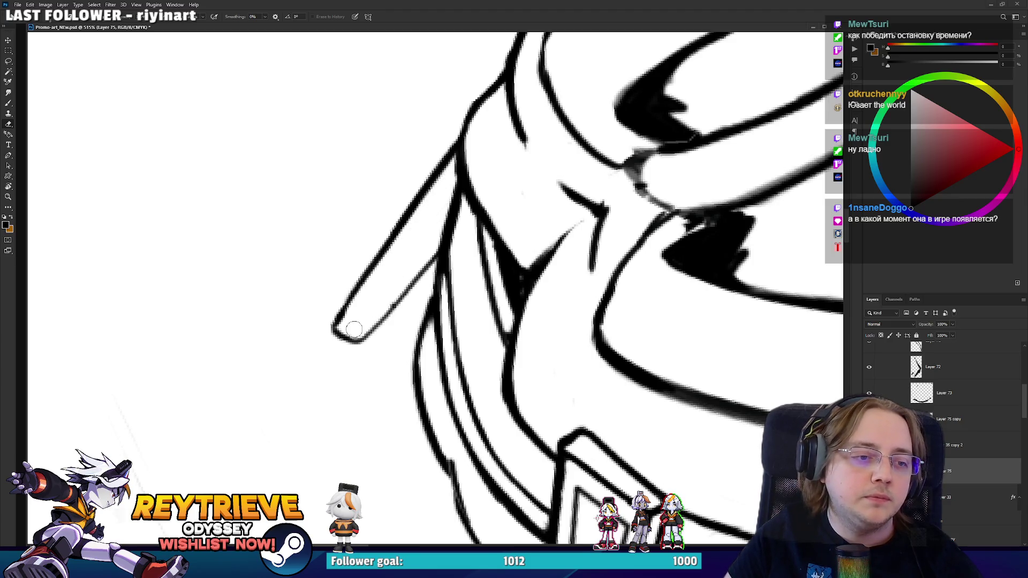
- Ink an inner line along the ornament's right edge, thicken its upper-left edge, and fit the drawing
key(b)
mouse_move(357, 323)
mouse_down()
mouse_move(396, 252)
mouse_move(452, 226)
mouse_up()
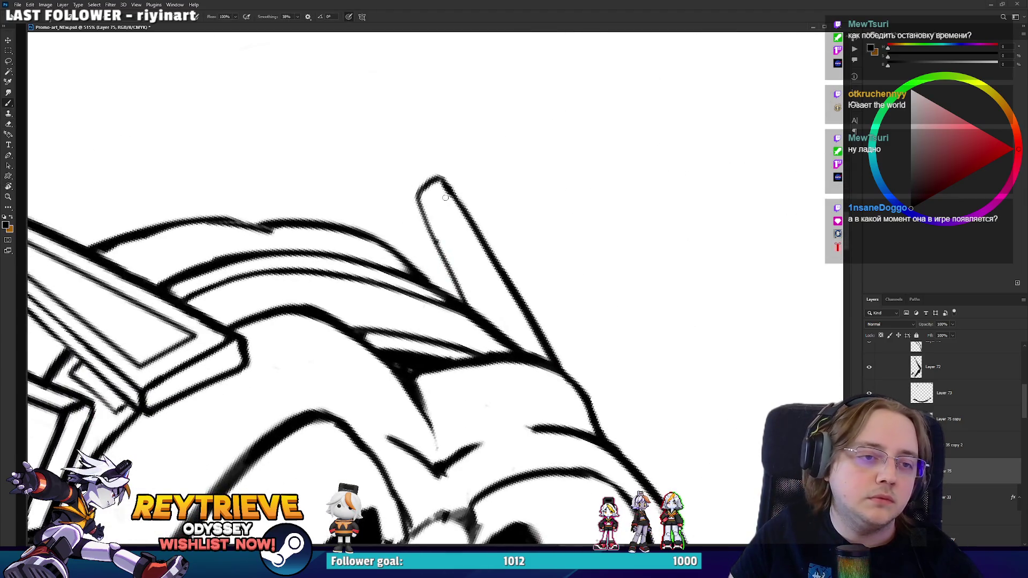
drag(437, 183, 493, 278)
key(ctrl+z)
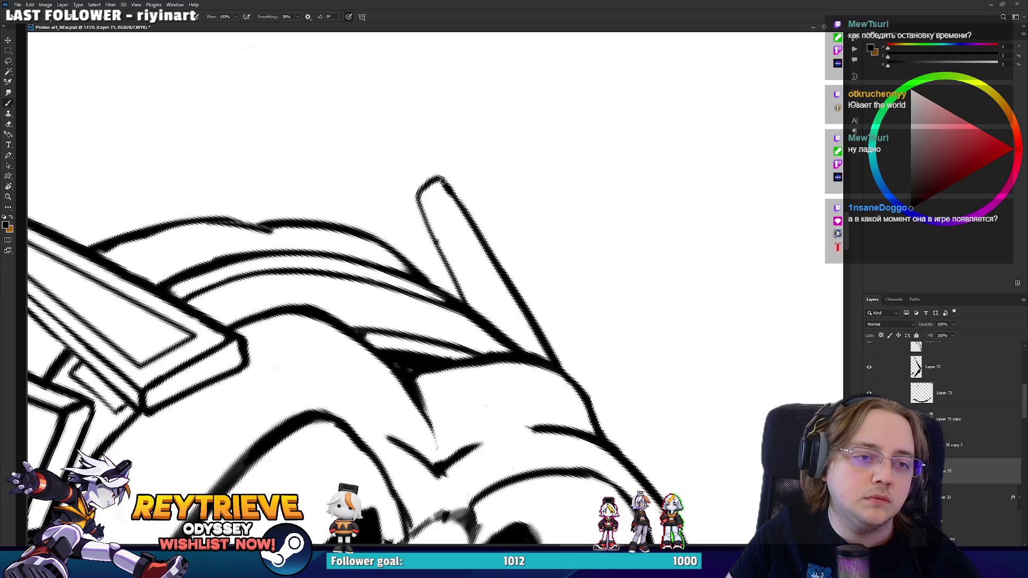
drag(438, 186, 530, 359)
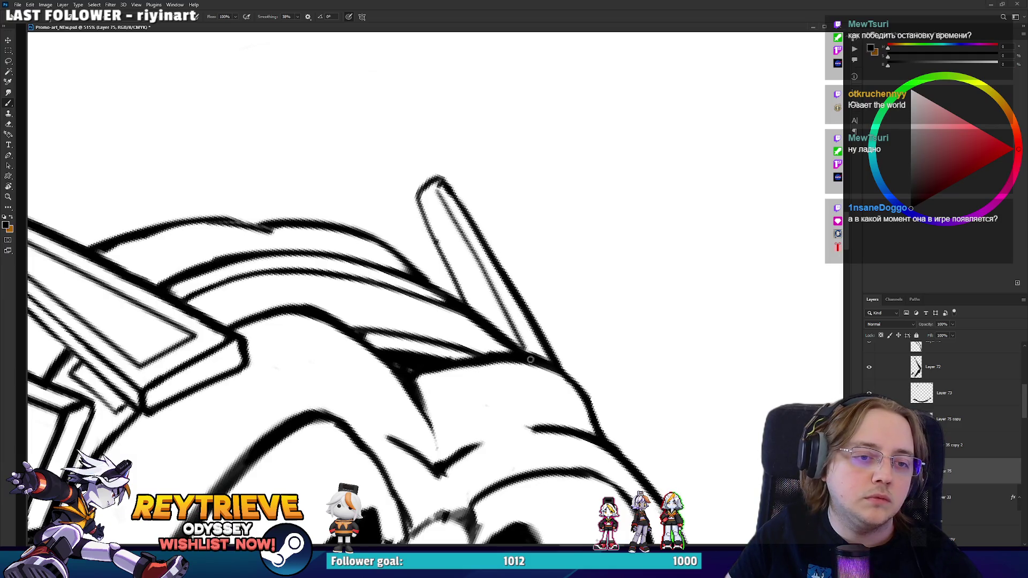
drag(438, 187, 419, 206)
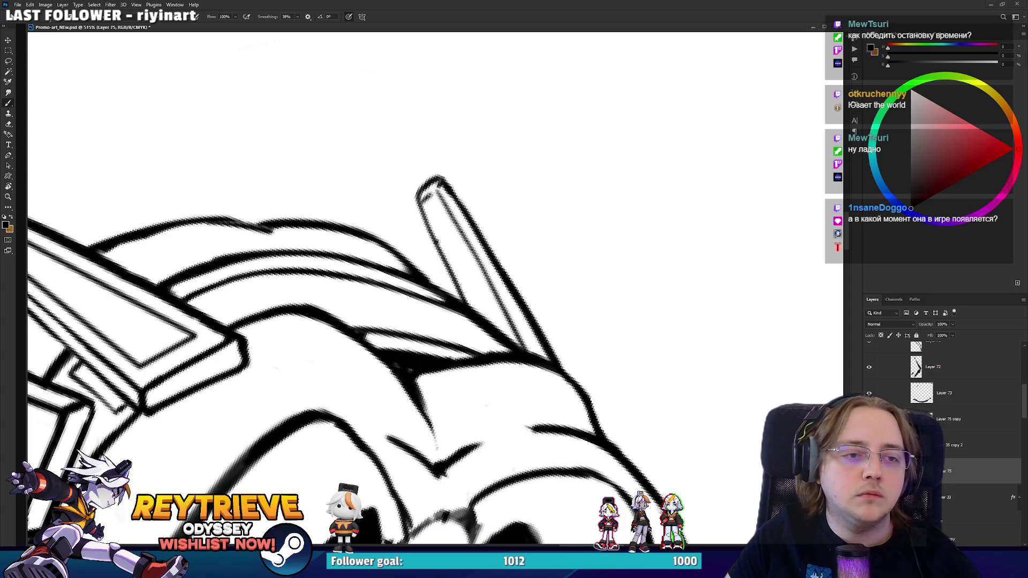
key(ctrl+0)
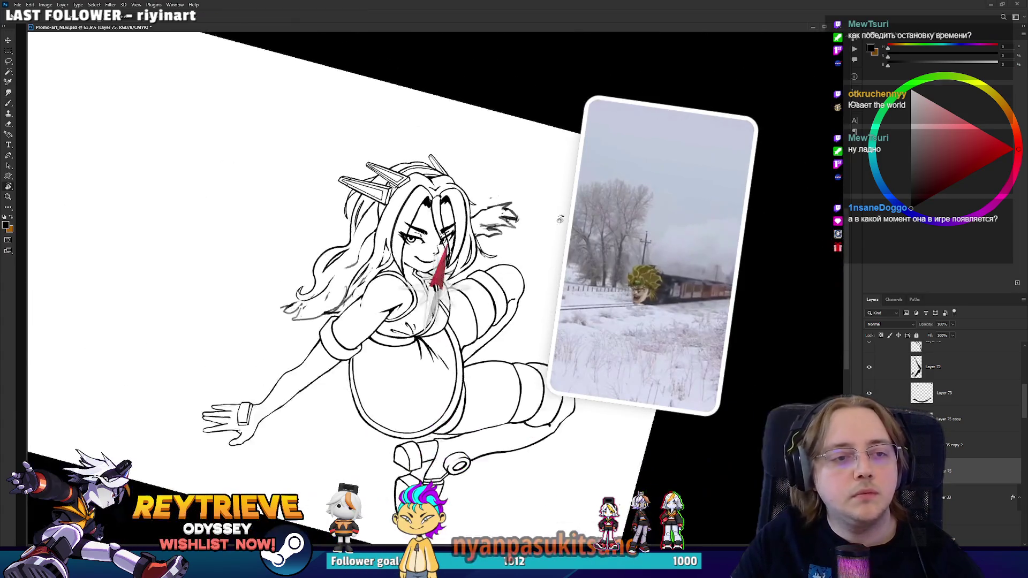
key(Escape)
scroll(560, 220, down, 3)
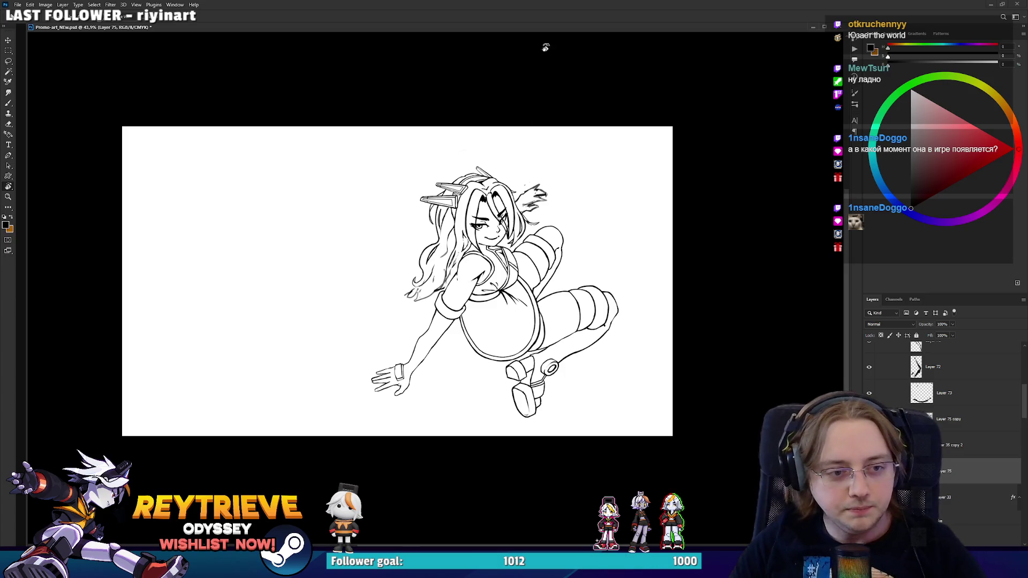
scroll(457, 328, up, 3)
scroll(407, 361, down, 2)
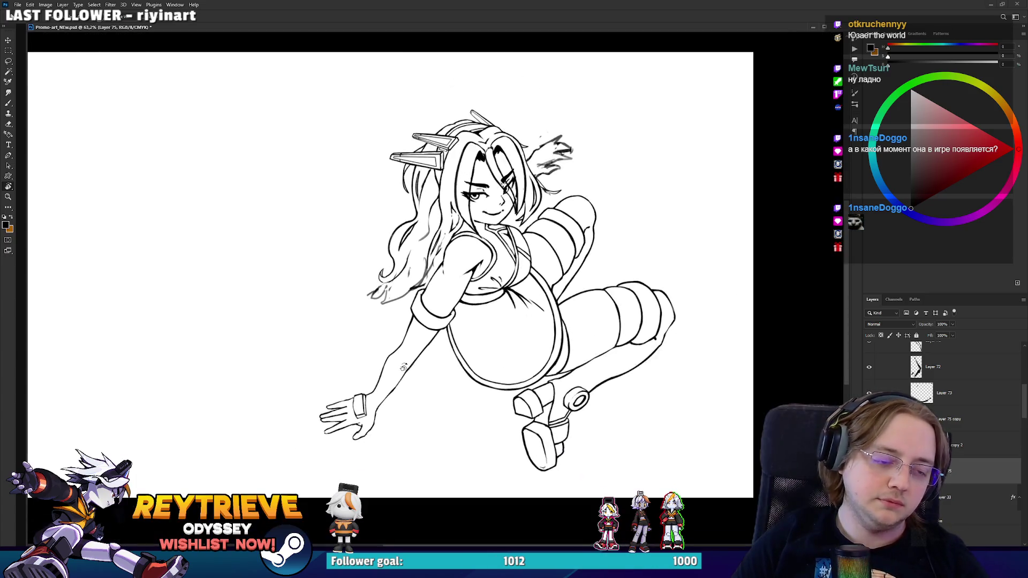
scroll(403, 367, up, 3)
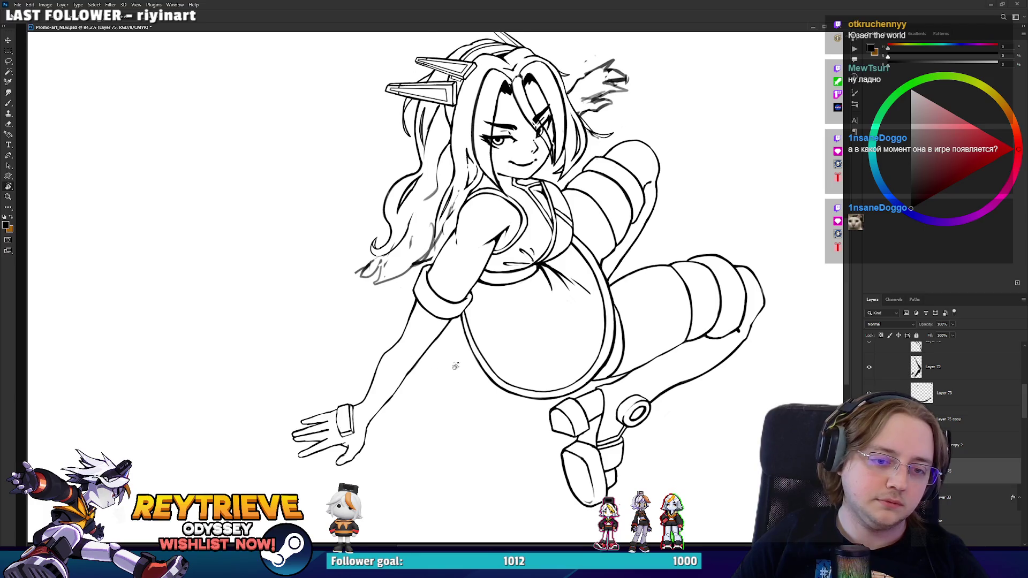
scroll(455, 366, up, 5)
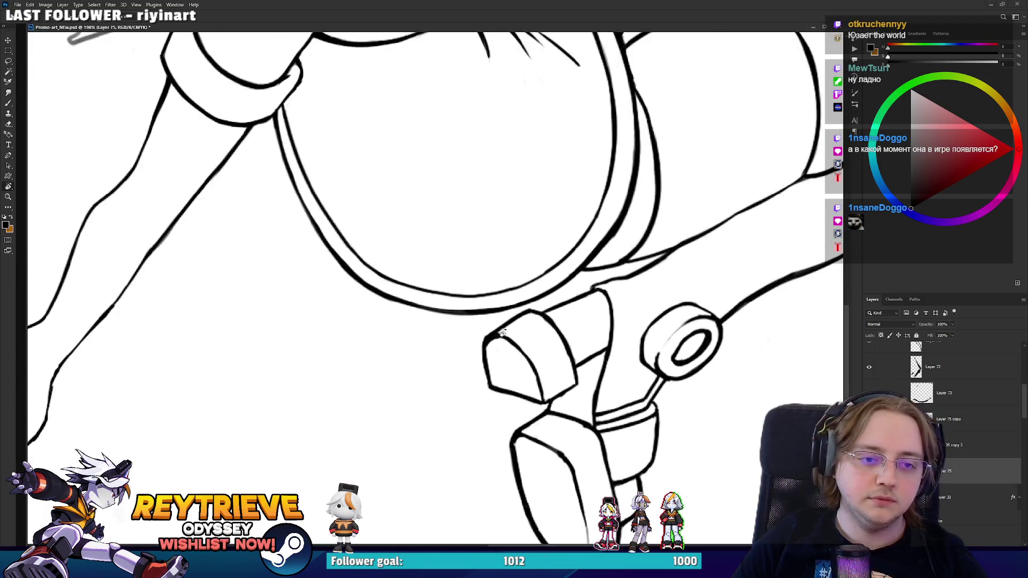
- On Layer 75 copy 2, angle the view and add ink strokes along the shoe outline
scroll(502, 333, up, 2)
key(b)
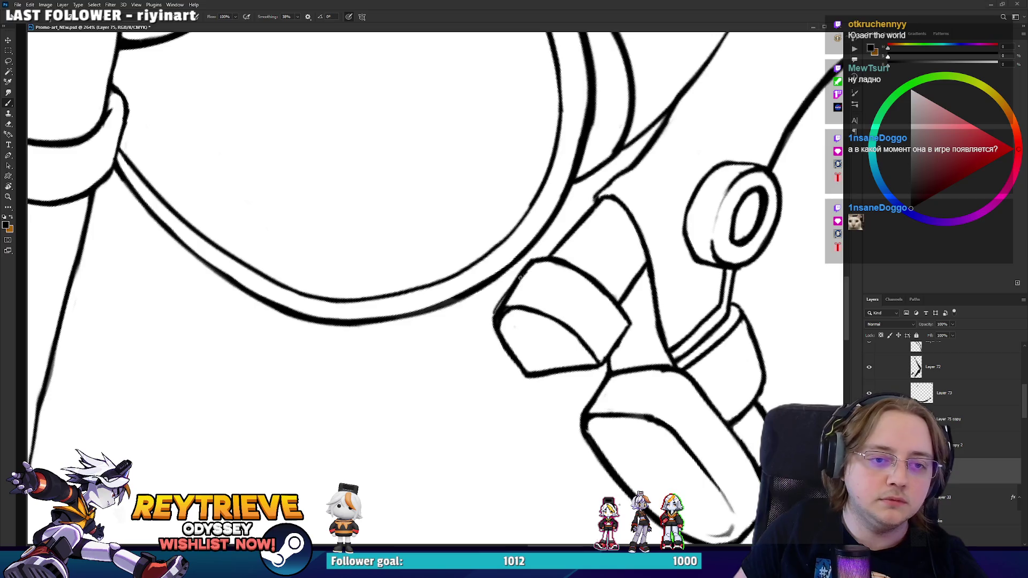
key(alt+bracketright)
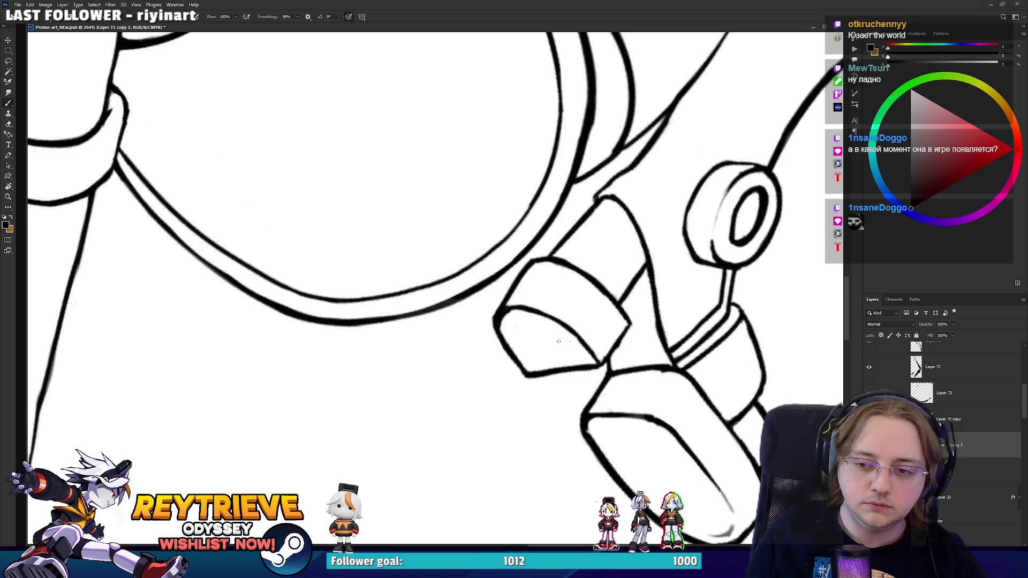
key(e)
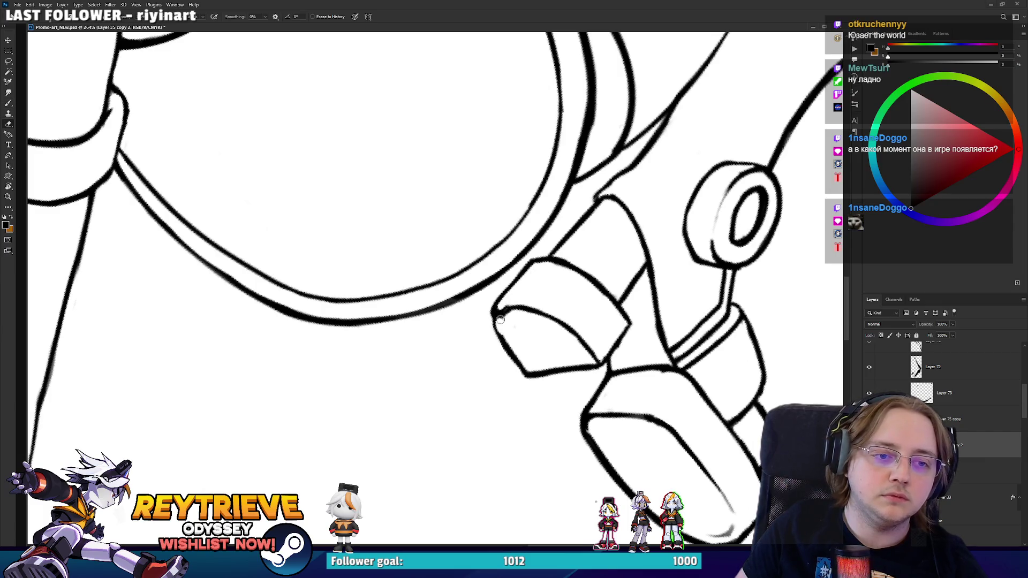
mouse_move(527, 312)
mouse_down()
mouse_move(520, 245)
mouse_move(522, 276)
mouse_up()
key(b)
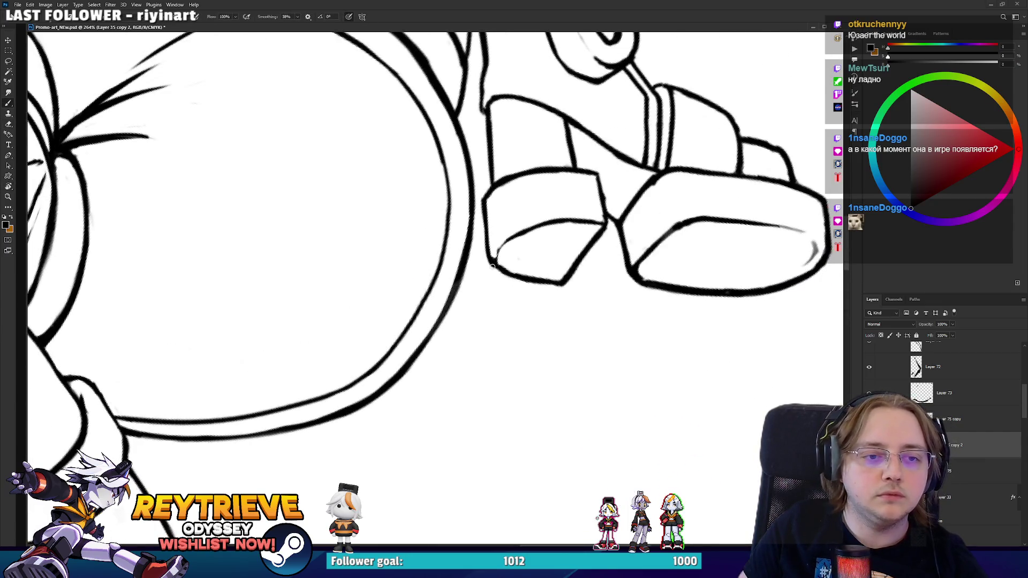
mouse_move(508, 240)
mouse_down()
mouse_move(491, 263)
mouse_move(530, 300)
mouse_up()
key(e)
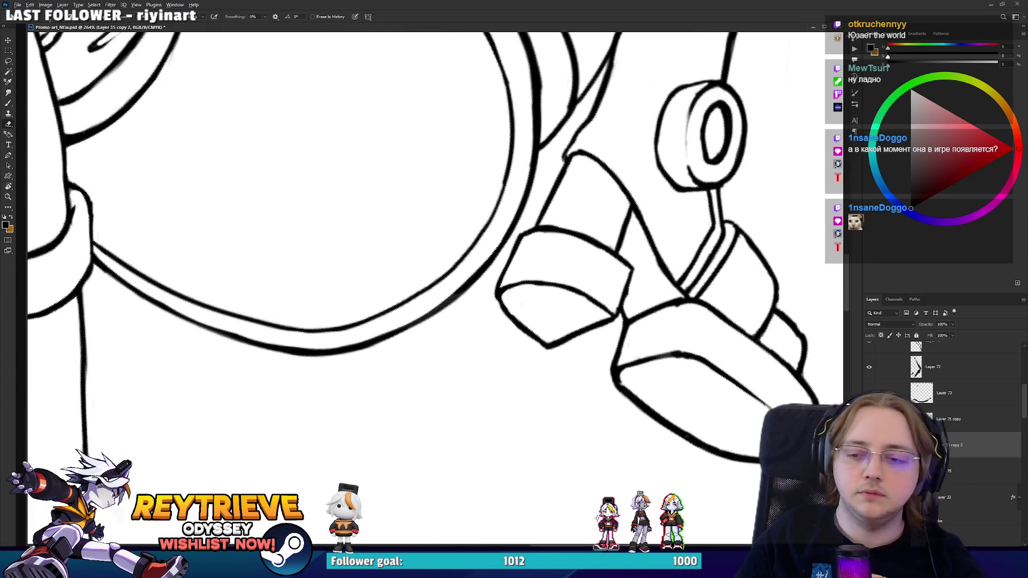
- Fit the whole drawing, then straighten the canvas and zoom in on the girl's face
key(ctrl+0)
mouse_move(696, 187)
mouse_down()
mouse_move(712, 321)
mouse_move(728, 256)
mouse_move(725, 300)
mouse_up()
scroll(726, 300, up, 5)
drag(589, 321, 566, 396)
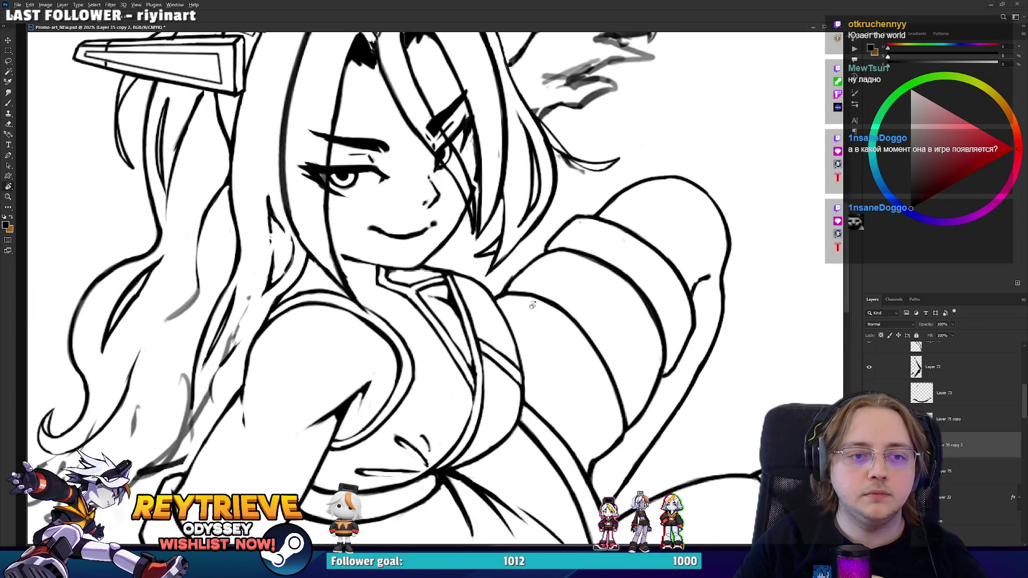
drag(532, 305, 461, 412)
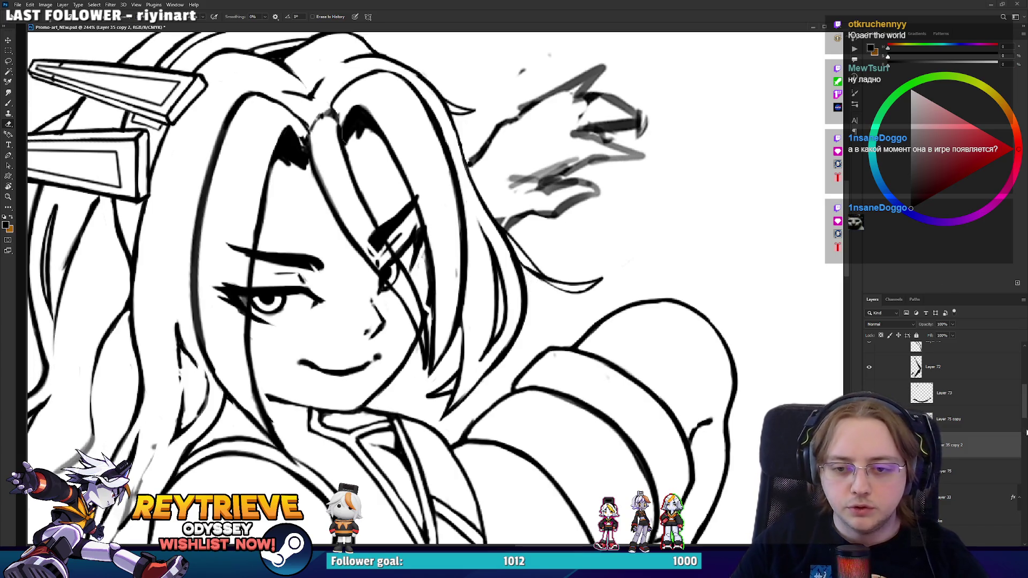
key(ctrl+comma)
key(ctrl+comma)
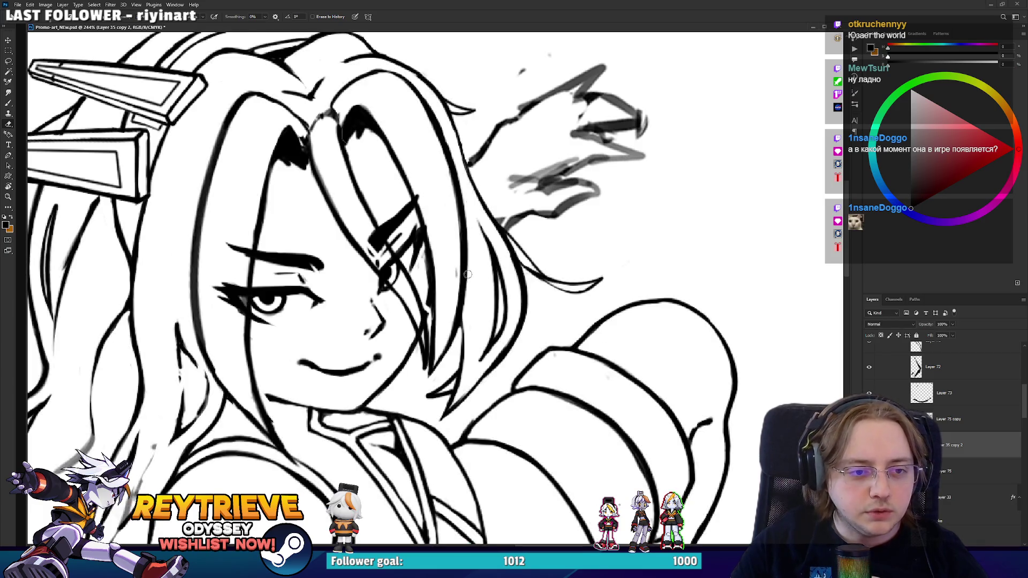
- Hide and show Layer 74 to check that it holds the face strands and eyes
scroll(942, 428, up, 2)
scroll(881, 373, up, 1)
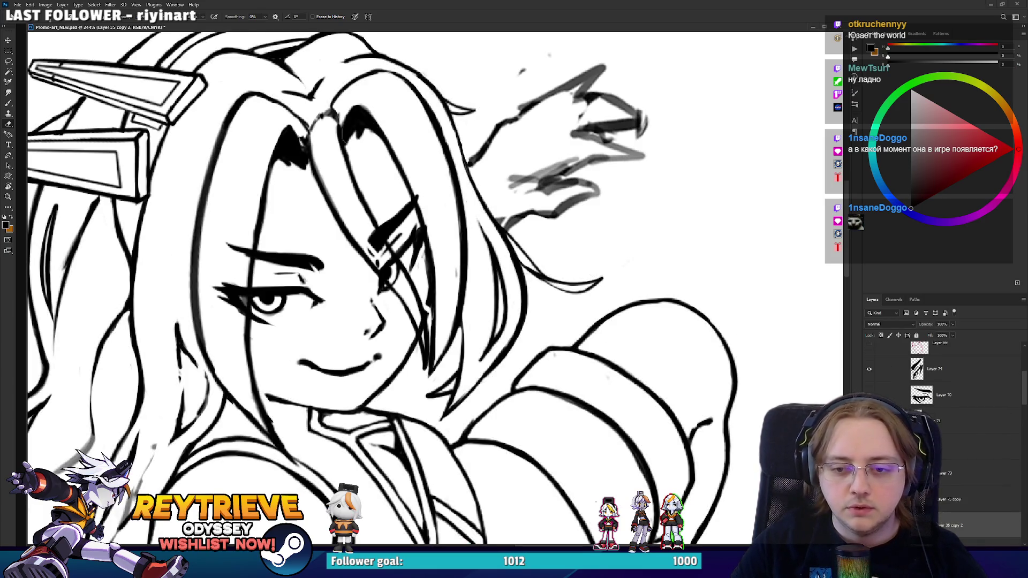
click(869, 368)
scroll(881, 373, up, 2)
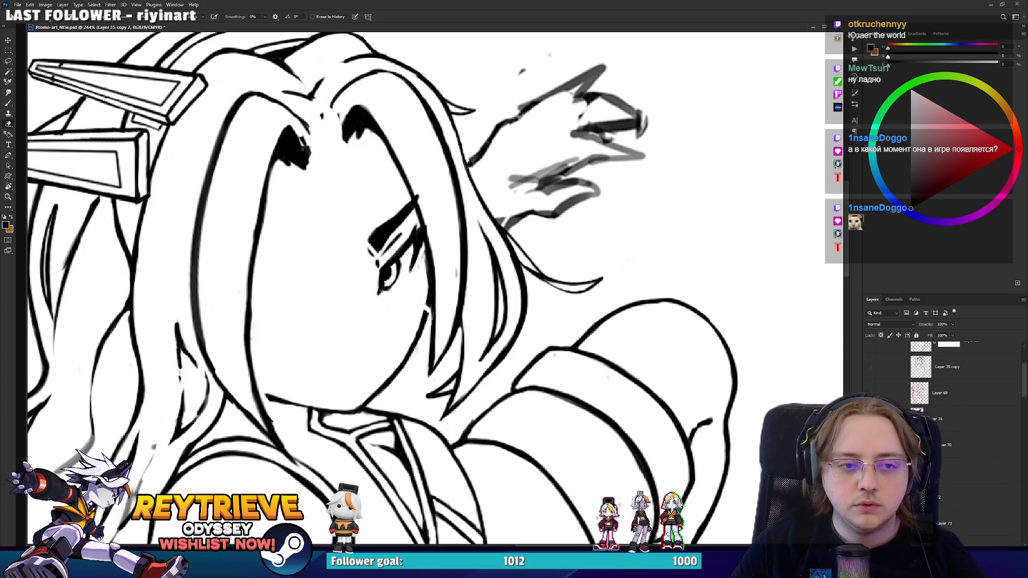
scroll(881, 385, down, 1)
click(868, 389)
scroll(942, 418, up, 4)
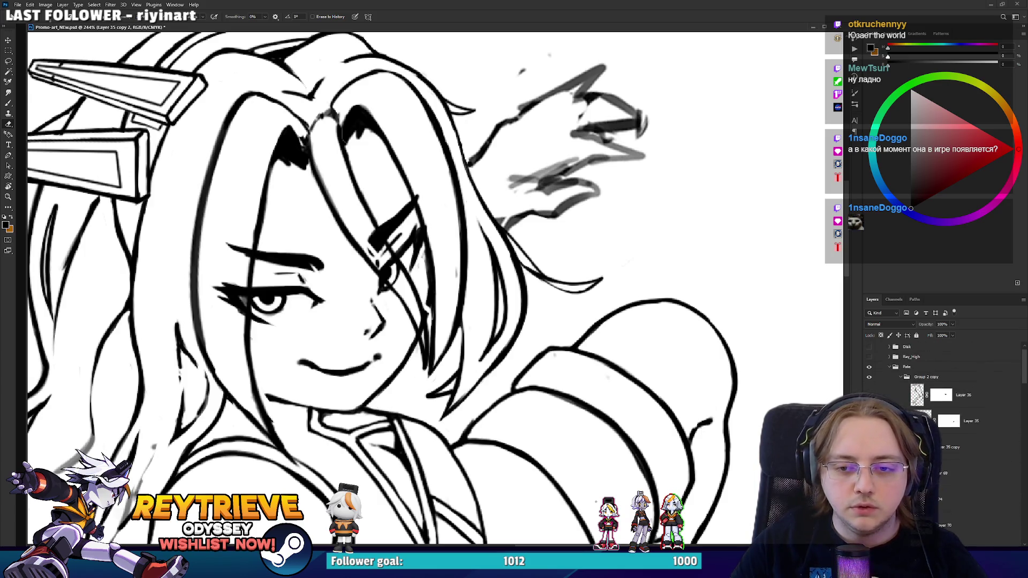
scroll(942, 417, down, 8)
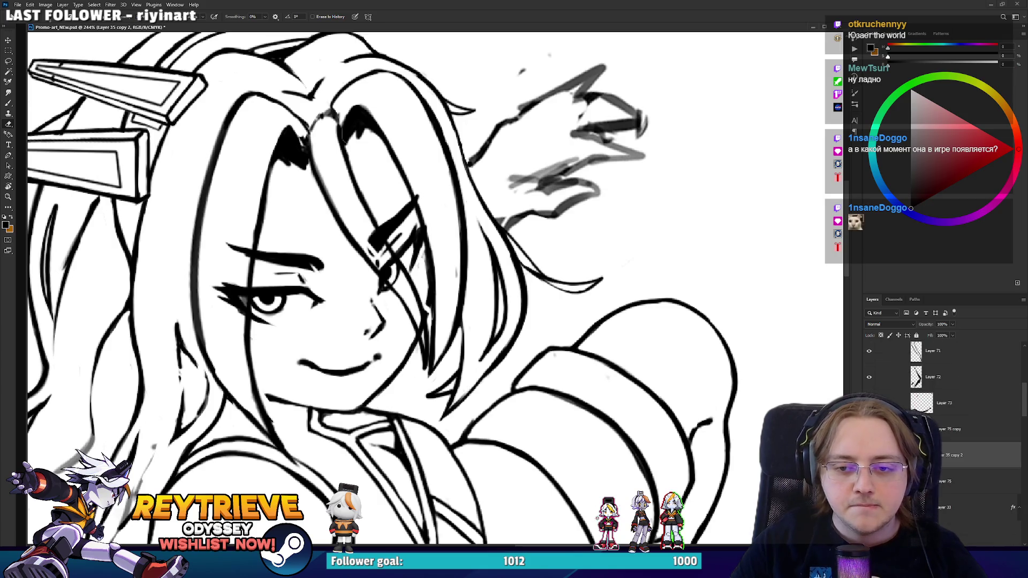
- Select Layer 36 copy, then Layer 74, and hide the face-strand and mouth layers
click(964, 429)
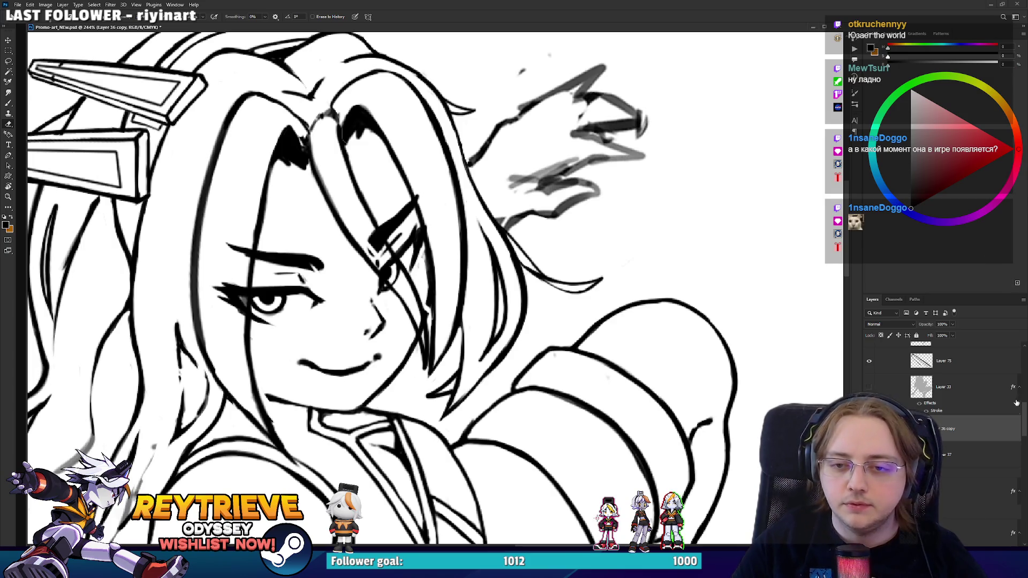
scroll(965, 448, up, 5)
click(958, 369)
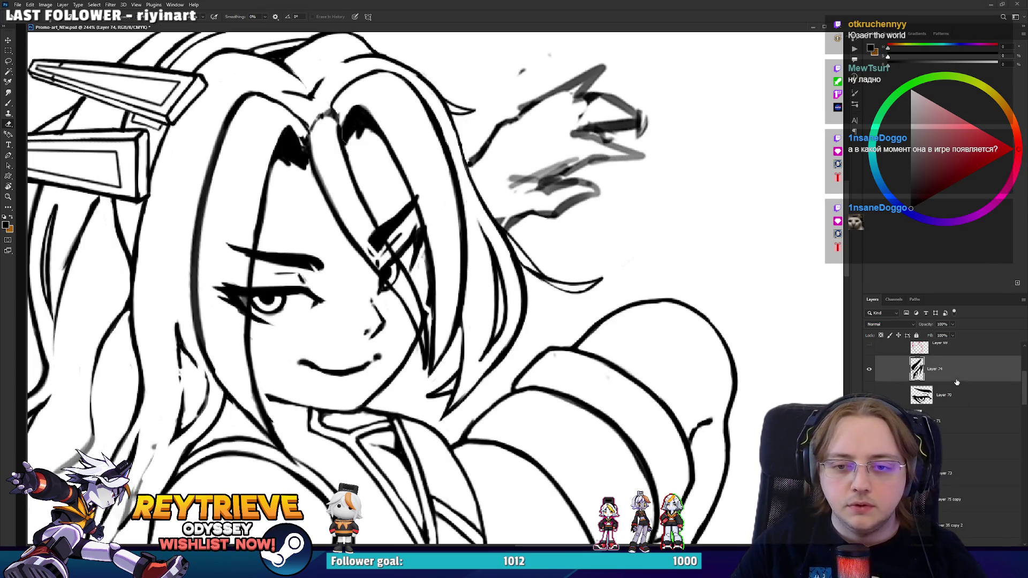
scroll(349, 280, up, 3)
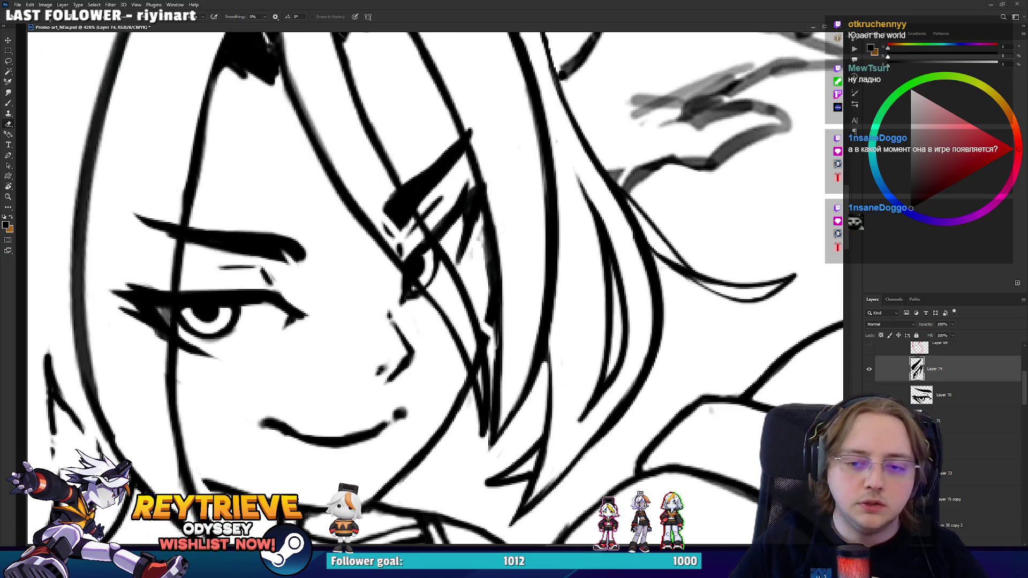
click(869, 369)
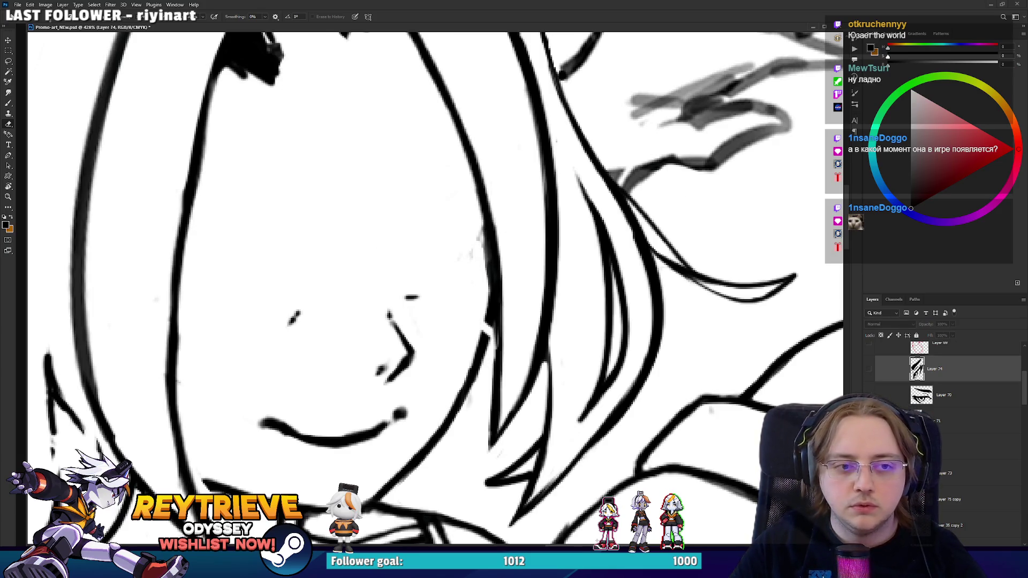
scroll(869, 378, down, 1)
click(868, 391)
scroll(942, 428, down, 3)
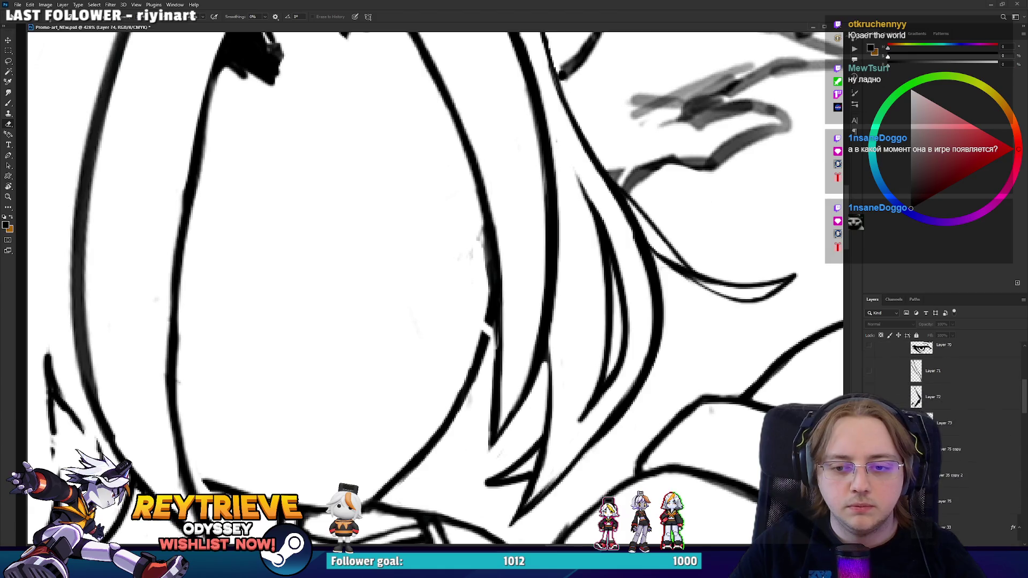
- On Layer 35 copy 2, thicken the hair outline beside the face
click(949, 415)
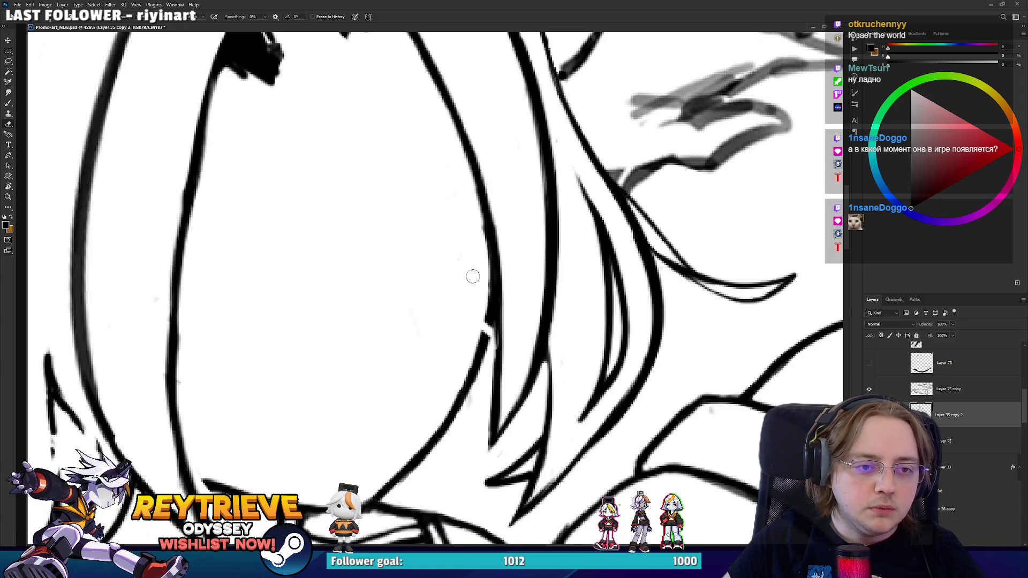
key(b)
drag(493, 314, 482, 349)
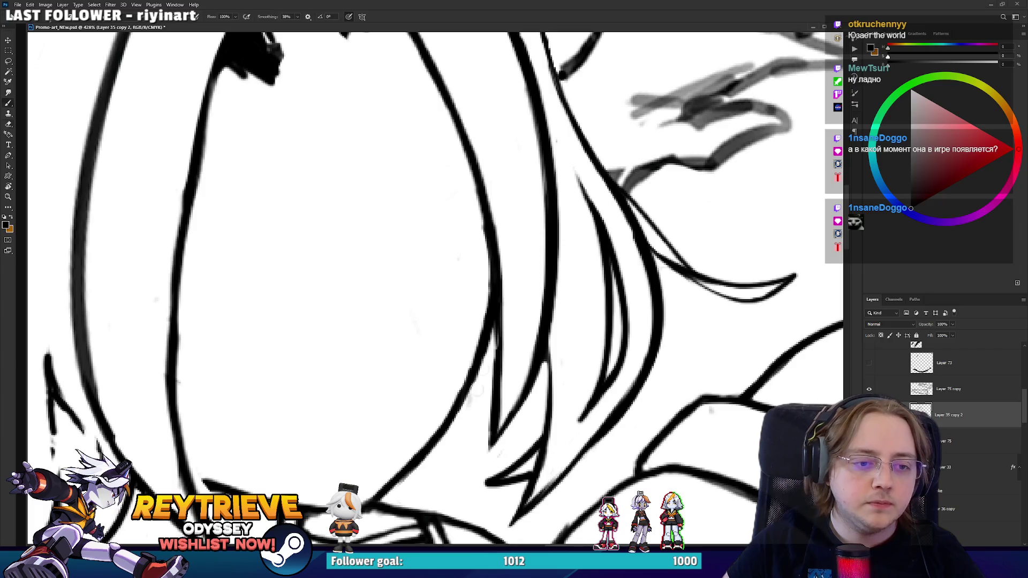
key(e)
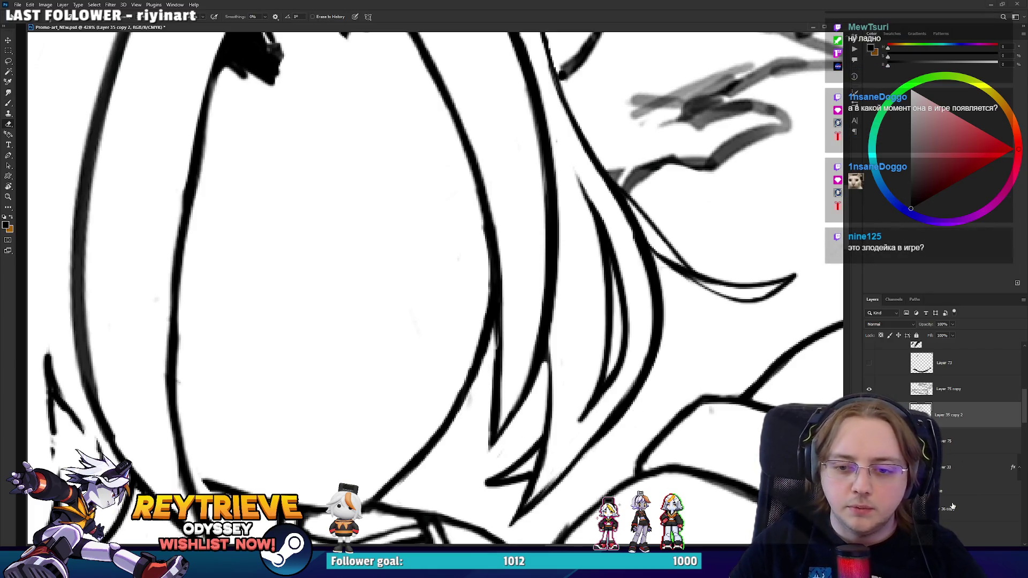
- Select Layer 36 copy and briefly transform the hand sketch before cancelling
click(952, 507)
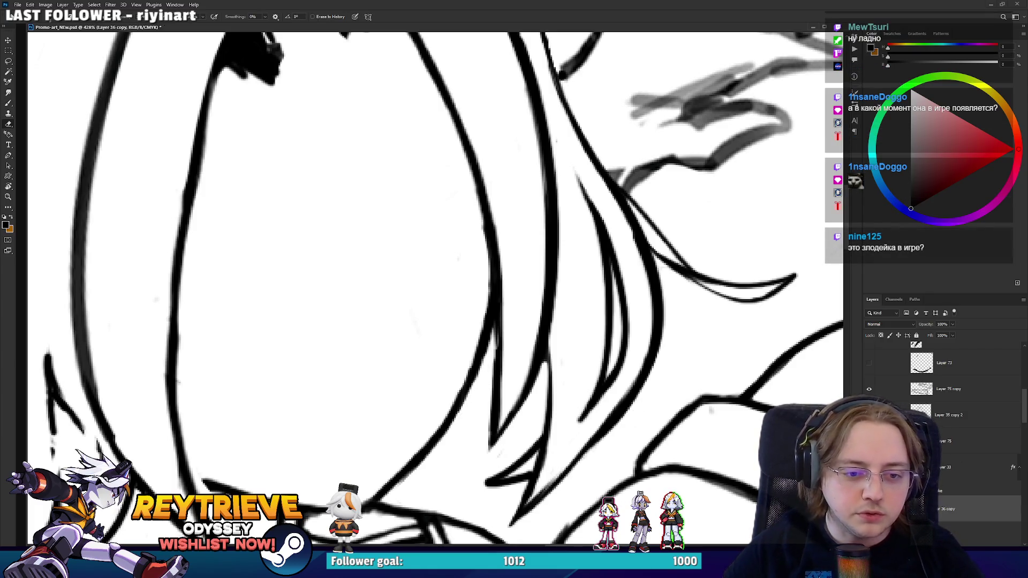
scroll(505, 181, down, 5)
key(ctrl+t)
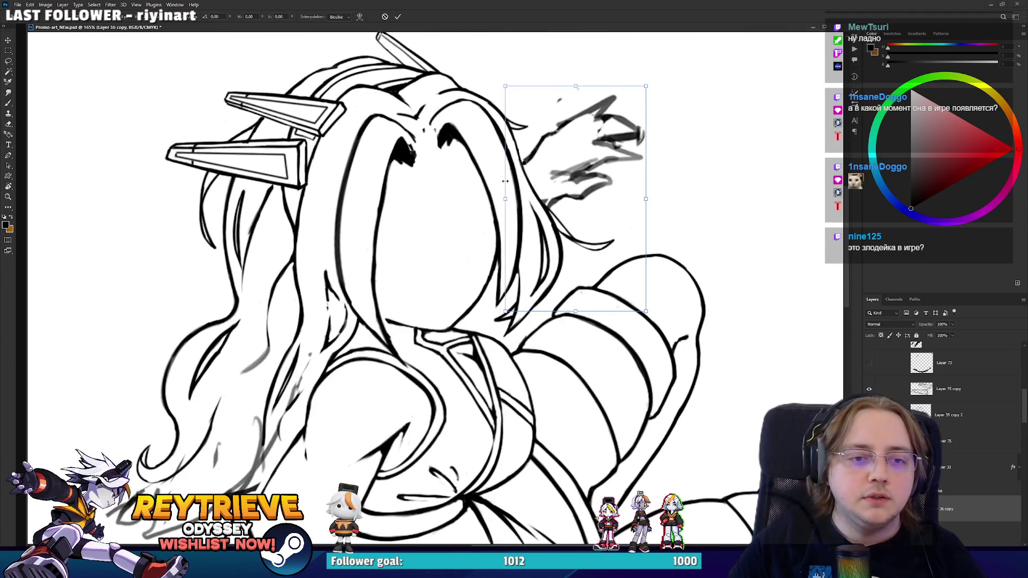
key(Escape)
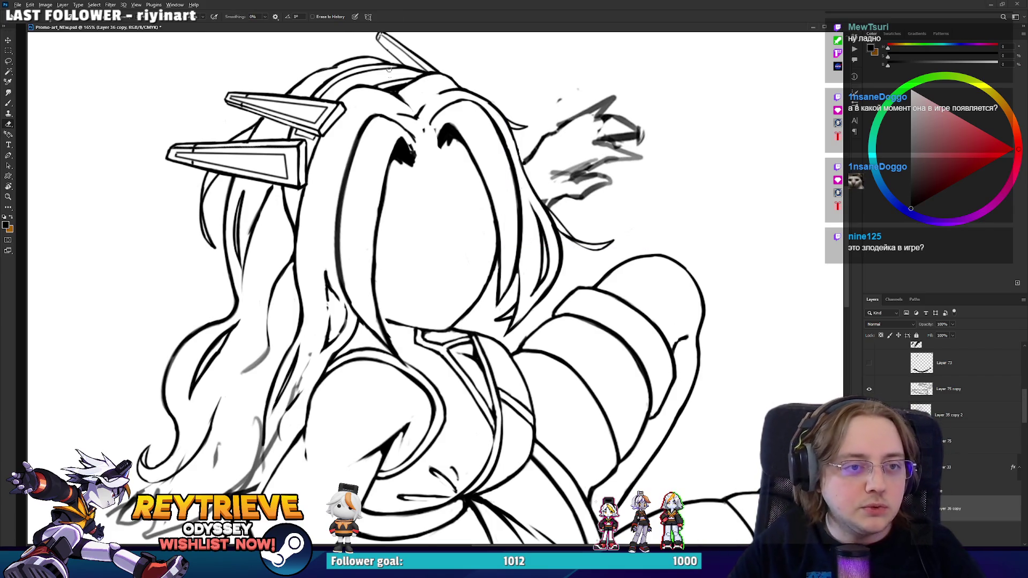
scroll(482, 81, up, 5)
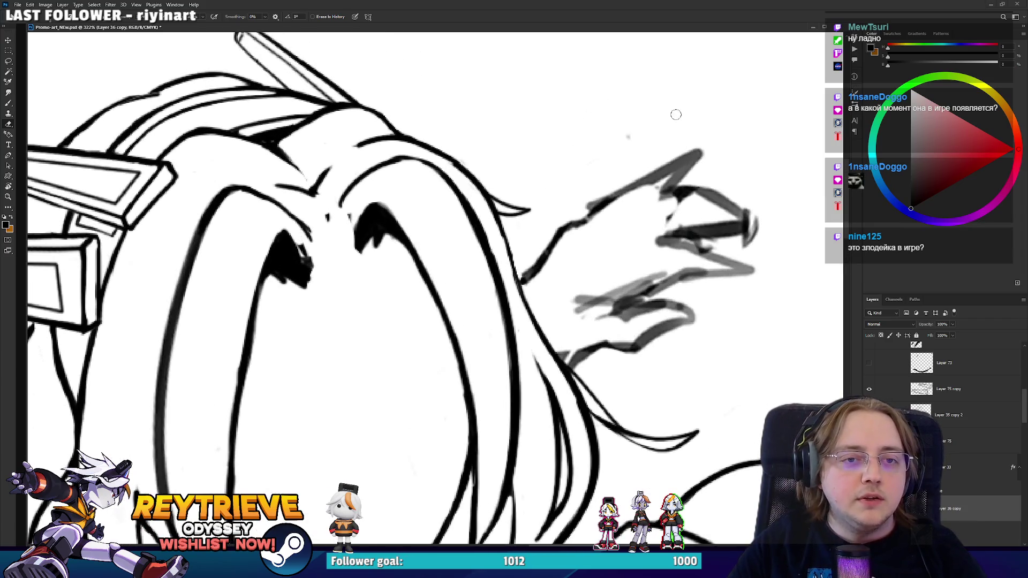
scroll(558, 148, down, 3)
scroll(996, 482, down, 1)
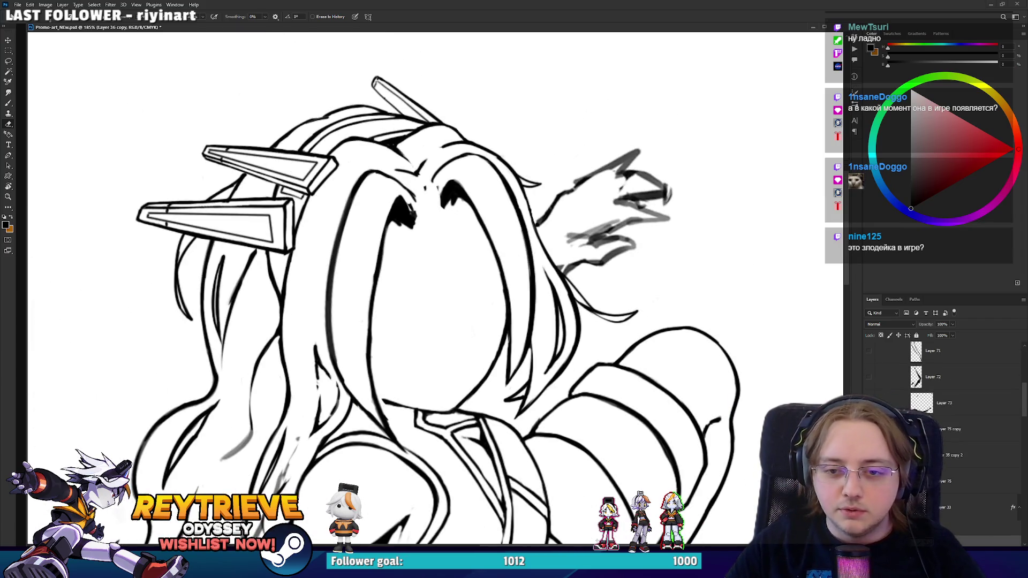
scroll(958, 428, up, 5)
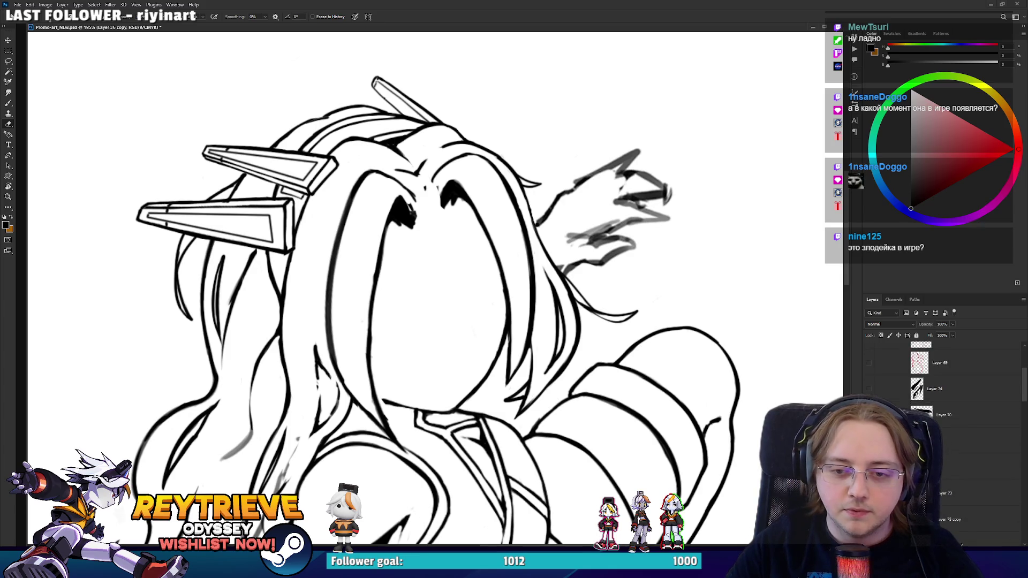
- Show Layer 74 again and start Free Transform on Layer 71's strands over the face
click(869, 388)
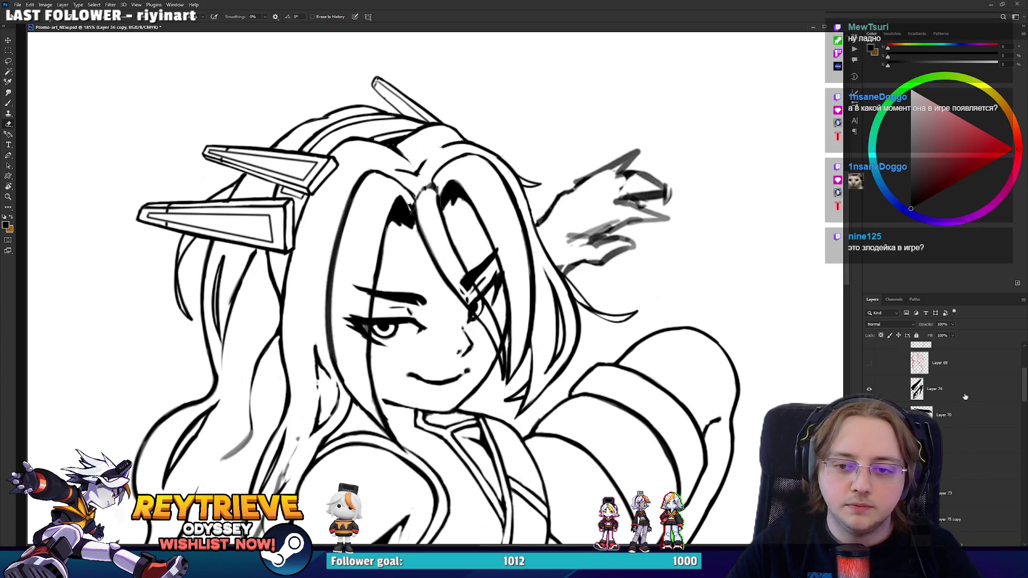
click(994, 440)
key(v)
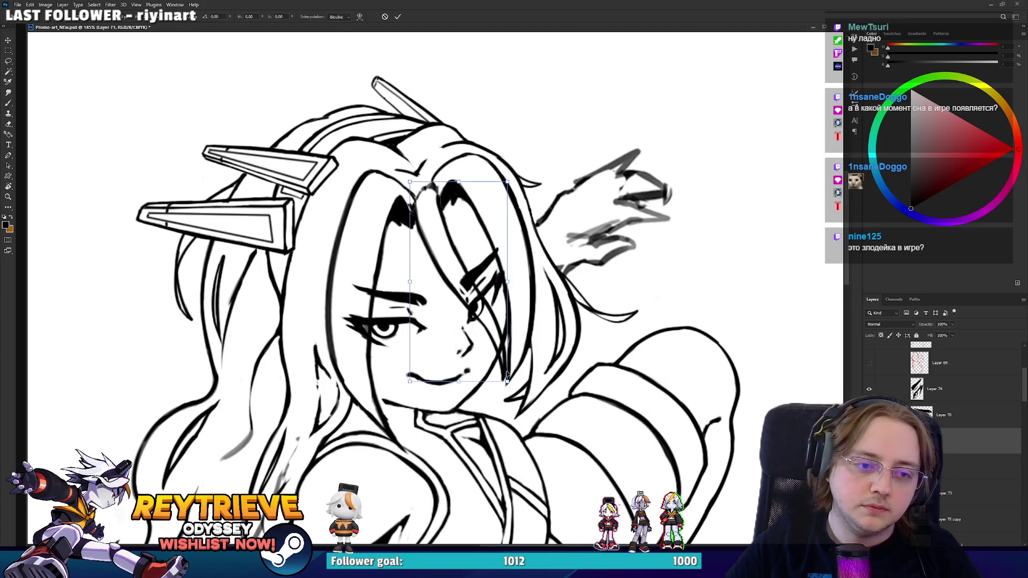
key(ctrl+t)
- Warp the face strands, bending the lower right outward and lifting them near the eye
click(359, 16)
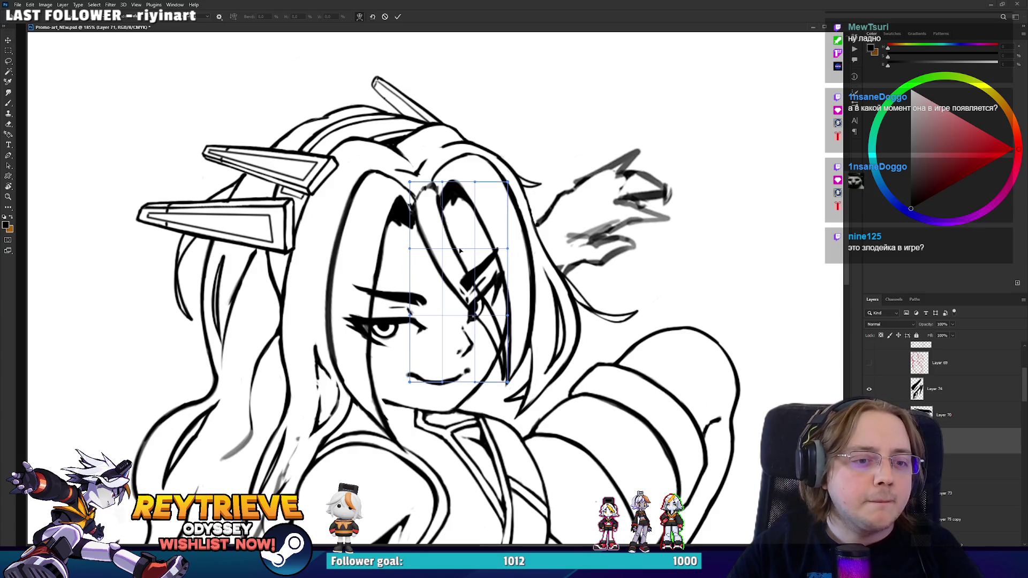
drag(490, 383, 526, 335)
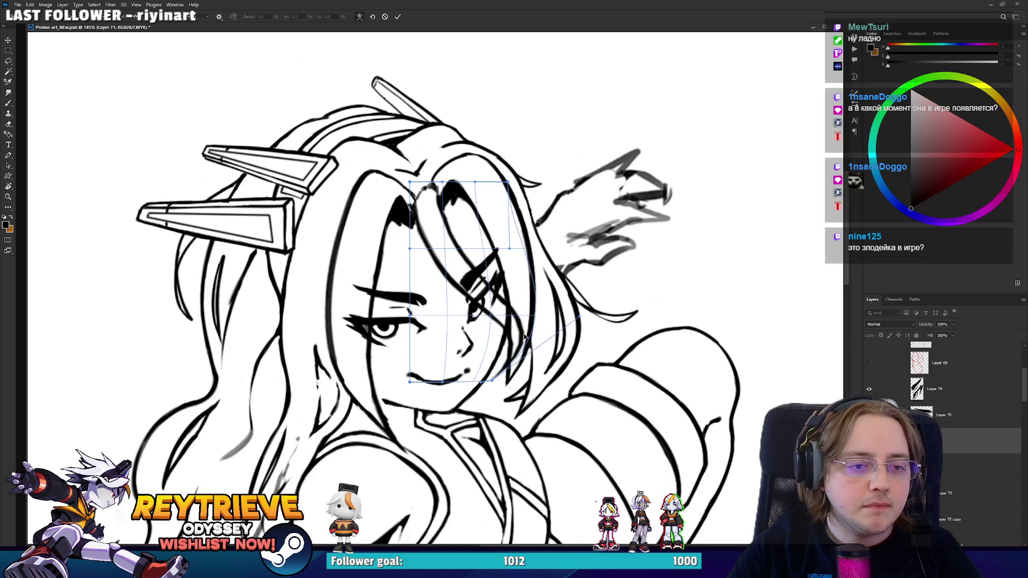
mouse_move(484, 285)
mouse_down()
mouse_move(494, 265)
mouse_move(450, 306)
mouse_move(500, 351)
mouse_move(471, 306)
mouse_up()
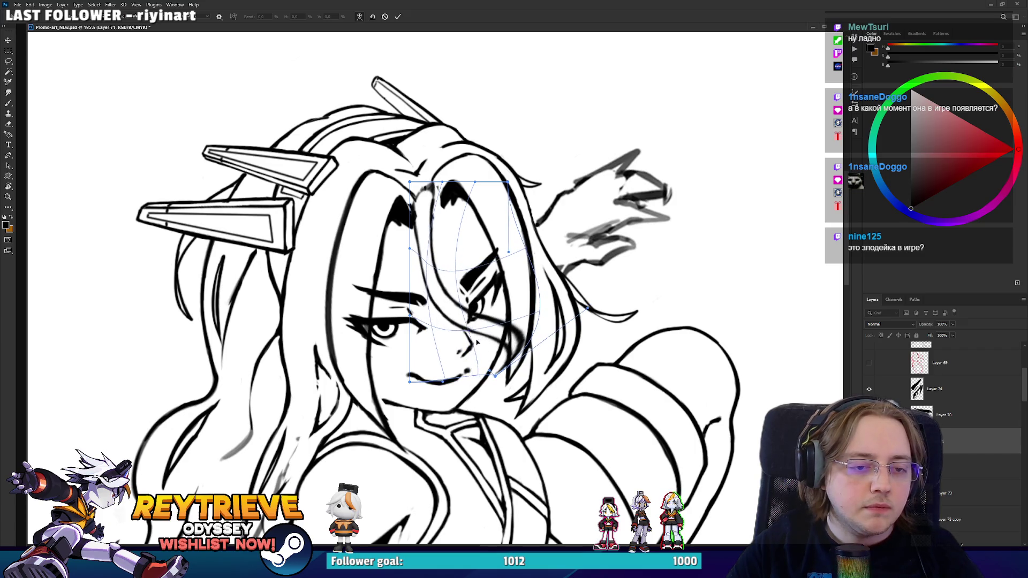
key(Return)
- Ink a new hair stroke at the parting and erase part of the old parting lines
scroll(469, 324, down, 2)
scroll(467, 326, up, 4)
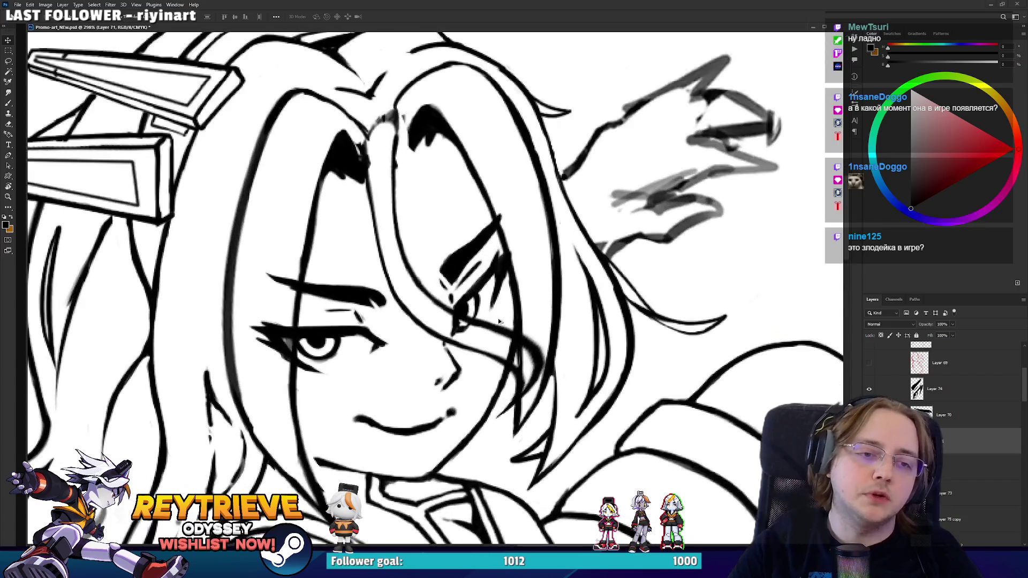
key(b)
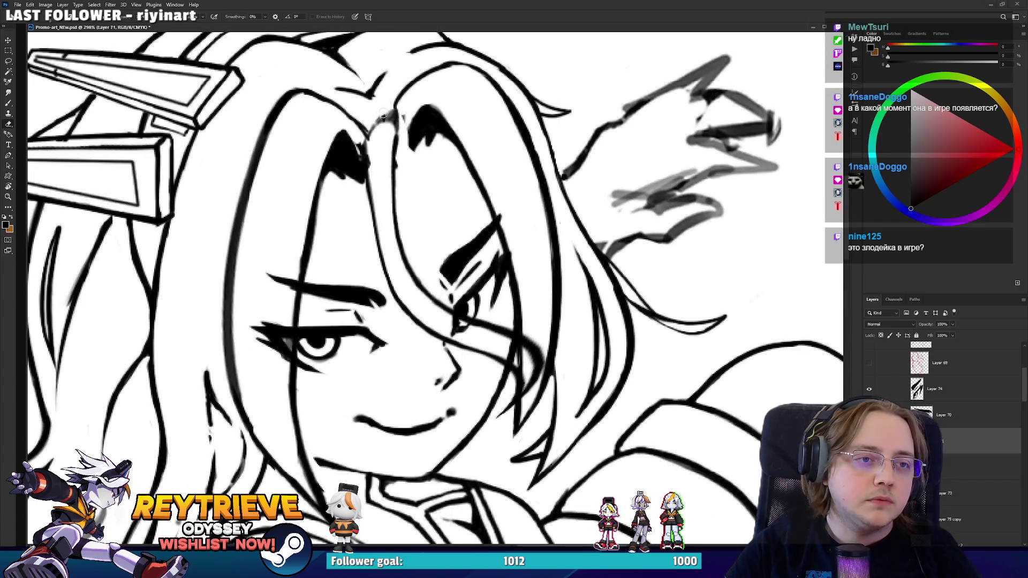
key(b)
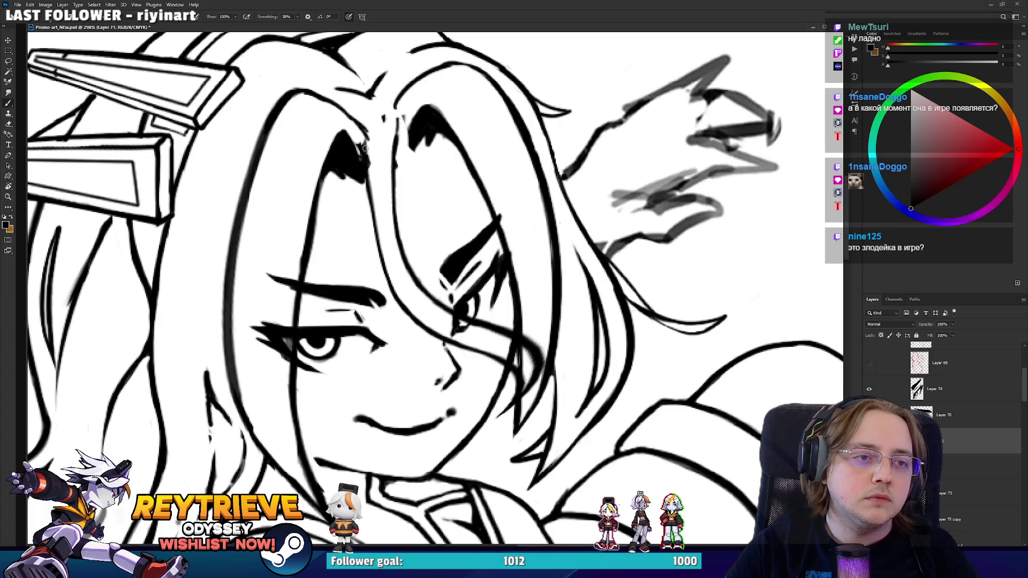
drag(367, 143, 377, 103)
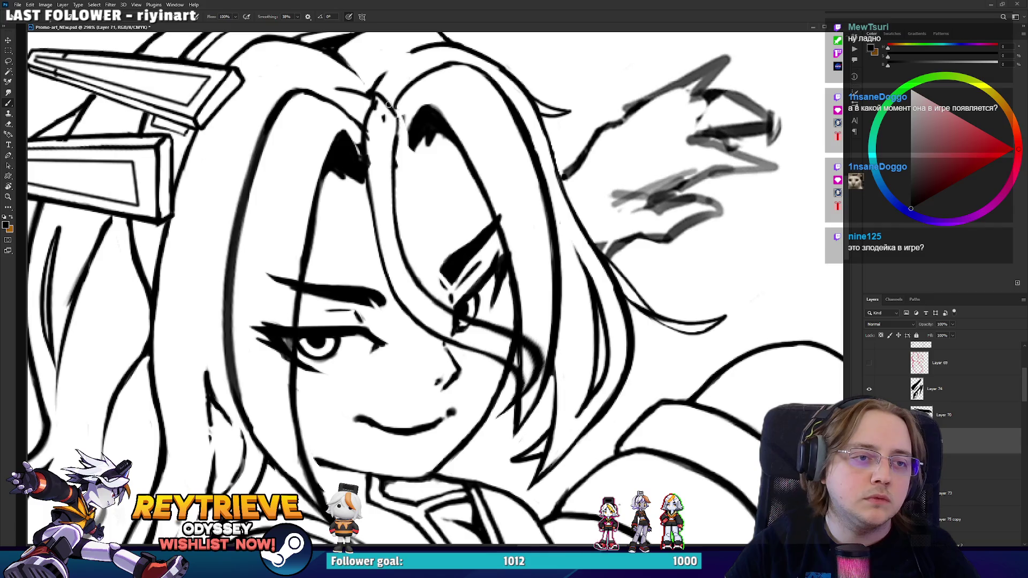
key(e)
mouse_move(388, 103)
mouse_down()
mouse_move(397, 145)
mouse_move(386, 143)
mouse_up()
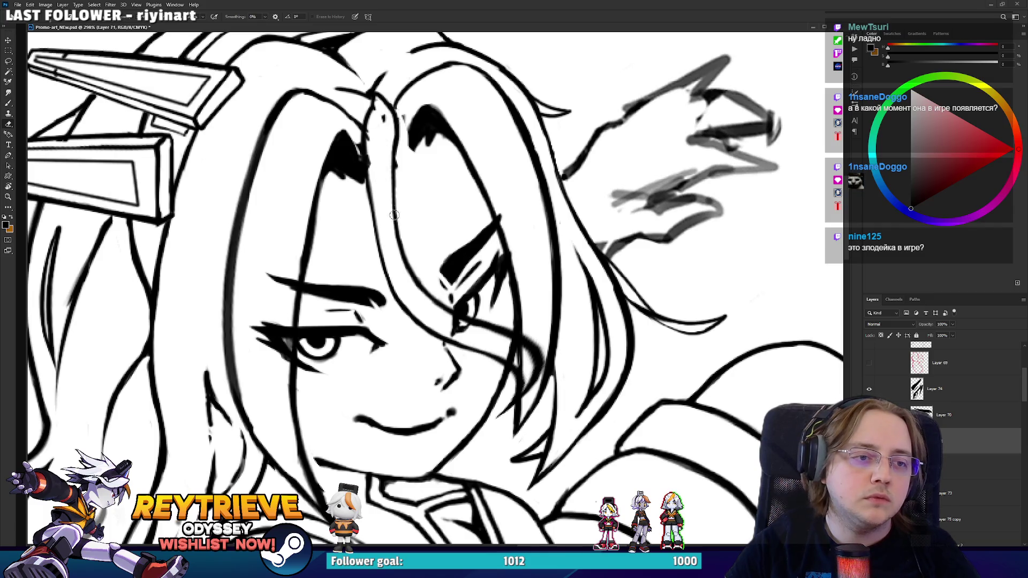
- Rotate the view about 35° clockwise, undo the last stroke and trim the new hair line's end
key(r)
mouse_move(394, 215)
mouse_down()
mouse_move(445, 205)
mouse_move(432, 289)
mouse_up()
key(b)
key(ctrl+z)
key(e)
mouse_move(461, 178)
mouse_down()
mouse_move(429, 319)
mouse_move(450, 192)
mouse_up()
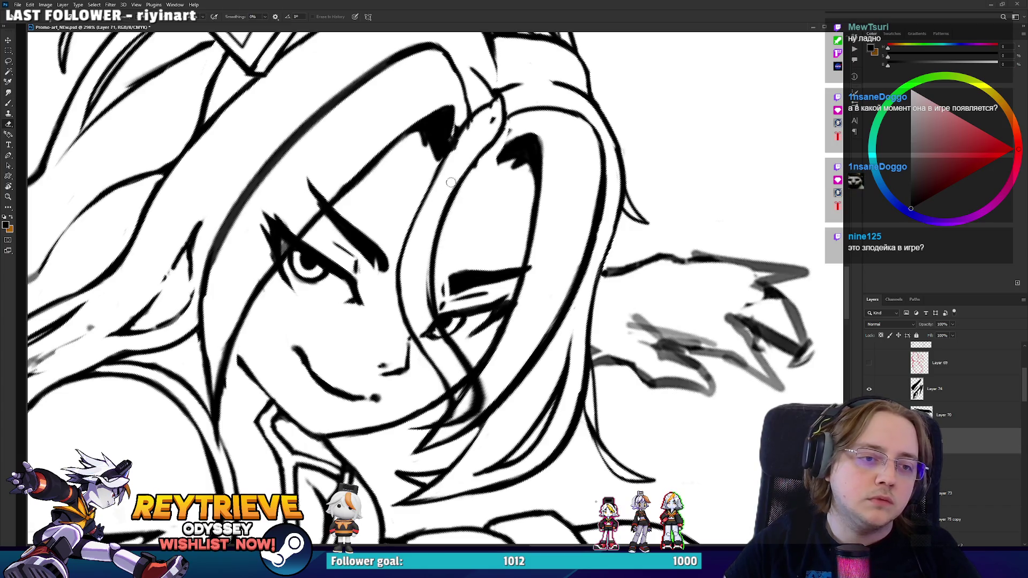
- Draw two new dark hair strand lines across the face, then tilt the view to a new angle
key(b)
drag(421, 302, 443, 194)
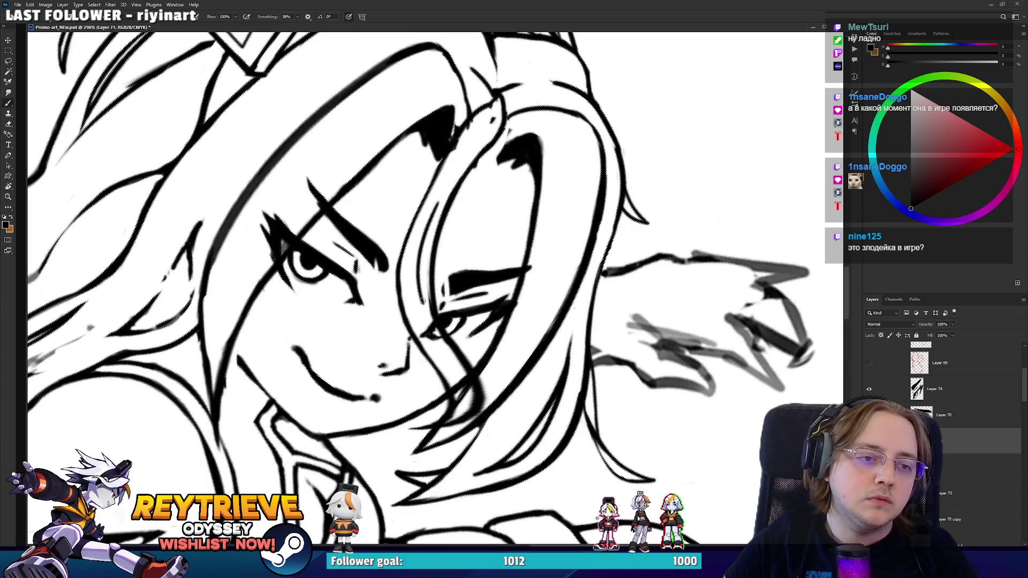
mouse_move(421, 301)
mouse_down()
mouse_move(443, 194)
mouse_move(424, 275)
mouse_move(474, 182)
mouse_move(498, 231)
mouse_move(525, 370)
mouse_up()
key(r)
key(r)
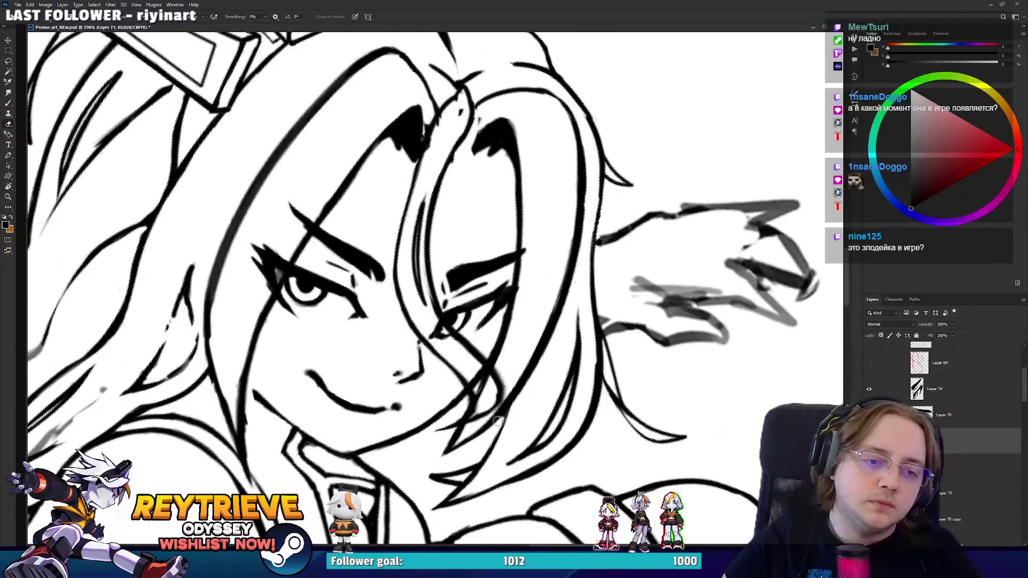
drag(516, 415, 535, 375)
- Rotate the view back toward upright and pan to show more of the head
key(b)
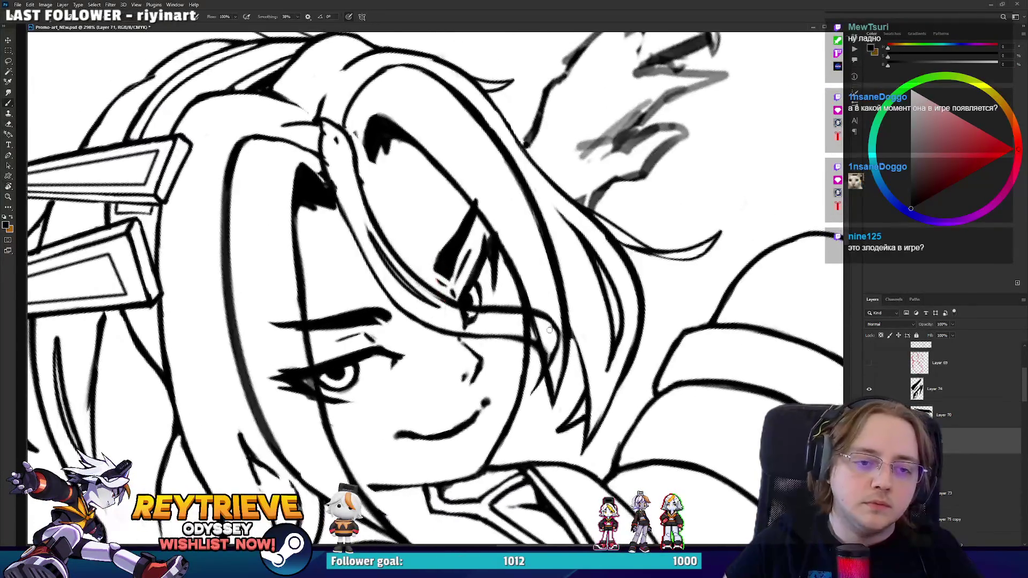
key(e)
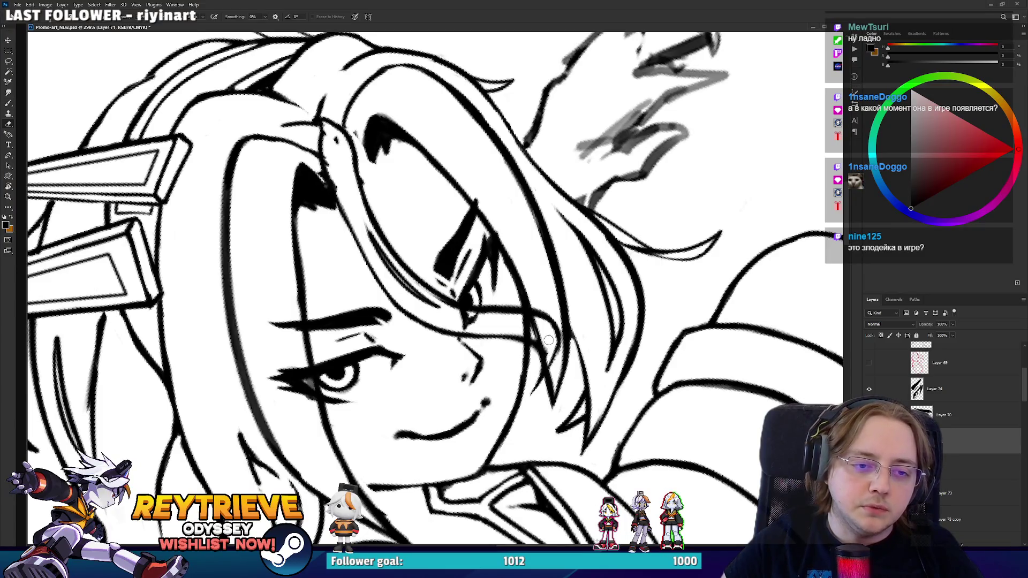
key(b)
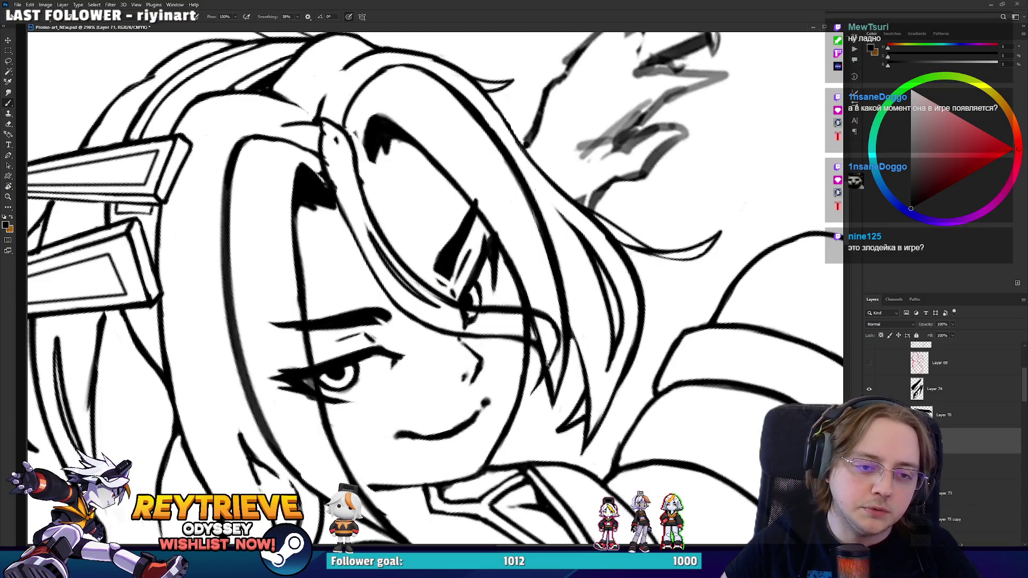
key(r)
mouse_move(564, 318)
mouse_down()
mouse_move(580, 349)
mouse_move(544, 364)
mouse_move(503, 342)
mouse_move(457, 341)
mouse_up()
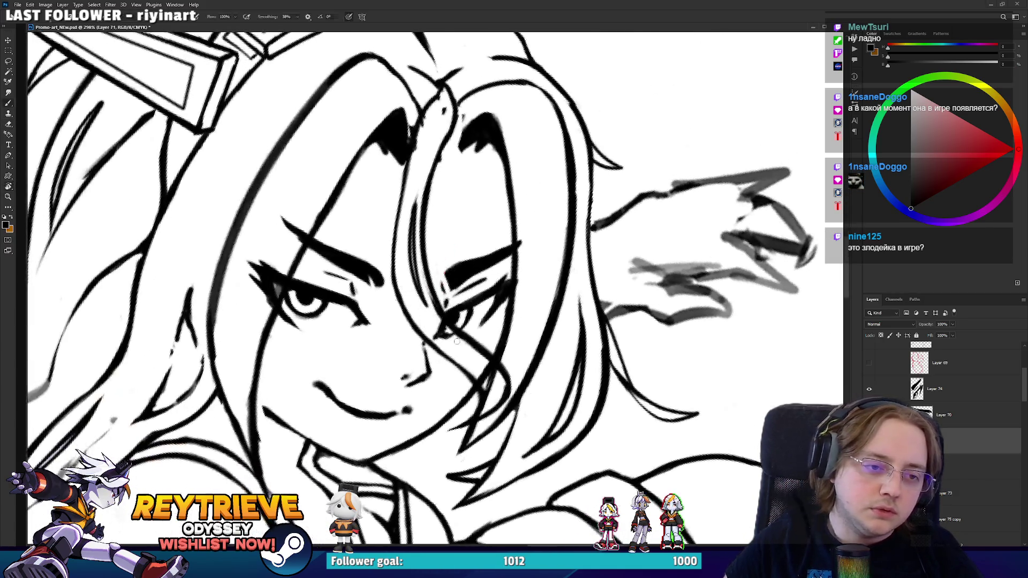
drag(402, 261, 445, 381)
key(e)
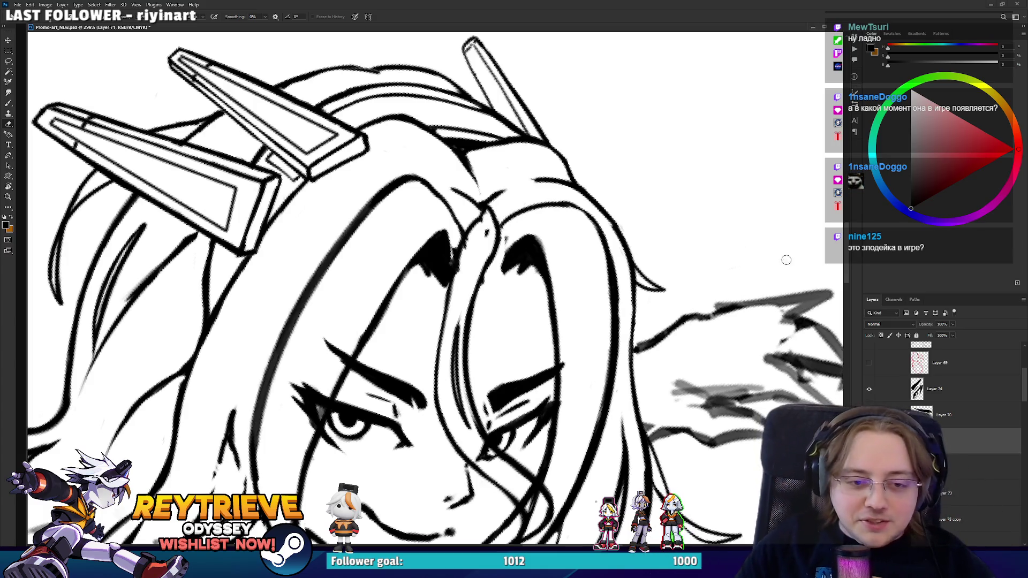
drag(746, 267, 736, 246)
key(b)
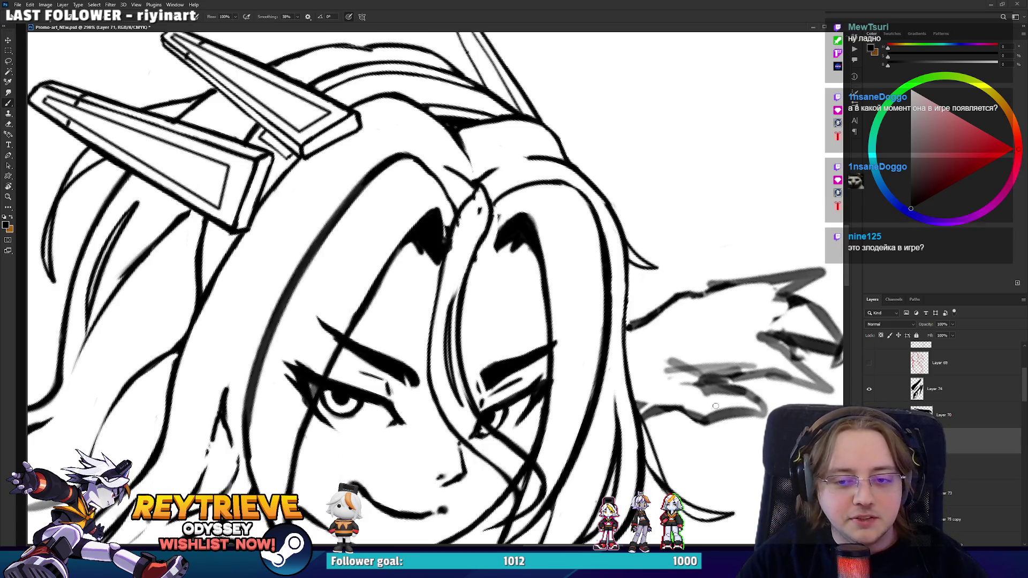
scroll(942, 381, down, 5)
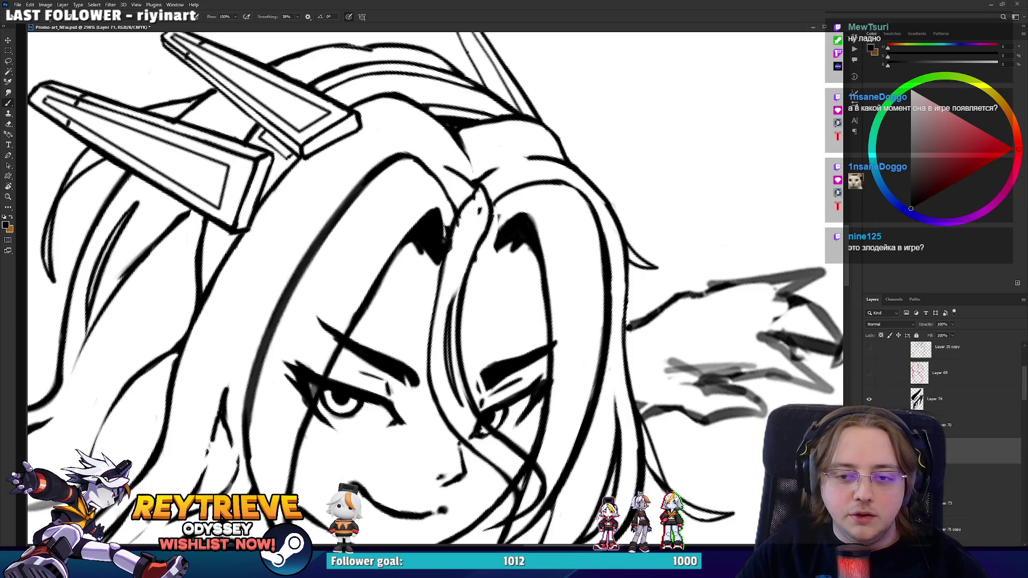
scroll(942, 374, down, 2)
scroll(942, 385, up, 2)
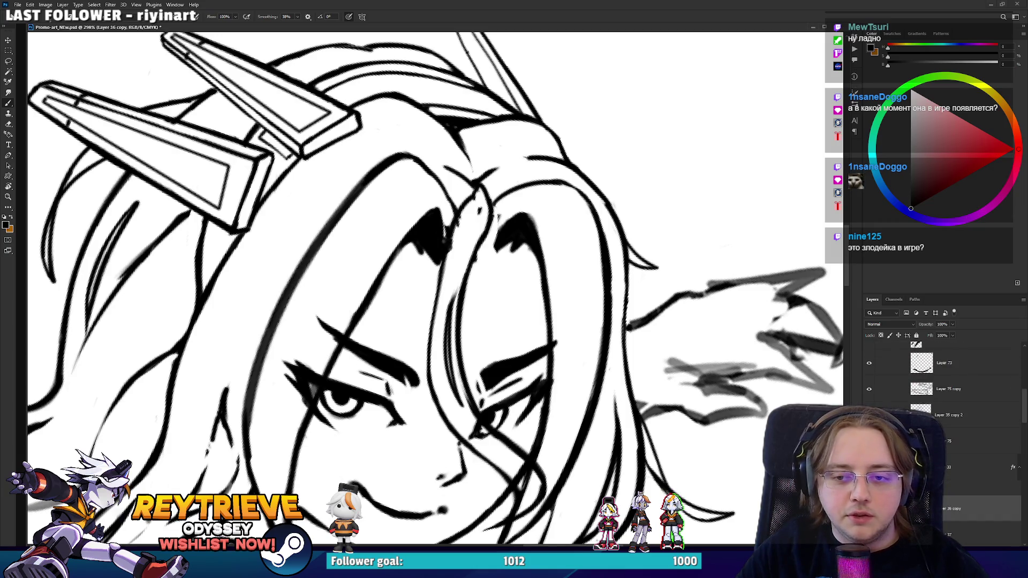
- On Layer 35 copy 2, erase the extra parting lines above the brows, then rotate the view
click(948, 415)
key(e)
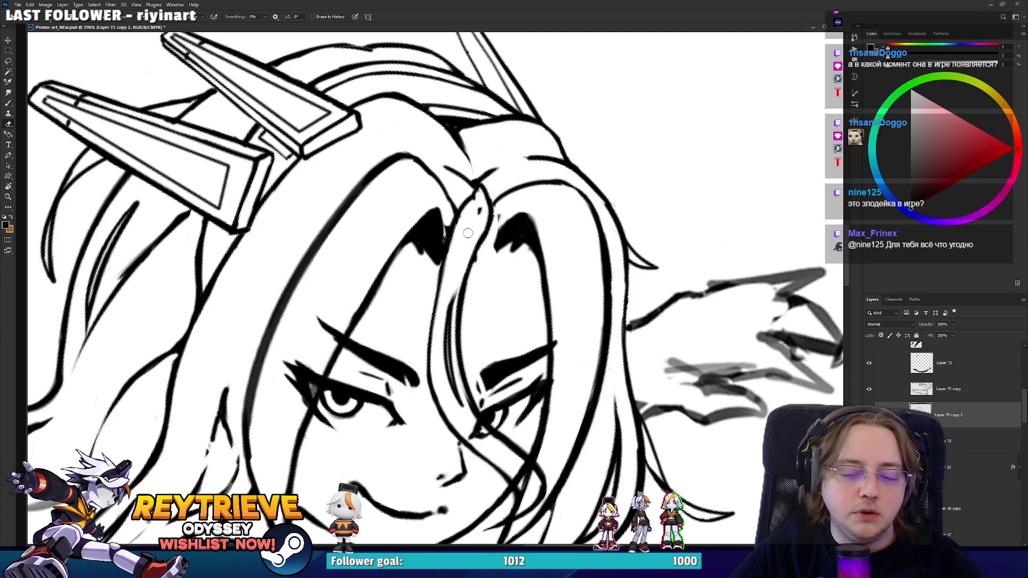
scroll(464, 226, up, 5)
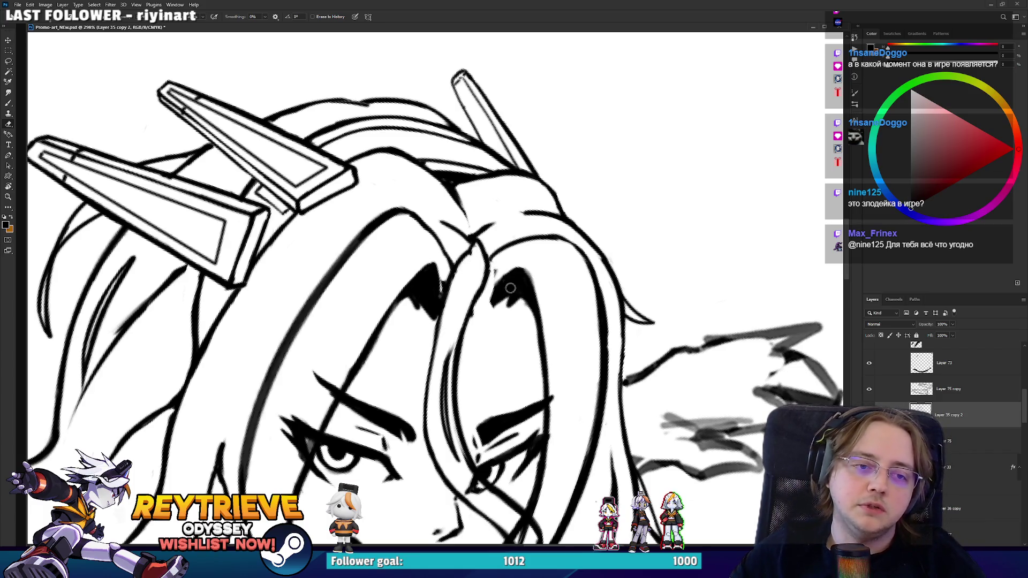
key(b)
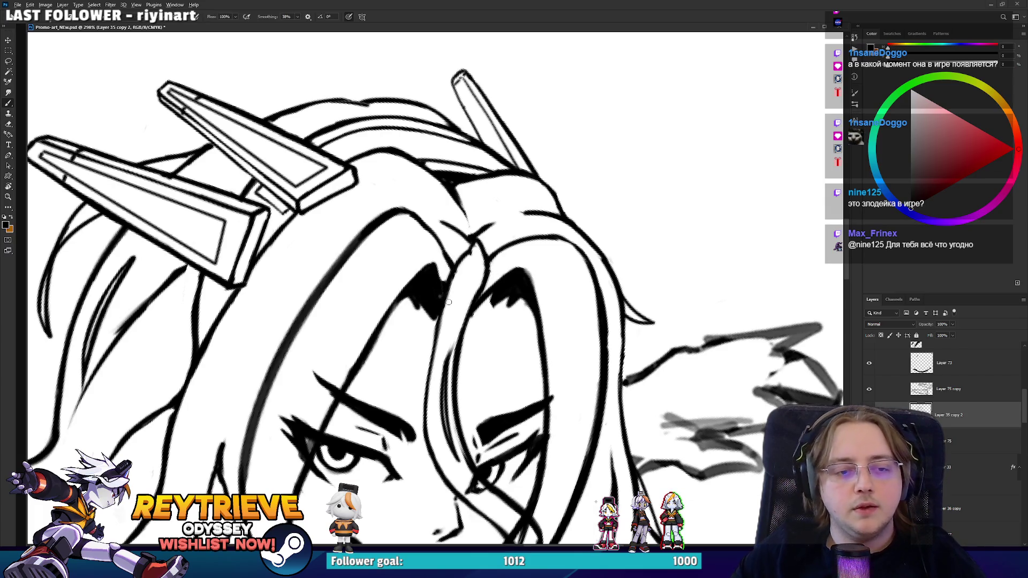
scroll(448, 302, down, 5)
mouse_move(459, 260)
mouse_down()
mouse_move(537, 328)
mouse_move(553, 262)
mouse_up()
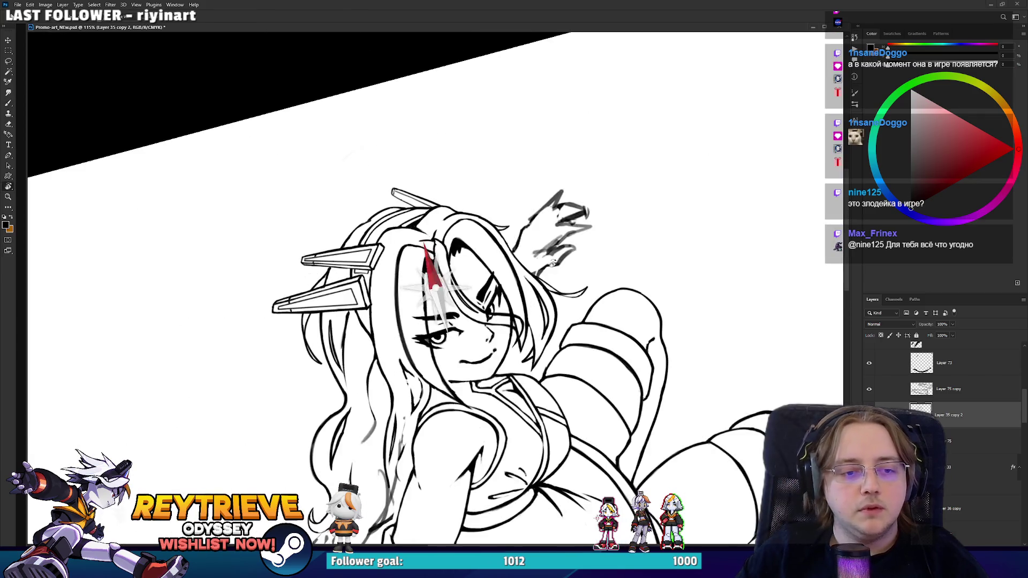
- Flip the canvas view 180° to check the hair and arm lines, then rotate back upright
scroll(553, 262, up, 4)
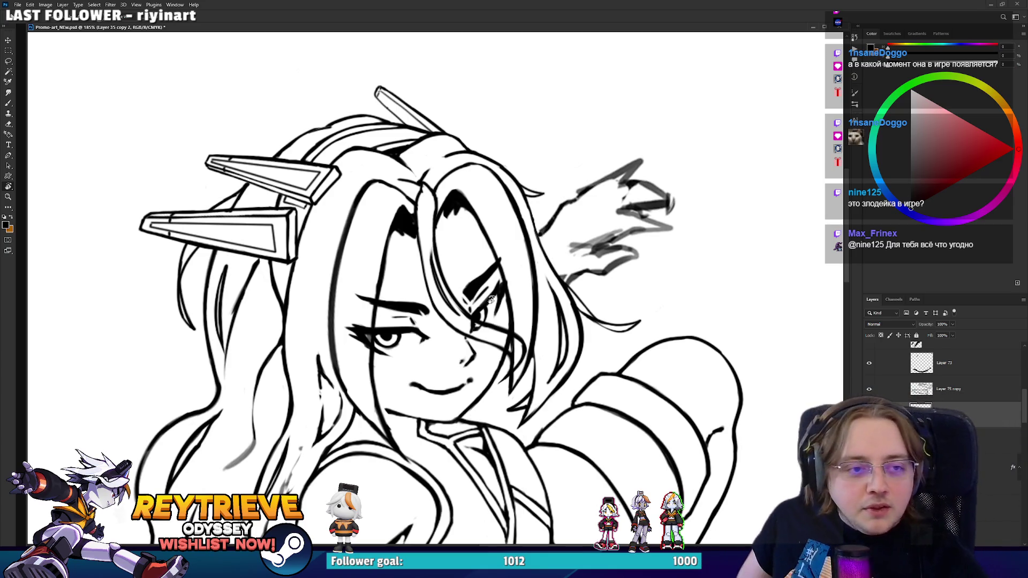
scroll(491, 298, up, 3)
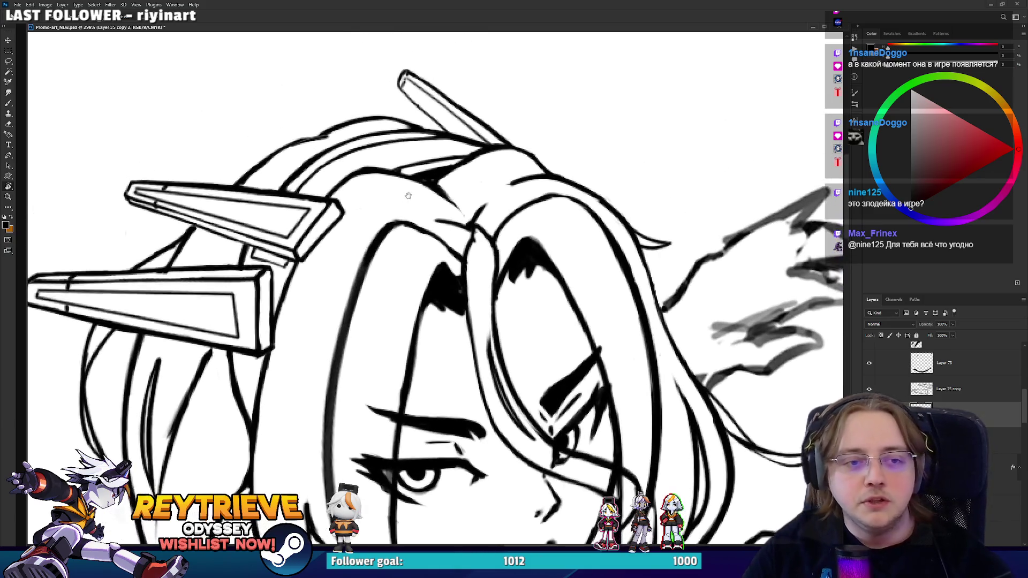
scroll(408, 196, down, 5)
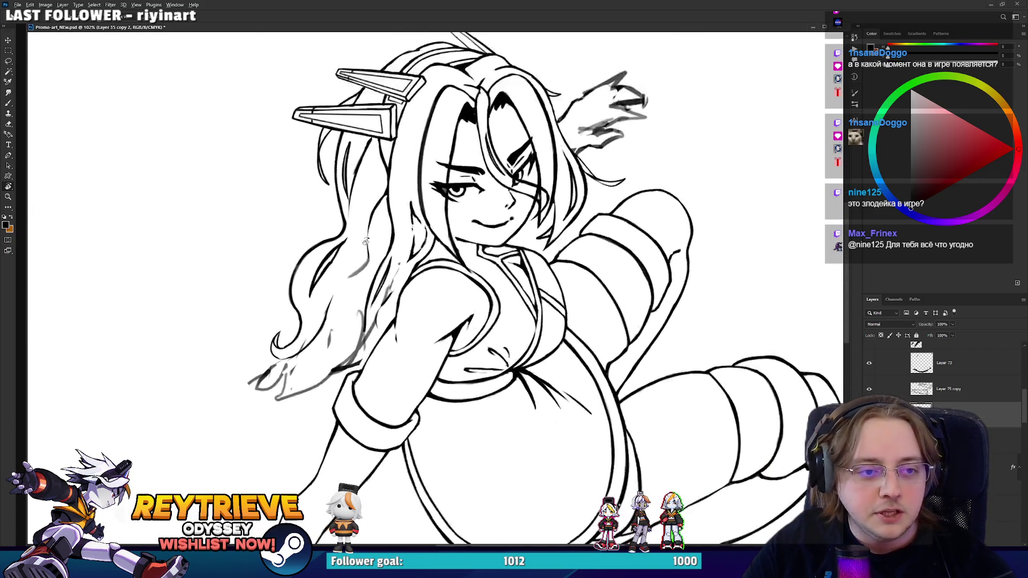
scroll(365, 242, up, 3)
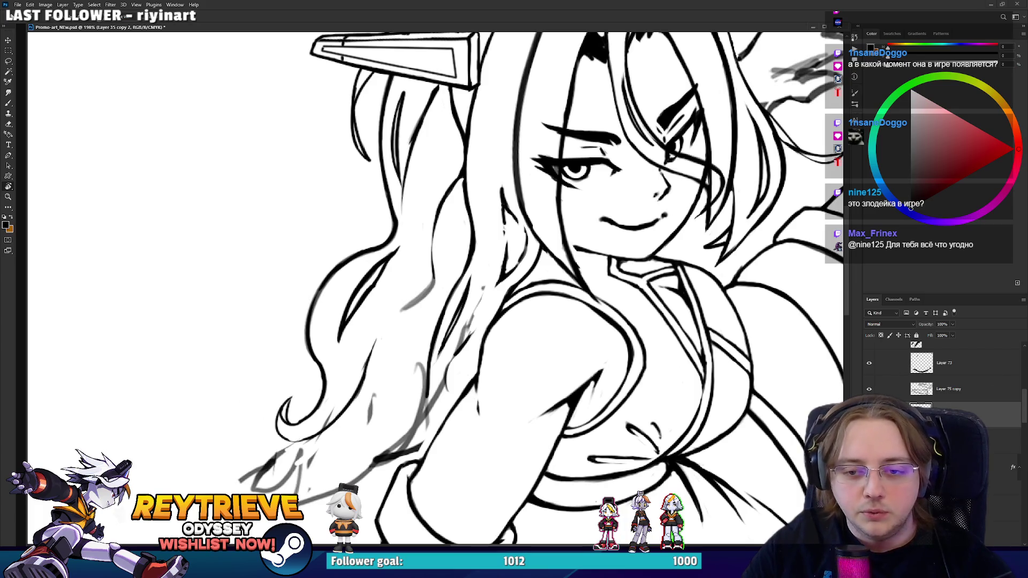
mouse_move(494, 220)
mouse_down()
mouse_move(358, 356)
mouse_move(379, 312)
mouse_up()
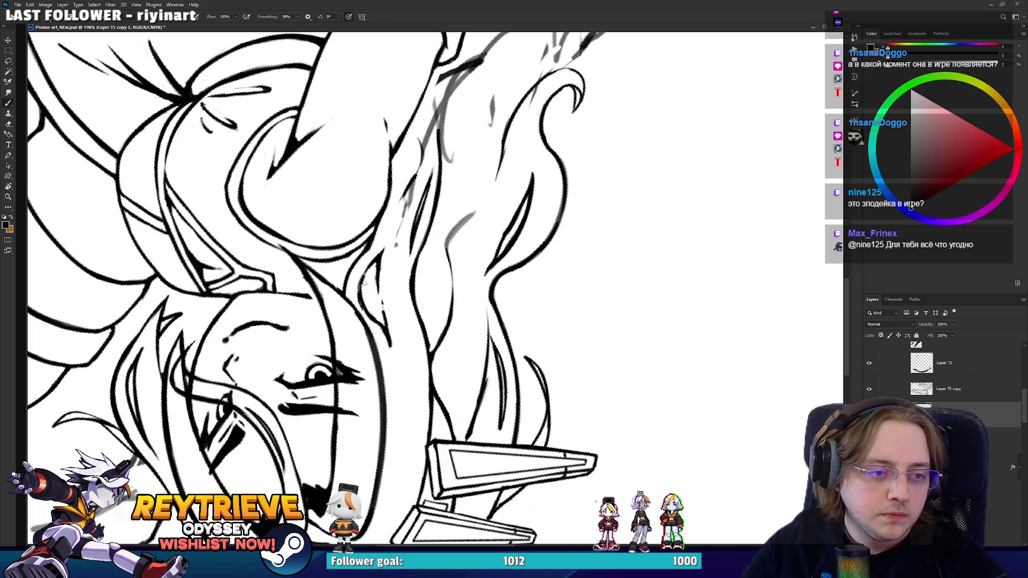
key(r)
mouse_move(369, 315)
mouse_down()
mouse_move(406, 231)
mouse_move(537, 168)
mouse_up()
- Erase the grey sketch strokes beside the long hair near the shoulder
key(e)
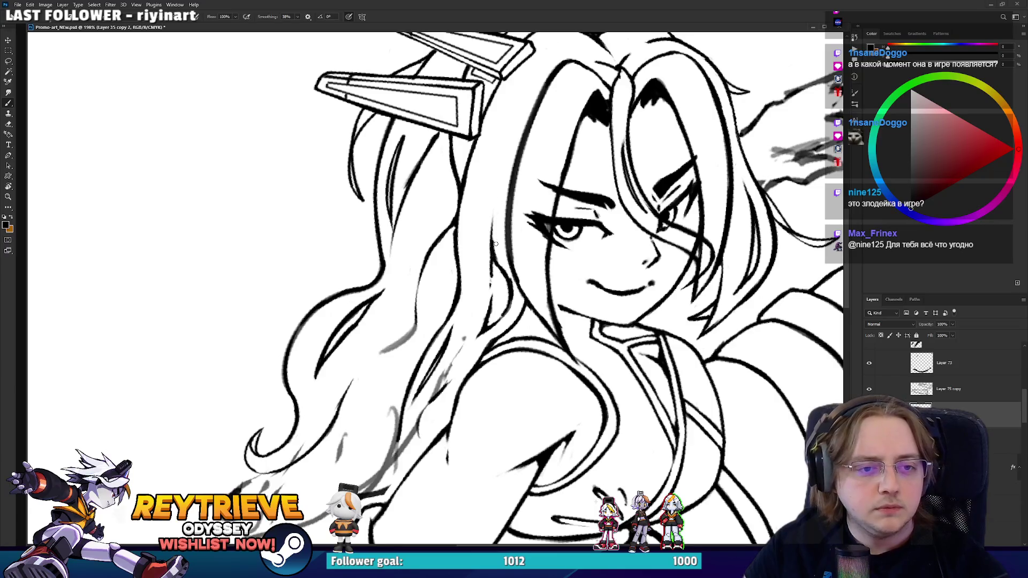
mouse_move(524, 415)
mouse_down()
mouse_move(460, 281)
mouse_move(455, 322)
mouse_up()
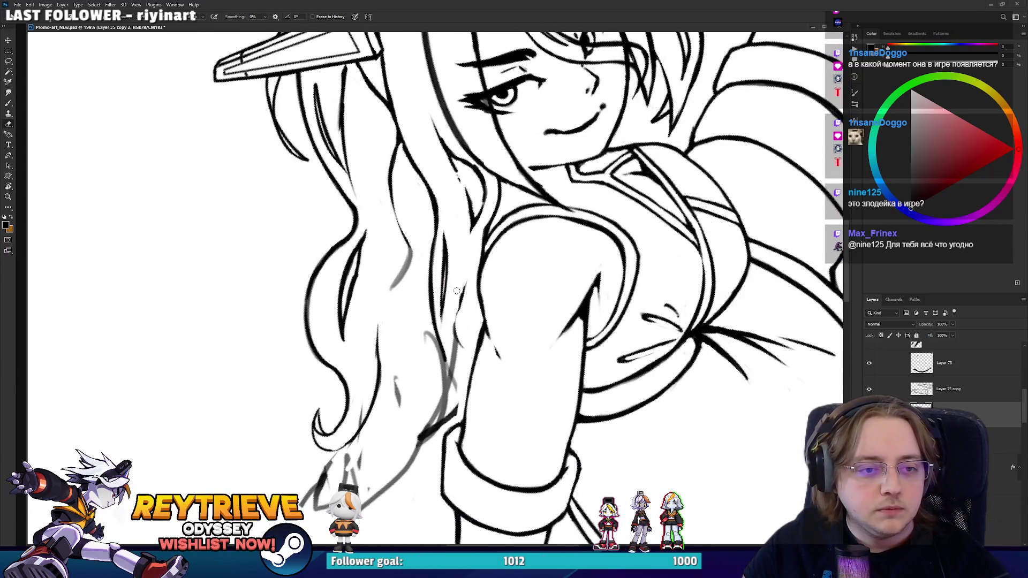
mouse_move(461, 283)
mouse_down()
mouse_move(456, 324)
mouse_move(444, 220)
mouse_move(424, 196)
mouse_move(428, 185)
mouse_up()
key(r)
mouse_move(444, 150)
mouse_down()
mouse_move(441, 174)
mouse_move(428, 169)
mouse_up()
drag(439, 246, 434, 177)
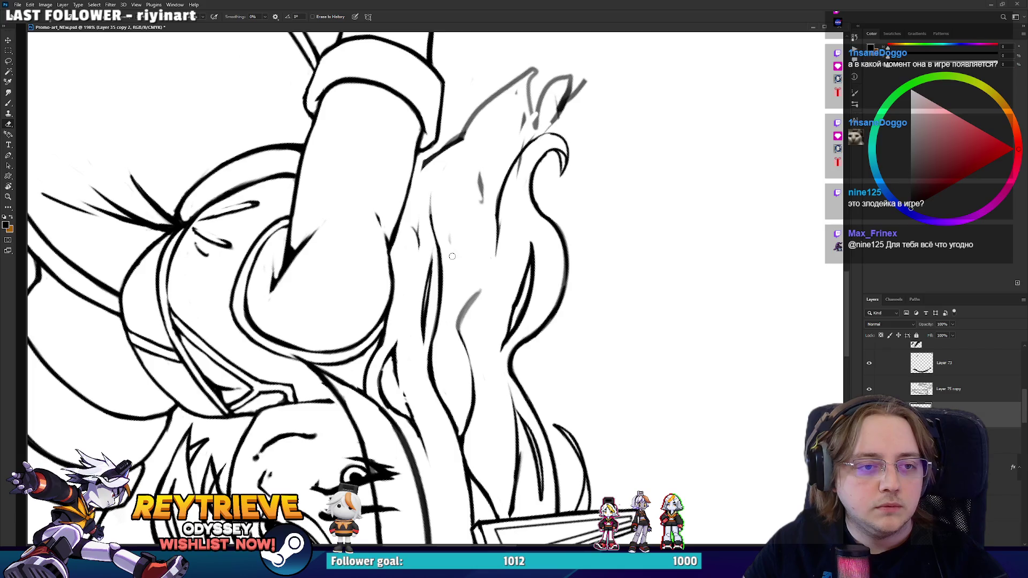
- Try a dark hair line over the sketch, undo it, and rotate the view back to the face
key(b)
drag(430, 249, 436, 164)
key(ctrl+z)
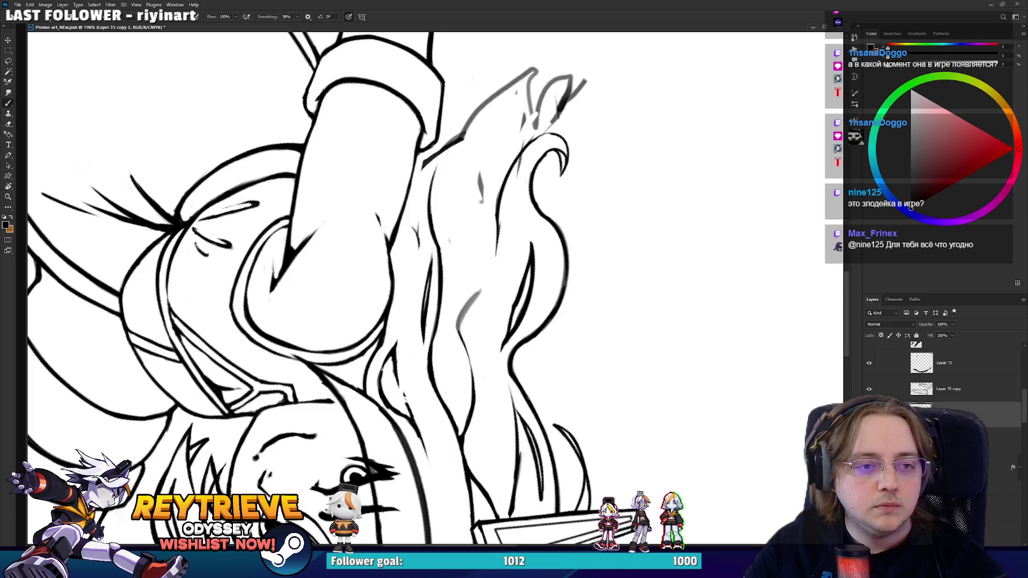
key(r)
mouse_move(459, 264)
mouse_down()
mouse_move(418, 246)
mouse_move(396, 263)
mouse_move(410, 262)
mouse_move(406, 318)
mouse_move(397, 278)
mouse_up()
key(e)
key(b)
key(r)
key(b)
key(ctrl+z)
- Erase faint sketch strokes at the lower left and below the hair
key(e)
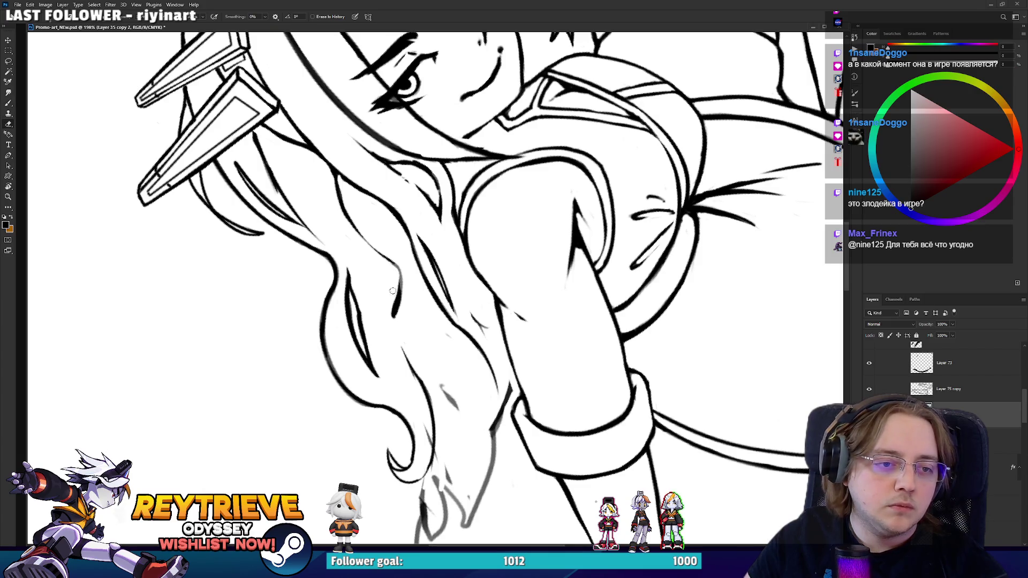
mouse_move(406, 287)
mouse_down()
mouse_move(375, 332)
mouse_move(444, 198)
mouse_up()
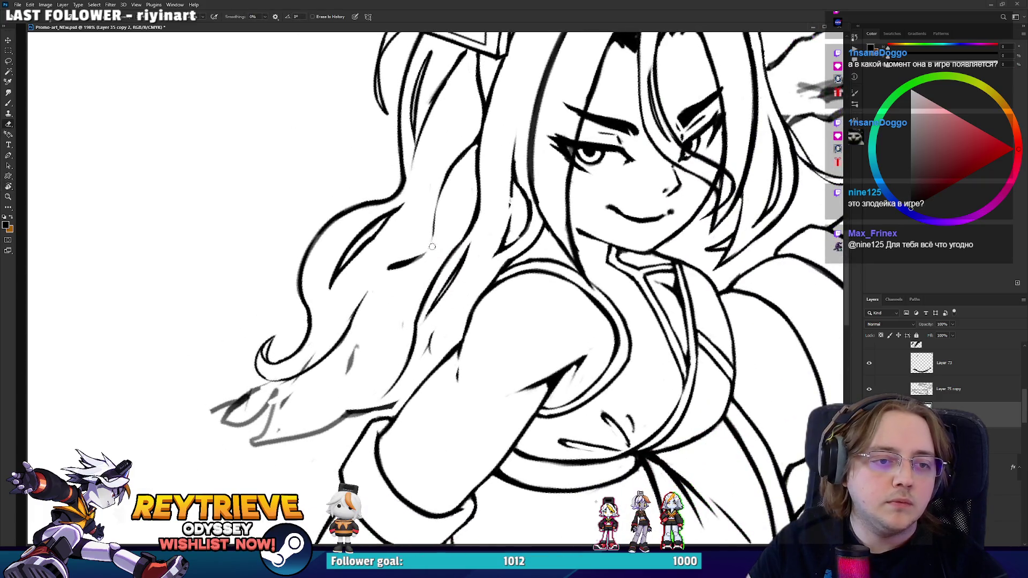
key(b)
mouse_move(402, 293)
mouse_down()
mouse_move(417, 257)
mouse_move(436, 273)
mouse_move(407, 321)
mouse_up()
key(e)
mouse_move(400, 445)
mouse_down()
mouse_move(415, 369)
mouse_move(396, 450)
mouse_move(434, 407)
mouse_move(416, 472)
mouse_move(497, 368)
mouse_move(503, 377)
mouse_move(525, 354)
mouse_up()
key(r)
mouse_move(525, 355)
mouse_down()
mouse_move(573, 277)
mouse_move(509, 161)
mouse_move(332, 278)
mouse_move(435, 284)
mouse_move(404, 147)
mouse_move(409, 112)
mouse_up()
- Try a long curving strand and a leaf-shaped strand, undo both, and erase a stray diagonal stroke
key(ctrl+z)
mouse_move(428, 230)
mouse_down()
mouse_move(417, 112)
mouse_move(494, 71)
mouse_move(412, 209)
mouse_up()
key(ctrl+z)
mouse_move(429, 257)
mouse_down()
mouse_move(522, 45)
mouse_move(405, 261)
mouse_move(407, 139)
mouse_move(401, 294)
mouse_move(423, 310)
mouse_move(535, 498)
mouse_move(540, 272)
mouse_move(471, 224)
mouse_up()
key(ctrl+z)
key(ctrl+z)
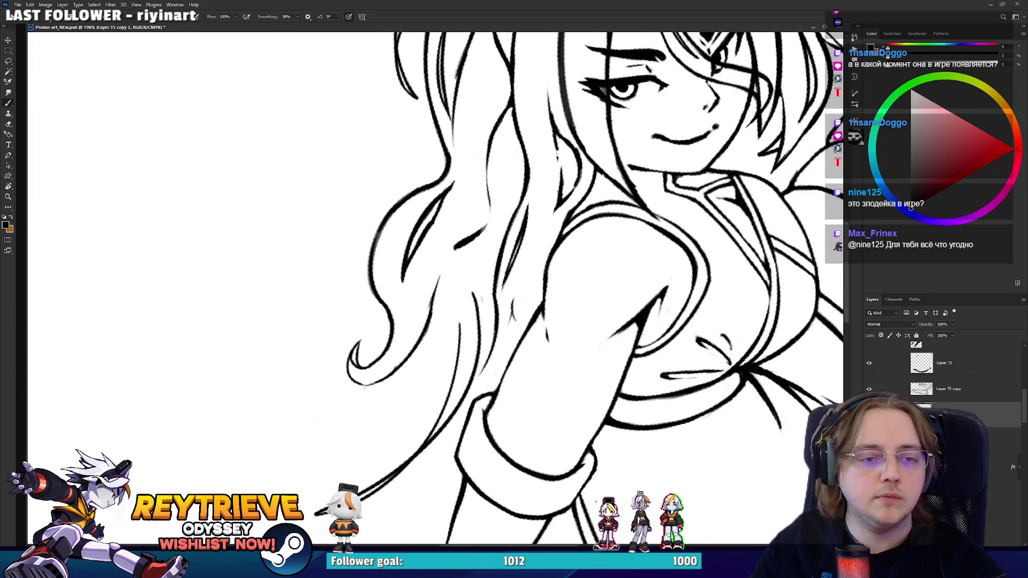
key(ctrl+z)
drag(475, 268, 466, 292)
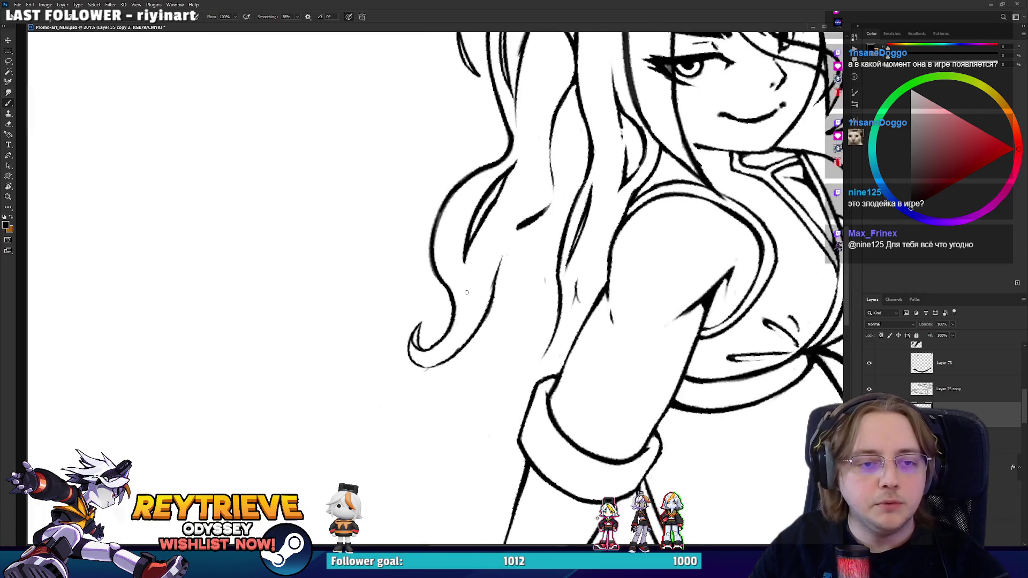
- Attempt several long strokes down the lower hair, undoing each failed try
scroll(466, 292, up, 3)
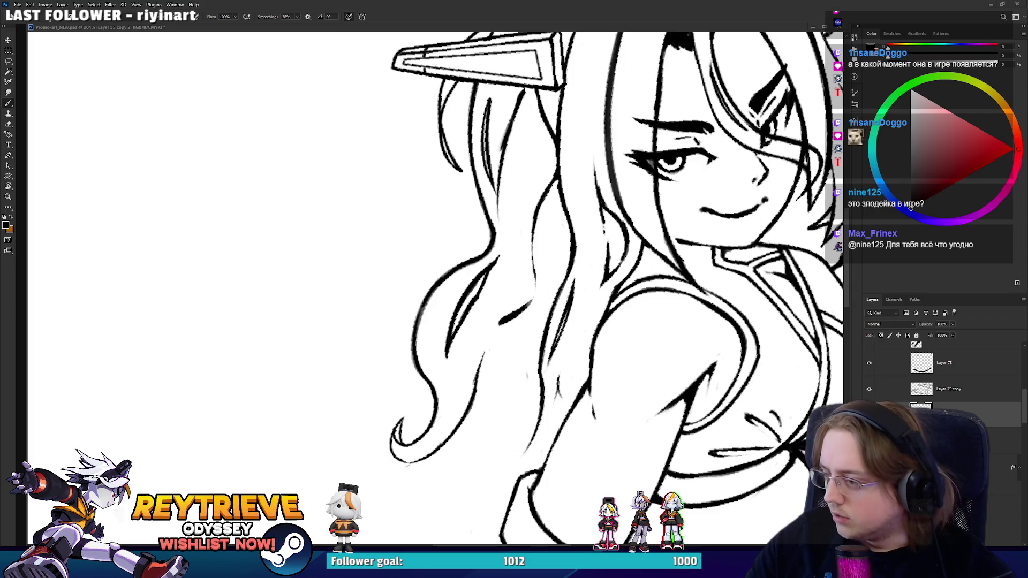
mouse_move(529, 213)
mouse_down()
mouse_move(531, 231)
mouse_move(428, 273)
mouse_move(520, 390)
mouse_up()
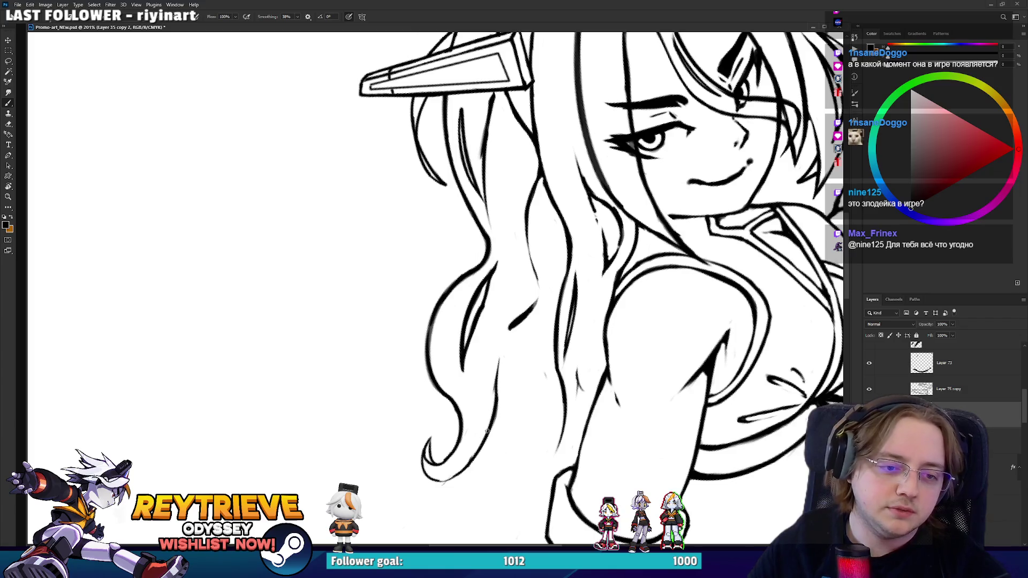
drag(496, 346, 484, 482)
key(ctrl+z)
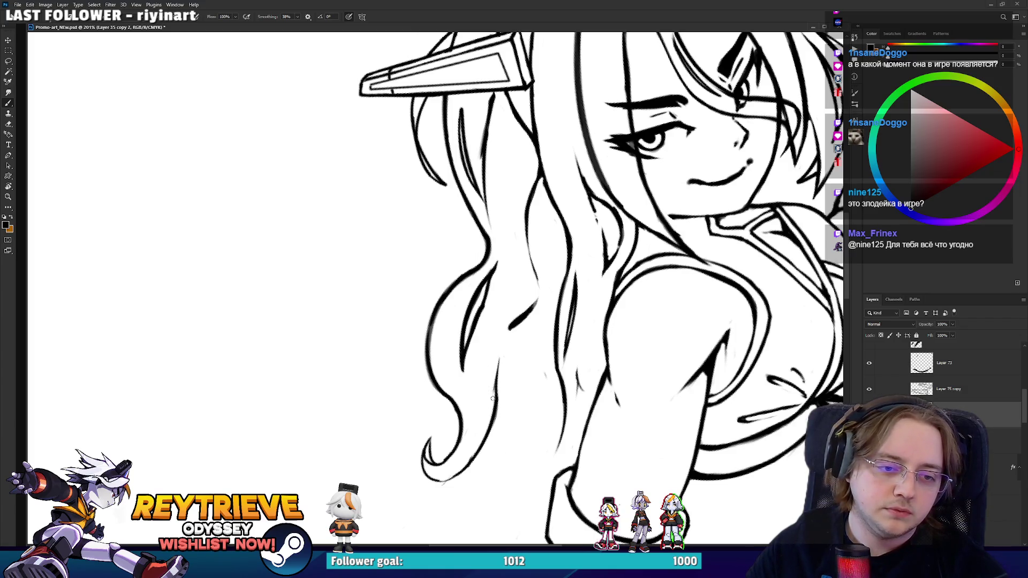
drag(498, 356, 477, 512)
key(ctrl+z)
mouse_move(499, 359)
mouse_down()
mouse_move(492, 439)
mouse_move(446, 531)
mouse_up()
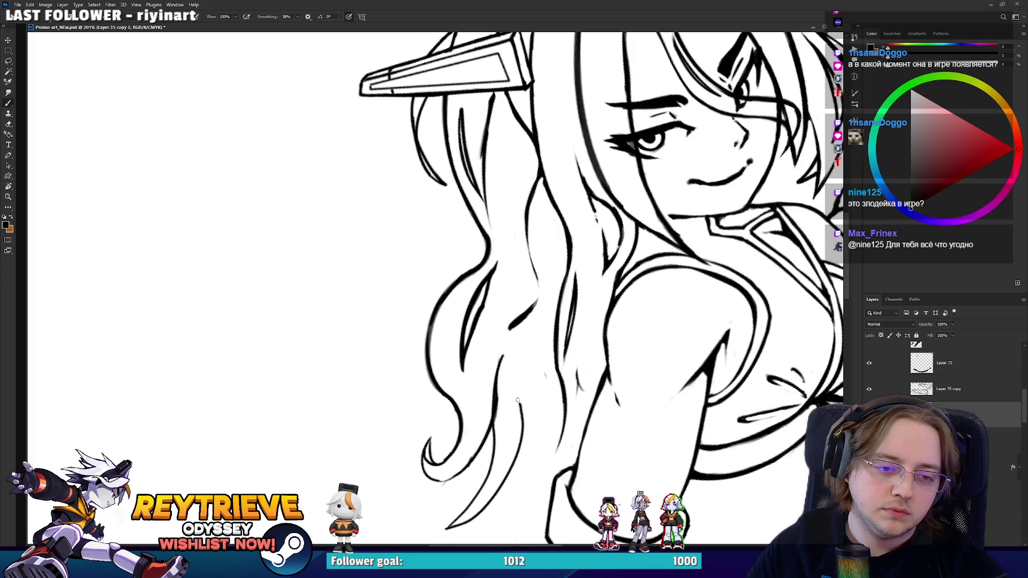
drag(484, 458, 489, 362)
key(ctrl+z)
drag(504, 265, 506, 449)
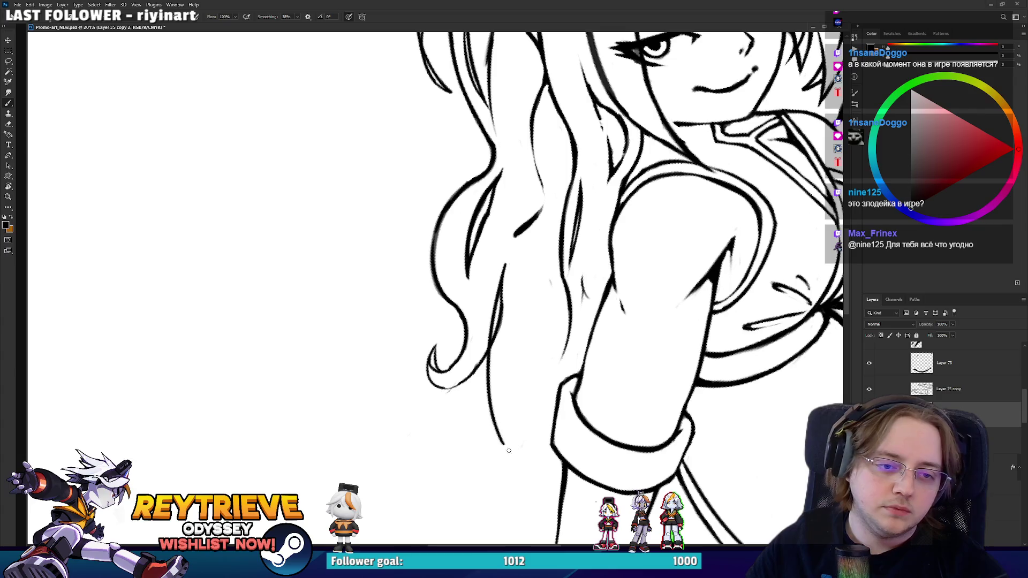
key(ctrl+z)
- Ink a curled hair strand and further trial strokes, then undo them
drag(505, 273, 527, 455)
drag(512, 398, 534, 428)
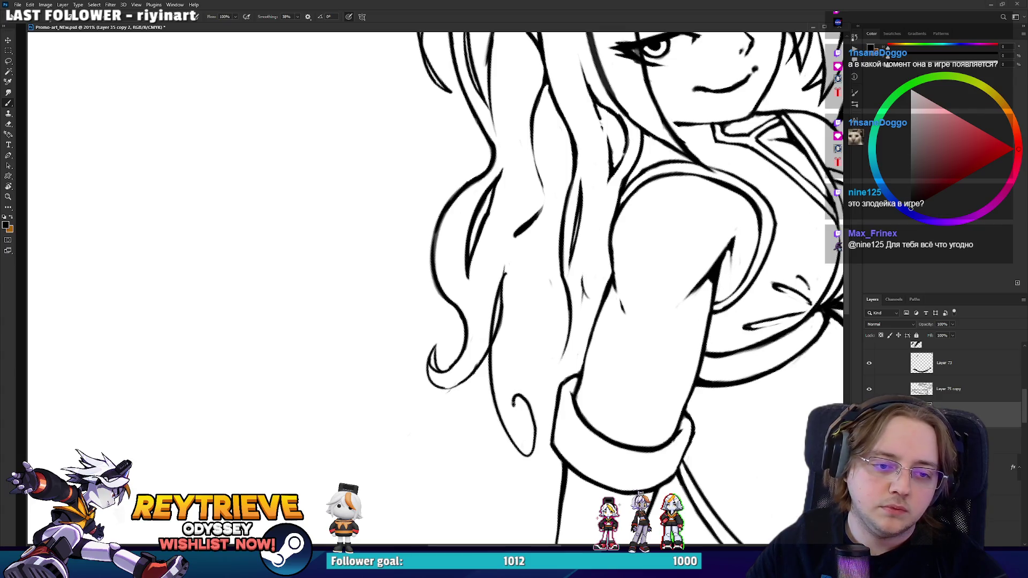
drag(500, 343, 529, 453)
drag(516, 302, 501, 343)
key(ctrl+z)
drag(502, 259, 495, 450)
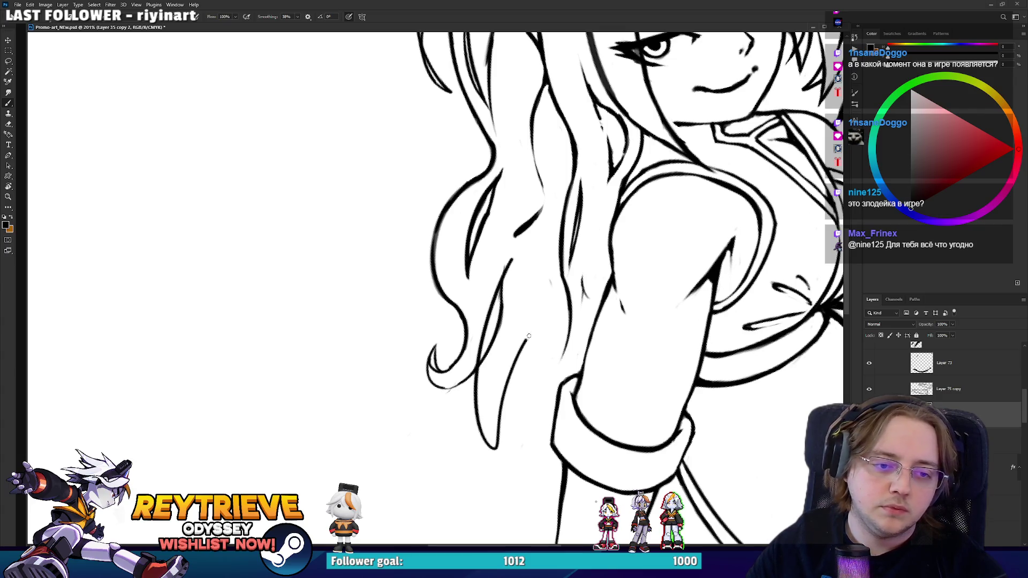
drag(500, 335, 528, 428)
drag(525, 316, 551, 276)
key(ctrl+z)
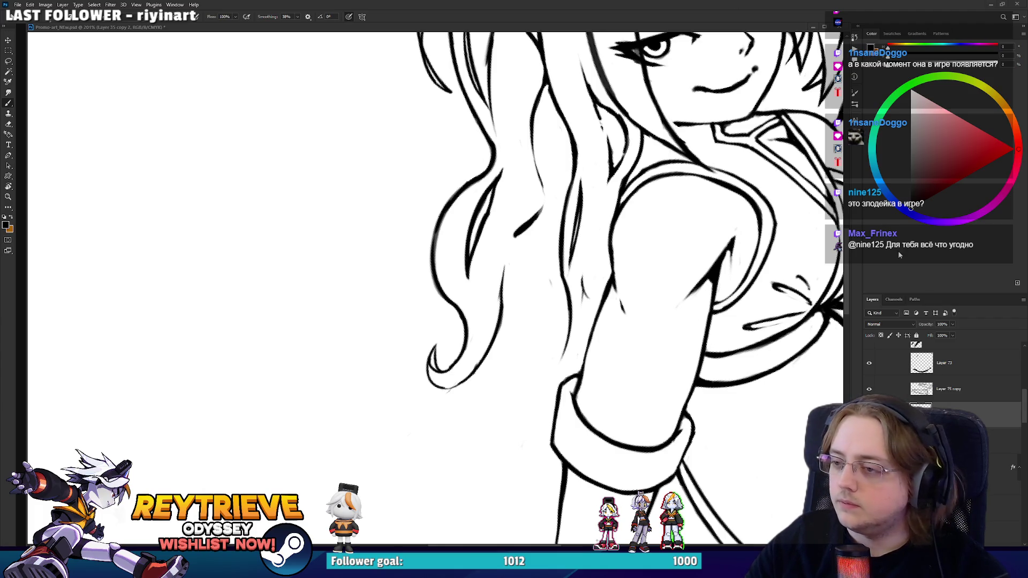
- Reposition the view from the face and horns down to the arm cuff and lower hair
drag(625, 239, 590, 188)
key(b)
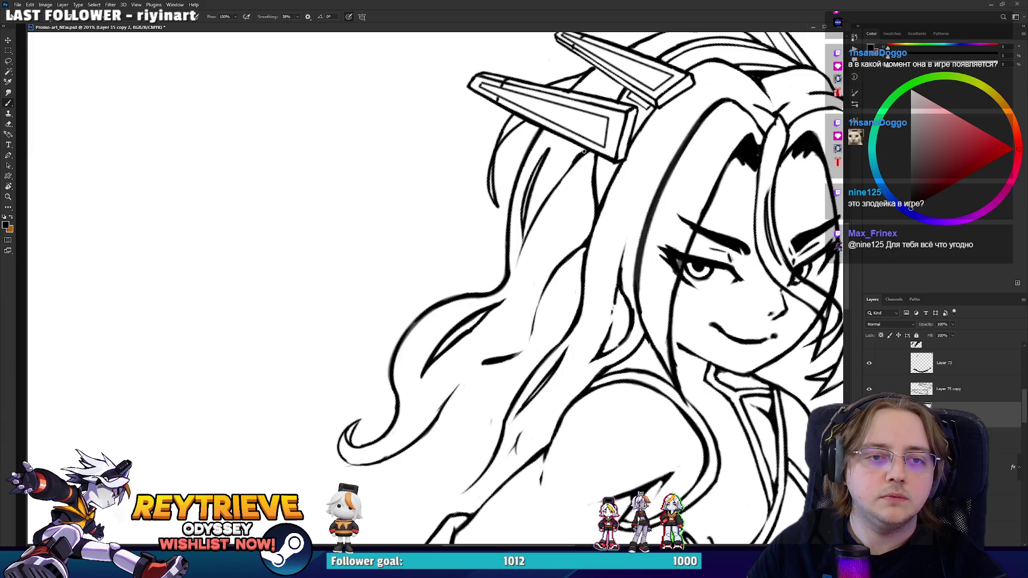
drag(574, 161, 539, 242)
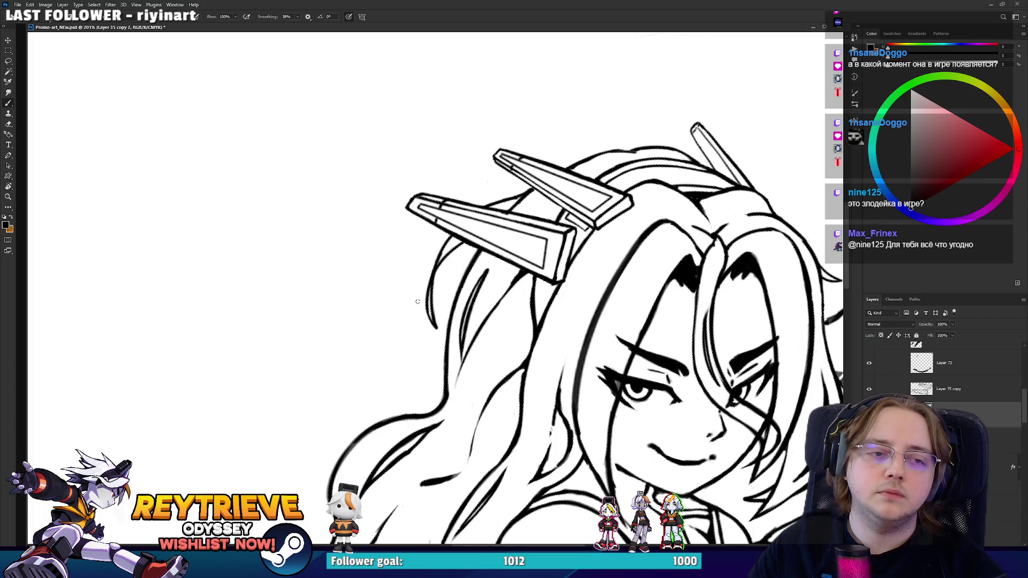
scroll(432, 260, down, 5)
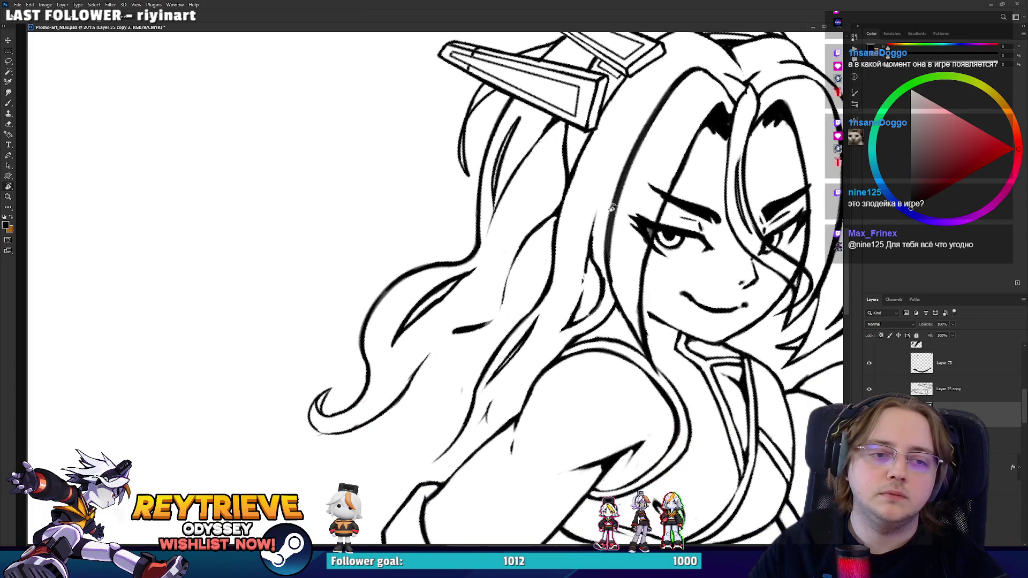
scroll(601, 183, down, 4)
drag(601, 183, 542, 278)
drag(489, 426, 493, 324)
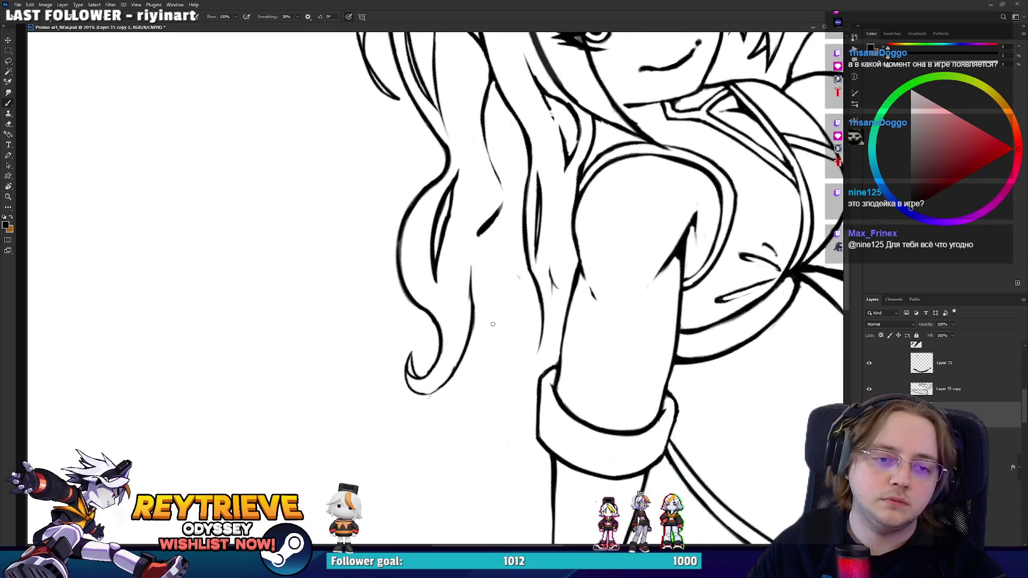
- After undoing trial strokes, draw a hair line reaching up to the sleeve cuff
drag(476, 266, 533, 452)
key(ctrl+z)
drag(473, 277, 473, 425)
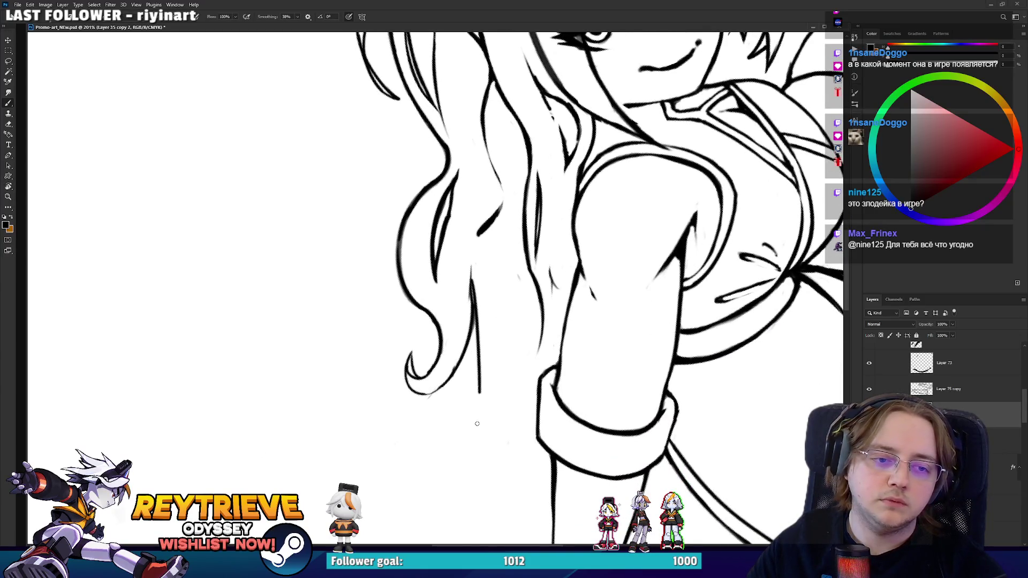
key(ctrl+z)
mouse_move(477, 297)
mouse_down()
mouse_move(475, 326)
mouse_move(434, 368)
mouse_move(550, 319)
mouse_up()
key(ctrl+z)
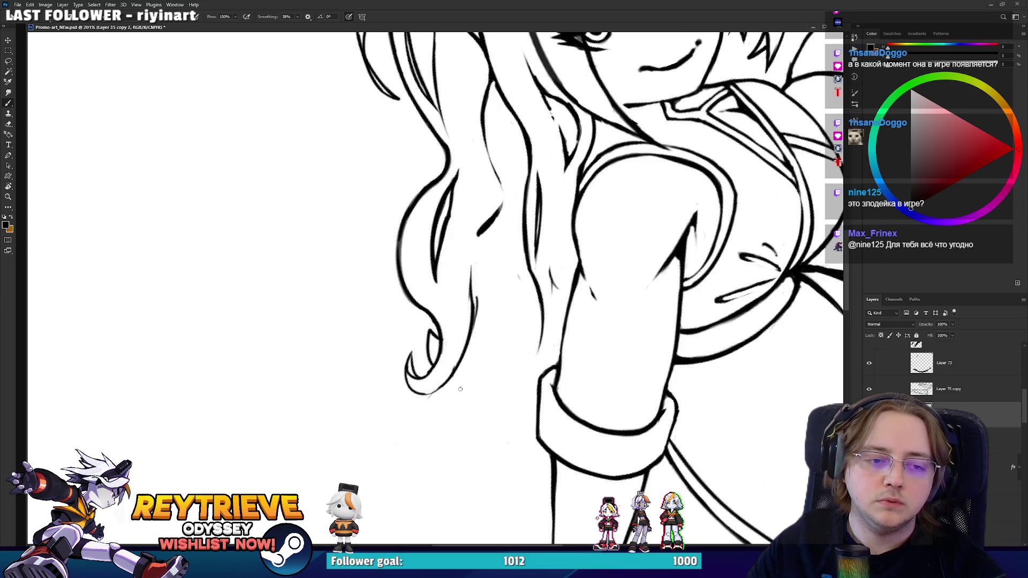
mouse_move(444, 392)
mouse_down()
mouse_move(522, 371)
mouse_move(546, 326)
mouse_move(542, 313)
mouse_up()
key(e)
key(b)
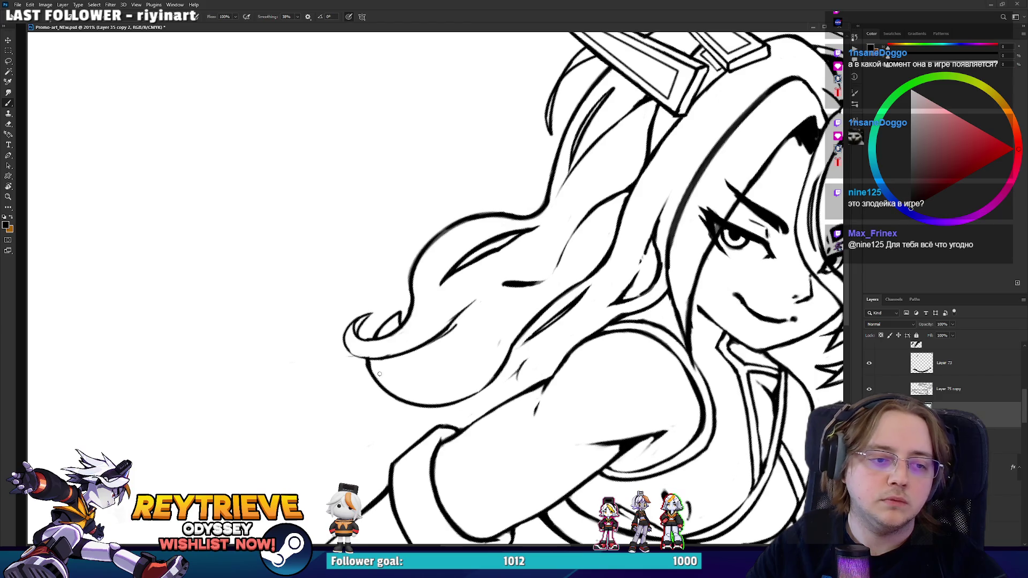
scroll(379, 374, down, 10)
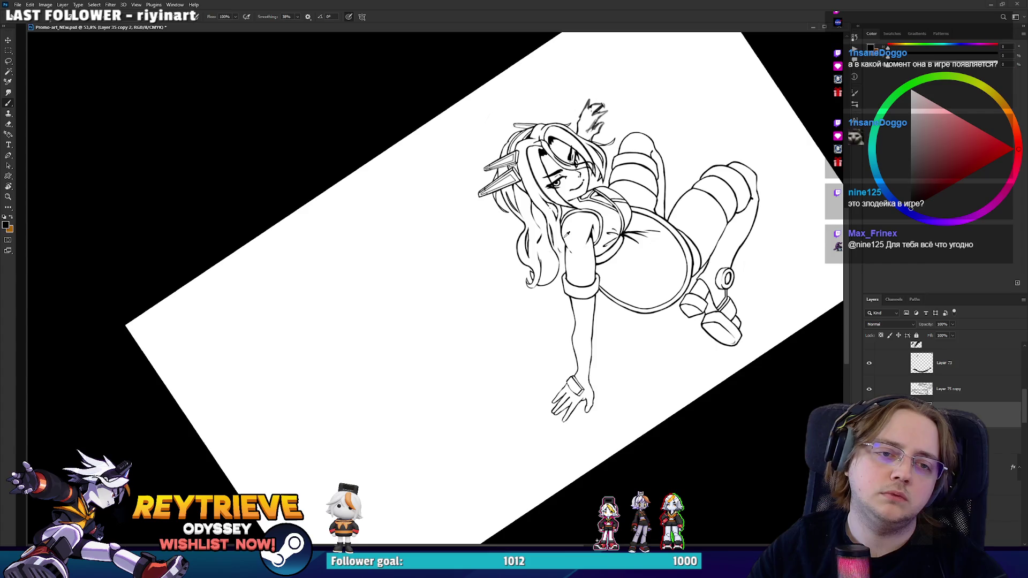
- Turn the view roughly upside down and try new hair strands near the head, undoing them
scroll(545, 325, up, 6)
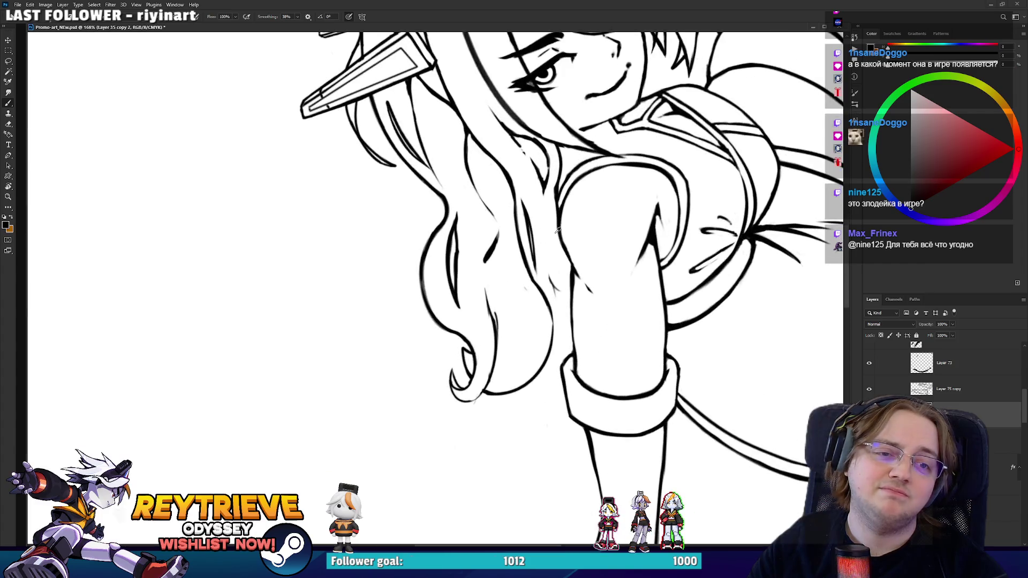
key(e)
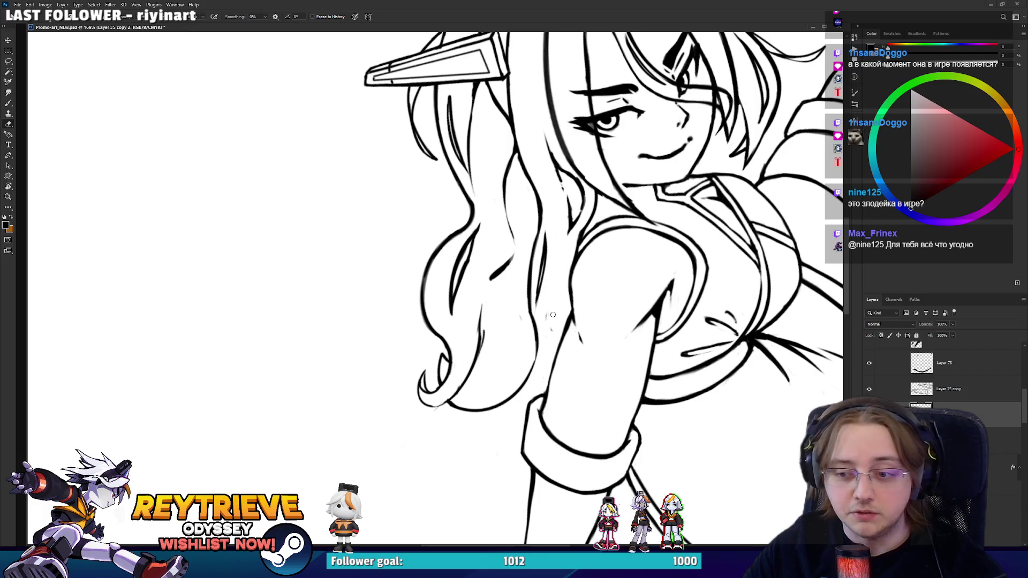
drag(526, 334, 603, 276)
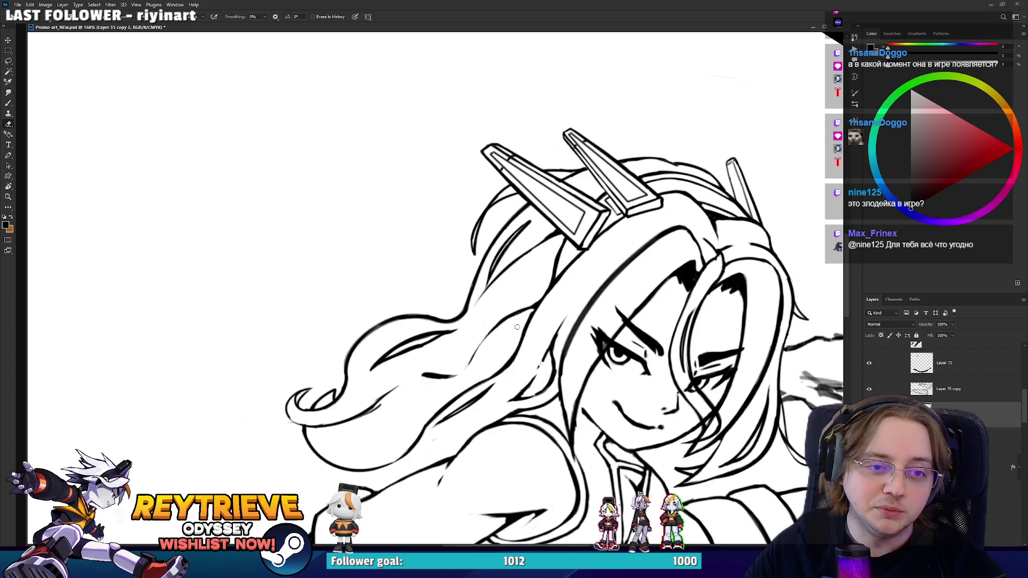
mouse_move(517, 327)
mouse_down()
mouse_move(374, 343)
mouse_move(358, 322)
mouse_up()
key(b)
drag(378, 365, 353, 319)
key(ctrl+z)
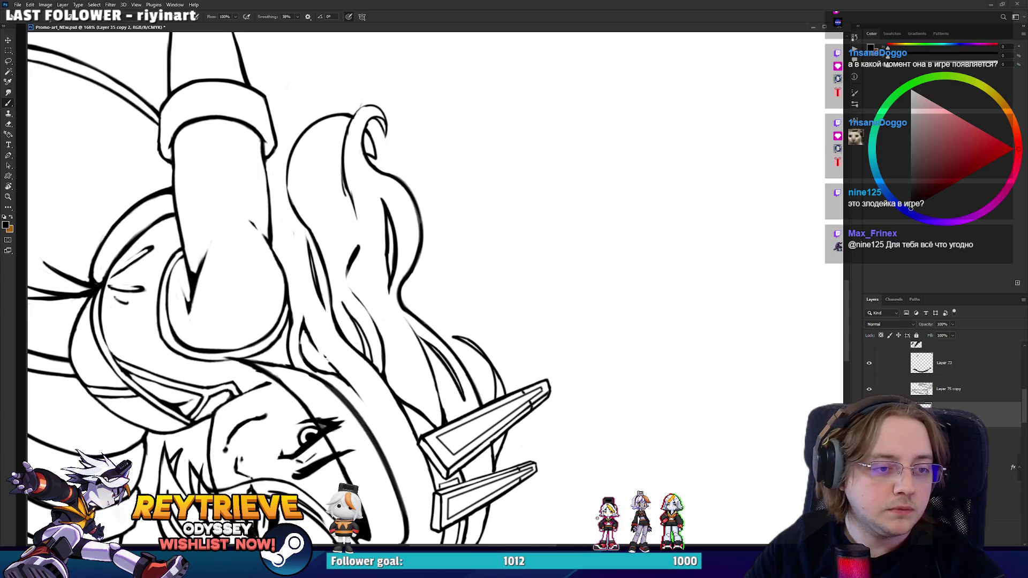
- With the view upright again, trim a short stroke and add a short dark stroke along the hair
drag(382, 380, 541, 203)
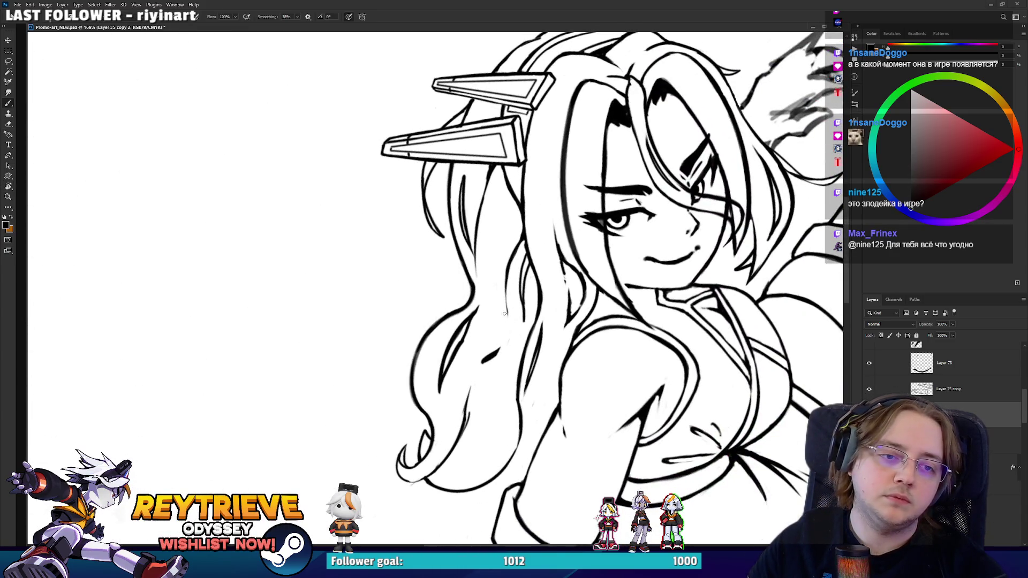
key(e)
drag(499, 347, 483, 361)
key(b)
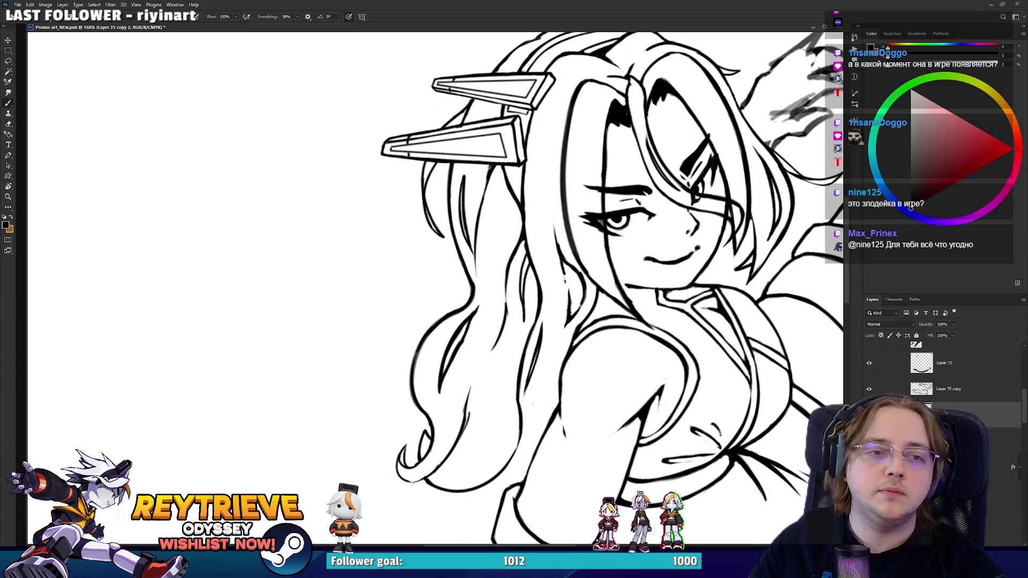
mouse_move(483, 182)
mouse_down()
mouse_move(478, 213)
mouse_move(490, 217)
mouse_move(471, 200)
mouse_up()
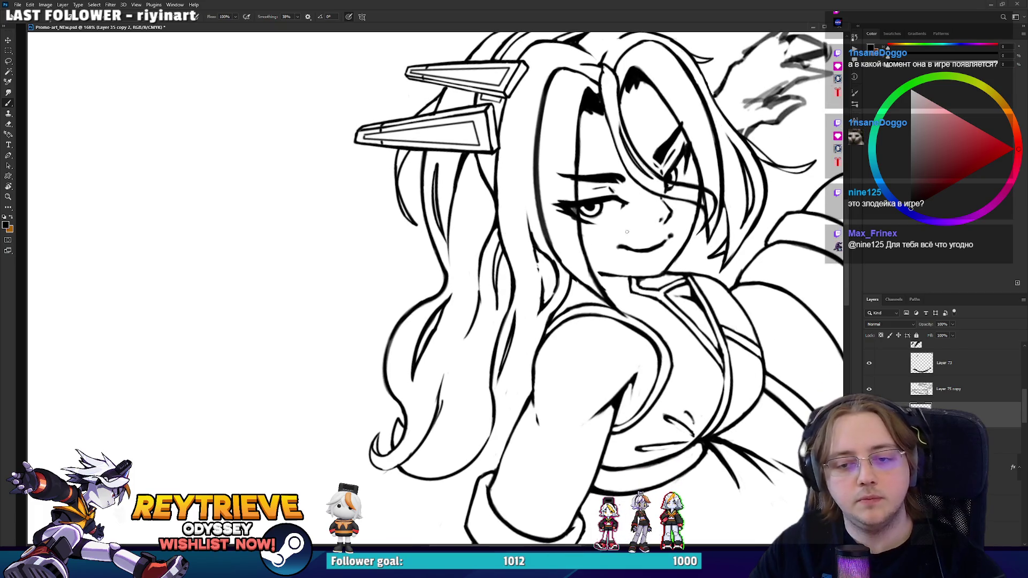
- Straighten the view, alternate eraser and brush to trim stray bits, then turn the drawing upside down
key(r)
drag(627, 232, 576, 321)
key(e)
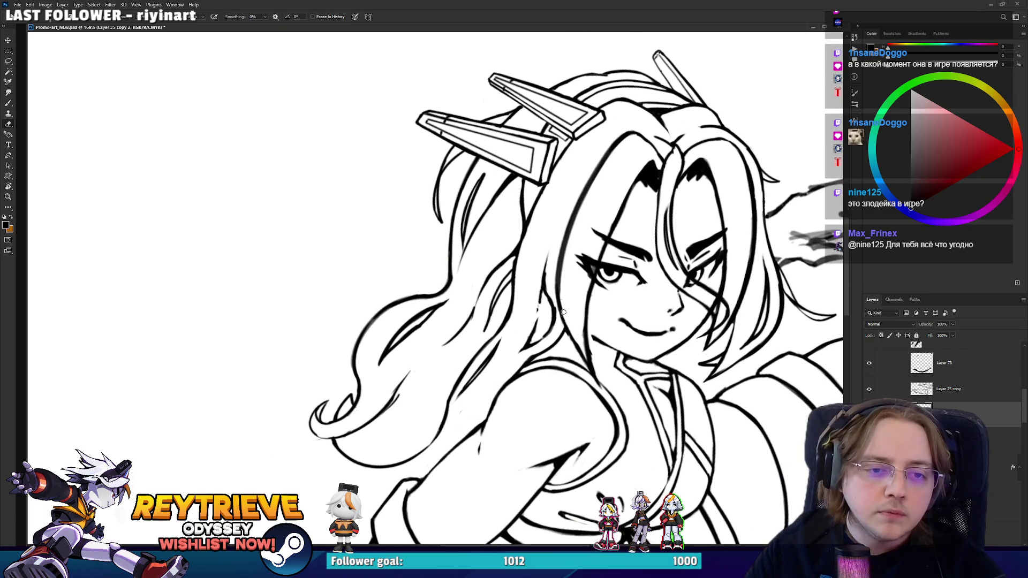
key(b)
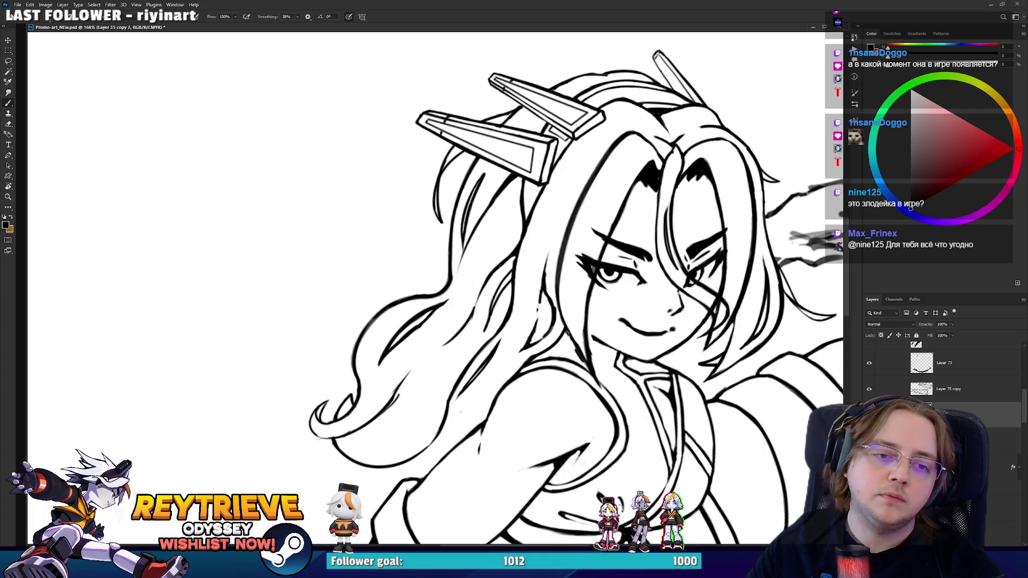
key(e)
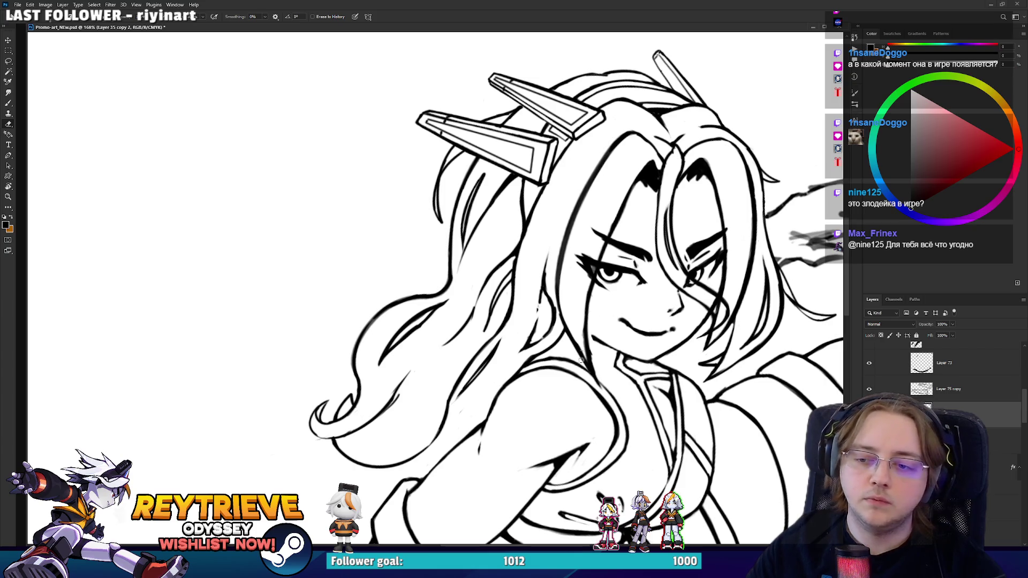
key(b)
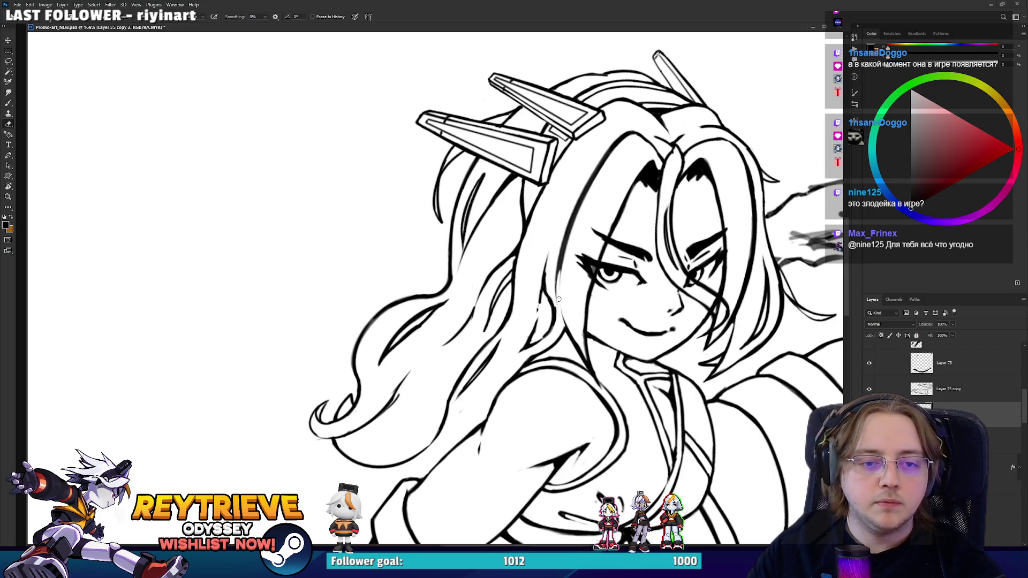
key(e)
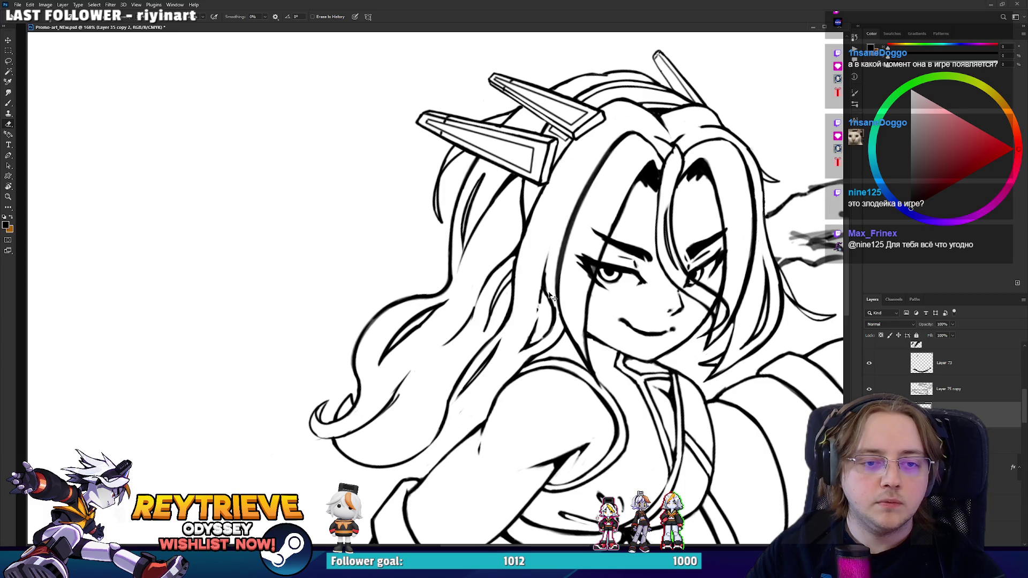
key(b)
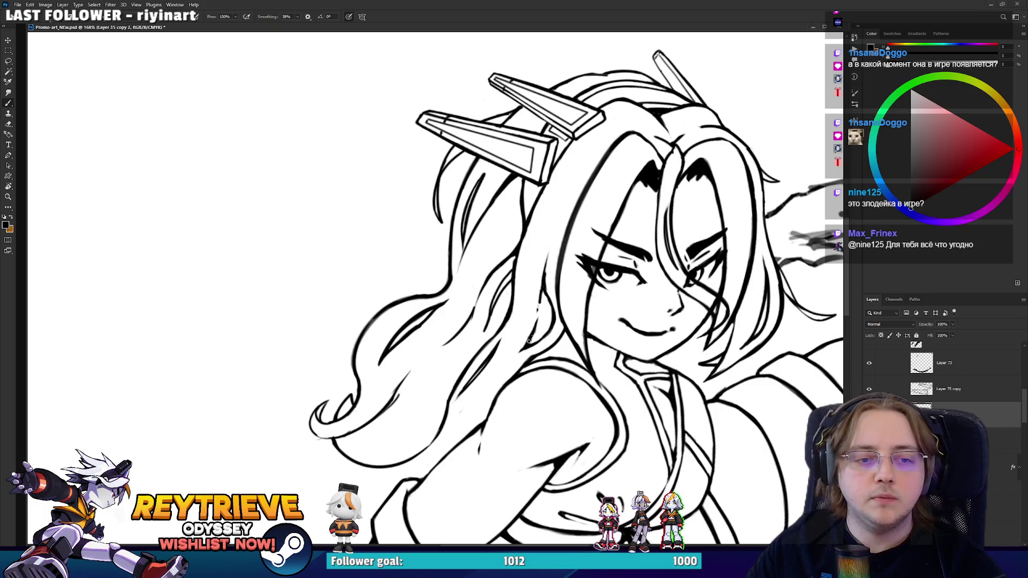
key(e)
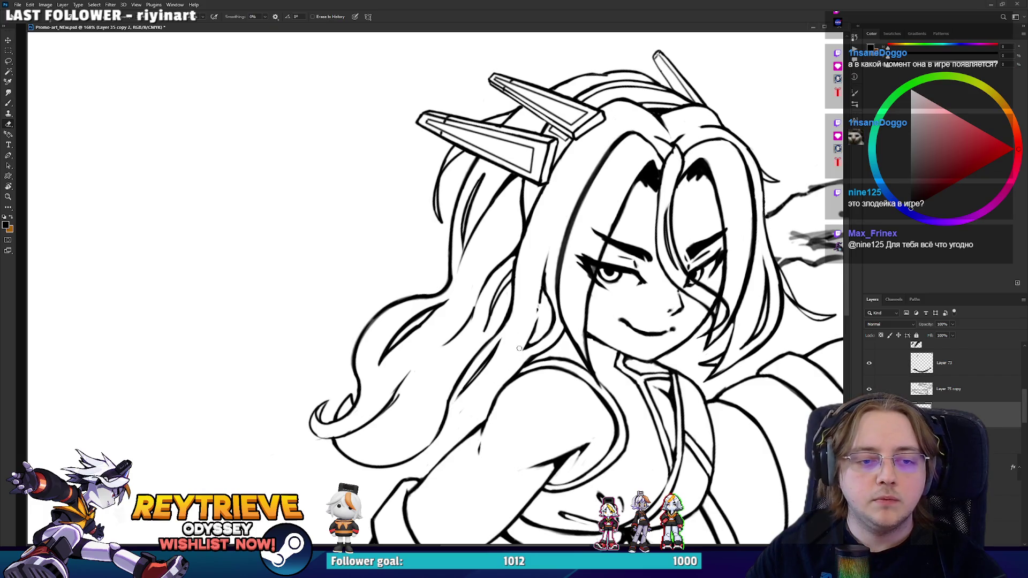
key(r)
mouse_move(530, 329)
mouse_down()
mouse_move(455, 300)
mouse_move(375, 300)
mouse_move(328, 276)
mouse_up()
- Rotate the canvas view back toward upright while toggling between Brush and Eraser
key(b)
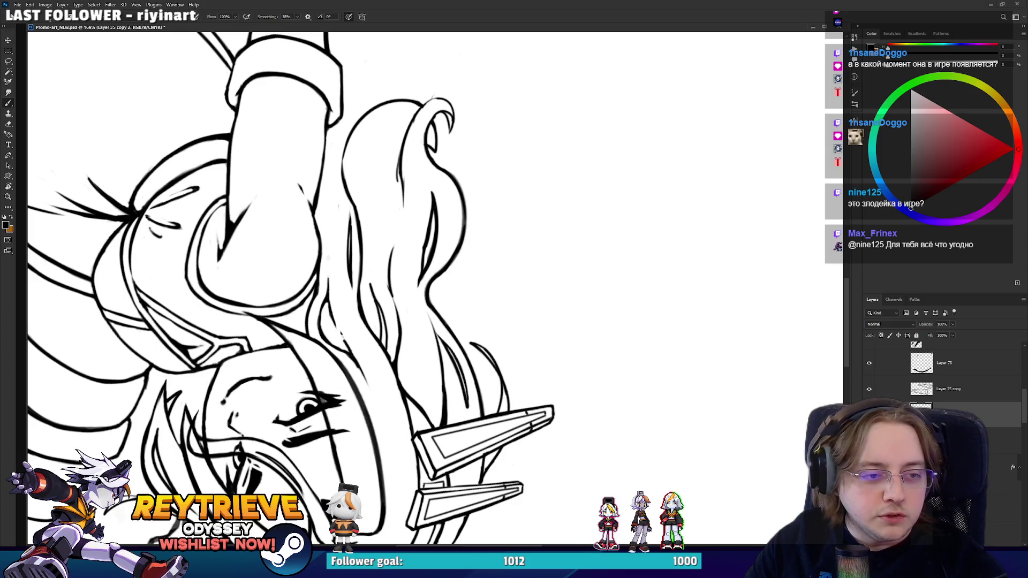
key(e)
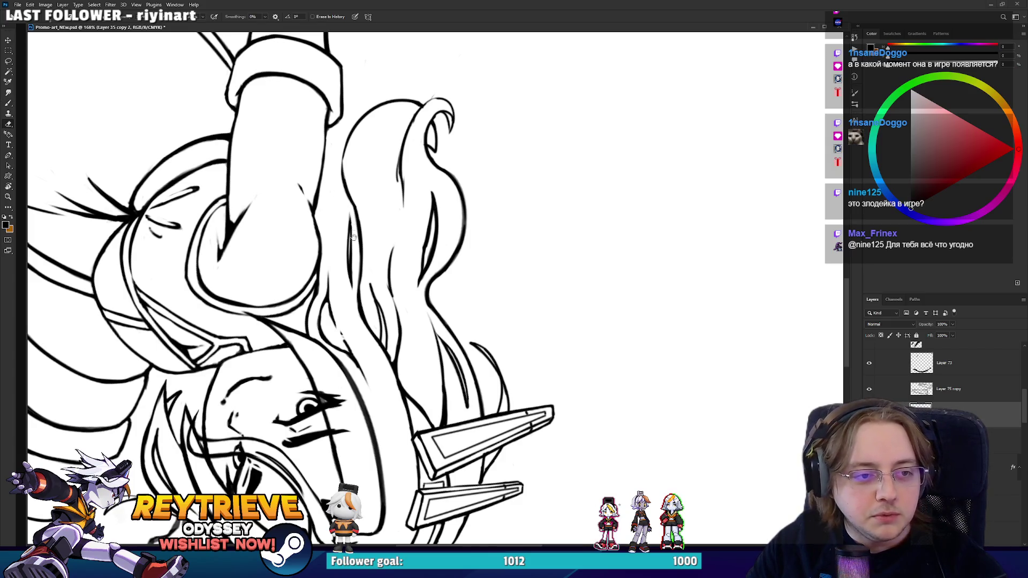
key(r)
mouse_move(352, 236)
mouse_down()
mouse_move(544, 185)
mouse_move(535, 214)
mouse_move(467, 242)
mouse_move(514, 268)
mouse_move(578, 331)
mouse_up()
key(e)
key(r)
key(e)
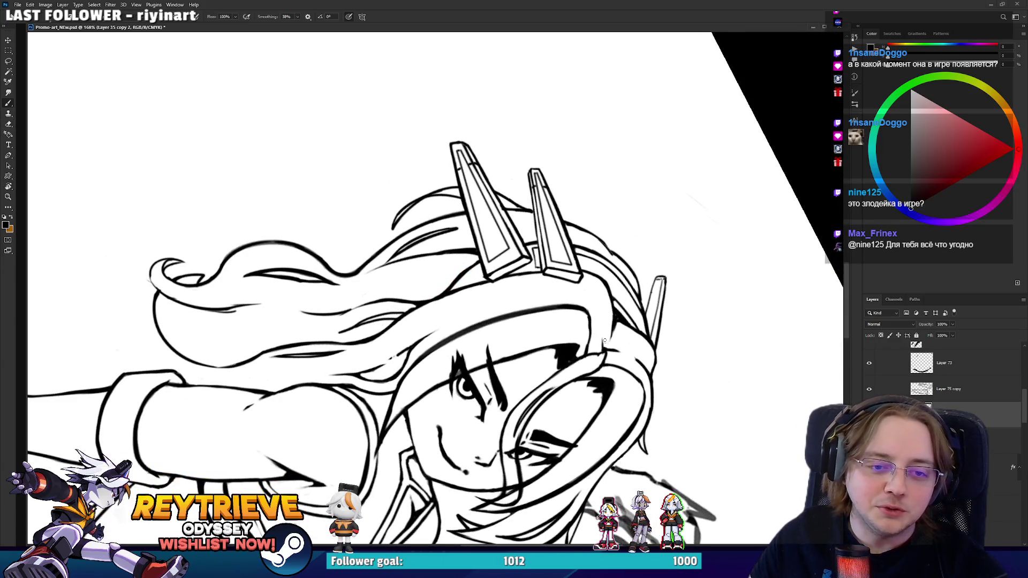
key(r)
drag(605, 324, 535, 241)
key(e)
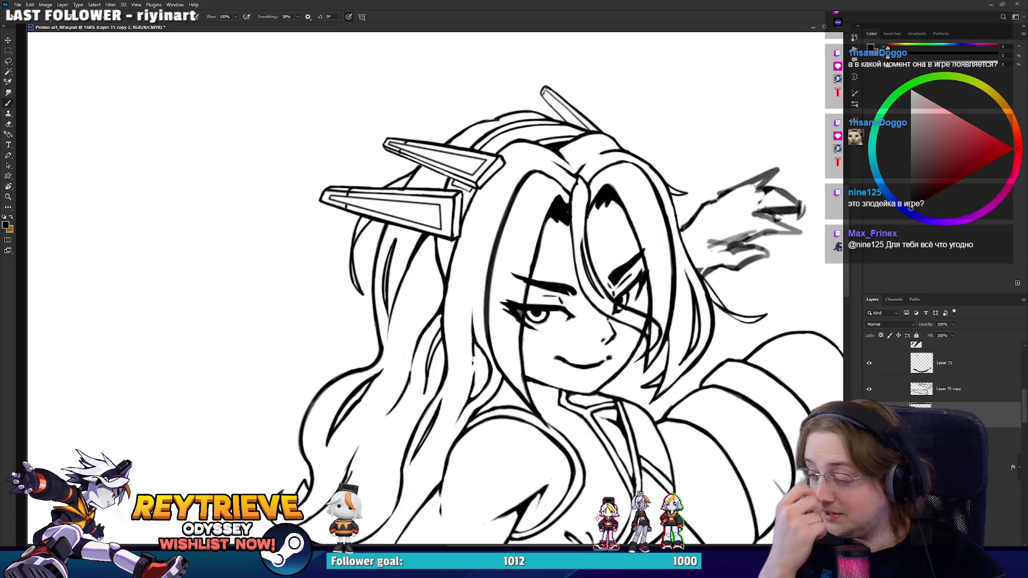
key(r)
mouse_move(616, 299)
mouse_down()
mouse_move(642, 320)
mouse_move(639, 268)
mouse_move(599, 176)
mouse_move(455, 171)
mouse_move(548, 306)
mouse_up()
- Tilt the canvas clockwise and counterclockwise to find a comfortable drawing angle
key(b)
key(r)
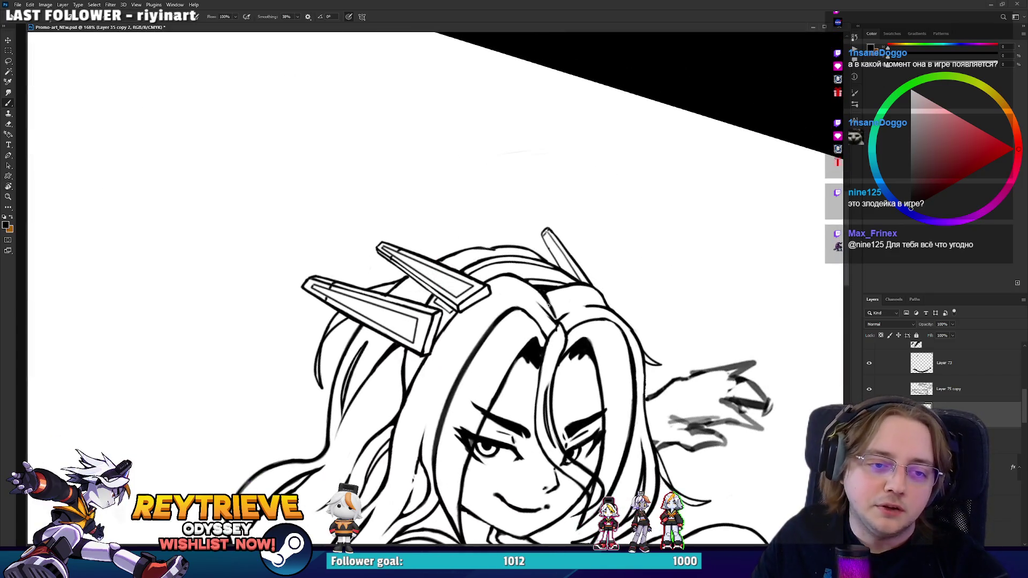
key(e)
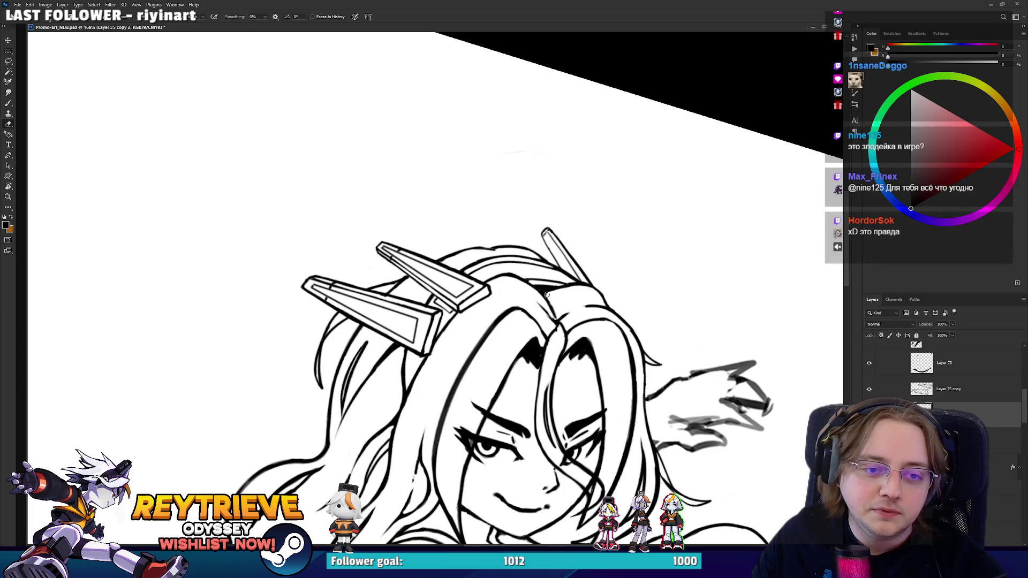
key(r)
mouse_move(542, 298)
mouse_down()
mouse_move(566, 208)
mouse_move(538, 234)
mouse_up()
key(r)
key(r)
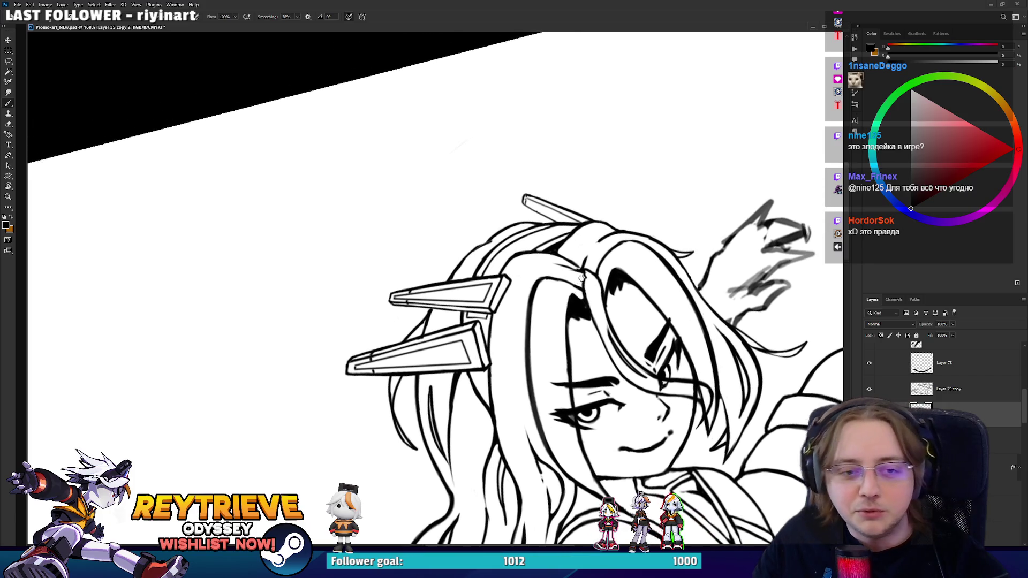
drag(549, 275, 505, 390)
key(e)
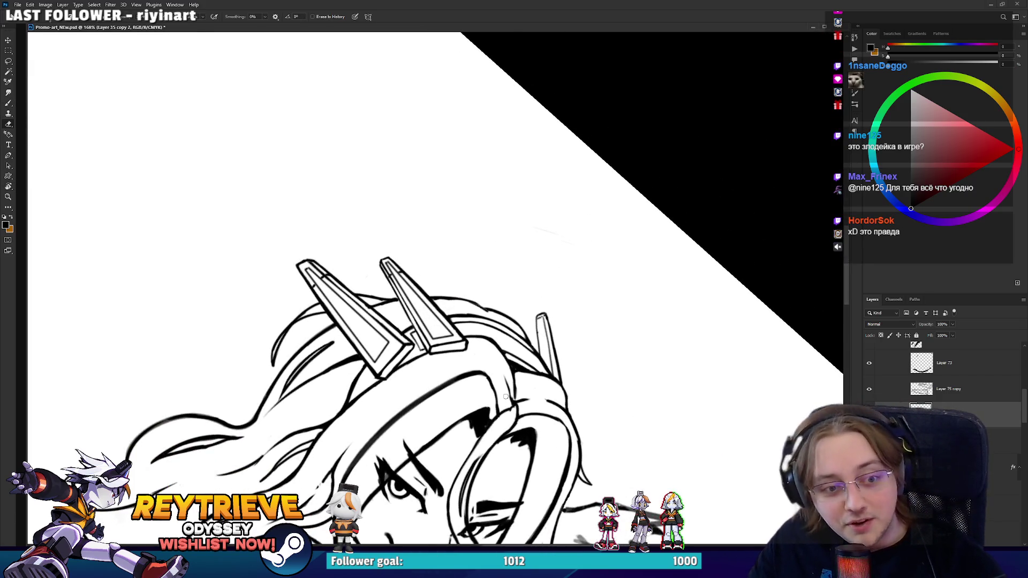
key(b)
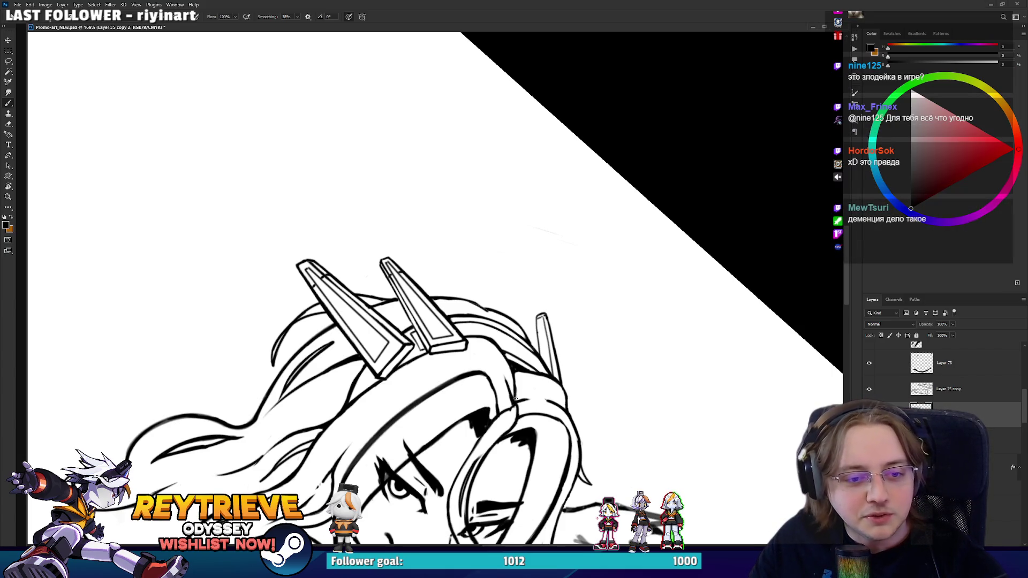
key(r)
mouse_move(515, 398)
mouse_down()
mouse_move(589, 244)
mouse_move(591, 209)
mouse_up()
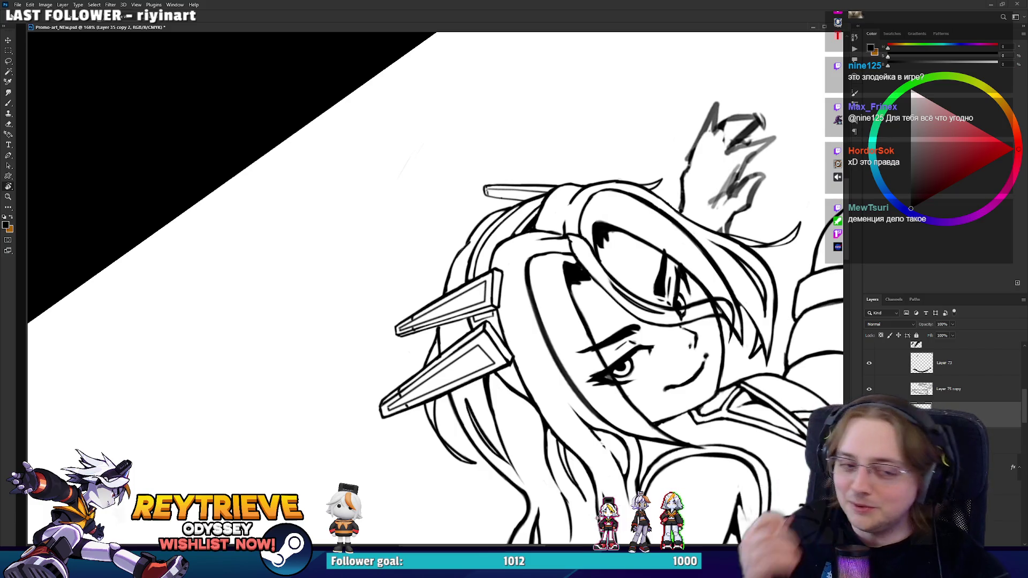
mouse_move(556, 313)
mouse_down()
mouse_move(558, 305)
mouse_move(501, 392)
mouse_move(468, 408)
mouse_move(515, 389)
mouse_move(560, 273)
mouse_up()
key(r)
key(b)
key(r)
key(e)
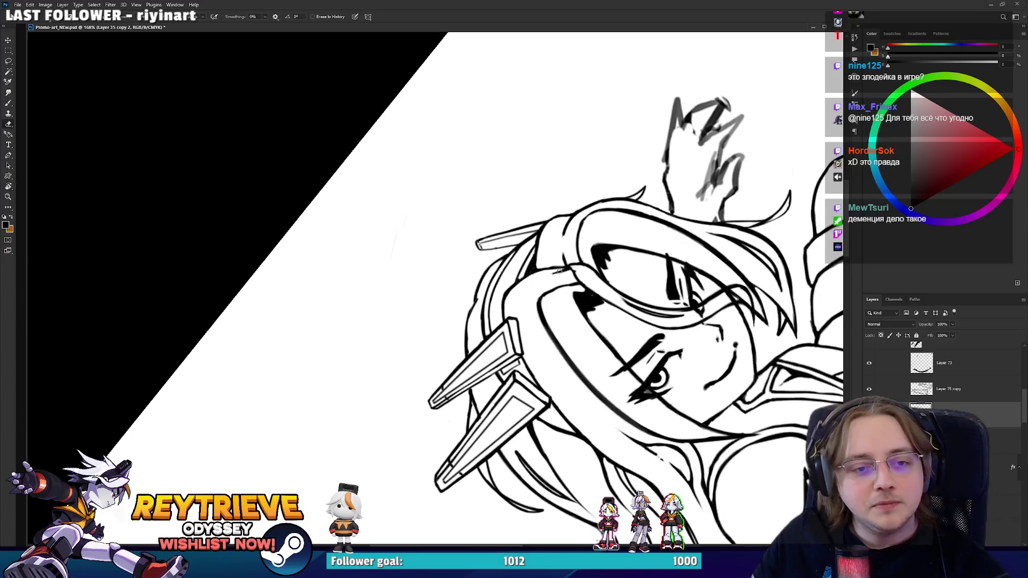
key(b)
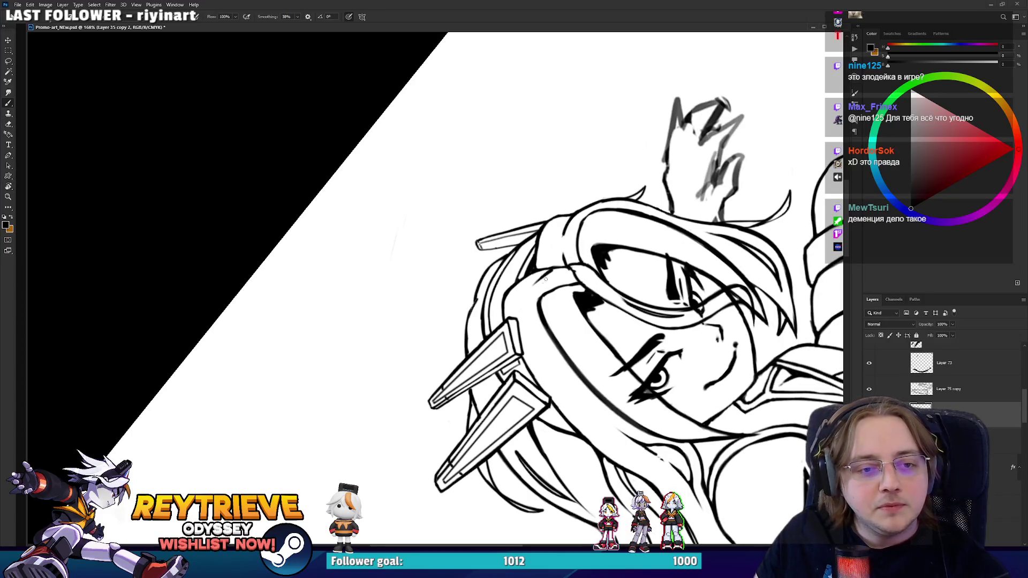
- Rotate to a new angle and add a short stroke to the hair near her face
key(r)
drag(621, 243, 542, 322)
key(b)
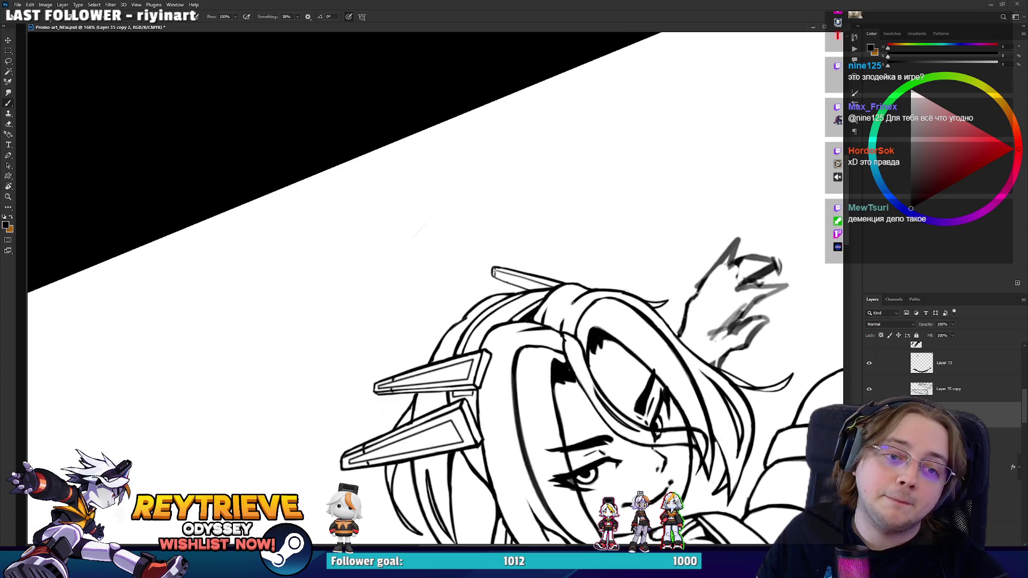
drag(561, 328, 576, 300)
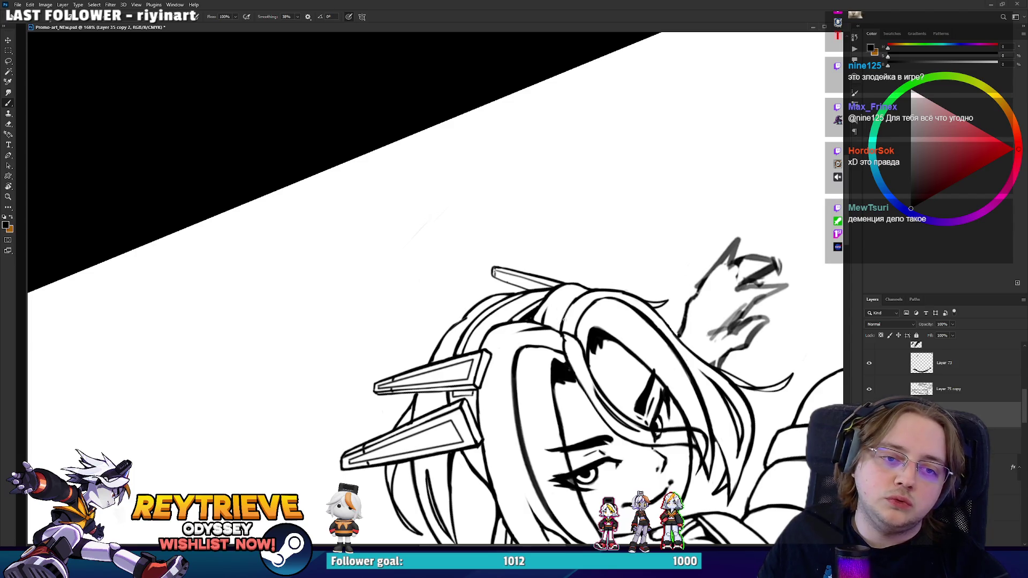
mouse_move(561, 326)
mouse_down()
mouse_move(578, 245)
mouse_move(621, 189)
mouse_move(570, 340)
mouse_move(435, 287)
mouse_move(436, 276)
mouse_move(501, 321)
mouse_move(580, 331)
mouse_move(532, 258)
mouse_move(532, 328)
mouse_move(524, 310)
mouse_move(400, 357)
mouse_up()
- Turn the canvas upside down and back while toggling between Brush and Eraser
key(e)
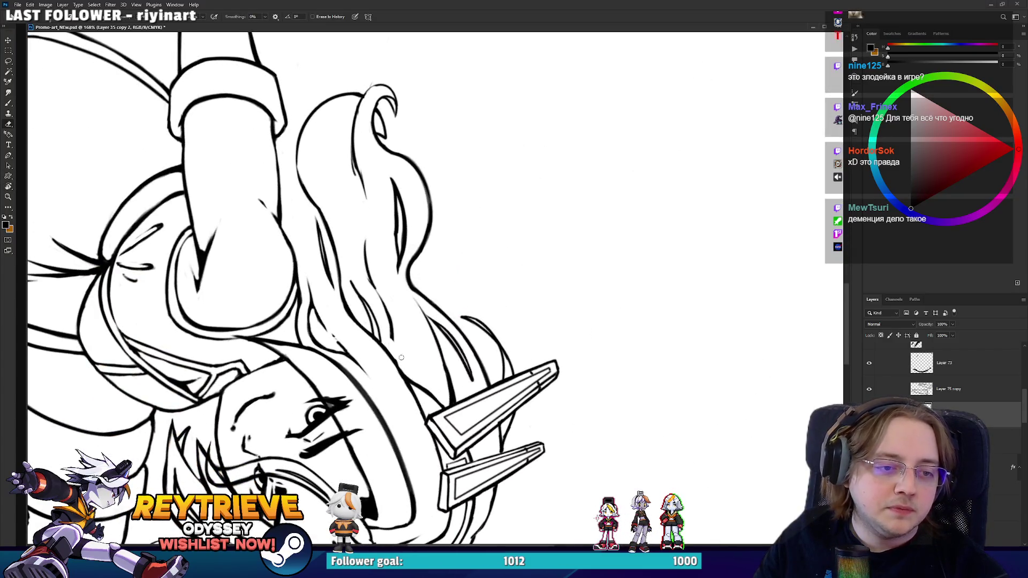
key(b)
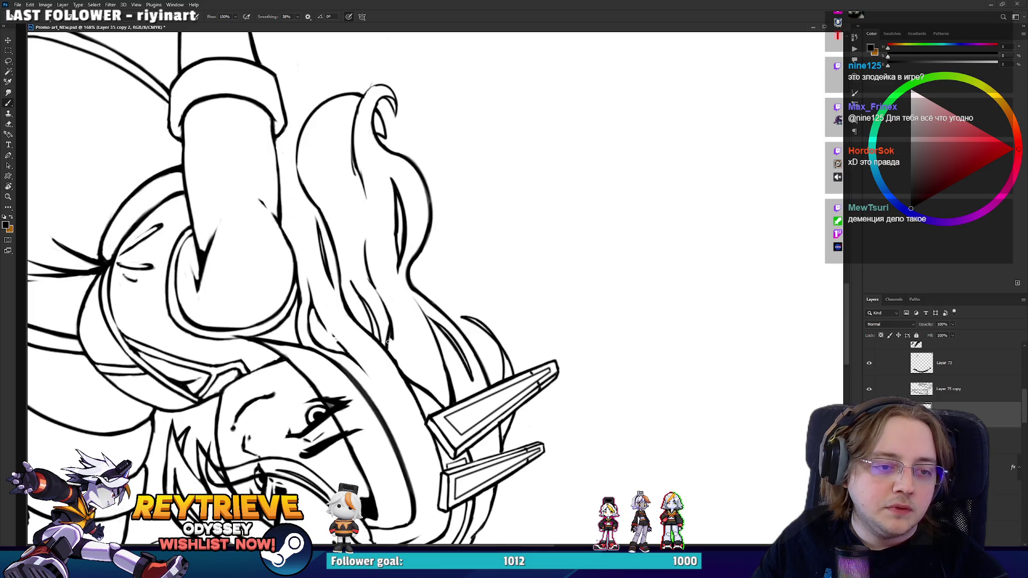
key(e)
mouse_move(386, 295)
mouse_down()
mouse_move(407, 327)
mouse_move(455, 321)
mouse_move(478, 276)
mouse_up()
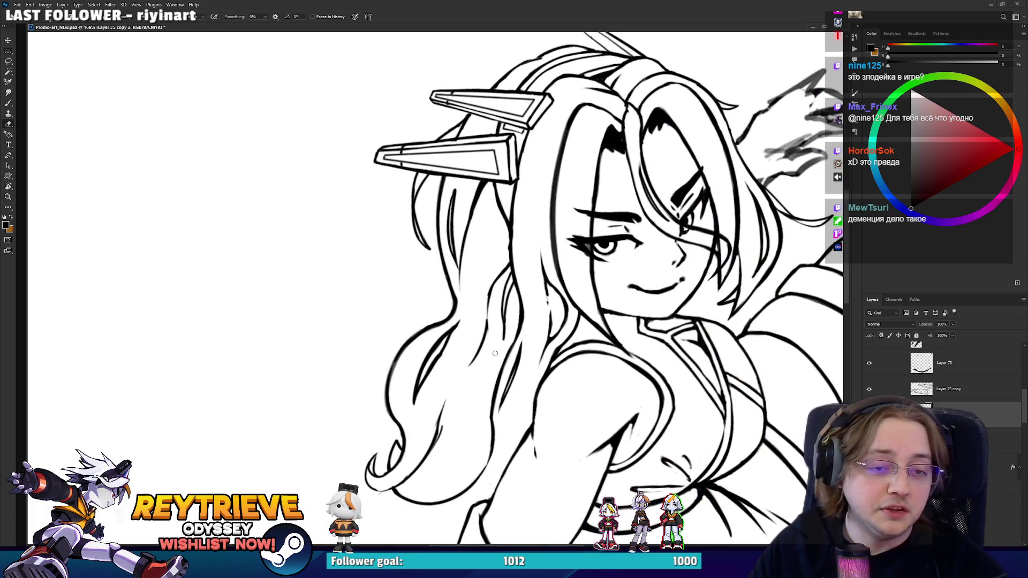
key(b)
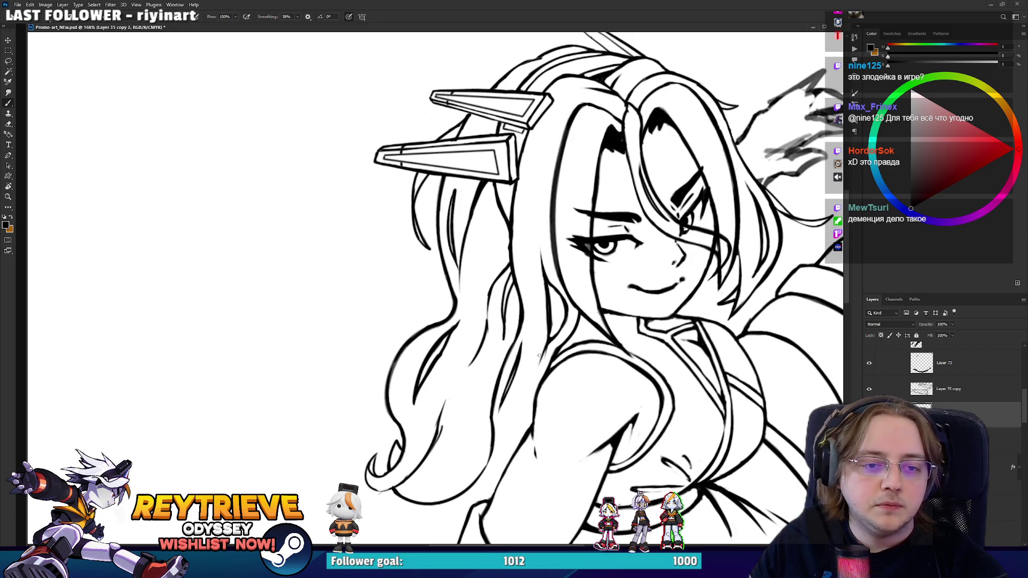
key(e)
drag(553, 296, 574, 318)
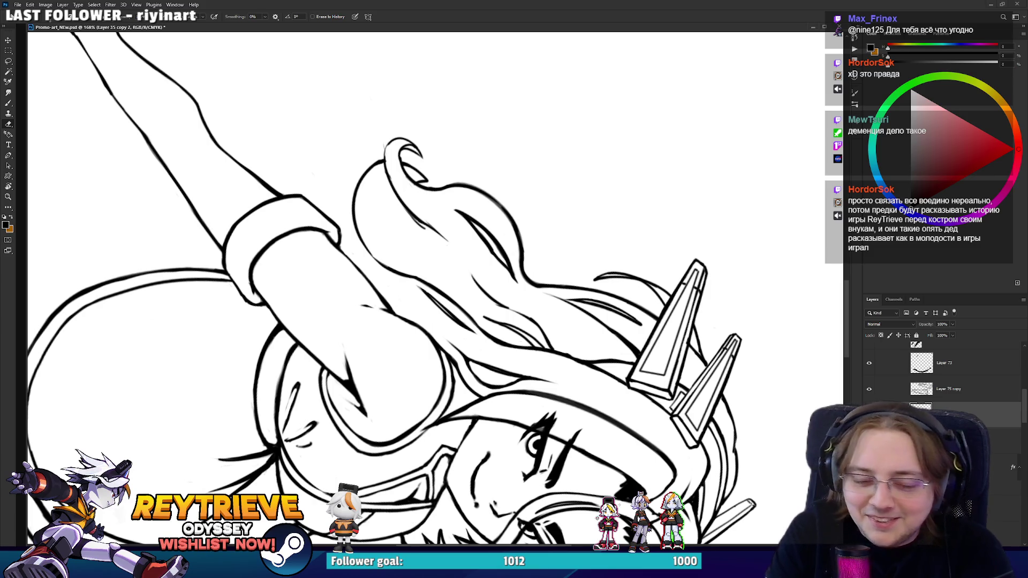
drag(574, 318, 400, 385)
key(b)
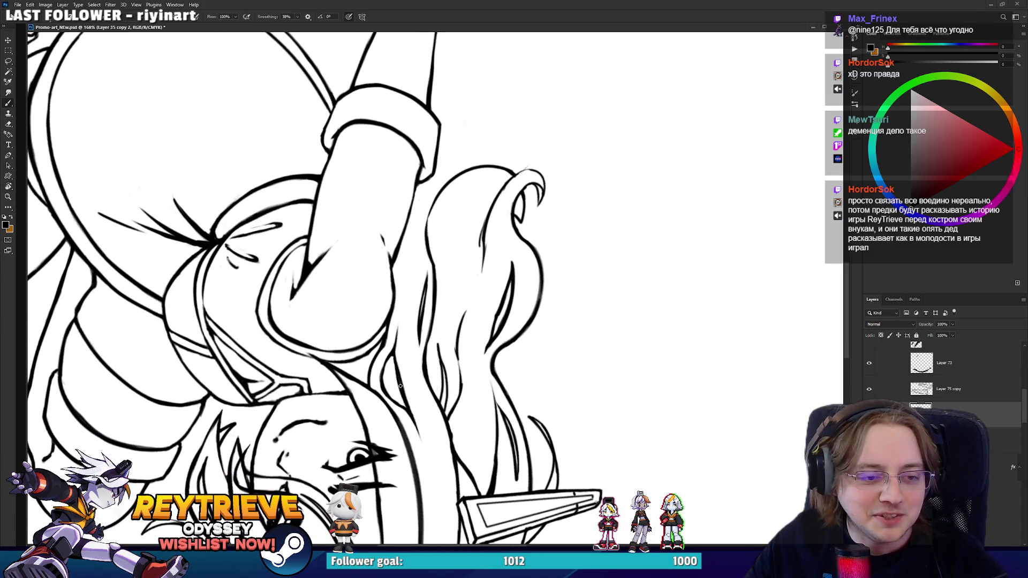
- Bring the wrist cuff into view and redraw the line below it, undoing stray strokes
mouse_move(447, 280)
mouse_down()
mouse_move(493, 372)
mouse_move(459, 214)
mouse_move(387, 158)
mouse_move(340, 363)
mouse_move(349, 298)
mouse_up()
key(ctrl+z)
drag(374, 370, 348, 411)
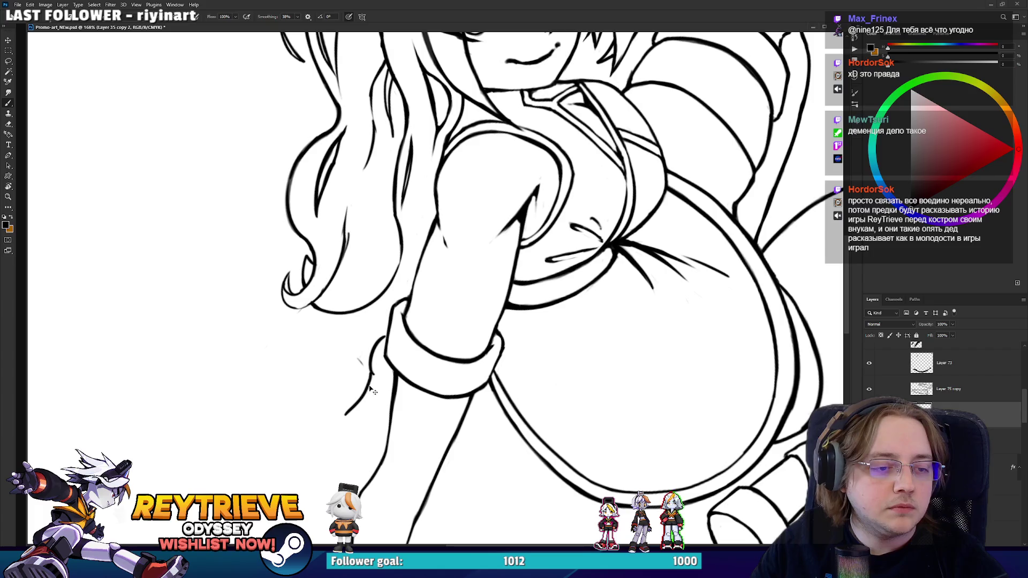
key(ctrl+z)
mouse_move(377, 371)
mouse_down()
mouse_move(375, 399)
mouse_move(348, 416)
mouse_up()
mouse_move(357, 345)
mouse_down()
mouse_move(370, 378)
mouse_move(342, 414)
mouse_move(341, 398)
mouse_move(349, 415)
mouse_move(401, 394)
mouse_move(386, 389)
mouse_move(363, 334)
mouse_up()
key(ctrl+z)
key(ctrl+z)
key(ctrl+z)
key(ctrl+z)
key(ctrl+z)
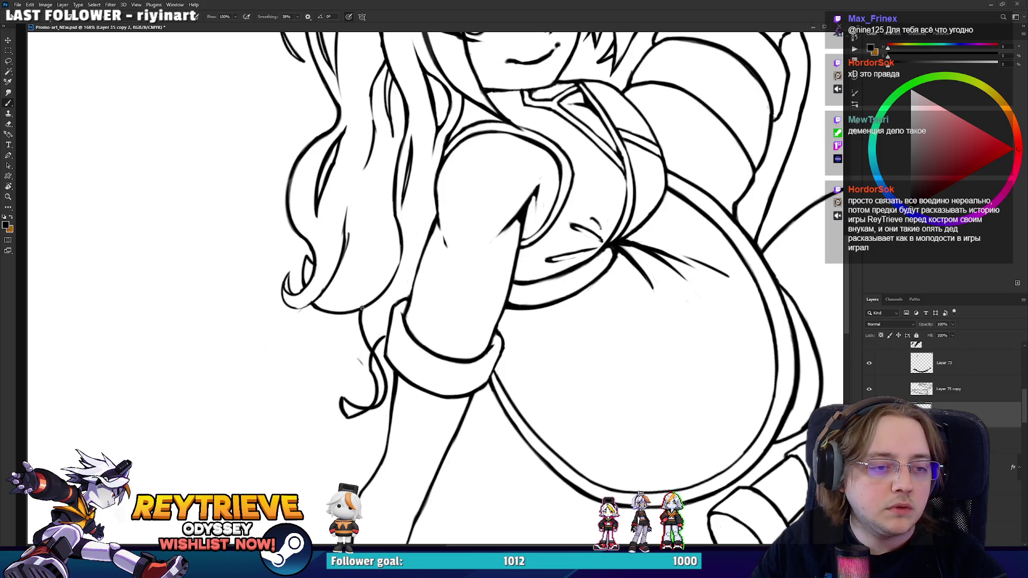
key(e)
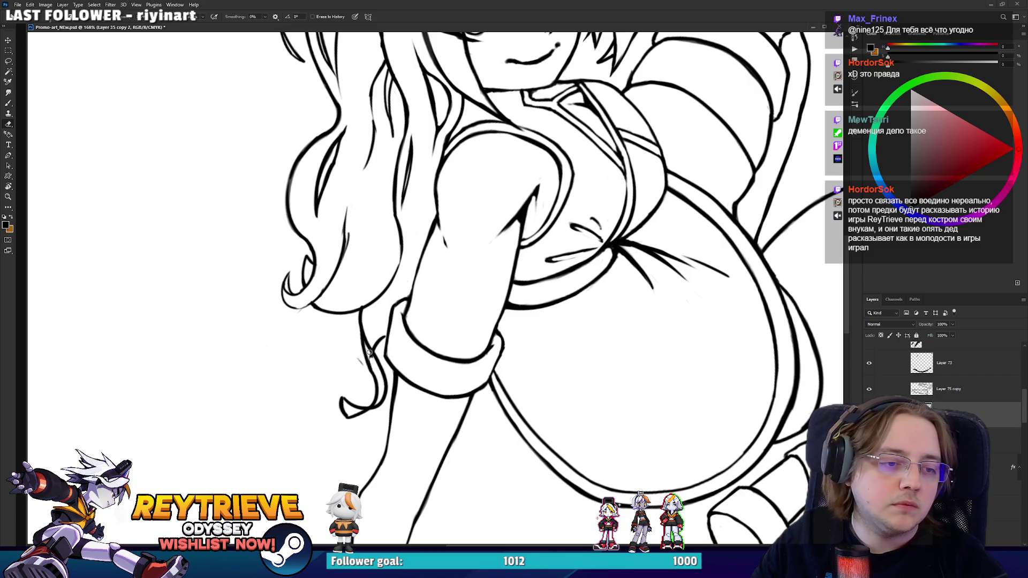
key(b)
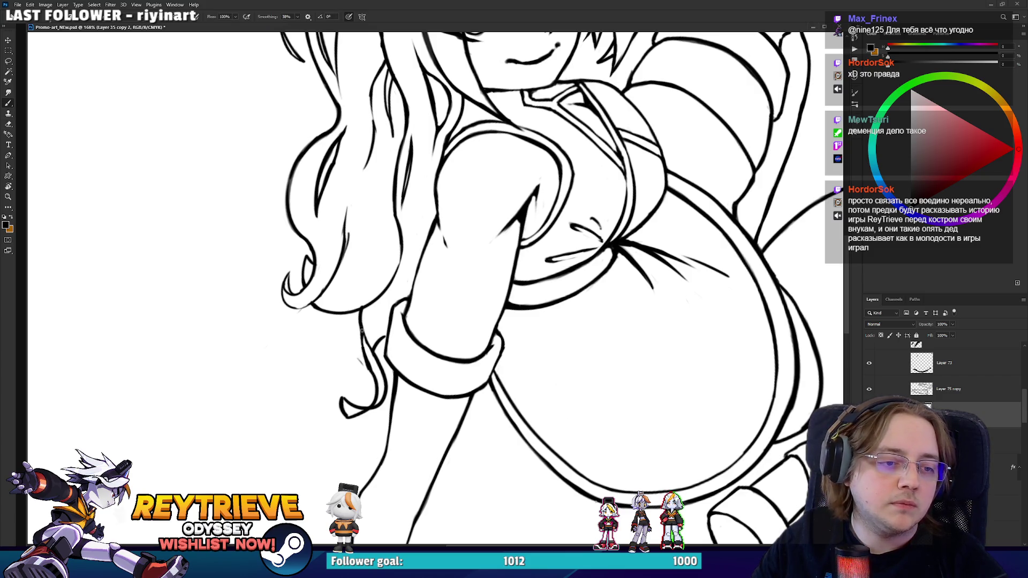
mouse_move(362, 330)
mouse_down()
mouse_move(372, 374)
mouse_move(481, 275)
mouse_move(484, 423)
mouse_move(494, 406)
mouse_up()
- Rotate the canvas about 180 degrees so the face sits upright
key(r)
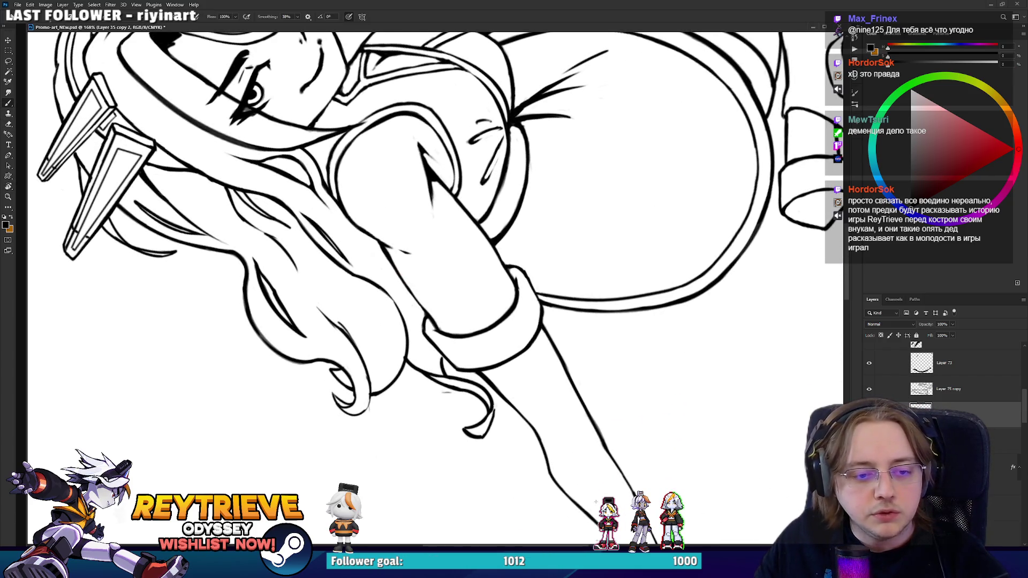
key(e)
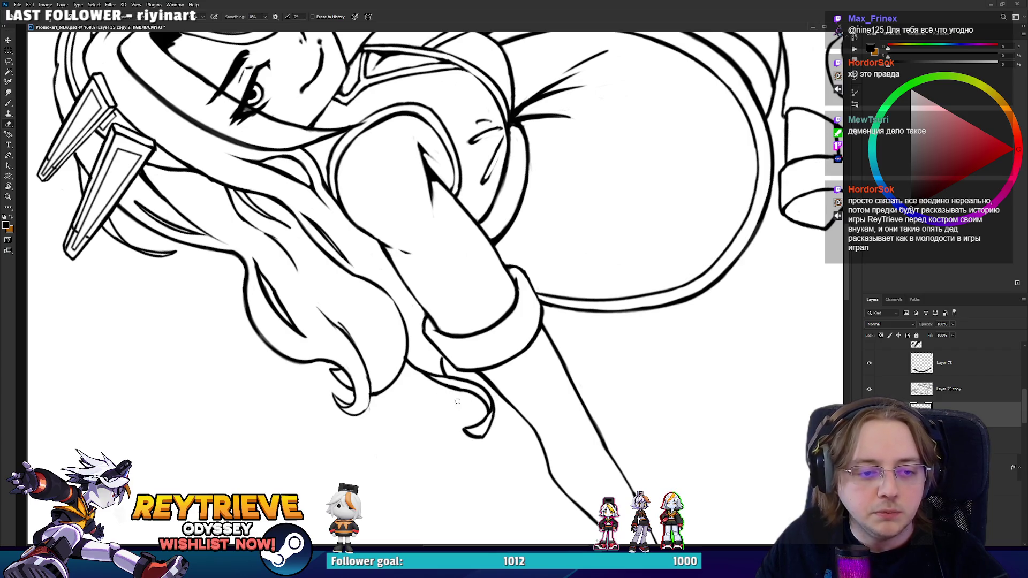
key(r)
mouse_move(458, 400)
mouse_down()
mouse_move(481, 407)
mouse_move(460, 441)
mouse_move(603, 408)
mouse_move(335, 349)
mouse_move(413, 264)
mouse_move(523, 317)
mouse_up()
key(b)
key(r)
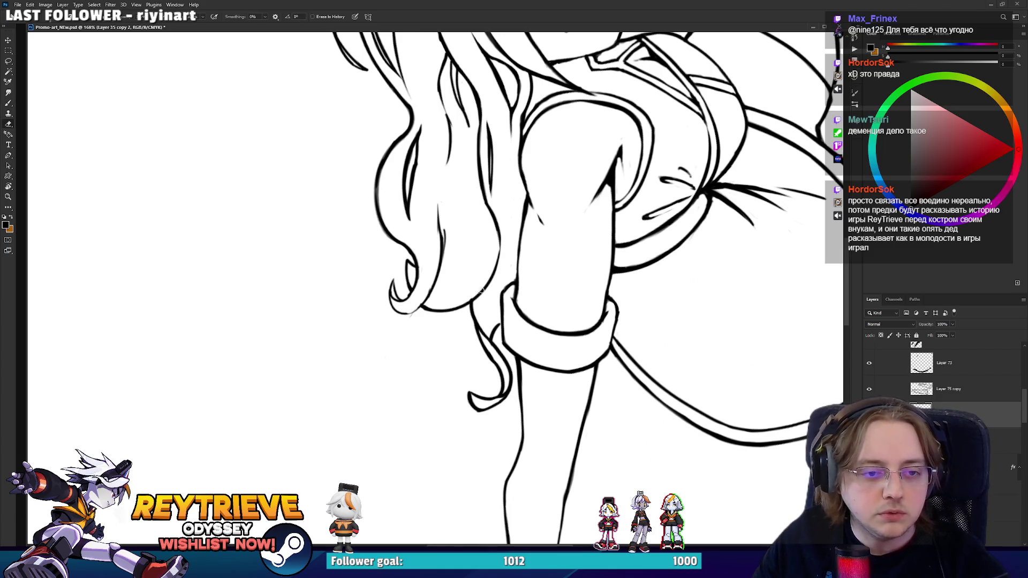
mouse_move(529, 267)
mouse_down()
mouse_move(455, 300)
mouse_move(357, 279)
mouse_move(340, 298)
mouse_up()
- Replace the earlier hair strokes with a curling strand, trimming it with the Eraser
key(ctrl+z)
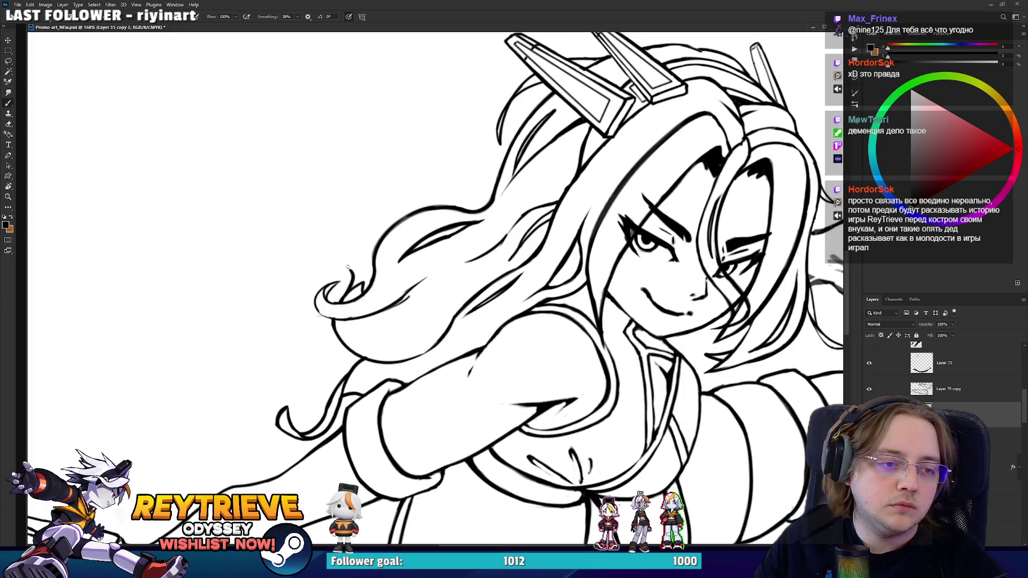
key(ctrl+z)
mouse_move(338, 263)
mouse_down()
mouse_move(345, 289)
mouse_move(360, 262)
mouse_move(368, 287)
mouse_move(358, 293)
mouse_move(364, 284)
mouse_move(393, 364)
mouse_up()
key(e)
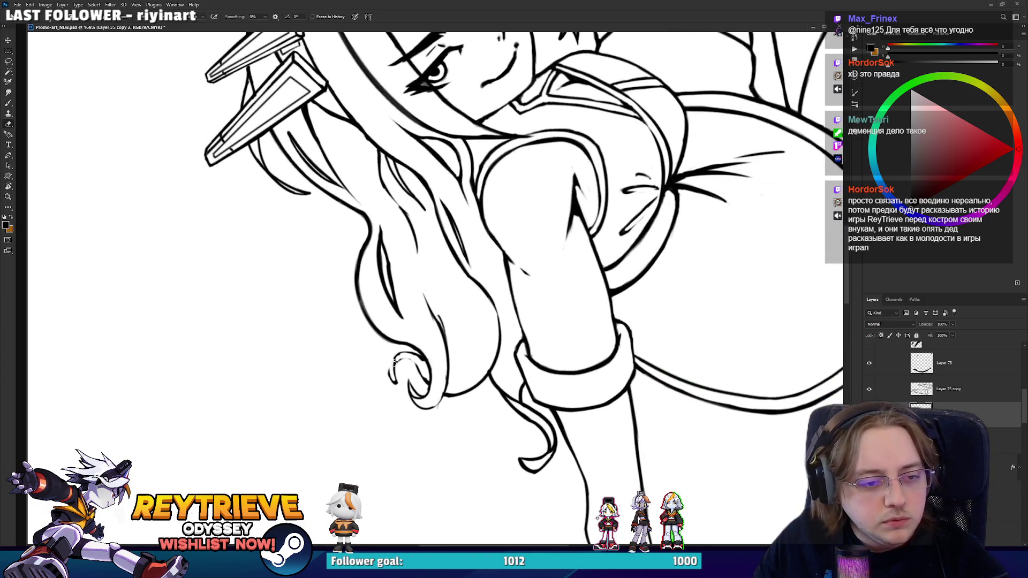
key(b)
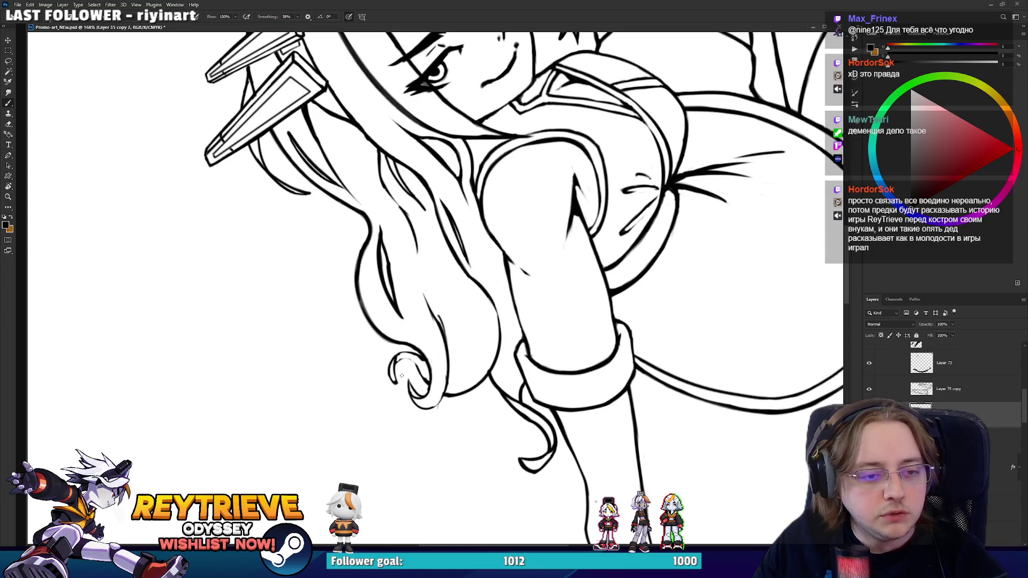
- Tilt the view slightly clockwise to bring the arm up for further inking
mouse_move(402, 375)
mouse_down()
mouse_move(493, 435)
mouse_move(472, 369)
mouse_move(425, 287)
mouse_move(373, 332)
mouse_move(434, 335)
mouse_up()
key(r)
key(e)
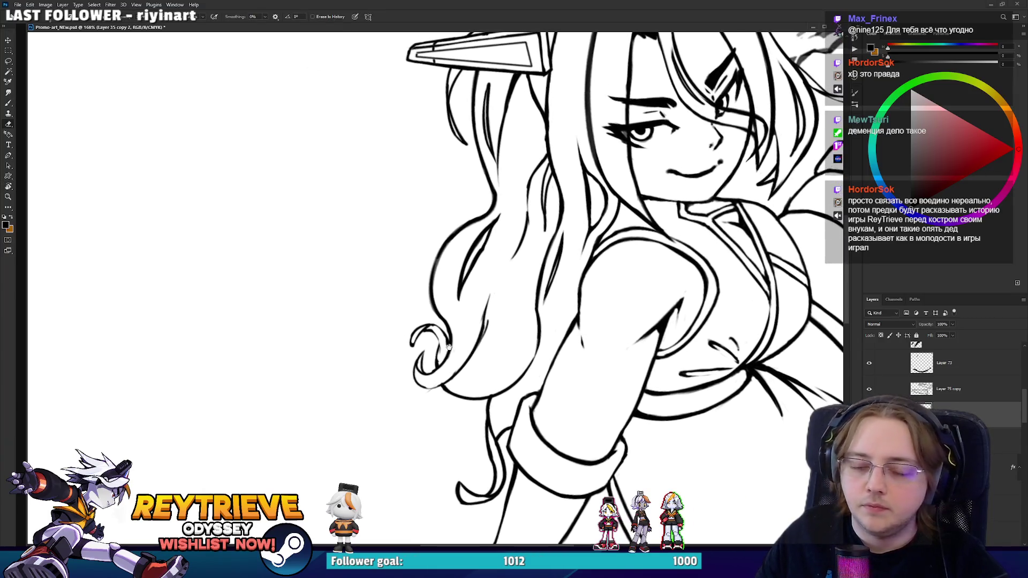
key(b)
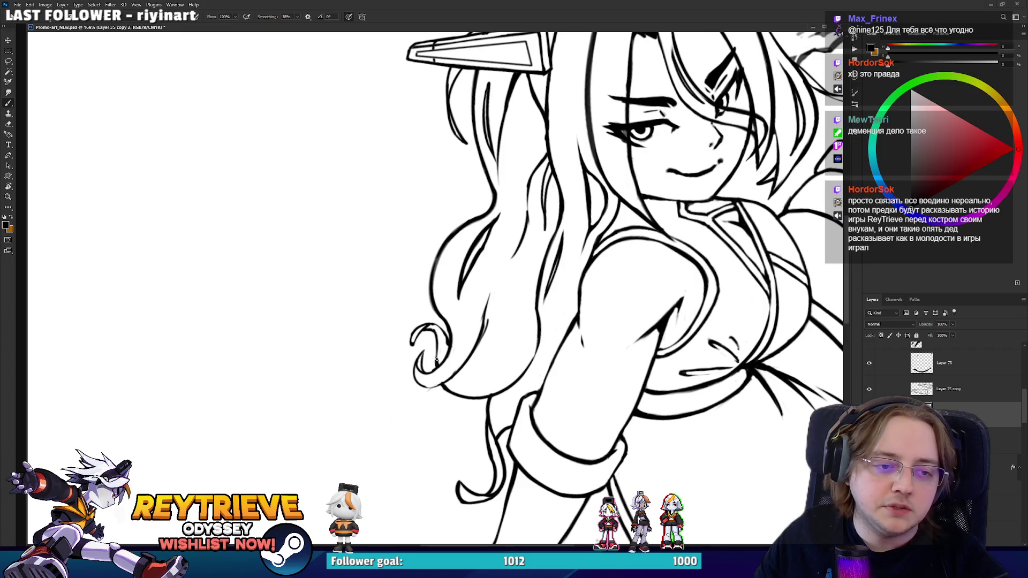
key(r)
mouse_move(438, 333)
mouse_down()
mouse_move(431, 280)
mouse_move(398, 344)
mouse_up()
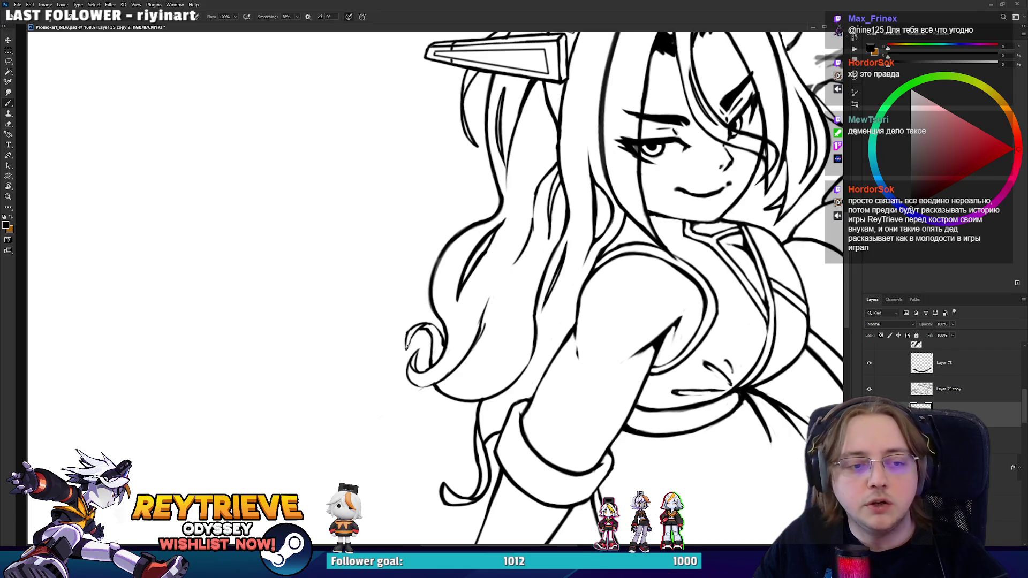
key(r)
mouse_move(406, 346)
mouse_down()
mouse_move(425, 264)
mouse_move(407, 300)
mouse_up()
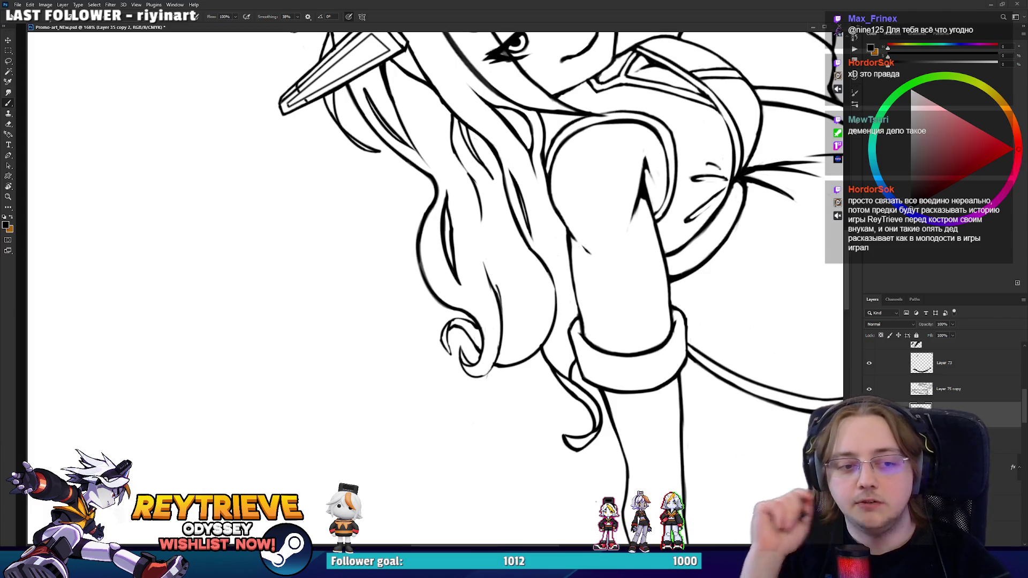
- Sample the dark line colour from the hair and ink a thin line along the curl's inner edge
scroll(463, 305, up, 5)
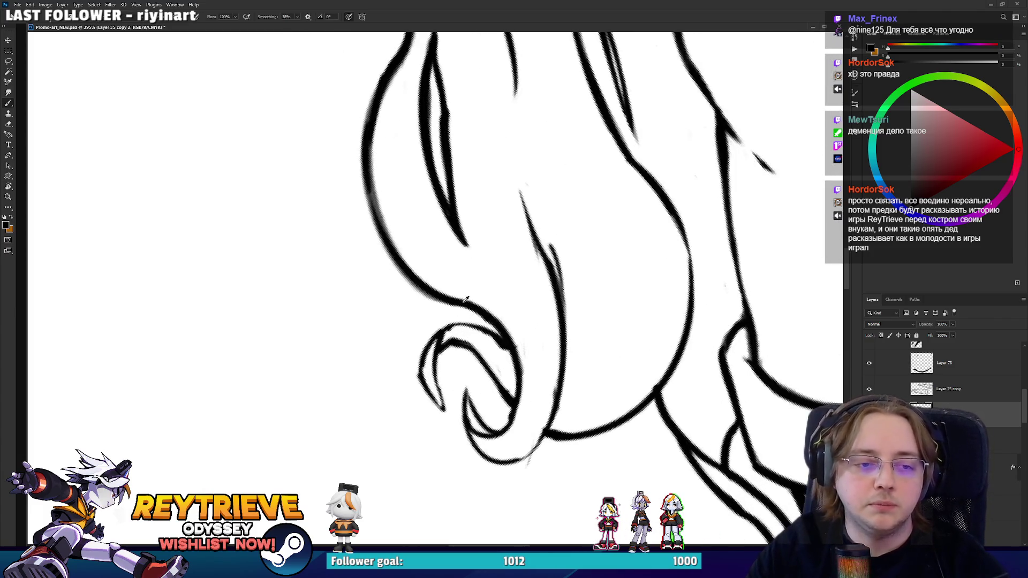
alt+click(444, 356)
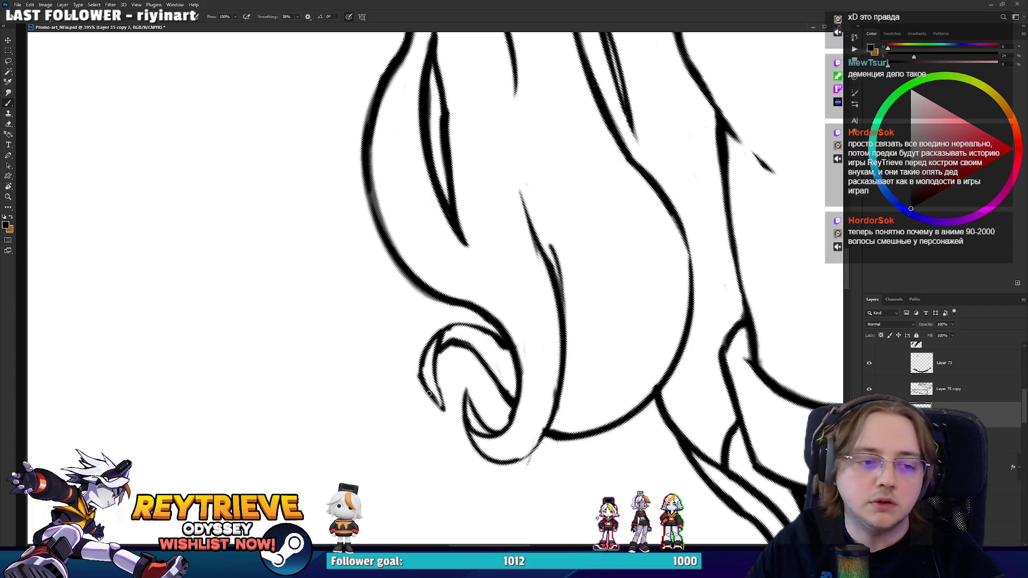
mouse_move(444, 410)
mouse_down()
mouse_move(442, 355)
mouse_move(471, 348)
mouse_move(425, 280)
mouse_move(503, 278)
mouse_move(502, 297)
mouse_up()
key(e)
key(b)
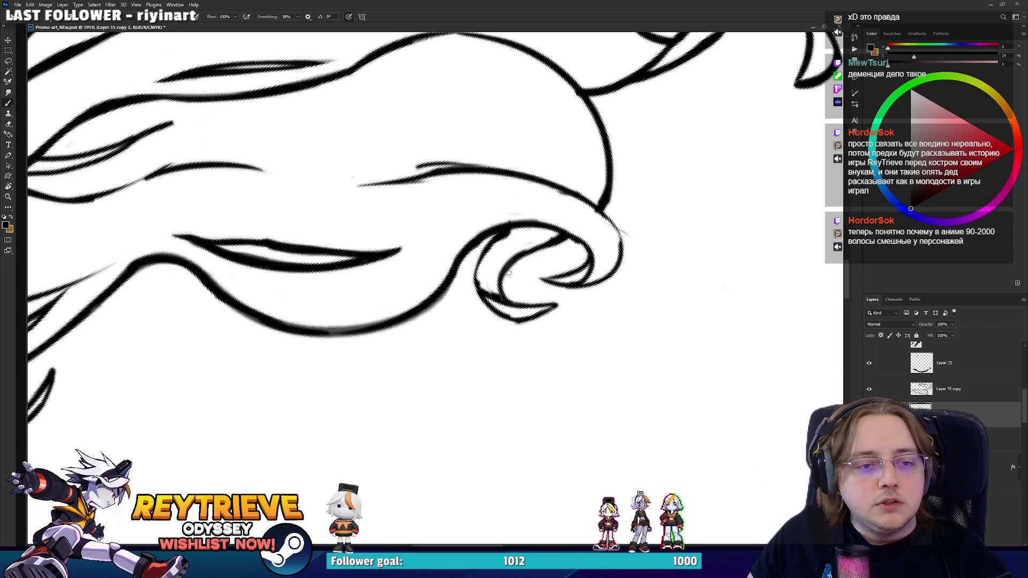
- Rotate the view so the curl points down, then straighten it to see the whole drawing
key(e)
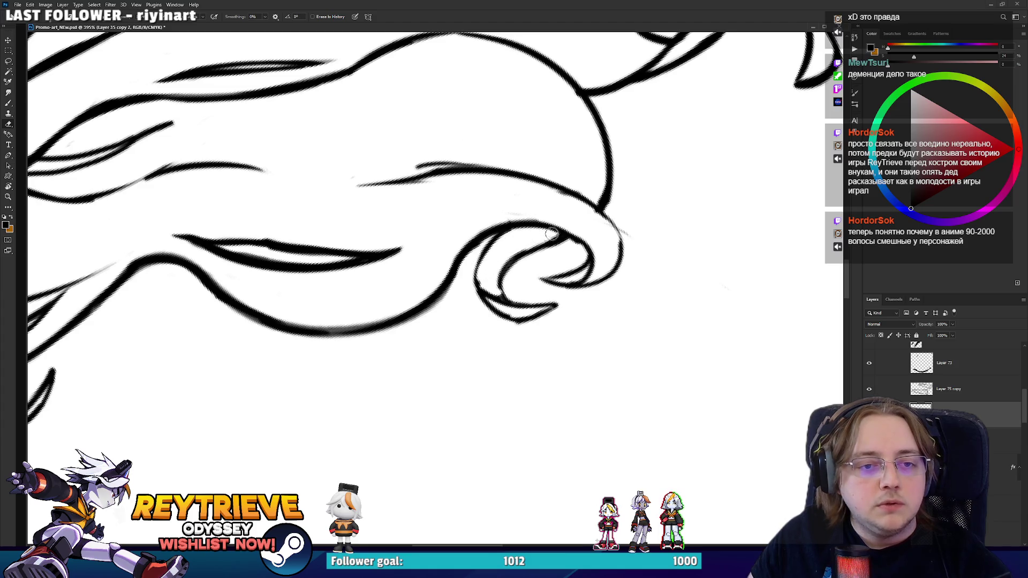
mouse_move(554, 236)
mouse_down()
mouse_move(563, 364)
mouse_move(554, 328)
mouse_up()
key(b)
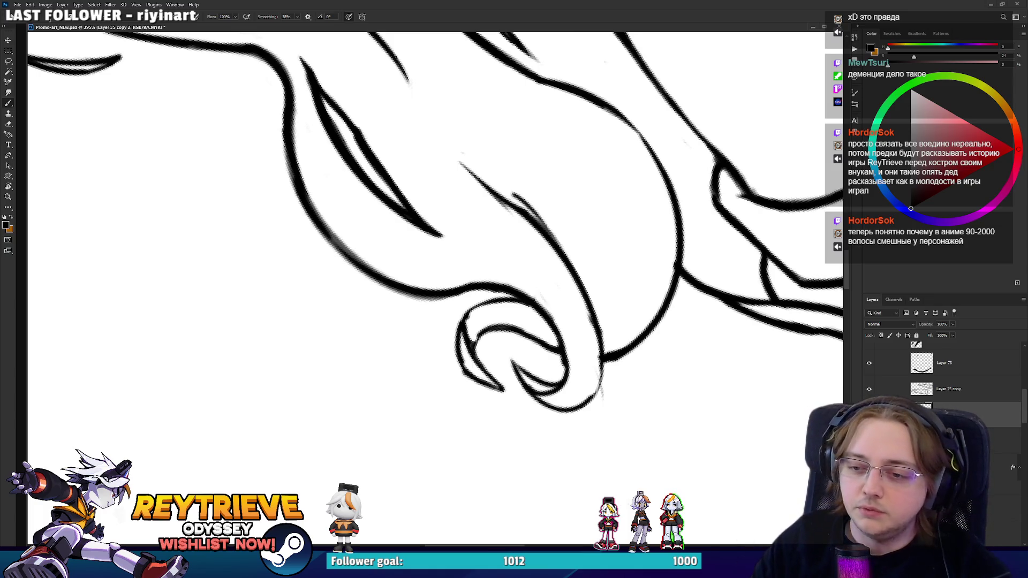
scroll(556, 346, down, 3)
scroll(557, 345, up, 4)
key(e)
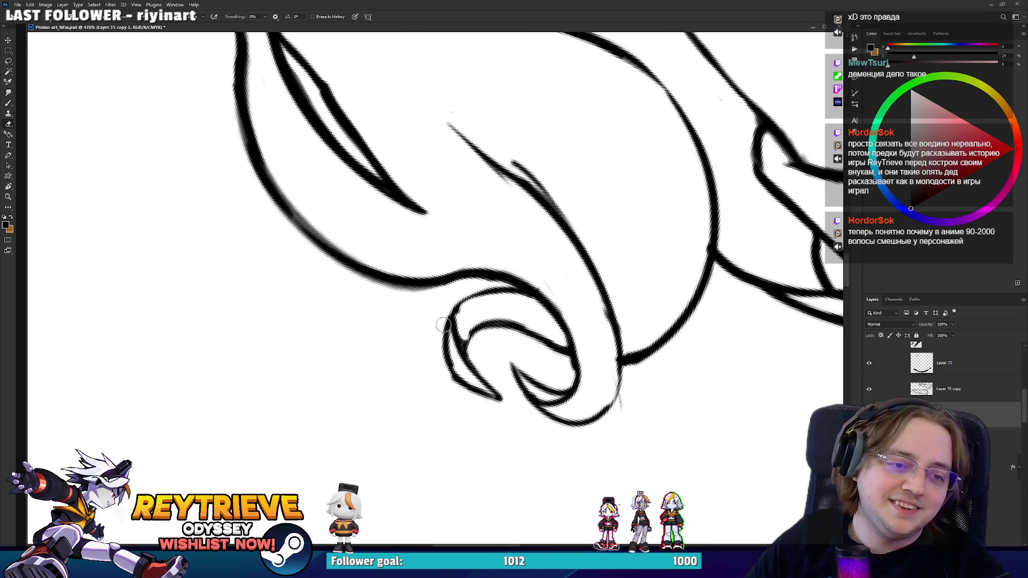
key(b)
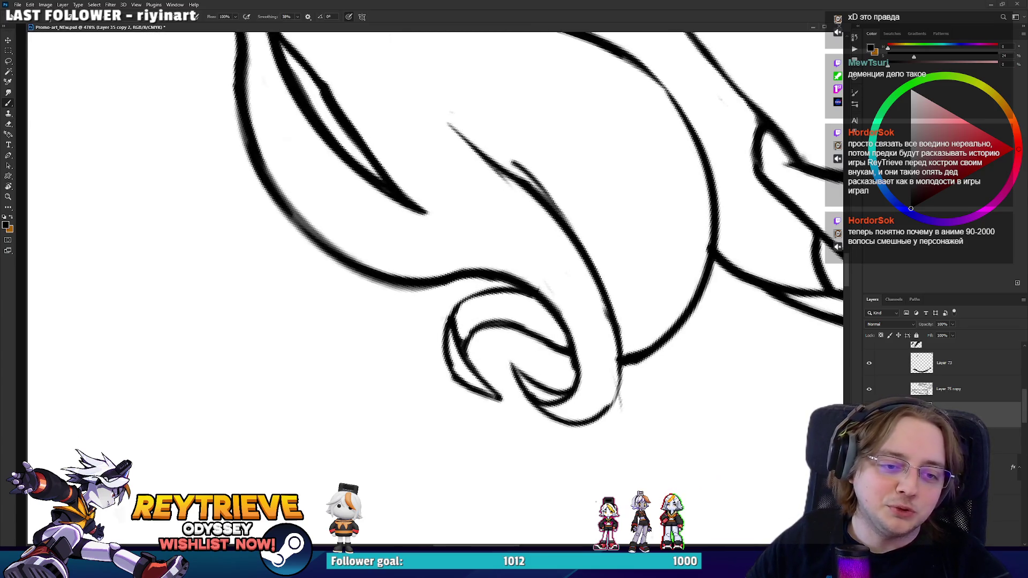
key(r)
scroll(516, 396, down, 5)
mouse_move(517, 396)
mouse_down()
mouse_move(481, 375)
mouse_move(536, 407)
mouse_move(517, 396)
mouse_move(491, 343)
mouse_up()
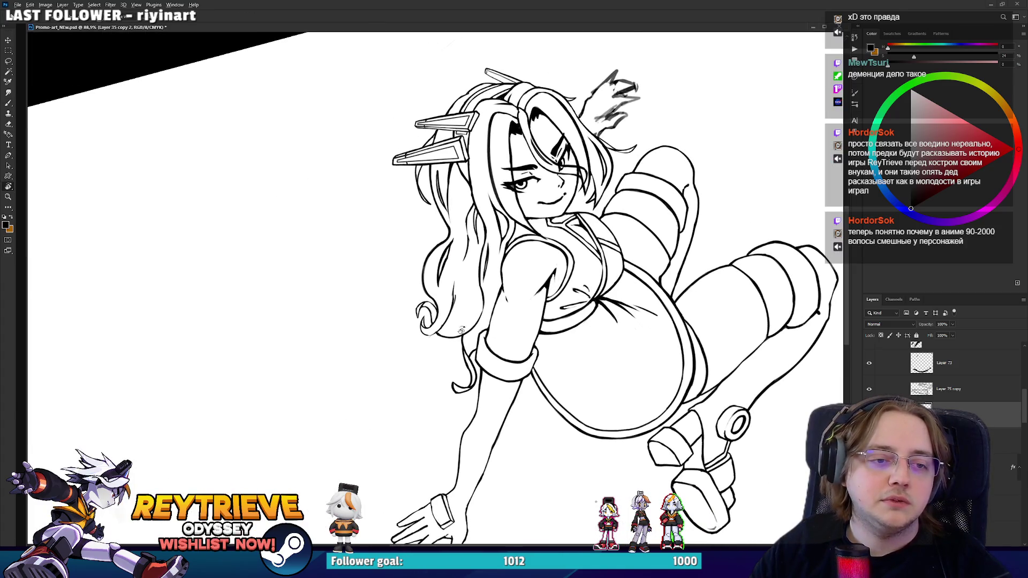
- Rotate the view and try a strand up from the lower hair curve, undoing it
scroll(455, 321, up, 3)
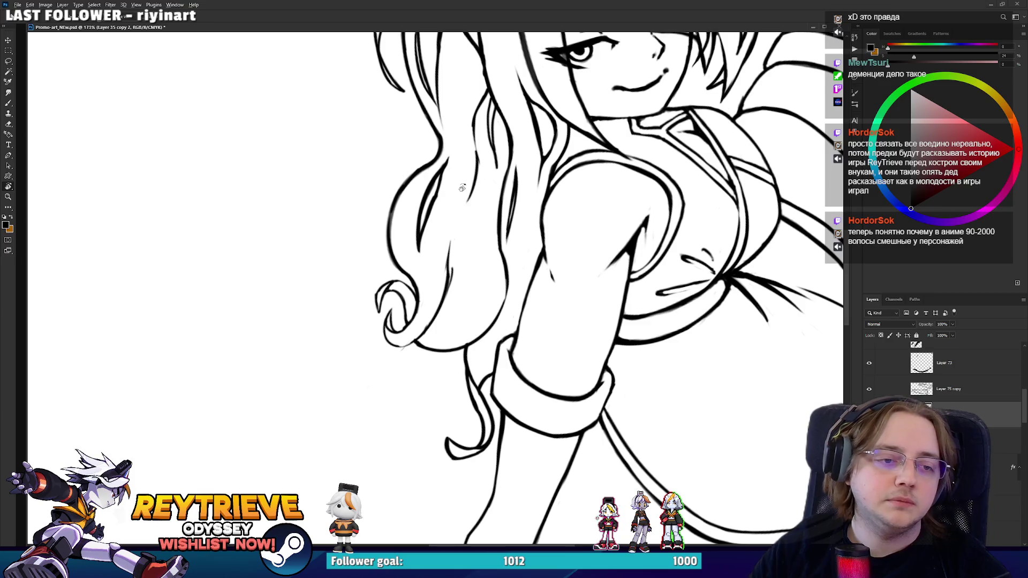
scroll(439, 200, down, 6)
scroll(439, 225, up, 4)
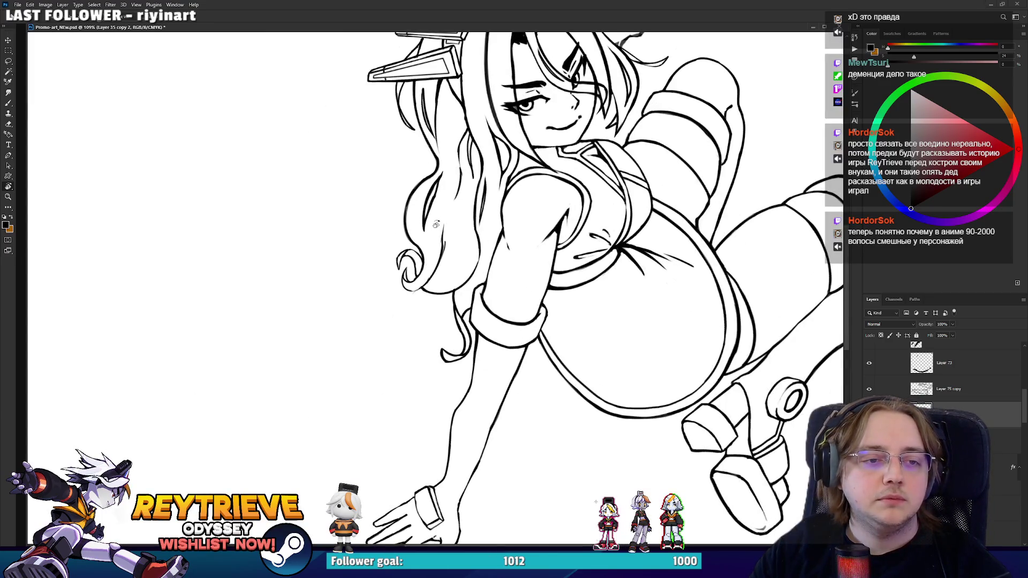
scroll(436, 225, up, 2)
mouse_move(436, 225)
mouse_down()
mouse_move(402, 327)
mouse_move(455, 227)
mouse_move(490, 219)
mouse_up()
key(b)
key(ctrl+z)
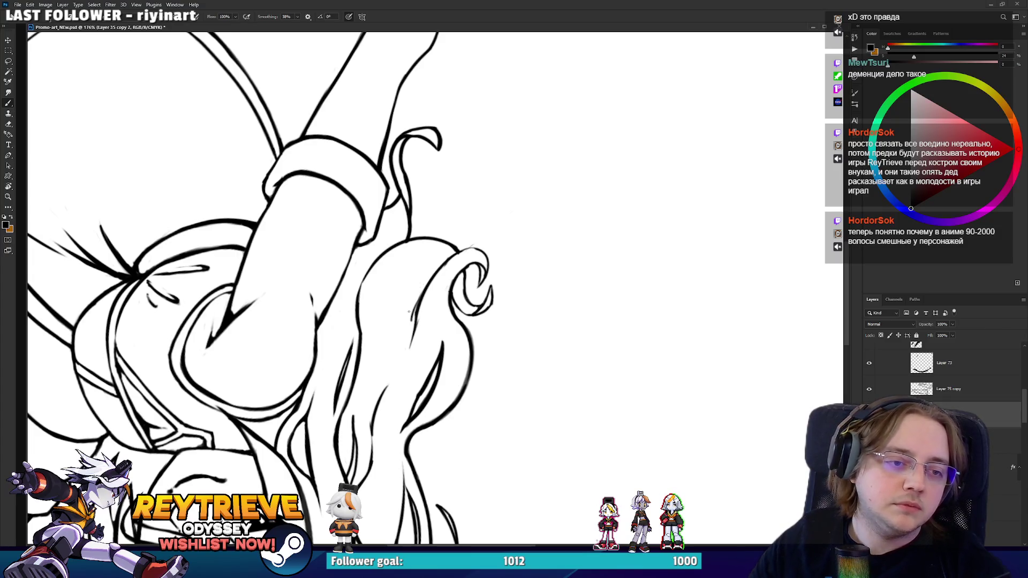
drag(415, 321, 475, 234)
key(ctrl+z)
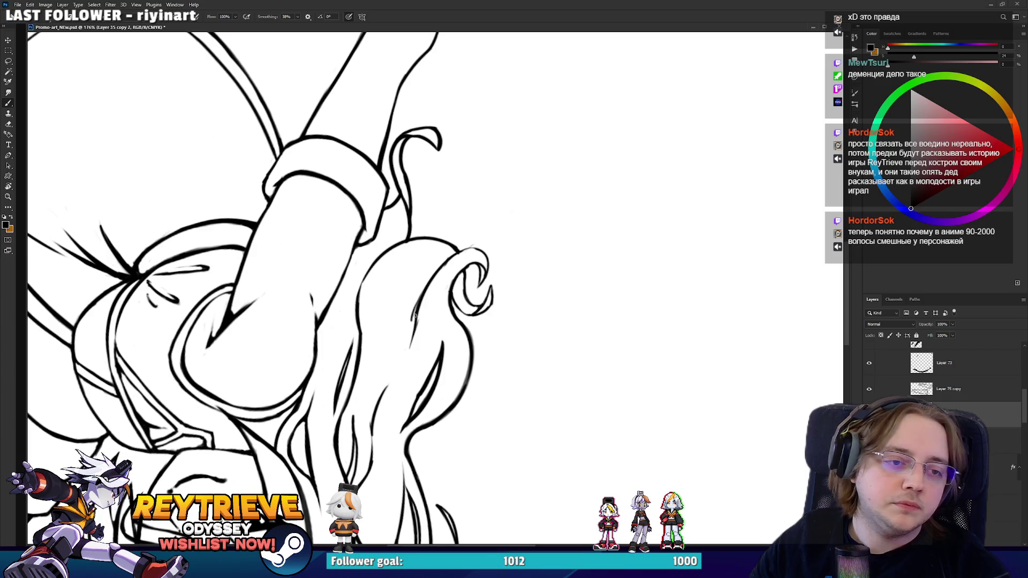
- Try short and curved downward hair strands along the hair line, undoing each attempt
mouse_move(440, 347)
mouse_down()
mouse_move(444, 284)
mouse_move(436, 413)
mouse_move(451, 333)
mouse_move(453, 369)
mouse_up()
key(ctrl+z)
key(ctrl+z)
key(ctrl+z)
mouse_move(444, 330)
mouse_down()
mouse_move(448, 398)
mouse_move(428, 427)
mouse_up()
key(ctrl+z)
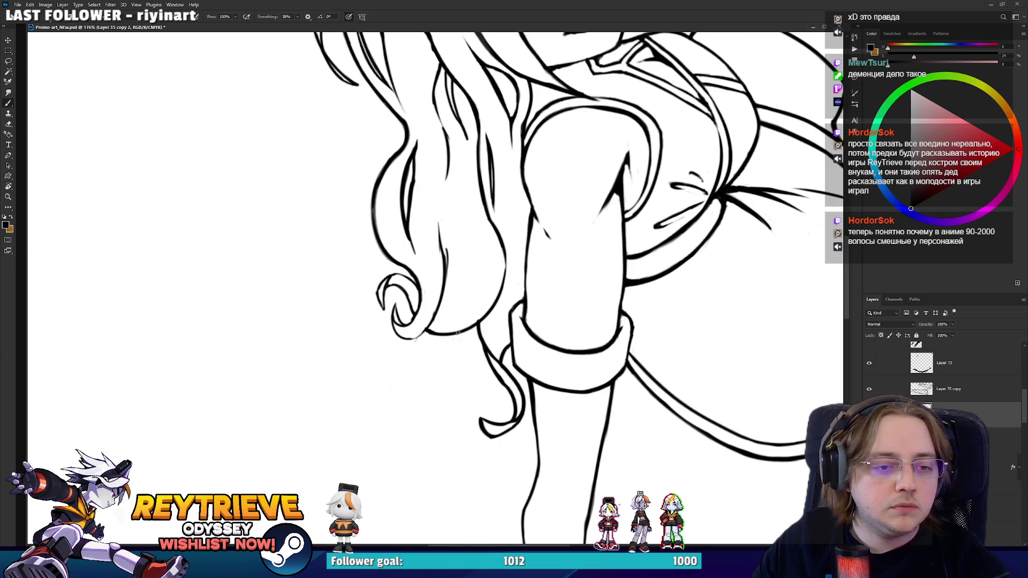
mouse_move(457, 332)
mouse_down()
mouse_move(450, 365)
mouse_move(479, 330)
mouse_move(449, 367)
mouse_move(553, 248)
mouse_up()
key(ctrl+z)
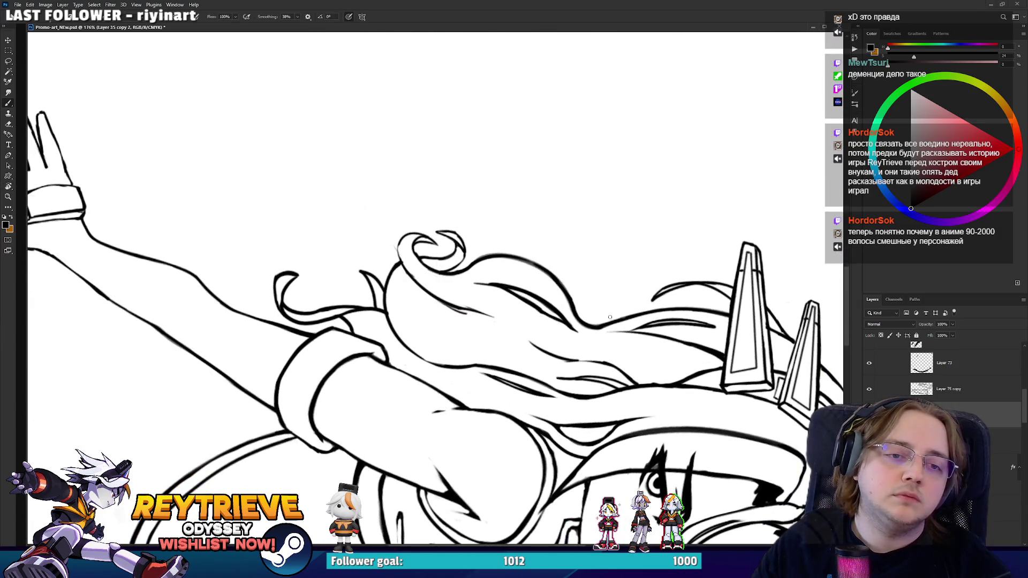
- Retry the short hair stroke at a new view angle, then reset the rotation to upright
mouse_move(613, 315)
mouse_down()
mouse_move(565, 408)
mouse_move(590, 408)
mouse_move(616, 257)
mouse_move(545, 125)
mouse_up()
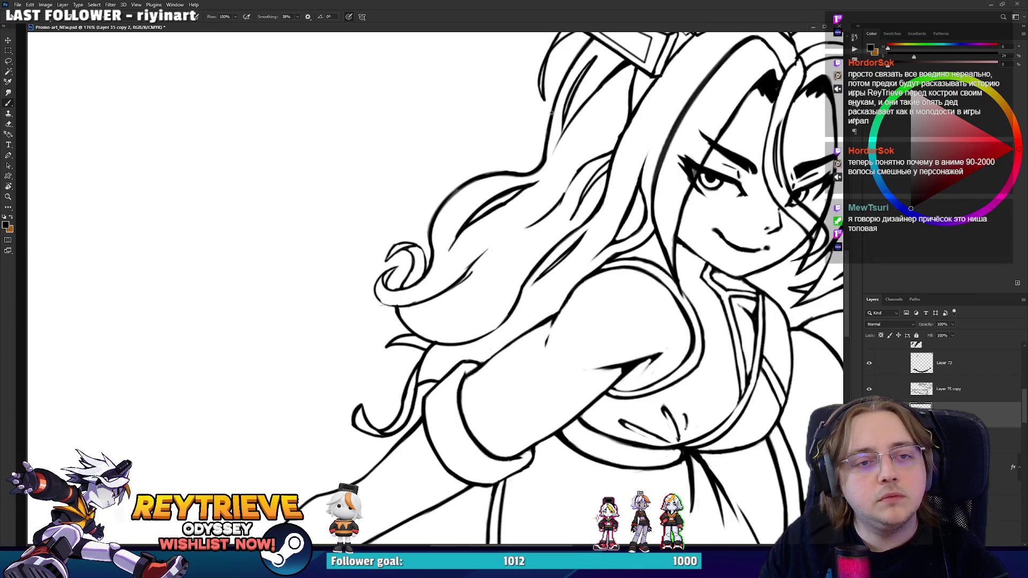
key(ctrl+z)
mouse_move(549, 115)
mouse_down()
mouse_move(519, 143)
mouse_move(536, 127)
mouse_move(531, 135)
mouse_up()
key(ctrl+z)
key(ctrl+z)
key(ctrl+z)
key(ctrl+z)
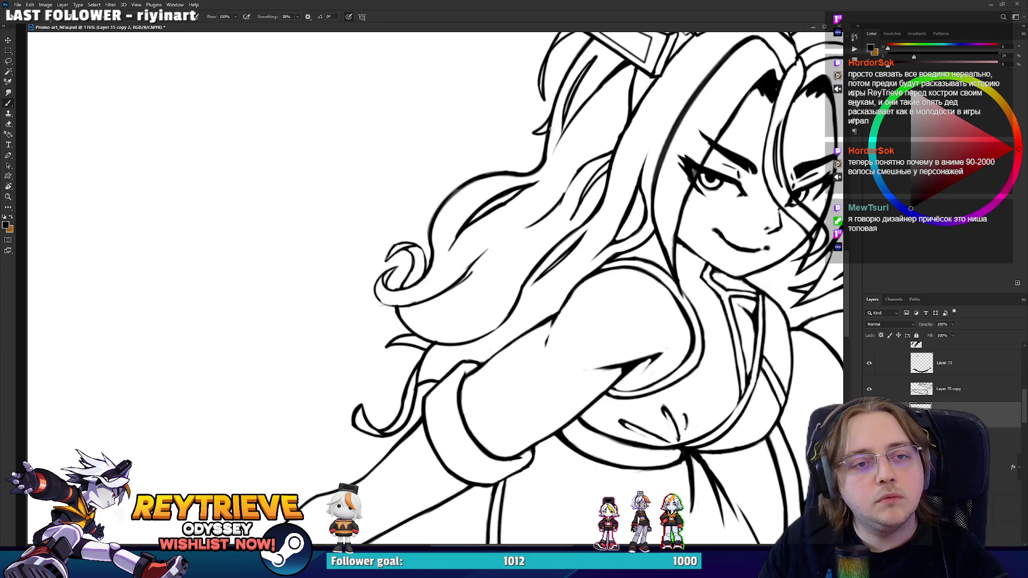
scroll(550, 130, down, 6)
key(r)
key(Escape)
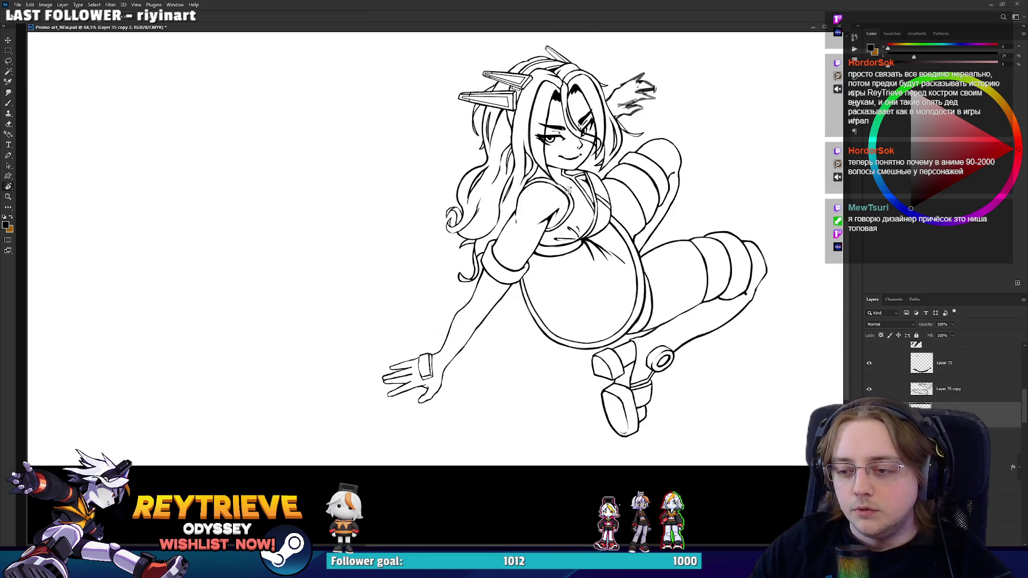
- Zoom in on the hand sketch beside her head, tilt the view, and select the Brush
scroll(568, 190, up, 3)
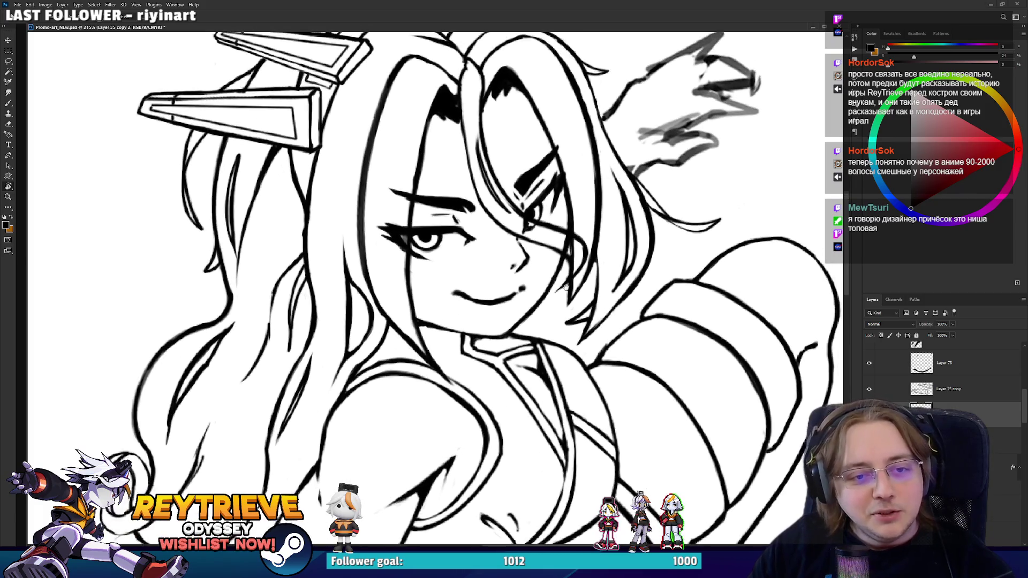
scroll(527, 245, down, 3)
scroll(527, 245, up, 3)
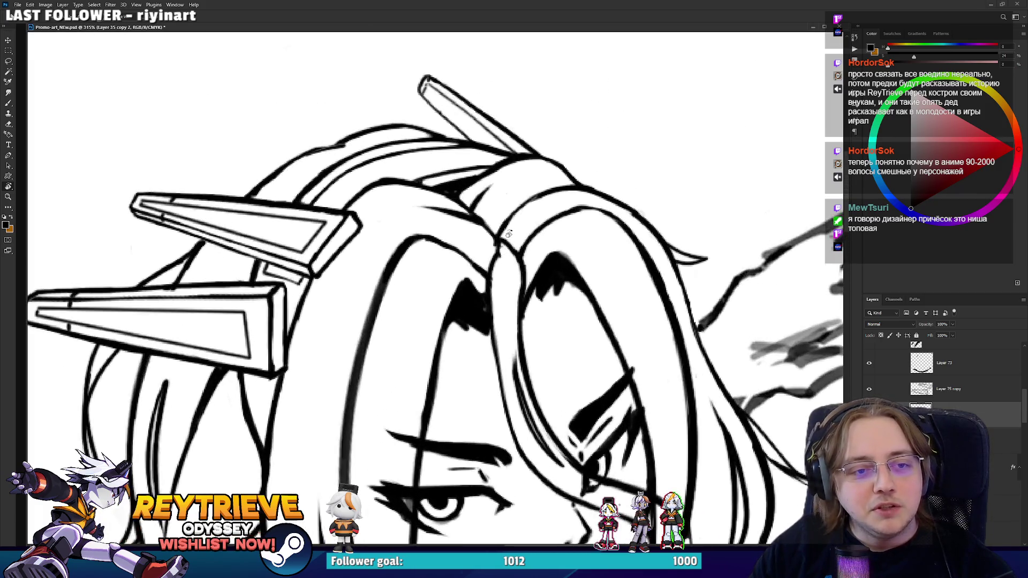
mouse_move(527, 247)
mouse_down()
mouse_move(526, 283)
mouse_move(492, 206)
mouse_move(519, 264)
mouse_up()
key(b)
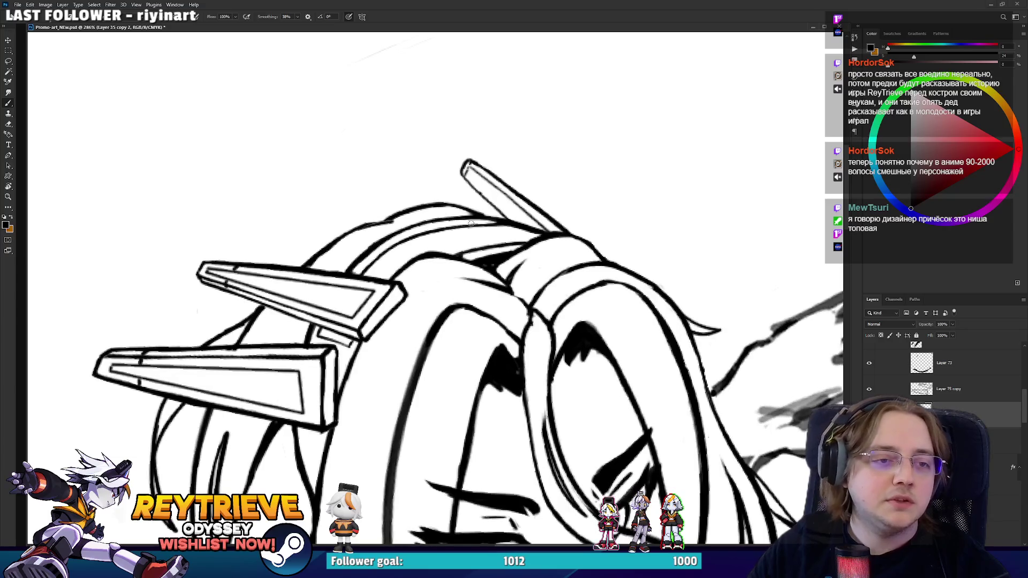
scroll(581, 213, down, 7)
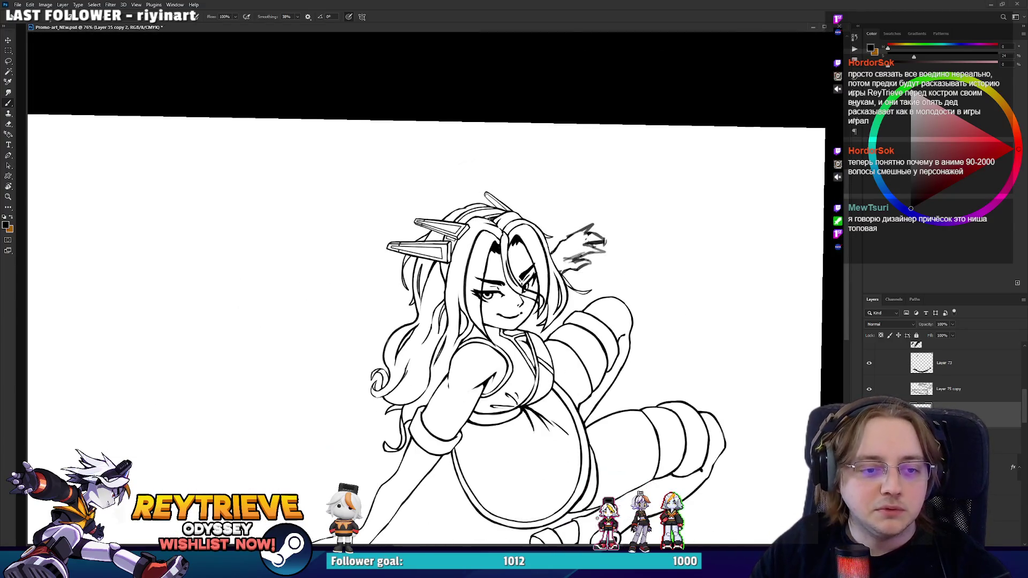
scroll(580, 213, down, 2)
scroll(579, 213, up, 6)
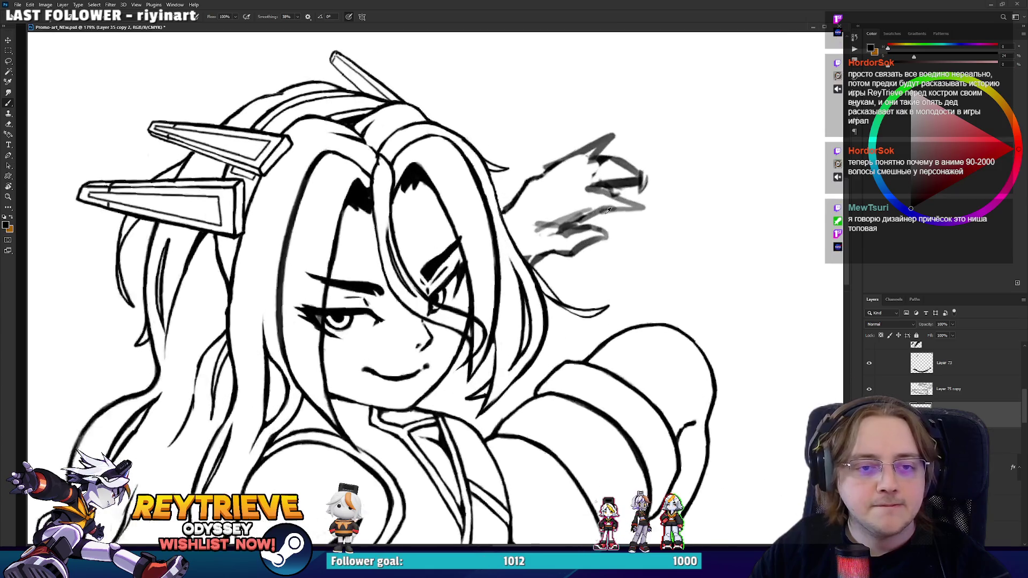
scroll(585, 280, up, 2)
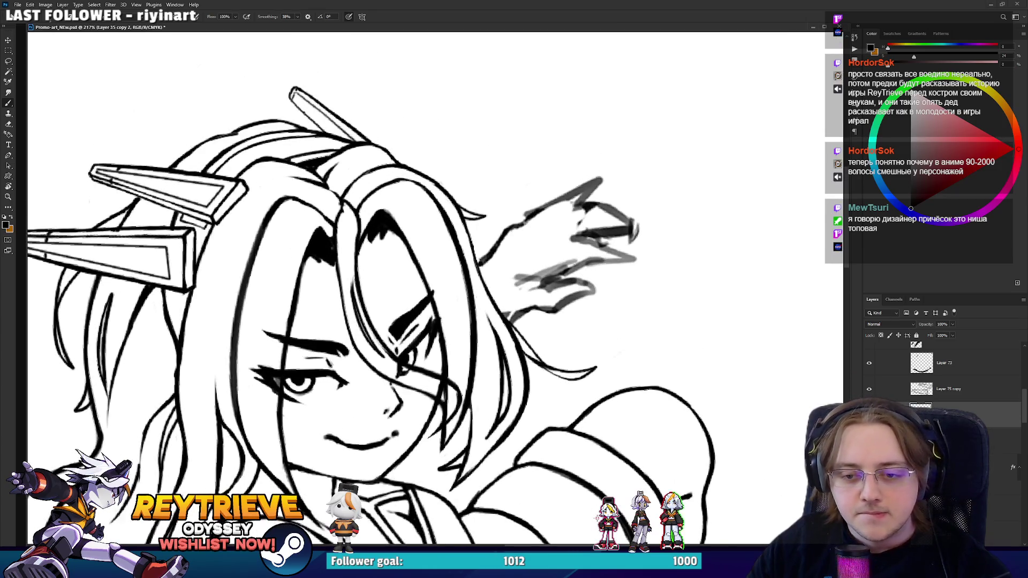
drag(498, 220, 486, 232)
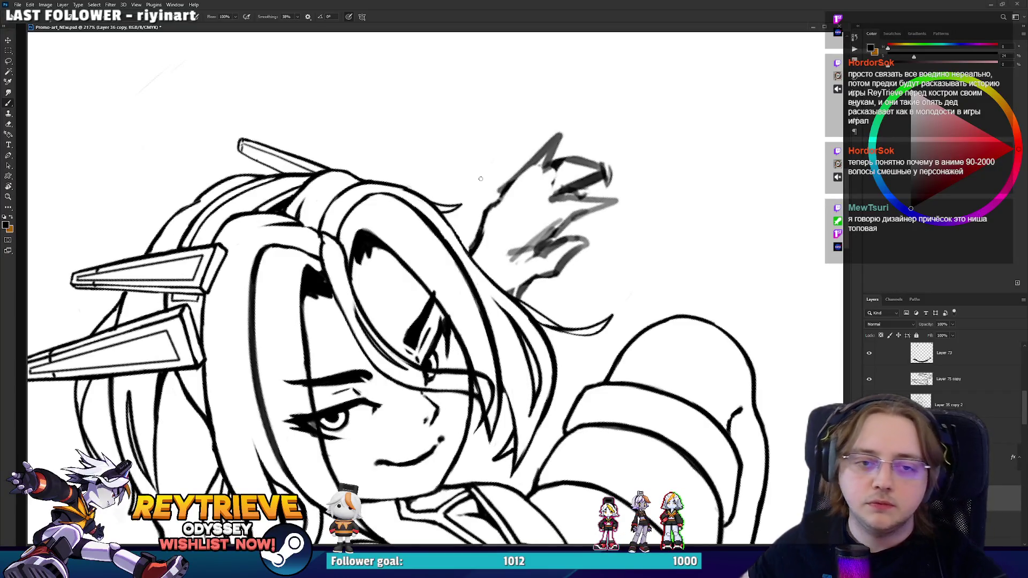
- Ink the first hand line and dark finger strokes over the sketch
mouse_move(489, 213)
mouse_down()
mouse_move(517, 164)
mouse_move(542, 150)
mouse_move(505, 200)
mouse_up()
key(e)
key(b)
mouse_move(535, 162)
mouse_down()
mouse_move(525, 176)
mouse_move(548, 155)
mouse_move(538, 166)
mouse_move(552, 177)
mouse_move(520, 193)
mouse_move(560, 157)
mouse_move(535, 198)
mouse_move(546, 188)
mouse_move(567, 197)
mouse_move(549, 212)
mouse_move(591, 197)
mouse_move(615, 213)
mouse_move(578, 211)
mouse_move(546, 233)
mouse_move(541, 251)
mouse_move(588, 236)
mouse_move(536, 254)
mouse_move(593, 244)
mouse_move(549, 279)
mouse_up()
key(e)
key(b)
- Draw the dark palm line and erase leftover sketch strokes around the fingers
key(e)
mouse_move(586, 246)
mouse_down()
mouse_move(557, 262)
mouse_move(514, 263)
mouse_up()
key(b)
key(e)
drag(554, 225, 532, 251)
drag(578, 211, 562, 221)
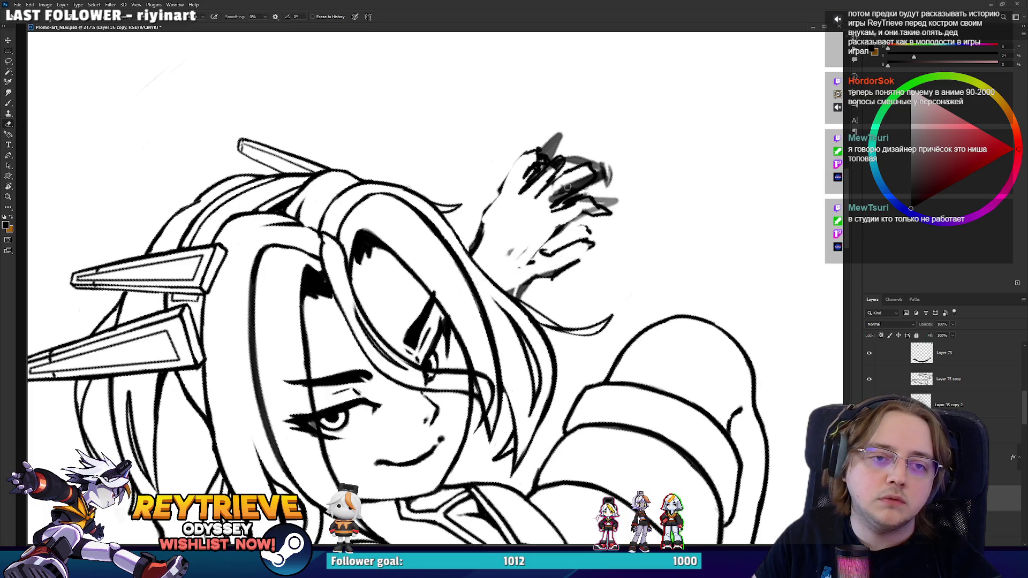
drag(583, 178, 551, 198)
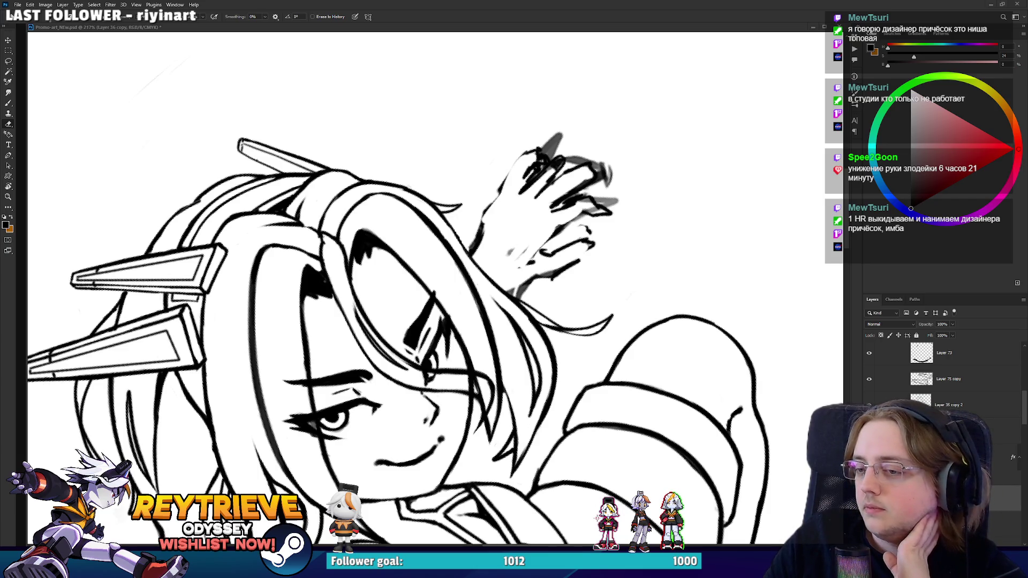
key(alt+Tab)
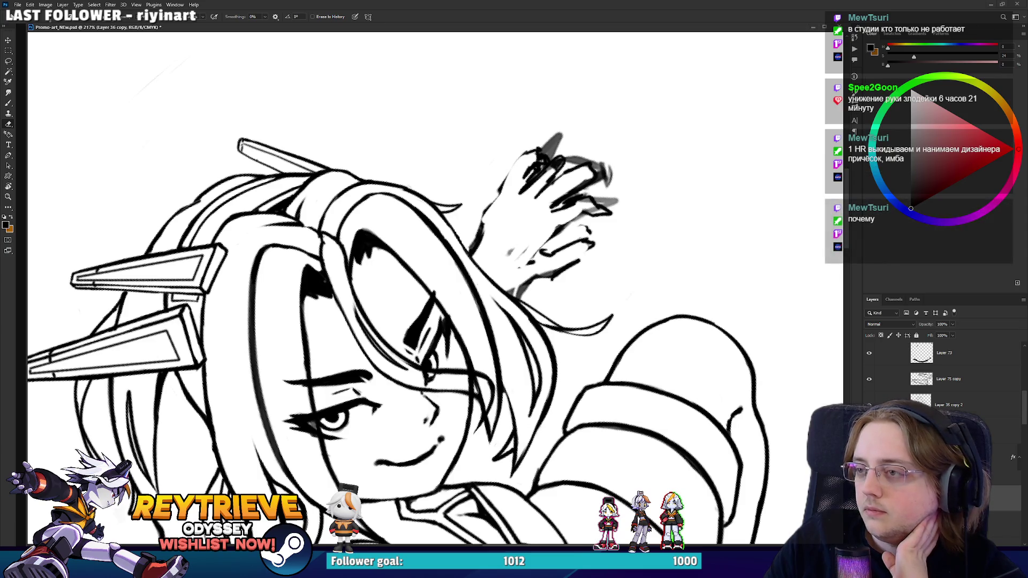
key(alt+Tab)
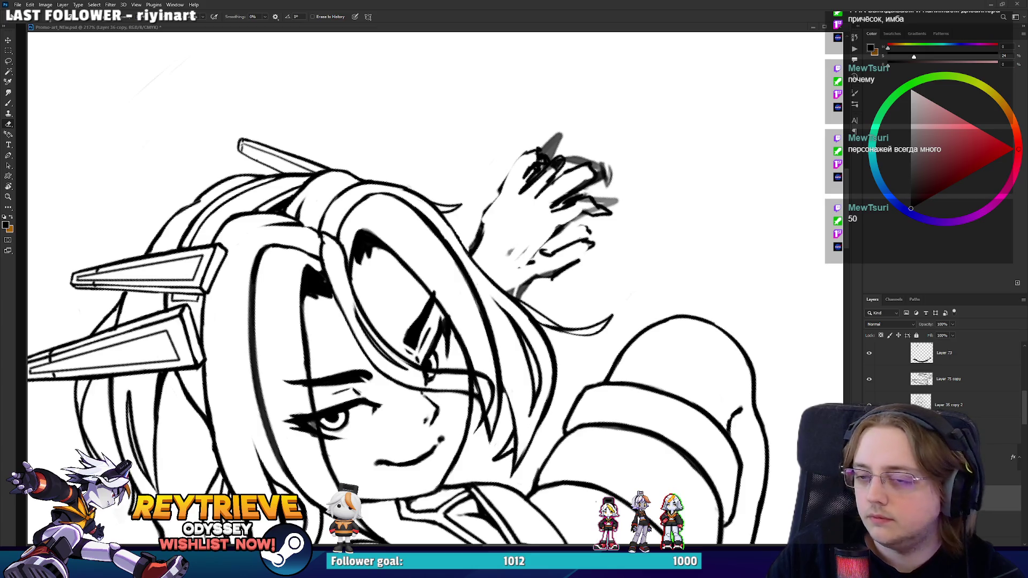
scroll(547, 194, down, 5)
mouse_move(546, 194)
mouse_down()
mouse_move(567, 225)
mouse_move(535, 182)
mouse_move(547, 194)
mouse_up()
scroll(546, 194, up, 3)
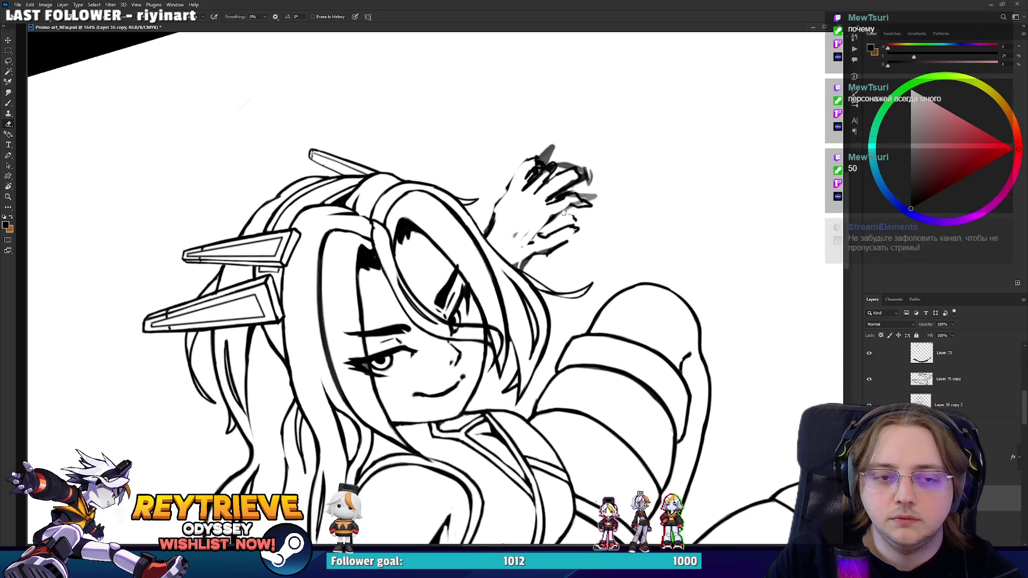
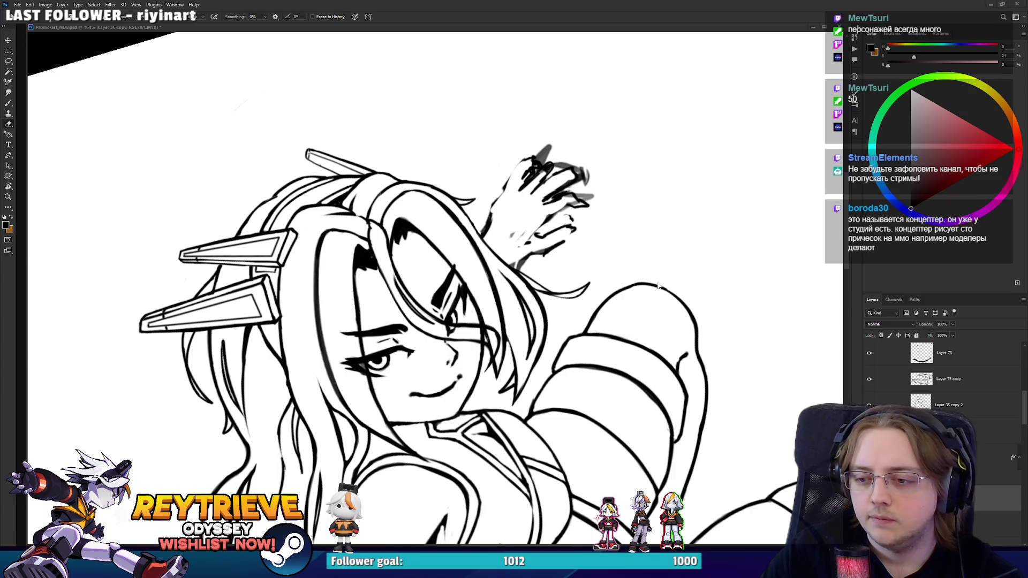
- Zoom in on the raised hand, erase the grey strokes below it, and draw a thin line across it
scroll(646, 273, up, 3)
drag(654, 295, 723, 354)
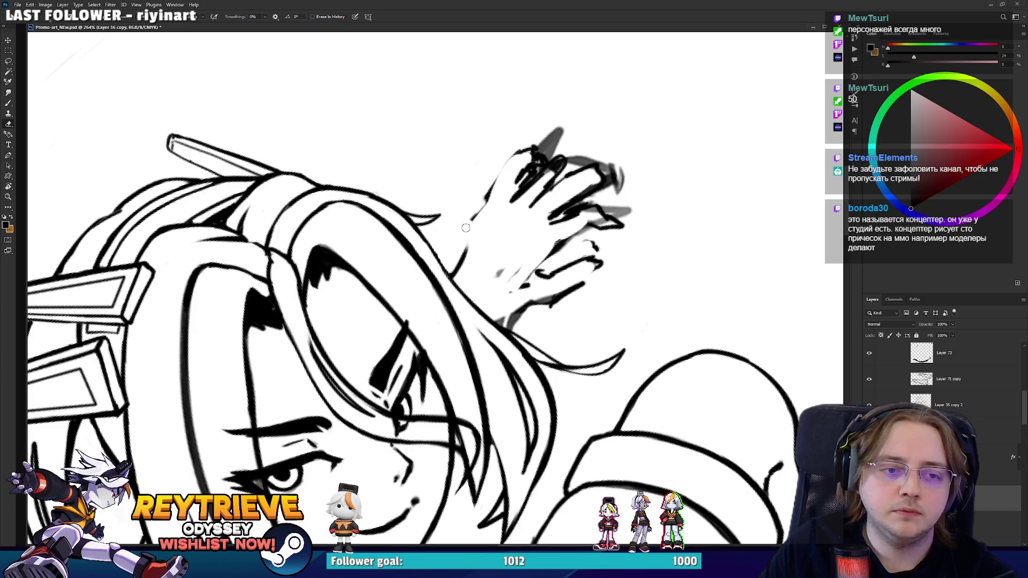
key(b)
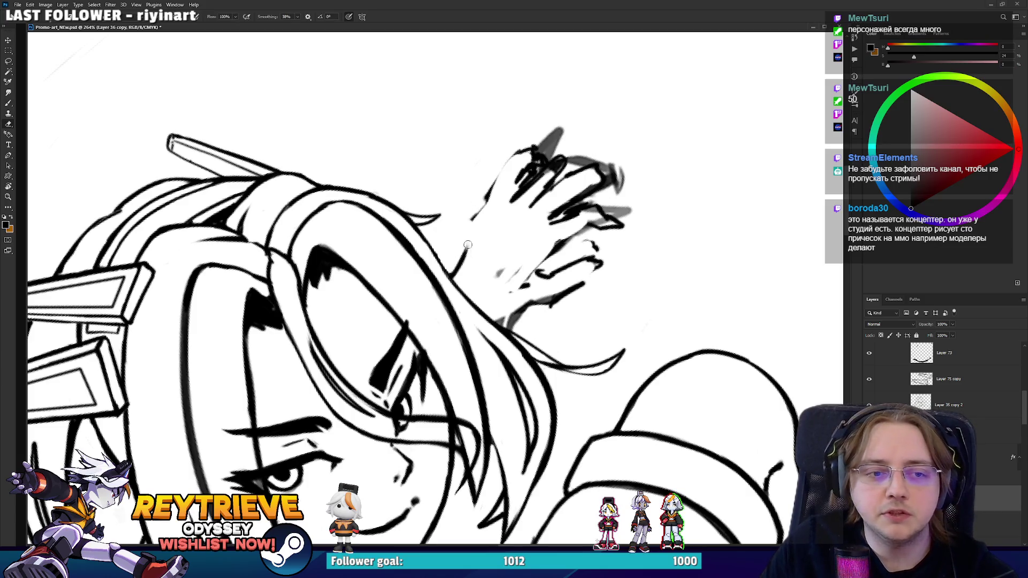
key(e)
mouse_move(516, 313)
mouse_down()
mouse_move(506, 324)
mouse_move(508, 306)
mouse_move(492, 317)
mouse_move(508, 296)
mouse_up()
key(b)
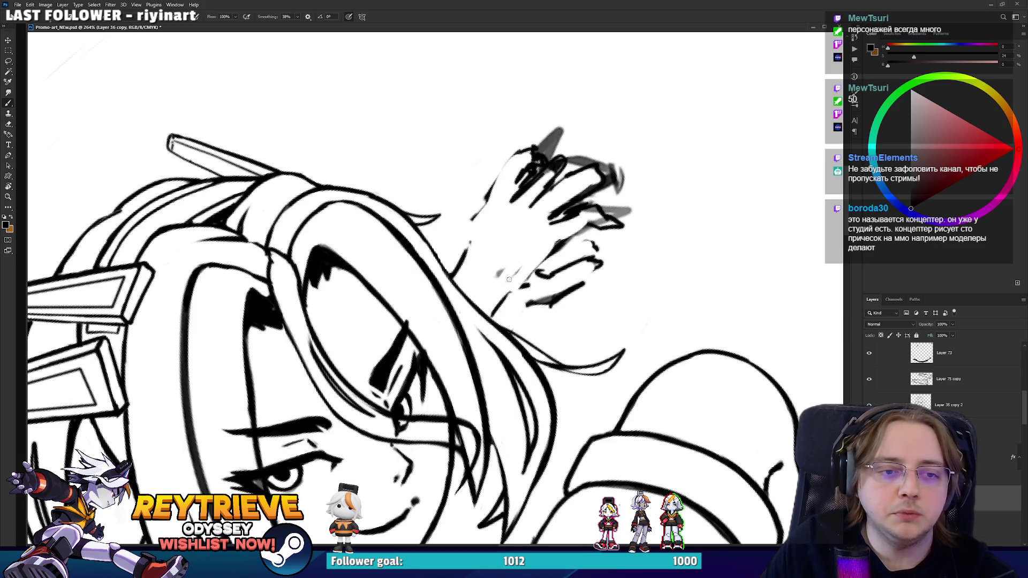
mouse_move(471, 246)
mouse_down()
mouse_move(502, 257)
mouse_move(503, 340)
mouse_up()
- Sketch short strokes around the wrist and draw thin lines up the hand's side and along a finger
key(e)
key(b)
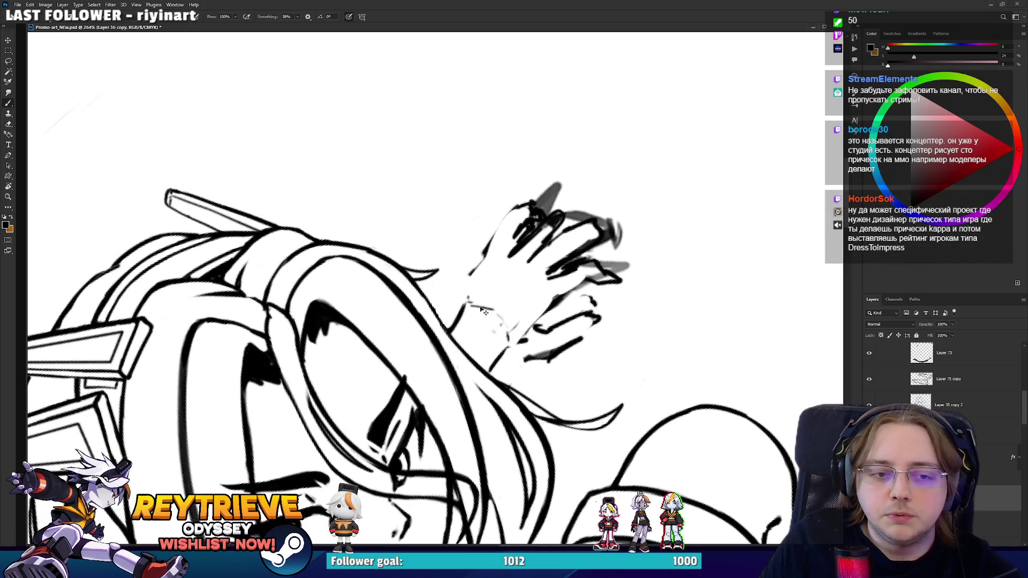
mouse_move(468, 289)
mouse_down()
mouse_move(463, 304)
mouse_move(451, 259)
mouse_move(466, 287)
mouse_up()
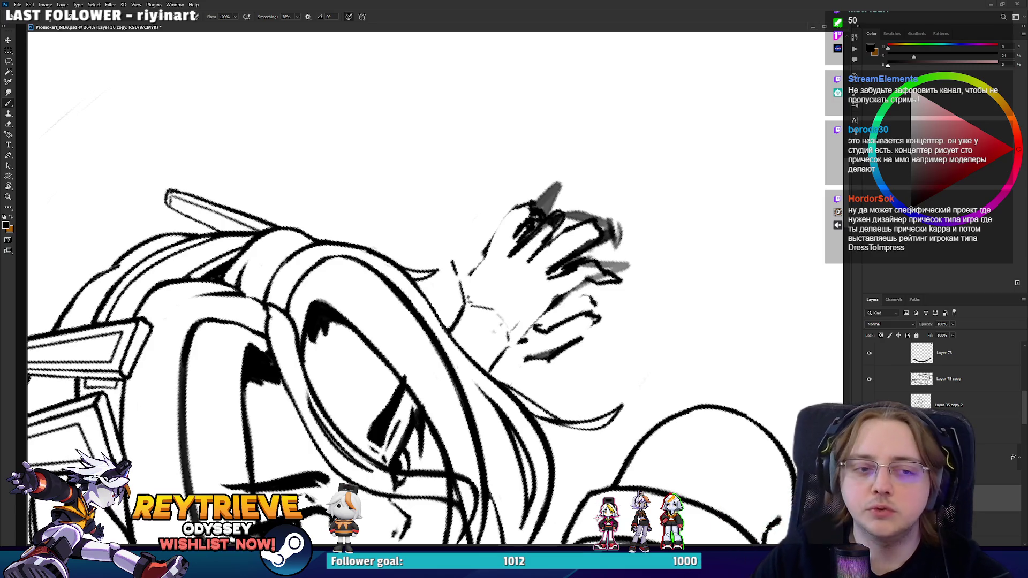
key(e)
key(b)
drag(452, 260, 458, 192)
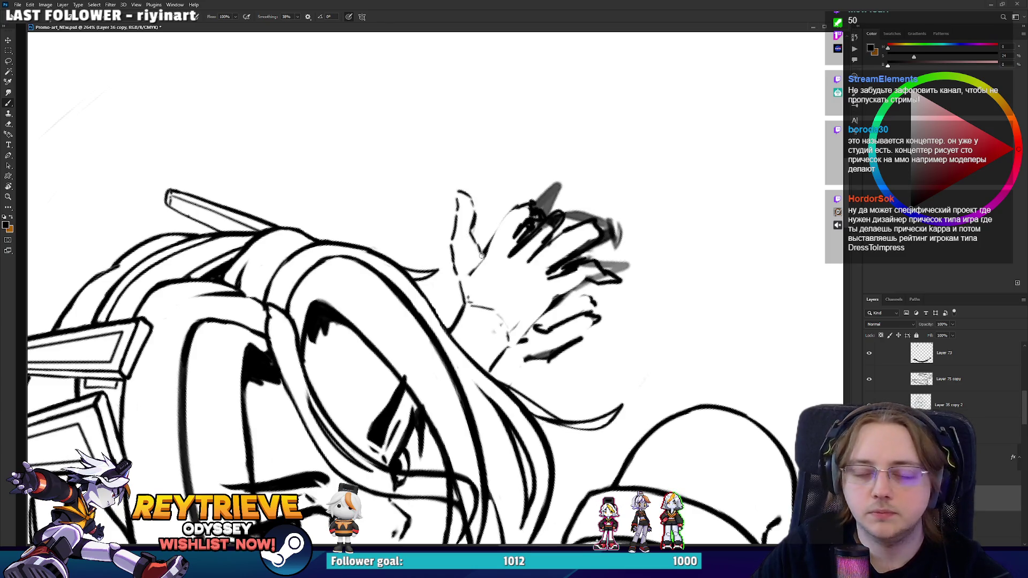
mouse_move(486, 253)
mouse_down()
mouse_move(515, 209)
mouse_move(557, 246)
mouse_up()
- Draw a finger edge down from its tip, then erase part of it to lighten the stroke
key(e)
key(b)
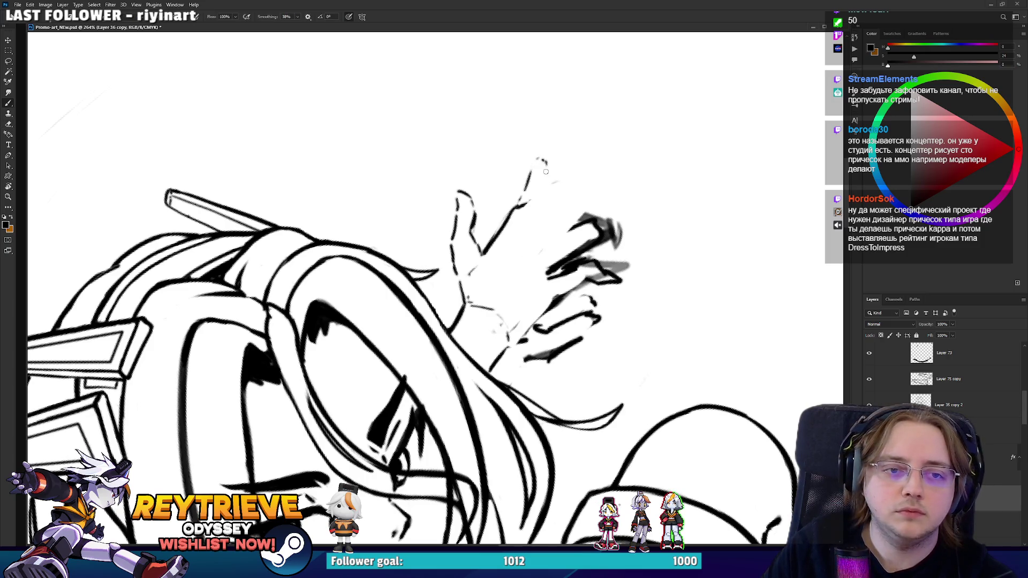
mouse_move(546, 170)
mouse_down()
mouse_move(531, 225)
mouse_move(512, 214)
mouse_up()
key(e)
key(b)
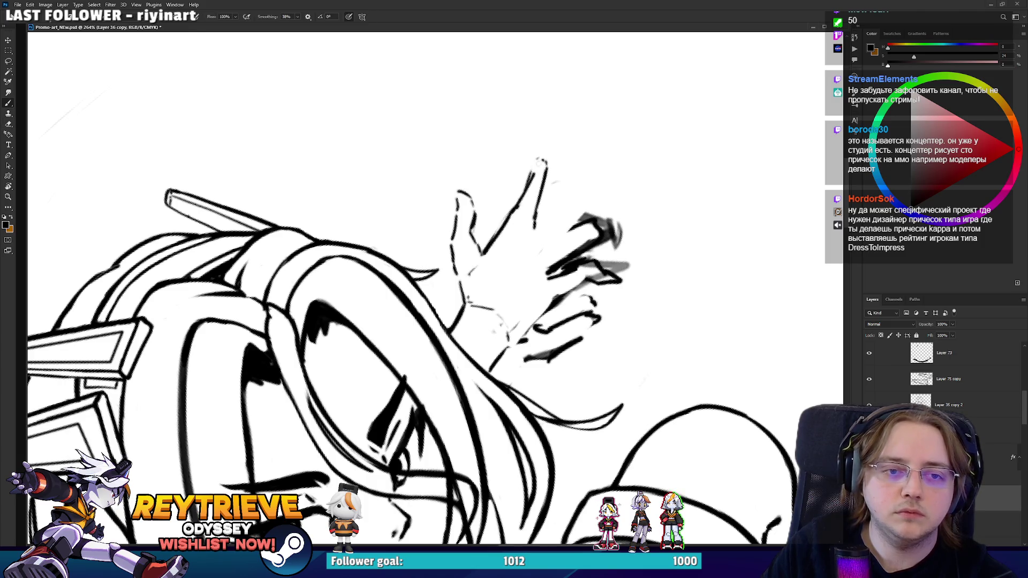
key(e)
drag(539, 167, 524, 203)
key(b)
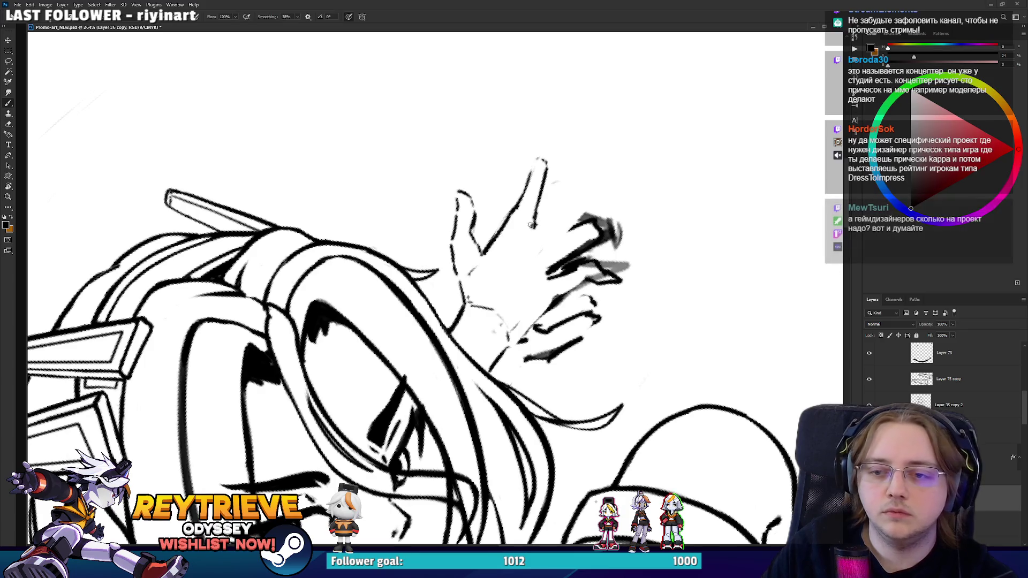
- Add another finger line up and to the right, and erase the old dark hand strokes
key(e)
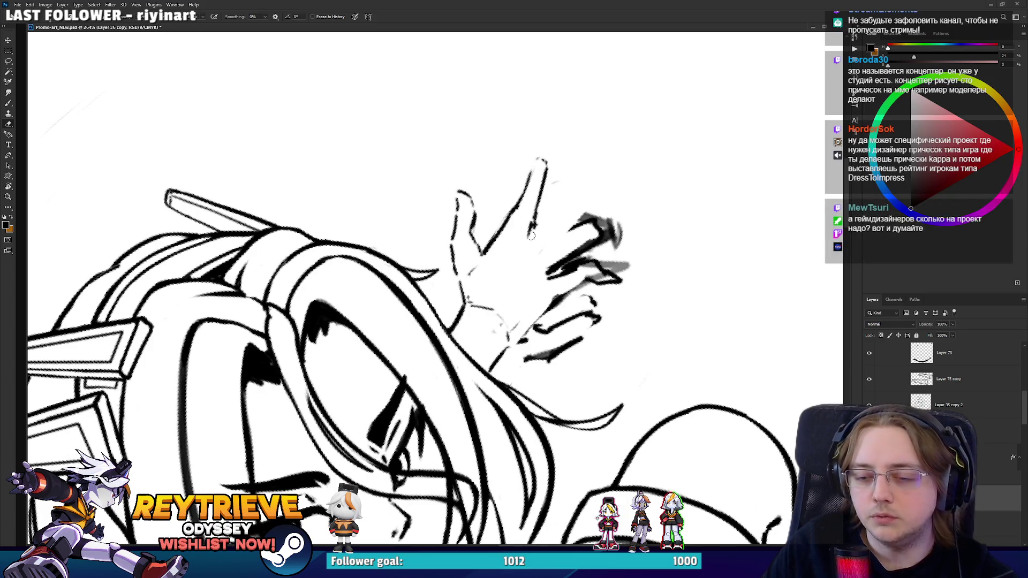
key(b)
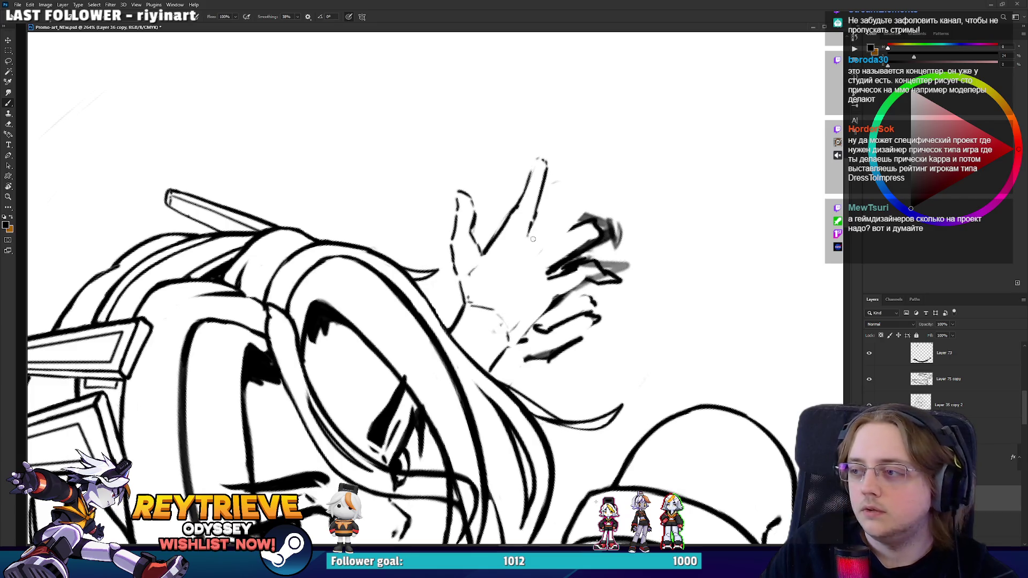
mouse_move(541, 227)
mouse_down()
mouse_move(578, 182)
mouse_move(575, 224)
mouse_move(594, 192)
mouse_move(544, 269)
mouse_move(586, 243)
mouse_move(563, 267)
mouse_up()
key(e)
key(b)
key(e)
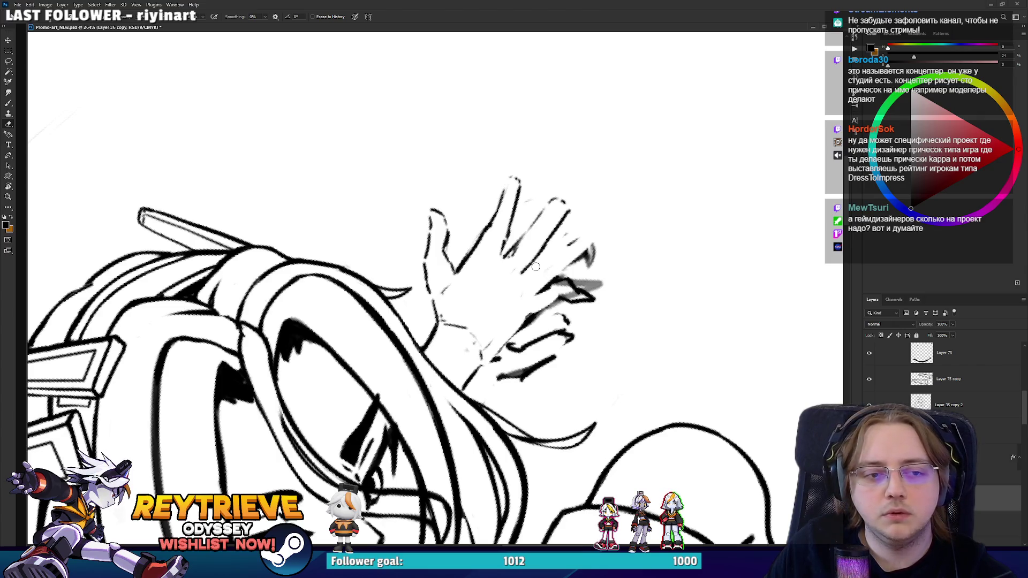
key(b)
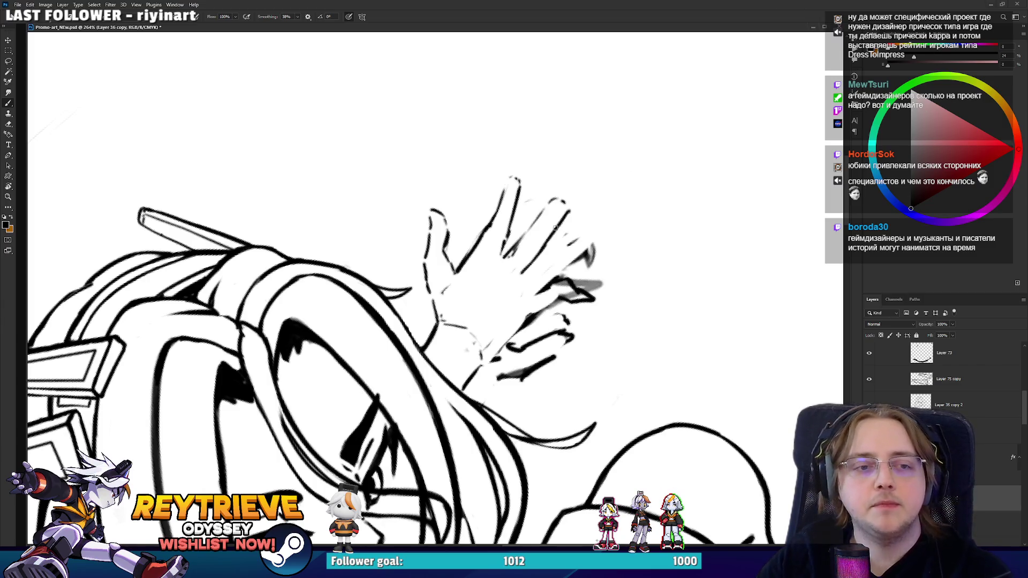
- Zoom to 352% on the fingertips, round a fingertip, and trim the thumb's right edge
scroll(484, 244, up, 2)
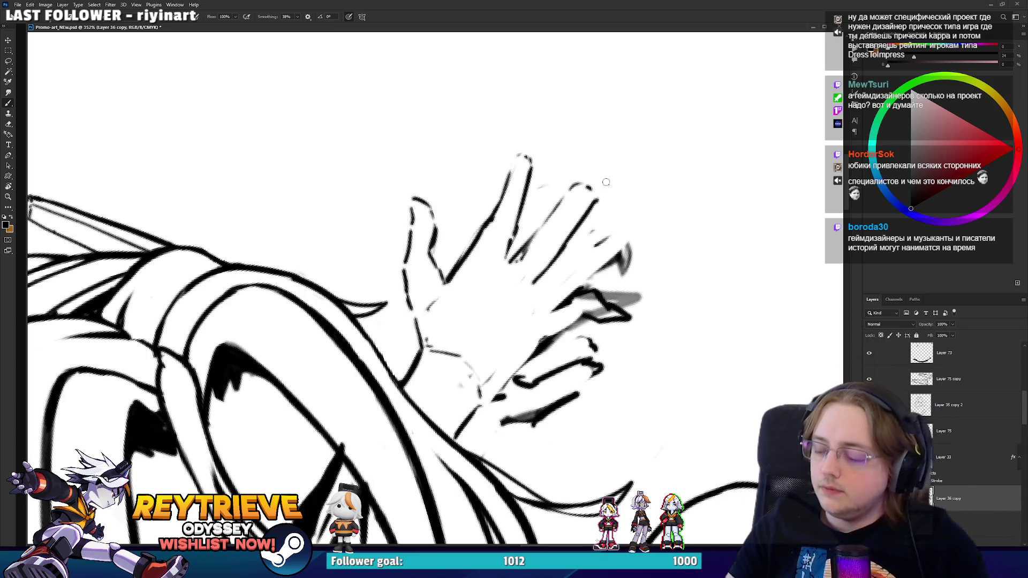
mouse_move(428, 218)
mouse_down()
mouse_move(477, 247)
mouse_move(466, 235)
mouse_move(455, 265)
mouse_move(471, 230)
mouse_move(484, 279)
mouse_up()
key(e)
key(b)
key(e)
drag(466, 238, 469, 303)
mouse_move(542, 308)
mouse_down()
mouse_move(503, 230)
mouse_move(501, 278)
mouse_up()
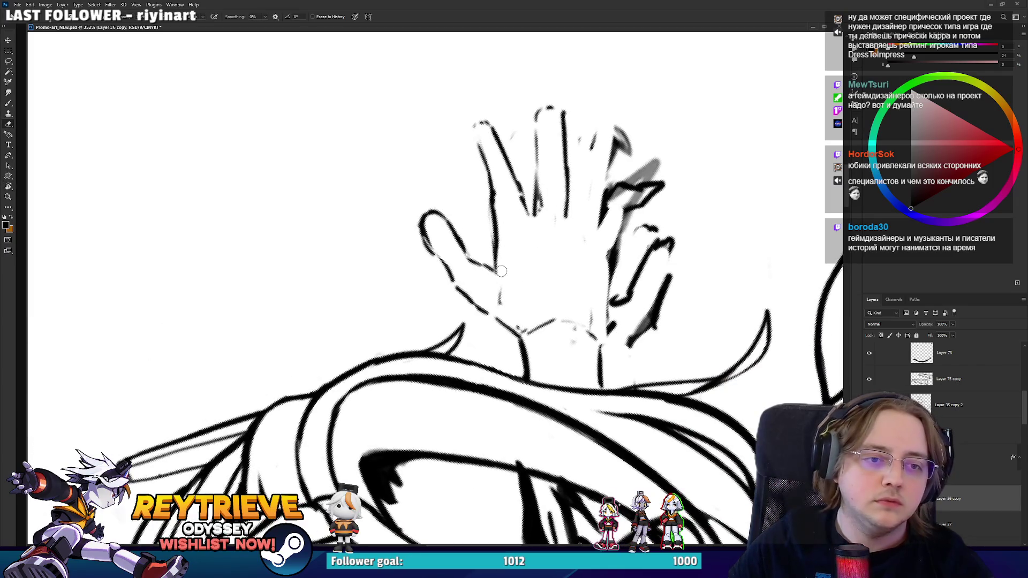
drag(501, 231, 503, 276)
- Outline the ring finger's edges and erase the grey marks to its right
key(b)
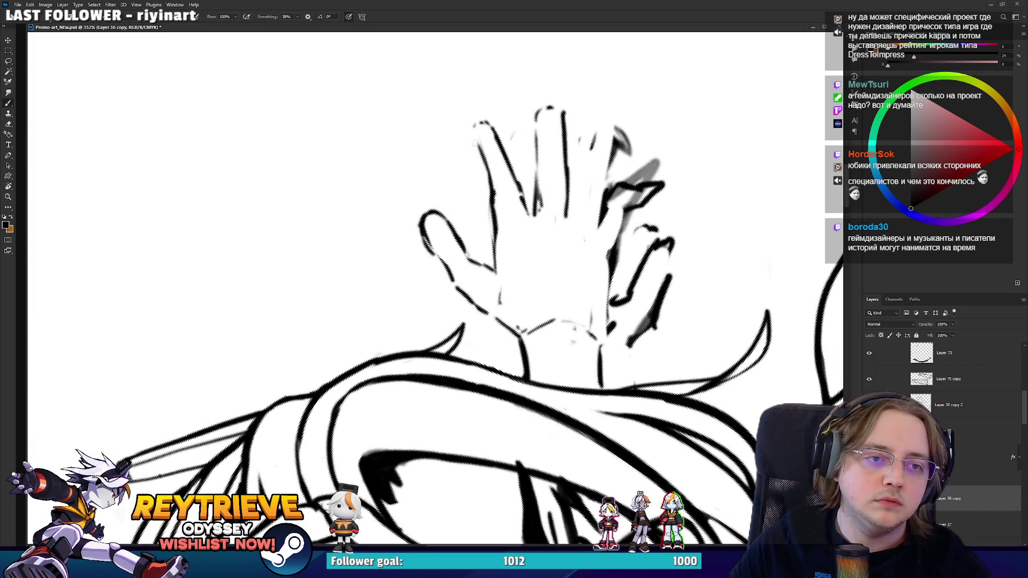
mouse_move(549, 156)
mouse_down()
mouse_move(535, 182)
mouse_move(556, 207)
mouse_move(542, 265)
mouse_up()
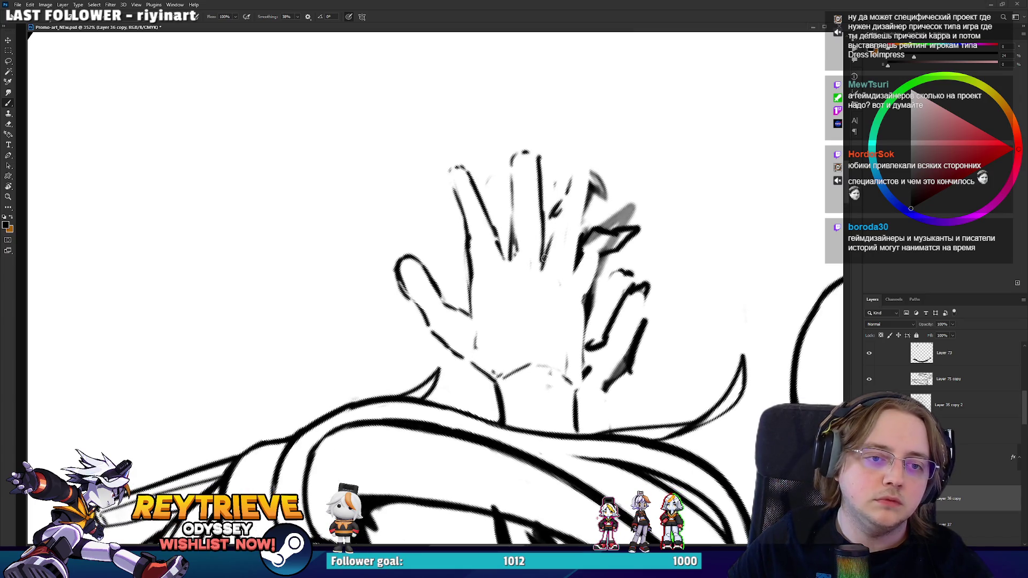
drag(572, 194, 547, 256)
mouse_move(569, 194)
mouse_down()
mouse_move(581, 184)
mouse_move(594, 204)
mouse_move(575, 246)
mouse_up()
drag(578, 242, 569, 269)
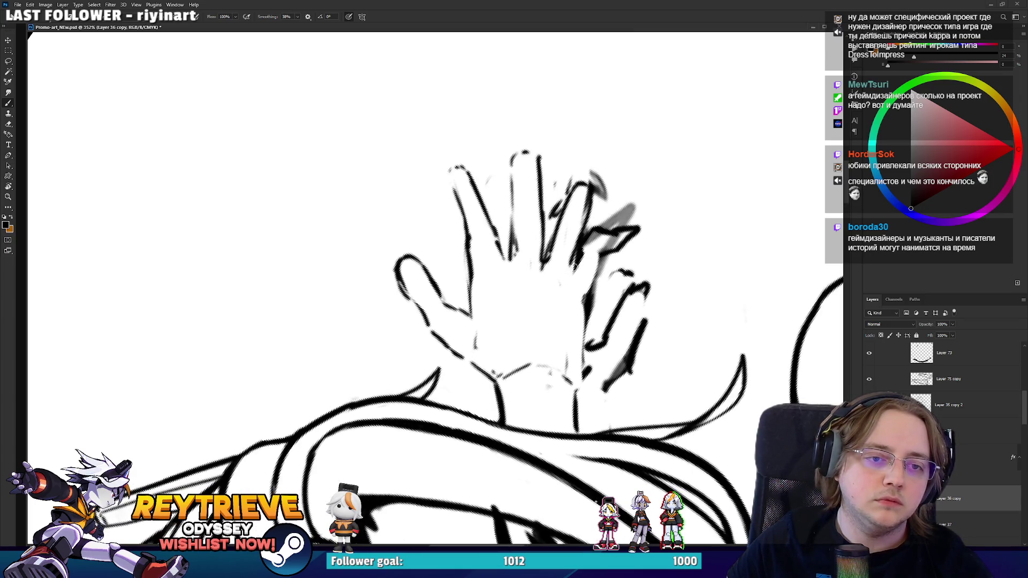
key(e)
mouse_move(596, 228)
mouse_down()
mouse_move(578, 266)
mouse_move(632, 214)
mouse_move(589, 310)
mouse_up()
key(b)
mouse_move(572, 273)
mouse_down()
mouse_move(630, 228)
mouse_move(592, 297)
mouse_move(583, 356)
mouse_up()
- Redraw the hand's right edge and darken the top edge of the lower finger
key(e)
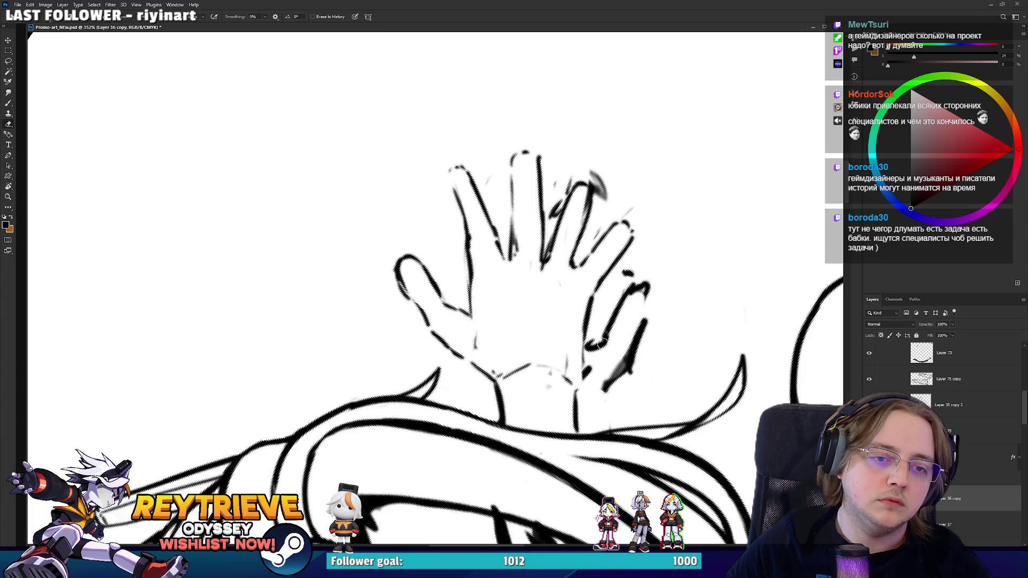
mouse_move(627, 273)
mouse_down()
mouse_move(611, 341)
mouse_move(631, 375)
mouse_move(613, 386)
mouse_up()
drag(589, 340, 588, 378)
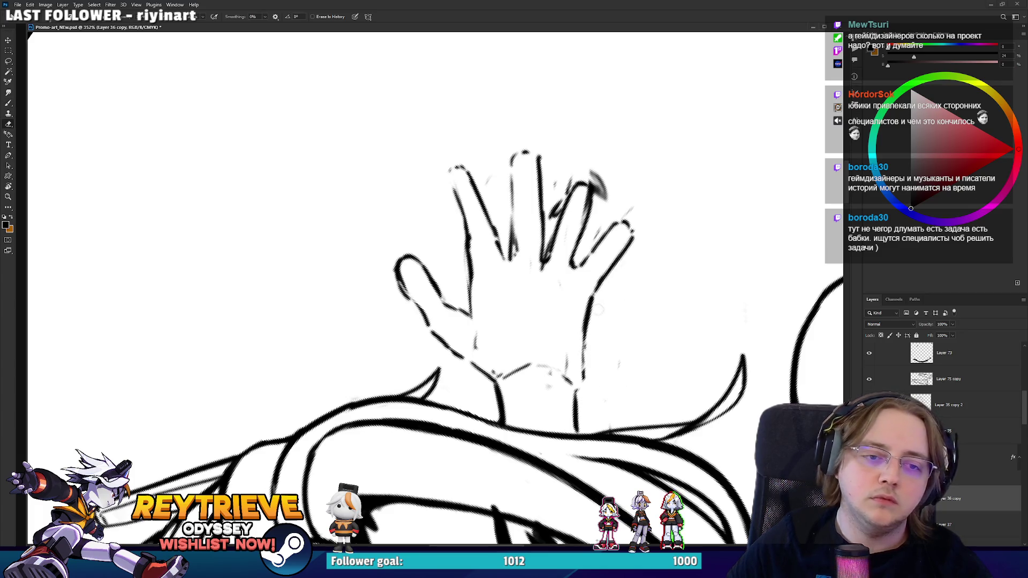
key(r)
mouse_move(642, 280)
mouse_down()
mouse_move(641, 301)
mouse_move(646, 214)
mouse_up()
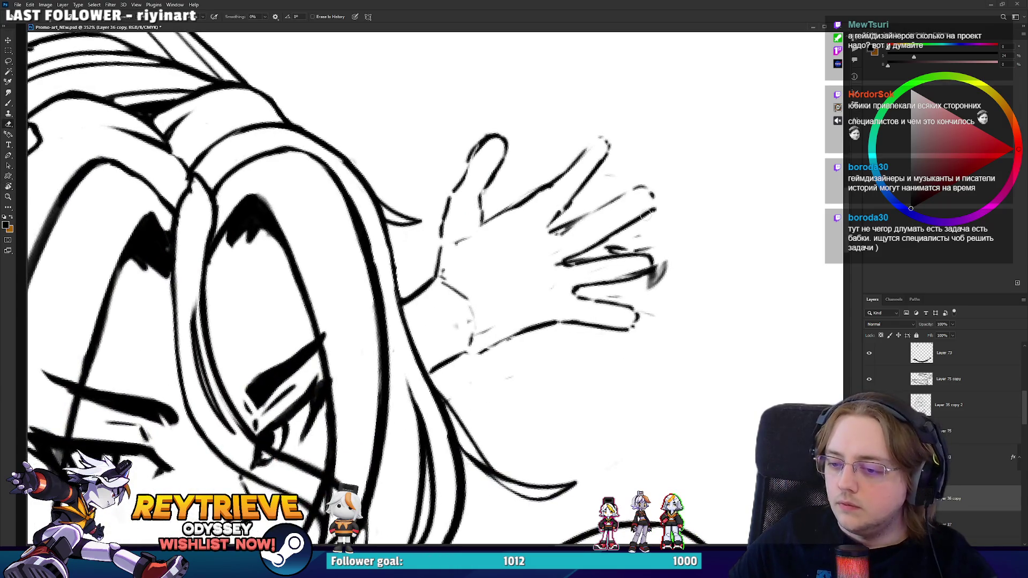
drag(589, 242, 656, 210)
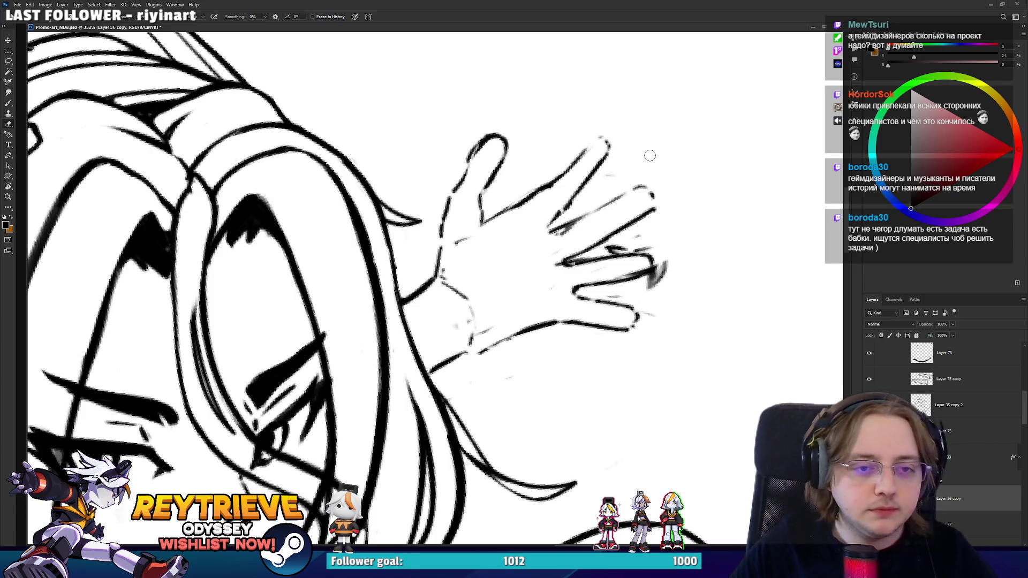
scroll(649, 155, down, 6)
mouse_move(616, 176)
mouse_down()
mouse_move(567, 225)
mouse_move(578, 213)
mouse_up()
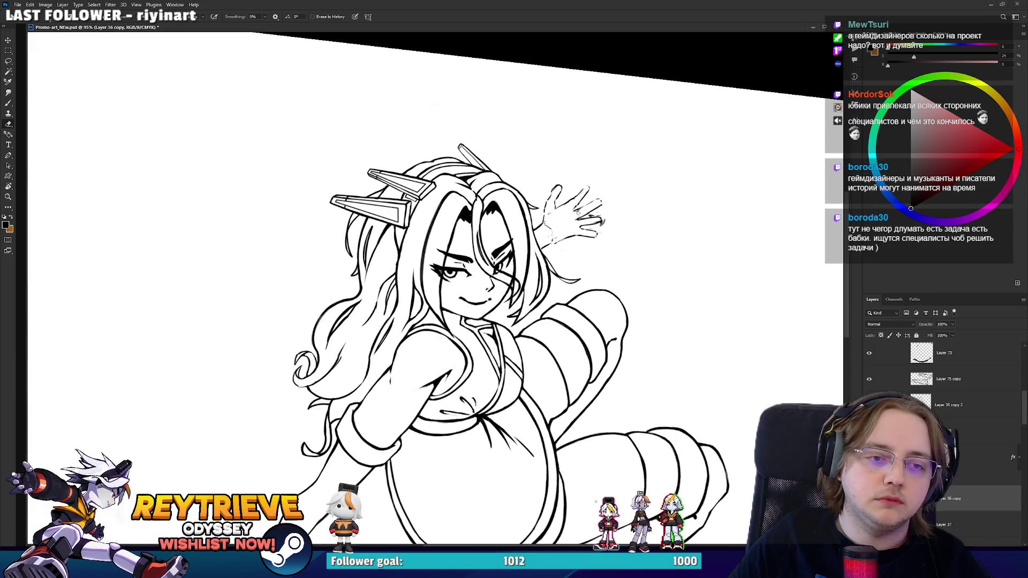
- Lasso the upper hand together with the wrist and rotate it slightly to a new angle
scroll(577, 213, up, 2)
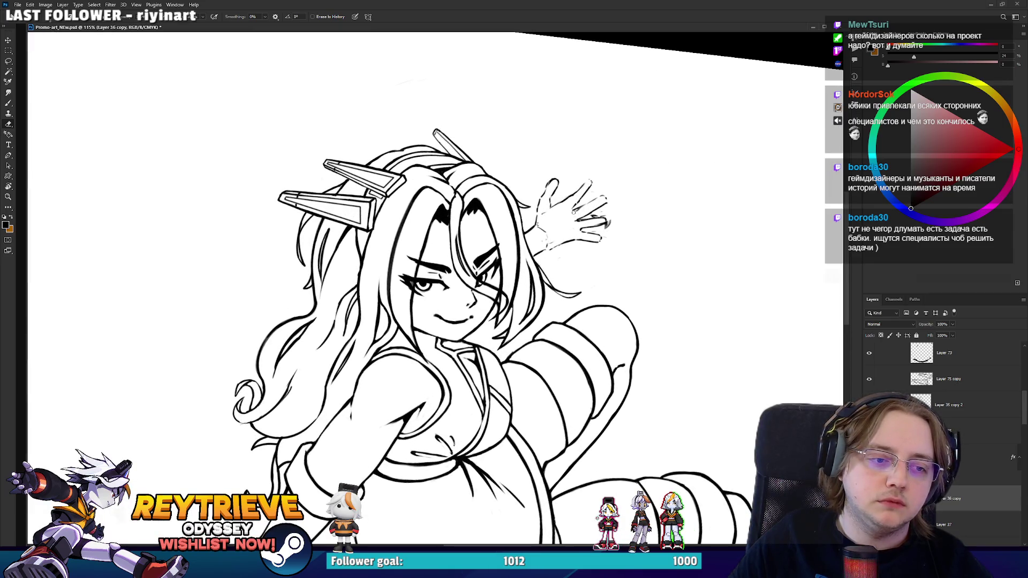
scroll(573, 212, up, 4)
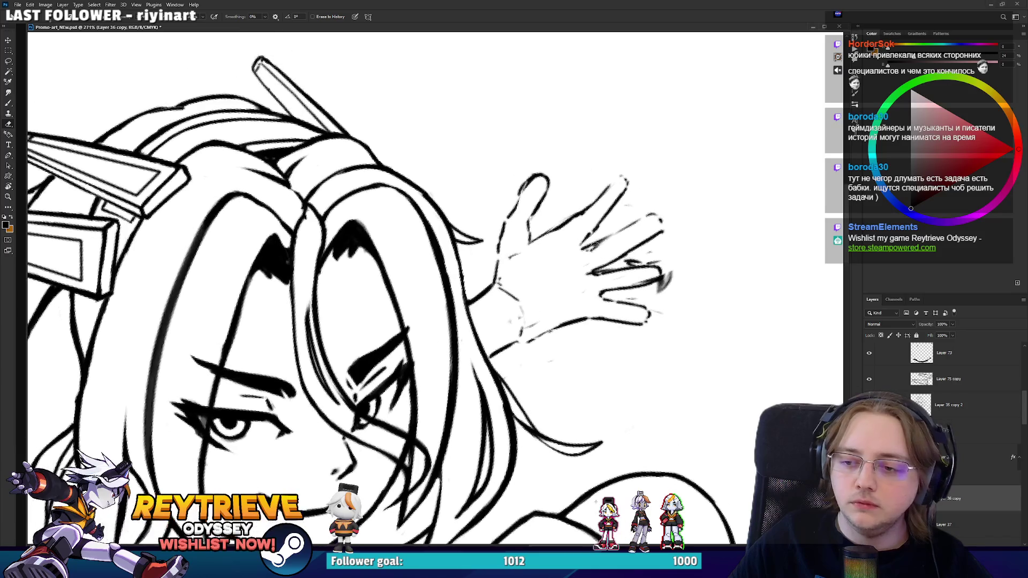
scroll(582, 214, up, 1)
mouse_move(583, 214)
mouse_down()
mouse_move(597, 229)
mouse_move(632, 194)
mouse_up()
drag(698, 179, 625, 268)
key(r)
key(v)
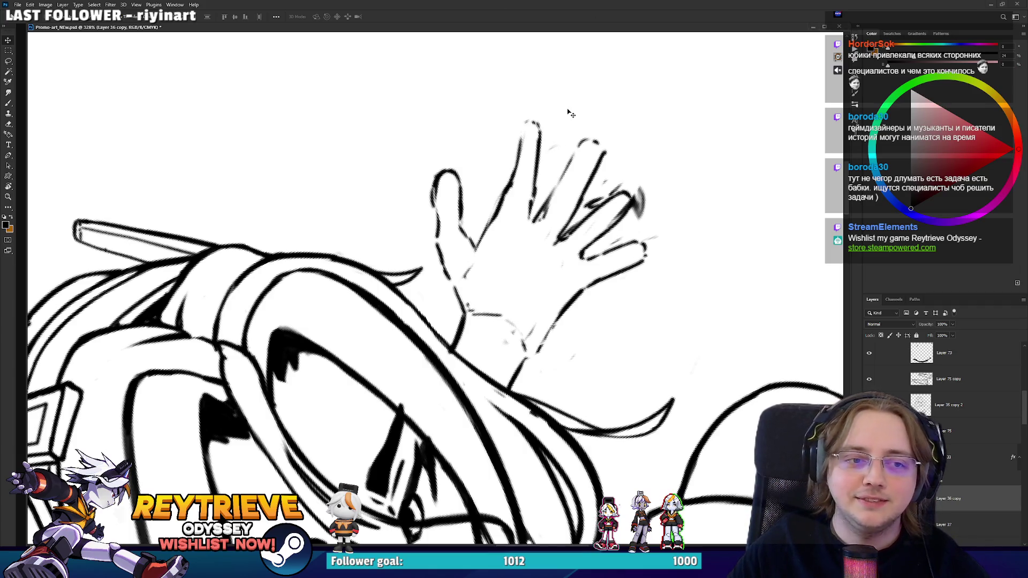
key(l)
mouse_move(474, 203)
mouse_down()
mouse_move(446, 287)
mouse_move(476, 242)
mouse_move(621, 122)
mouse_move(562, 279)
mouse_up()
drag(643, 246, 636, 230)
key(ctrl+t)
mouse_move(692, 105)
mouse_down()
mouse_move(686, 114)
mouse_move(696, 92)
mouse_up()
key(Return)
key(ctrl+d)
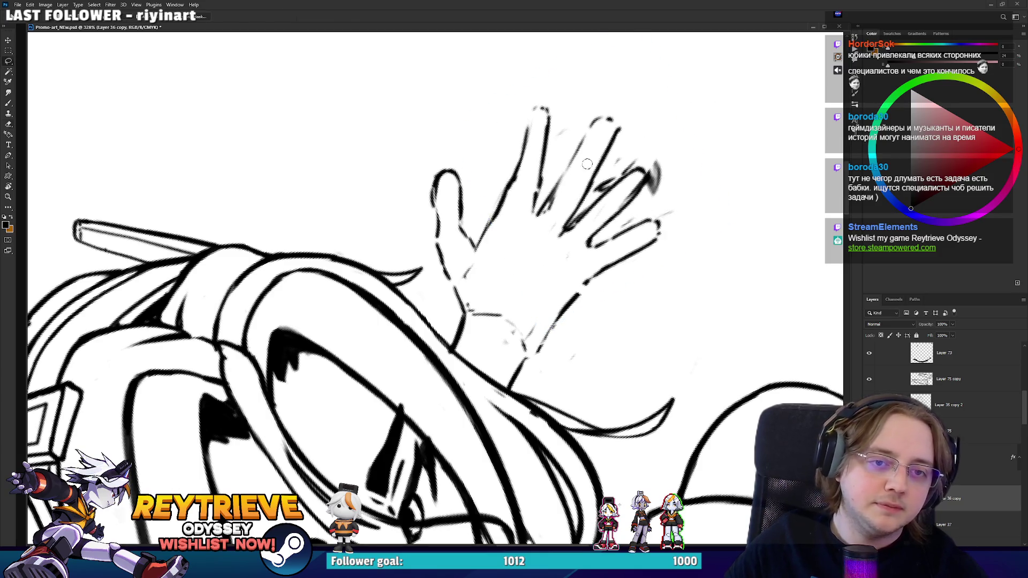
- Erase the old thumb outline and redraw the thumb with thinner strokes
key(e)
drag(586, 164, 589, 244)
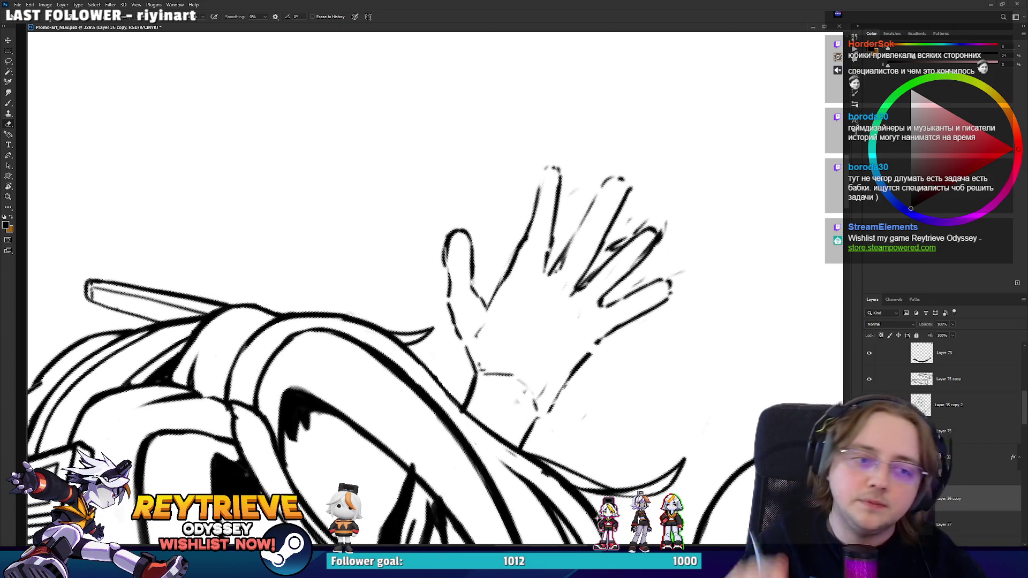
mouse_move(452, 275)
mouse_down()
mouse_move(449, 230)
mouse_move(470, 249)
mouse_move(460, 246)
mouse_move(468, 234)
mouse_move(482, 277)
mouse_move(460, 292)
mouse_move(482, 276)
mouse_up()
key(b)
key(e)
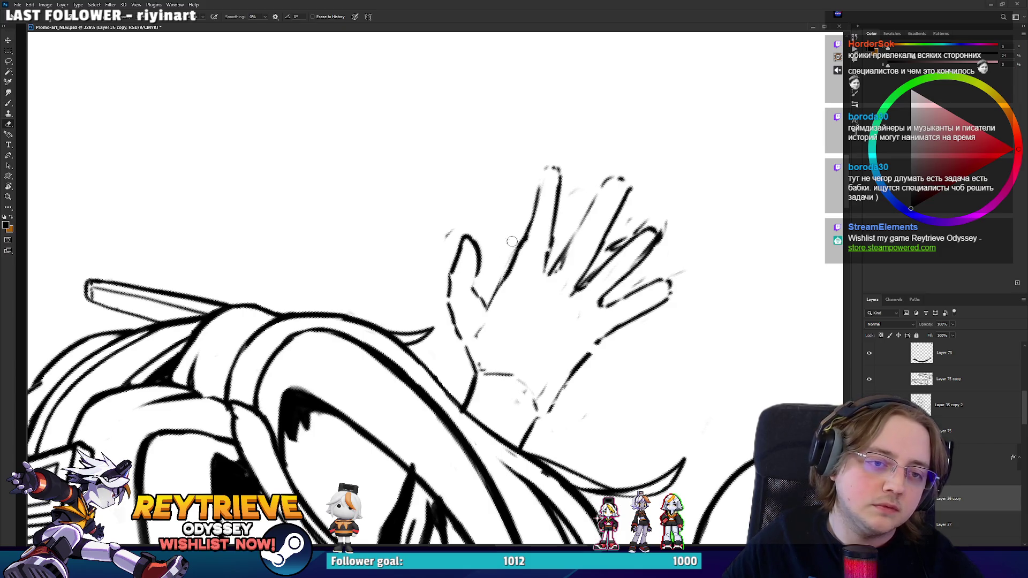
key(b)
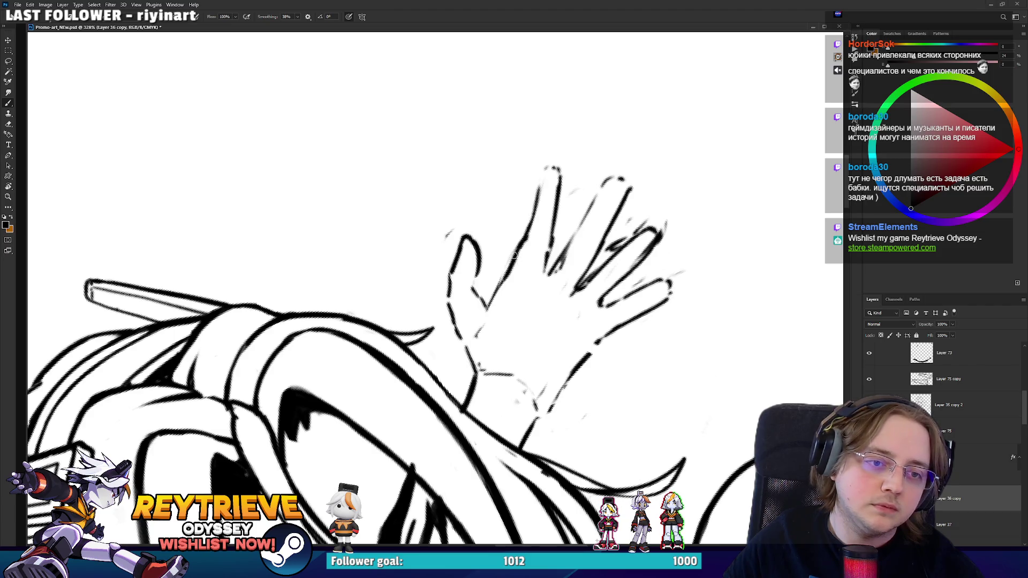
- Lasso and rotate the index finger, then the lower finger by about 7 degrees
key(l)
mouse_move(522, 251)
mouse_down()
mouse_move(562, 209)
mouse_move(503, 255)
mouse_up()
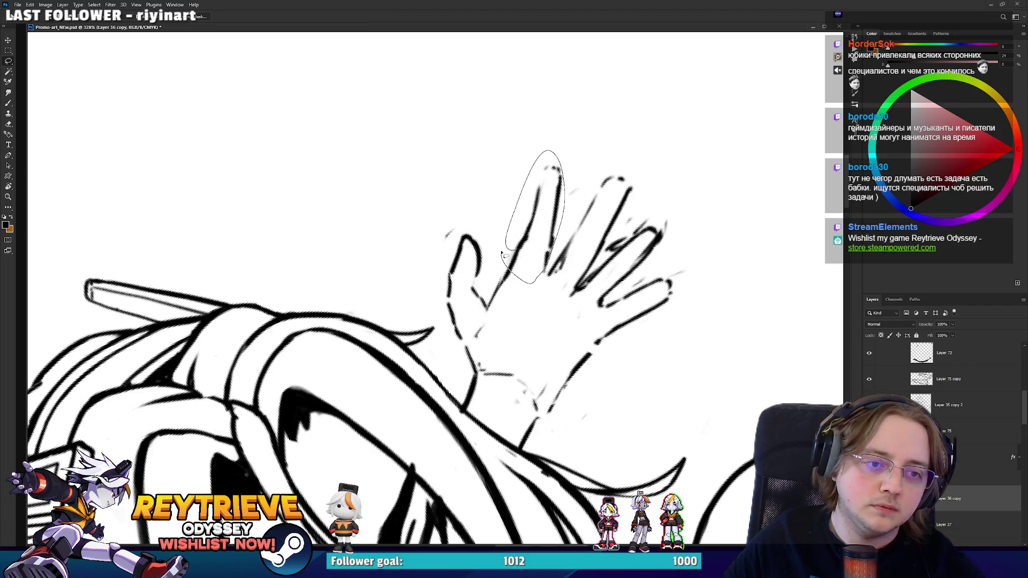
key(ctrl+t)
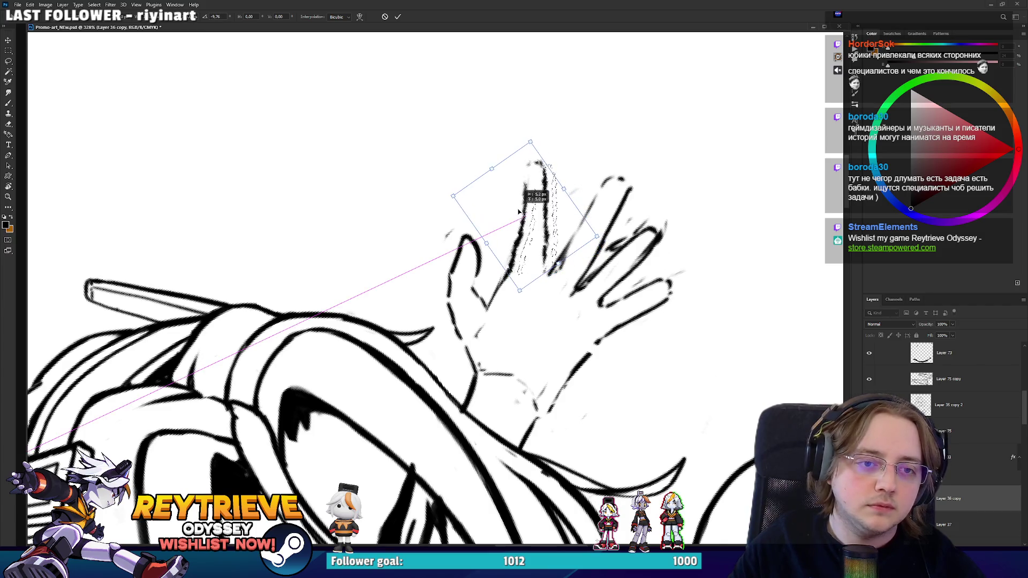
drag(541, 214, 550, 243)
key(Return)
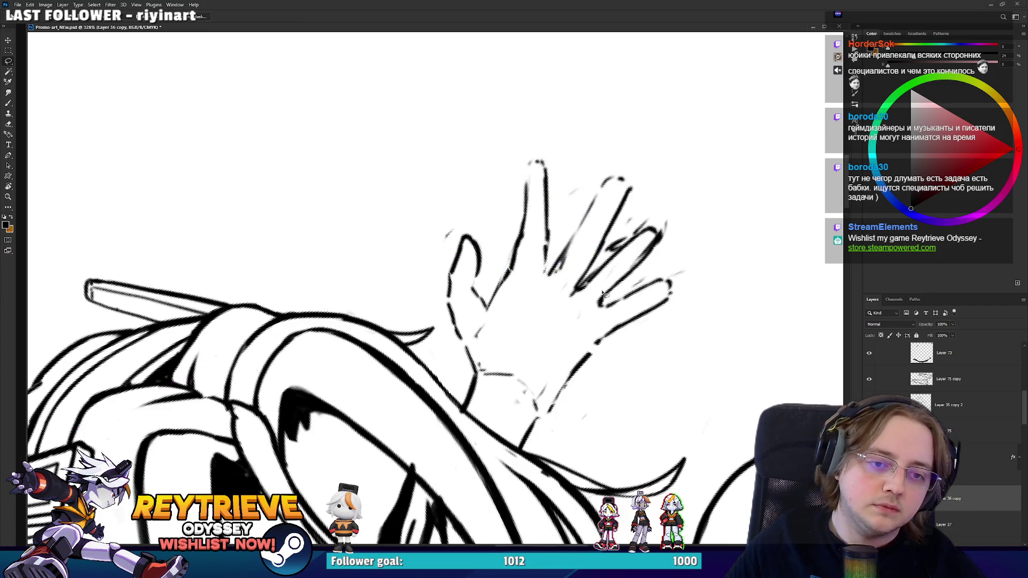
mouse_move(588, 319)
mouse_down()
mouse_move(701, 266)
mouse_move(591, 321)
mouse_up()
key(ctrl+t)
mouse_move(720, 284)
mouse_down()
mouse_move(731, 328)
mouse_move(683, 322)
mouse_up()
key(Return)
- Erase rough strokes on the ring finger and ink the junction of thumb and index finger
key(e)
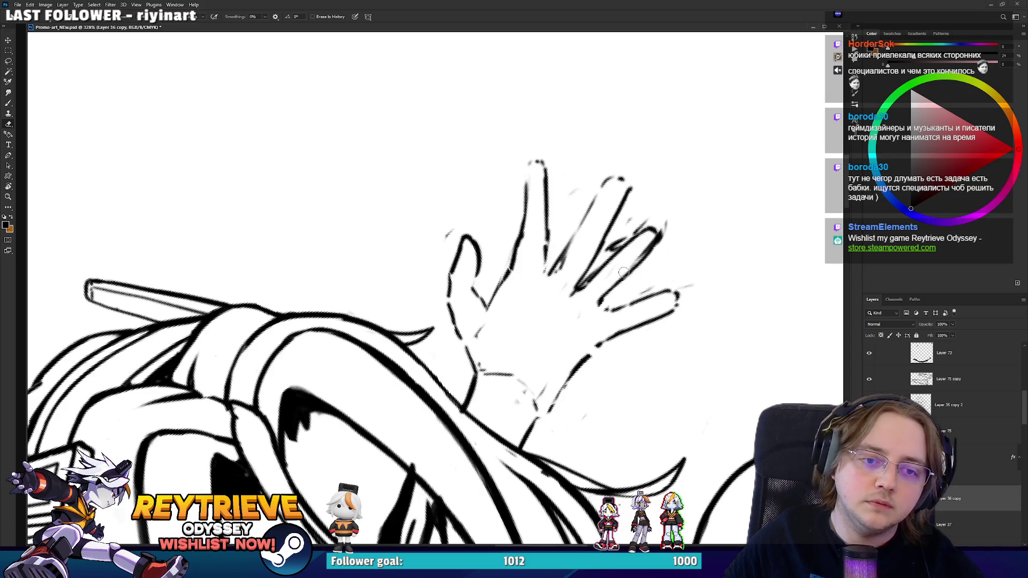
mouse_move(587, 290)
mouse_down()
mouse_move(578, 282)
mouse_move(604, 233)
mouse_up()
key(b)
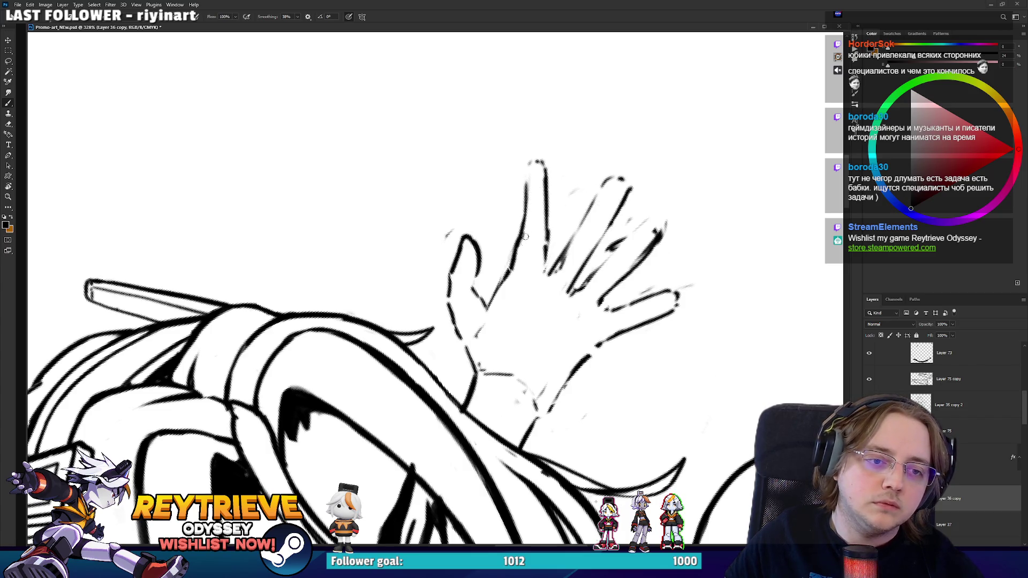
drag(485, 306, 503, 289)
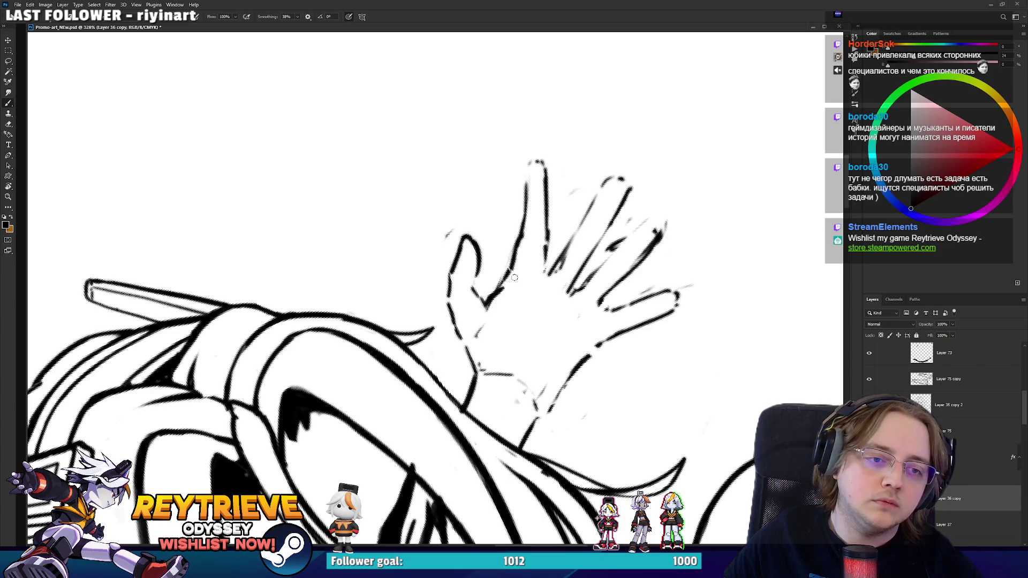
key(e)
key(b)
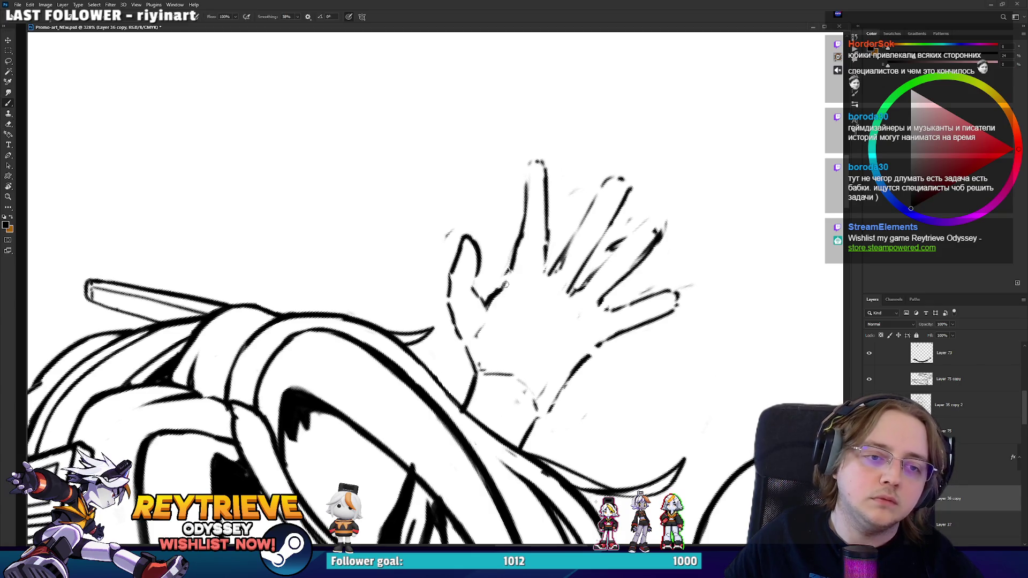
- Redraw the index fingertip and its left edge, undoing one bad stroke
mouse_move(512, 184)
mouse_down()
mouse_move(519, 174)
mouse_move(523, 199)
mouse_move(518, 170)
mouse_move(548, 195)
mouse_up()
key(e)
key(b)
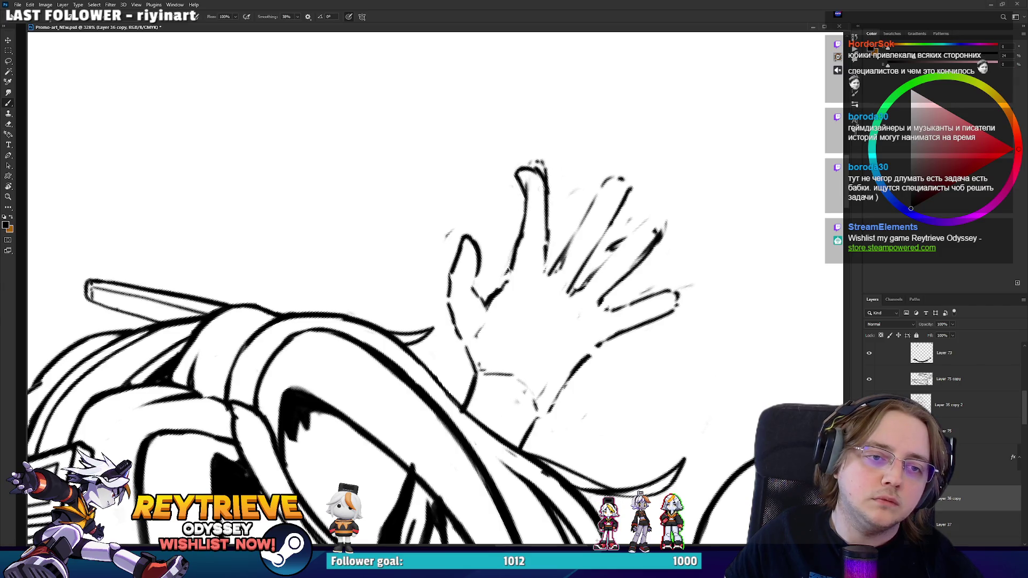
key(e)
key(b)
drag(522, 230, 503, 181)
key(ctrl+z)
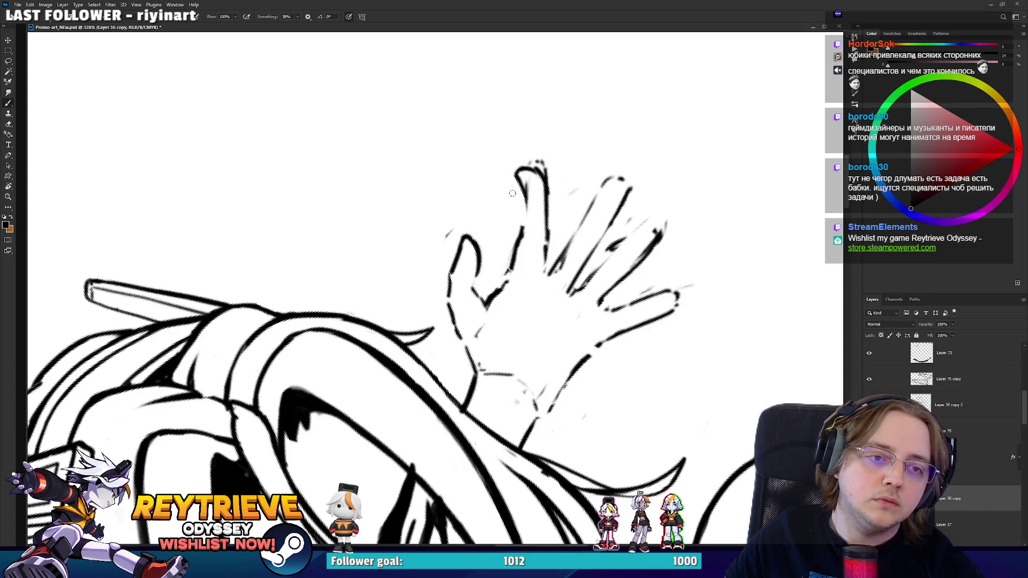
mouse_move(522, 231)
mouse_down()
mouse_move(514, 184)
mouse_move(546, 169)
mouse_move(535, 322)
mouse_move(514, 374)
mouse_move(533, 402)
mouse_move(508, 415)
mouse_move(482, 407)
mouse_move(447, 353)
mouse_move(450, 388)
mouse_move(503, 311)
mouse_up()
- Trim the index finger lines and ink the left finger's edge on a rotated view
key(e)
key(b)
key(r)
drag(450, 366, 496, 293)
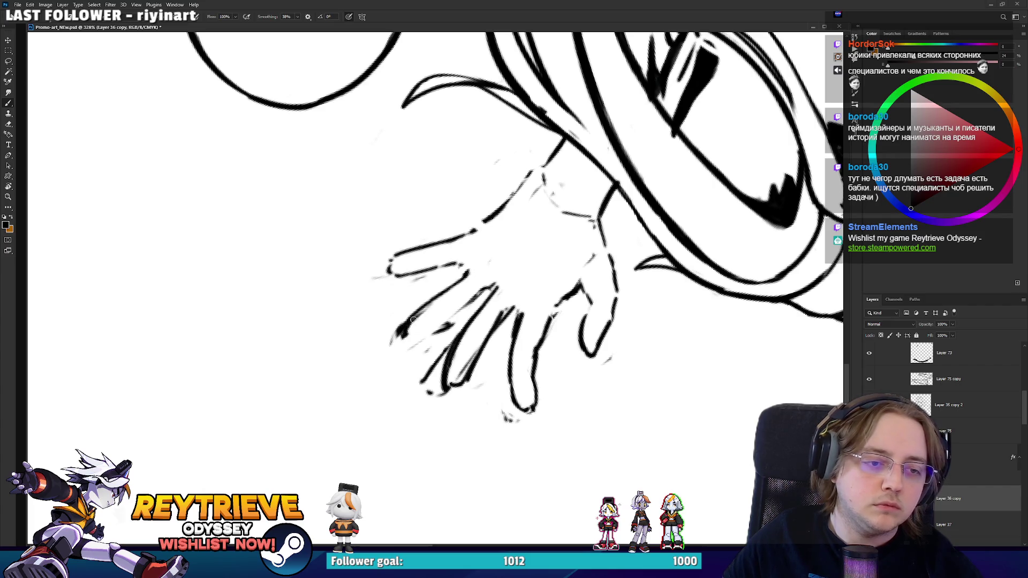
- Add strokes along the hand's left fingers and erase stray bits beside the fingertips
mouse_move(412, 320)
mouse_down()
mouse_move(423, 340)
mouse_move(439, 342)
mouse_move(484, 288)
mouse_up()
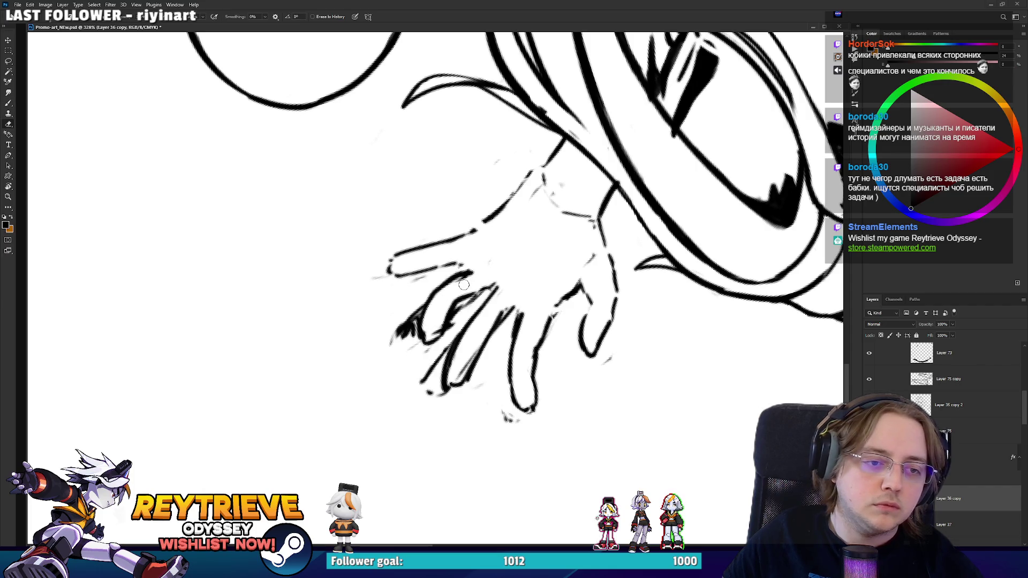
drag(413, 249, 401, 289)
mouse_move(400, 281)
mouse_down()
mouse_move(476, 238)
mouse_move(536, 321)
mouse_move(481, 379)
mouse_move(447, 303)
mouse_up()
key(r)
mouse_move(471, 246)
mouse_down()
mouse_move(472, 263)
mouse_move(485, 241)
mouse_up()
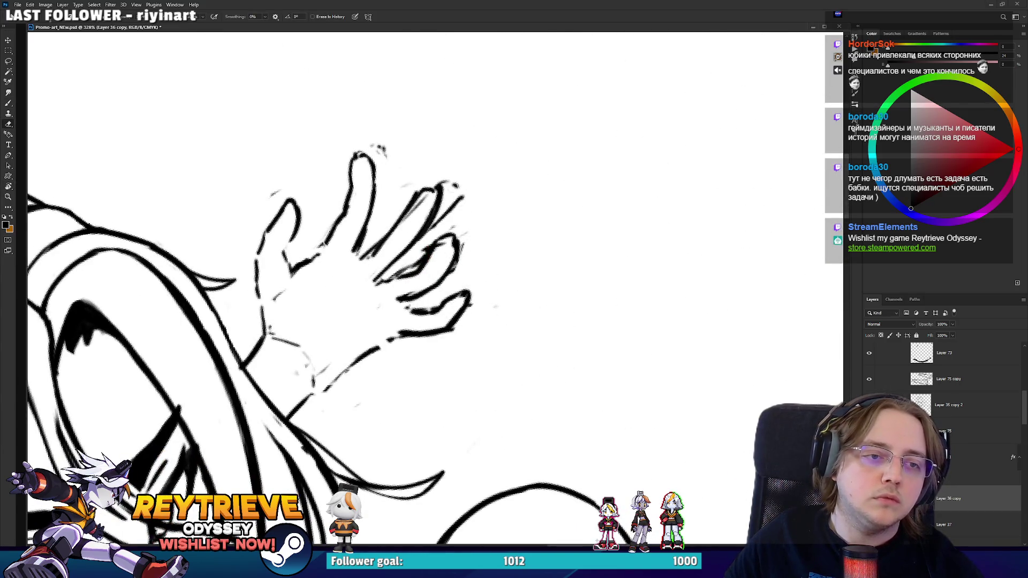
drag(455, 185, 453, 214)
mouse_move(430, 271)
mouse_down()
mouse_move(391, 278)
mouse_move(411, 270)
mouse_move(514, 300)
mouse_move(563, 407)
mouse_move(594, 299)
mouse_move(573, 214)
mouse_up()
key(b)
- Add a short stroke at the right fingertip with the hand turned upright
key(r)
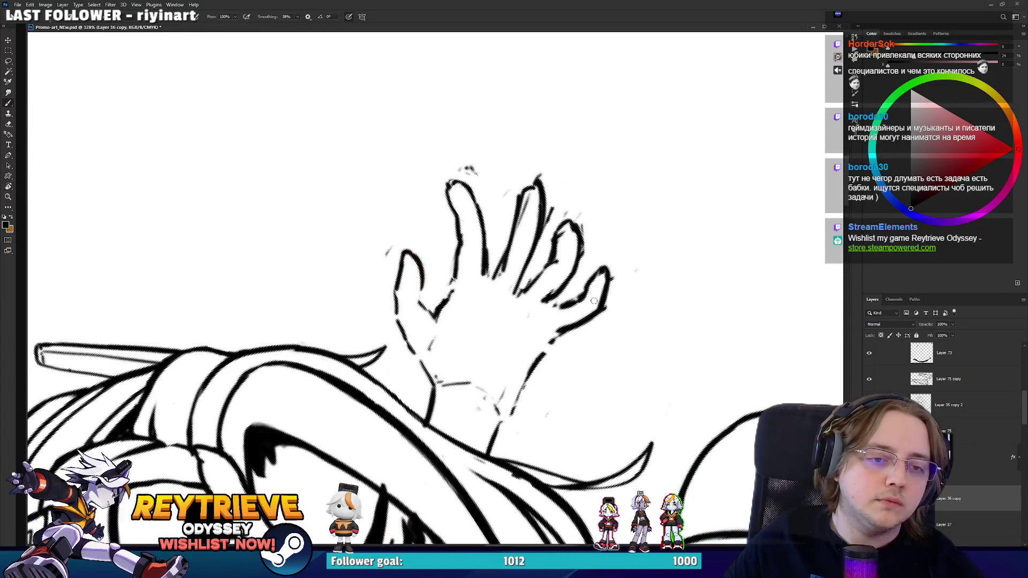
key(e)
key(b)
drag(598, 282, 606, 271)
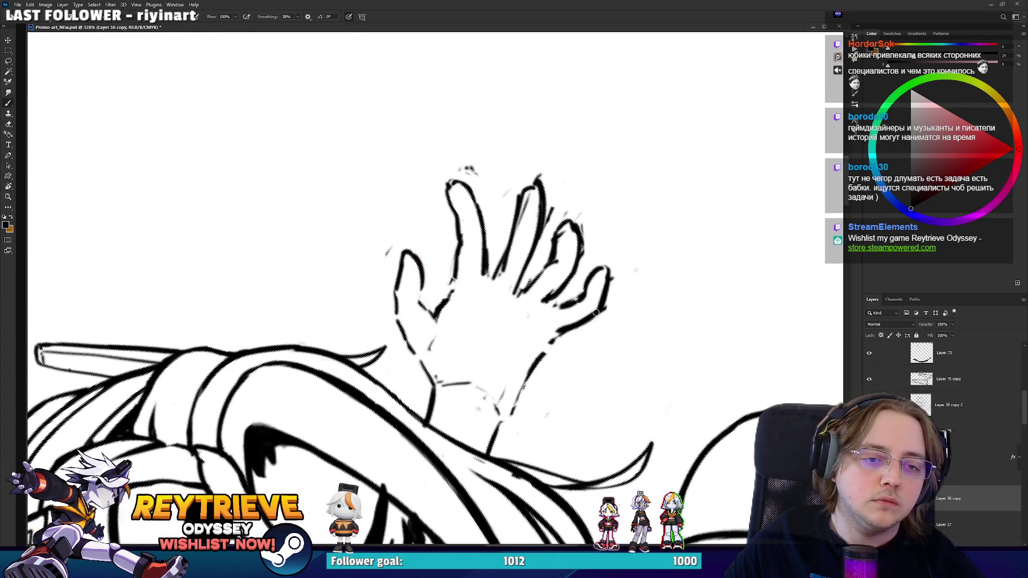
key(r)
mouse_move(595, 313)
mouse_down()
mouse_move(579, 257)
mouse_move(559, 238)
mouse_move(498, 369)
mouse_move(427, 397)
mouse_move(515, 431)
mouse_up()
key(b)
key(e)
key(b)
key(r)
key(b)
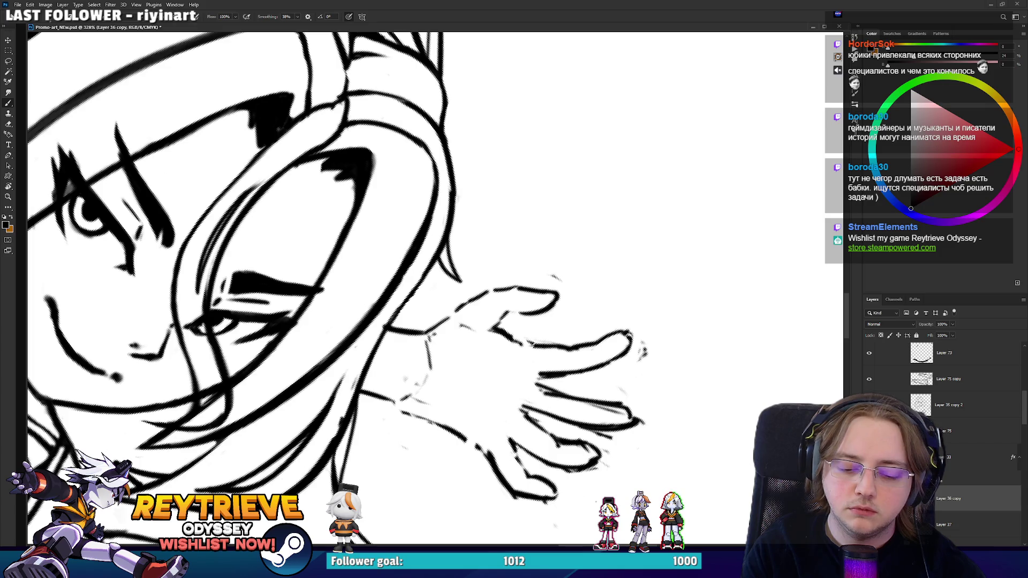
- Turn the view around the face and hand and add a short stroke near the thumb
key(r)
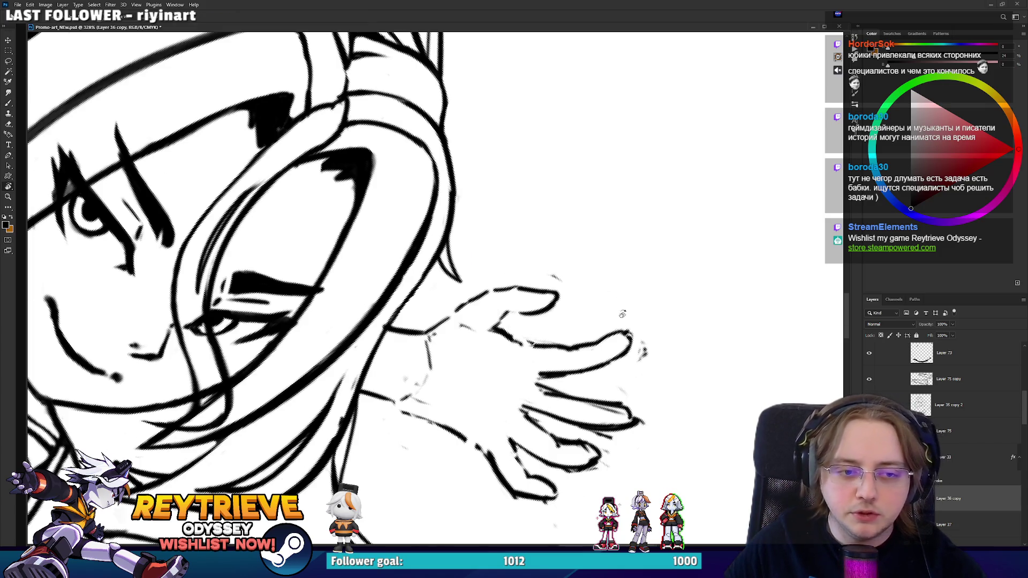
drag(535, 268, 586, 222)
drag(580, 264, 569, 272)
key(b)
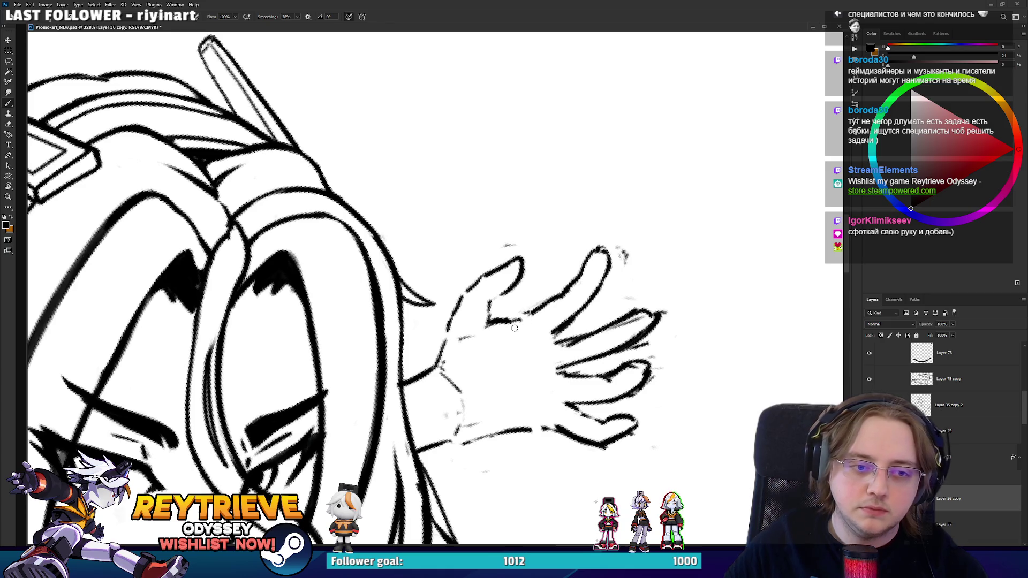
key(r)
mouse_move(523, 304)
mouse_down()
mouse_move(552, 309)
mouse_move(538, 301)
mouse_up()
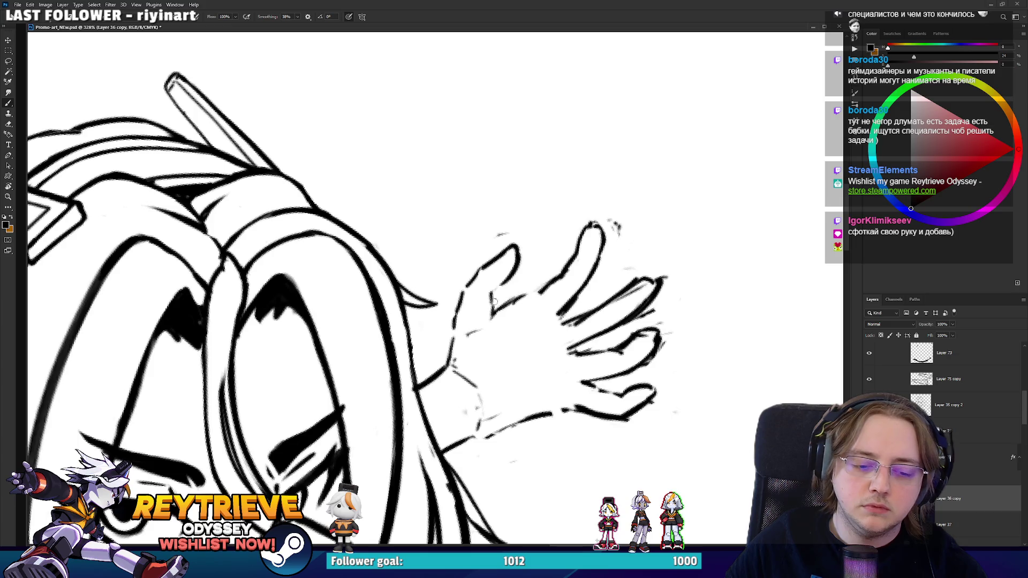
drag(486, 293, 496, 305)
scroll(525, 239, up, 5)
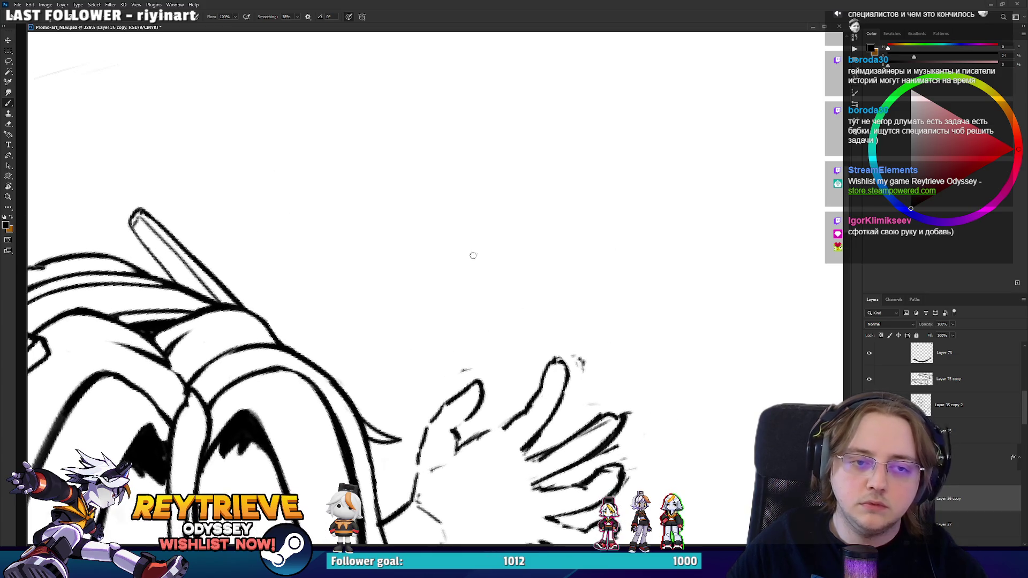
- Sketch the new hand's palm base above the old hand, with a hooked stroke at its bottom
mouse_move(469, 275)
mouse_down()
mouse_move(457, 212)
mouse_move(482, 149)
mouse_move(495, 187)
mouse_move(492, 151)
mouse_move(520, 205)
mouse_move(562, 208)
mouse_move(604, 255)
mouse_move(615, 288)
mouse_move(556, 325)
mouse_up()
mouse_move(604, 293)
mouse_down()
mouse_move(554, 333)
mouse_move(527, 324)
mouse_up()
drag(463, 284, 447, 303)
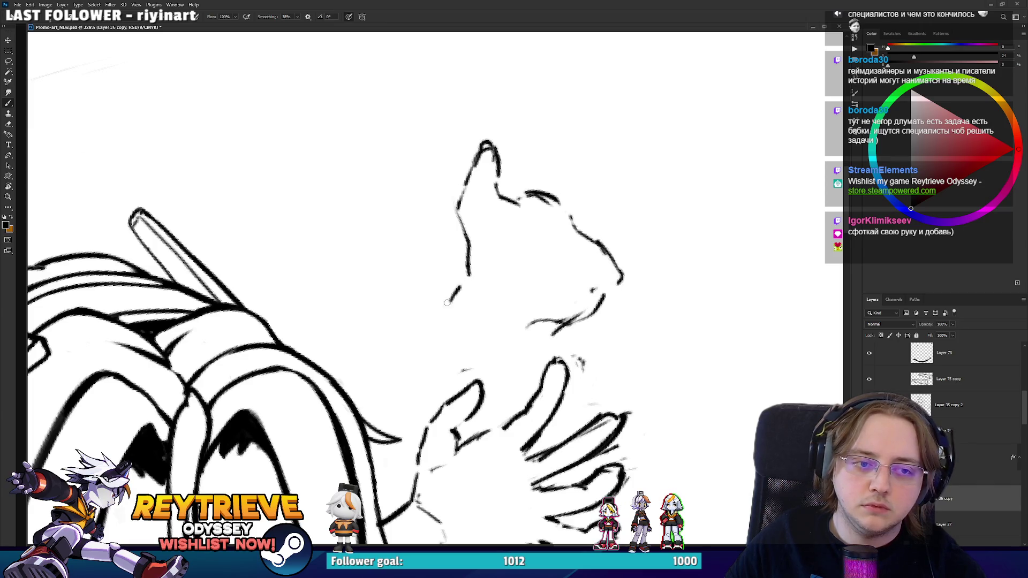
drag(541, 327, 537, 339)
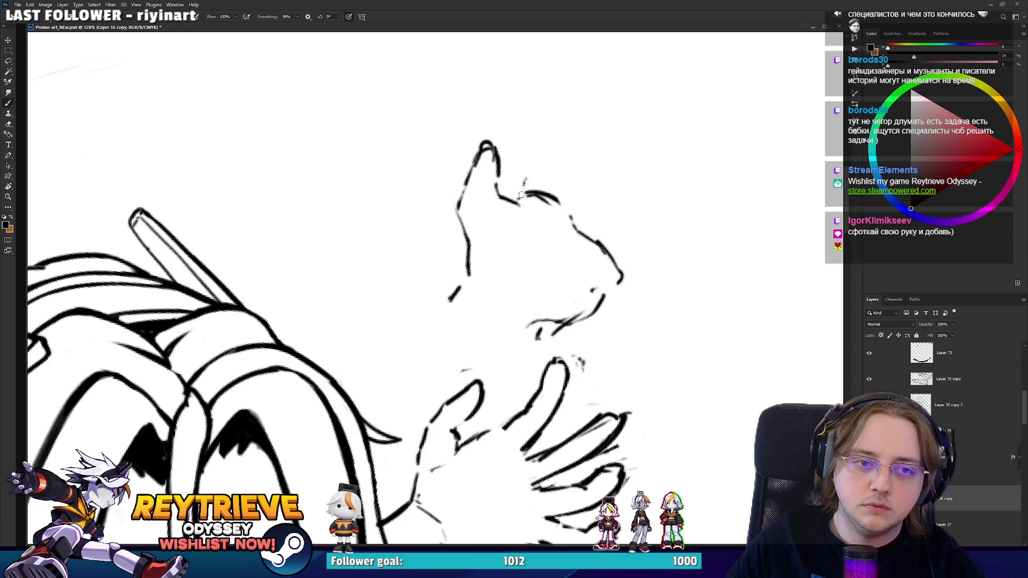
- Sketch the new hand's four spread fingers, from the first finger out to the little finger
mouse_move(521, 195)
mouse_down()
mouse_move(546, 157)
mouse_move(561, 175)
mouse_up()
drag(555, 178, 539, 199)
drag(546, 160, 563, 182)
mouse_move(538, 190)
mouse_down()
mouse_move(559, 201)
mouse_move(603, 151)
mouse_move(608, 174)
mouse_up()
mouse_move(577, 220)
mouse_down()
mouse_move(613, 158)
mouse_move(573, 180)
mouse_move(561, 208)
mouse_move(633, 185)
mouse_move(654, 203)
mouse_move(648, 219)
mouse_up()
drag(637, 234, 635, 241)
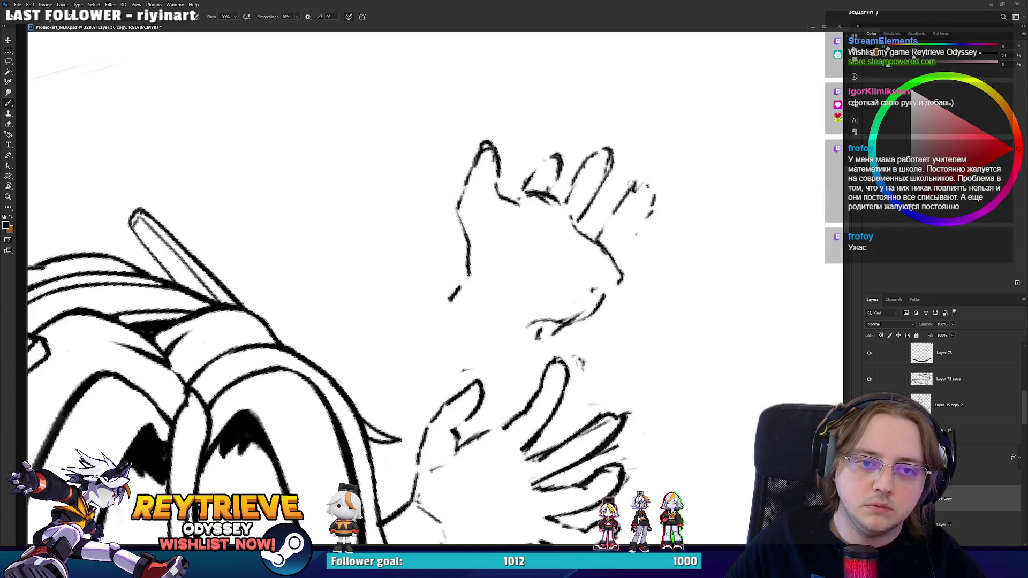
mouse_move(632, 184)
mouse_down()
mouse_move(648, 164)
mouse_move(653, 208)
mouse_up()
drag(616, 259, 652, 212)
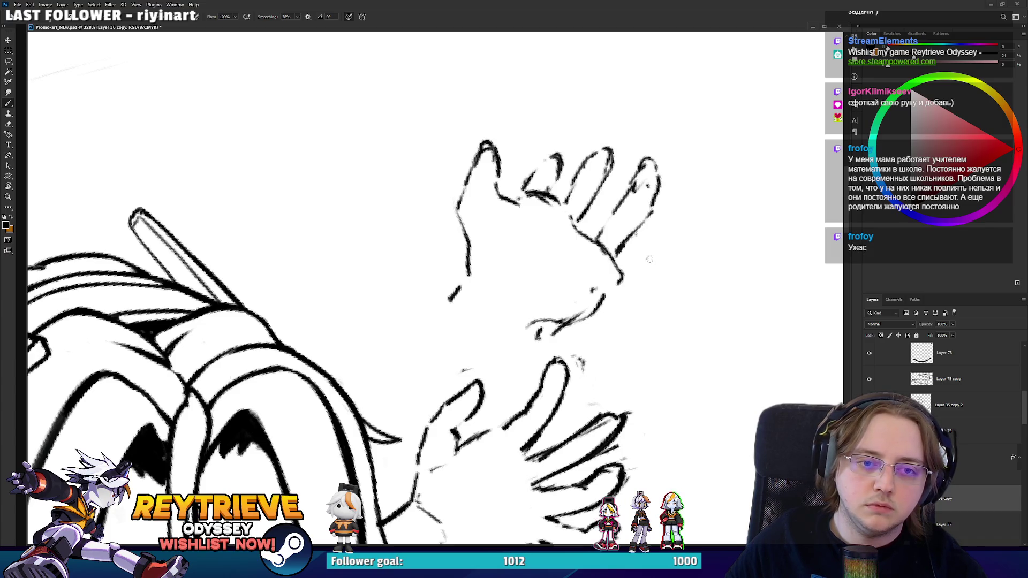
mouse_move(625, 267)
mouse_down()
mouse_move(694, 220)
mouse_move(688, 252)
mouse_move(620, 299)
mouse_move(649, 273)
mouse_up()
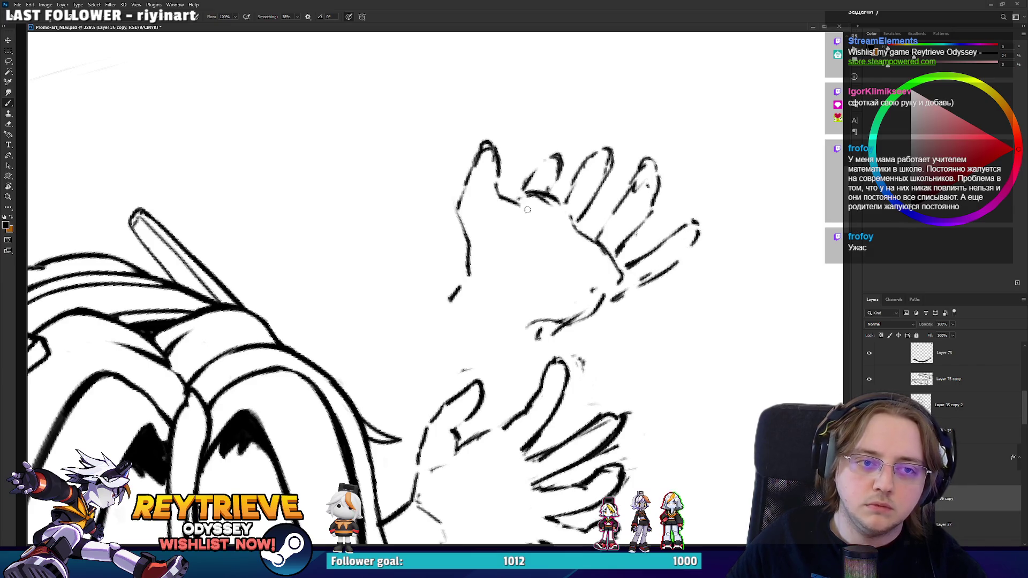
mouse_move(528, 198)
mouse_down()
mouse_move(535, 241)
mouse_move(570, 269)
mouse_up()
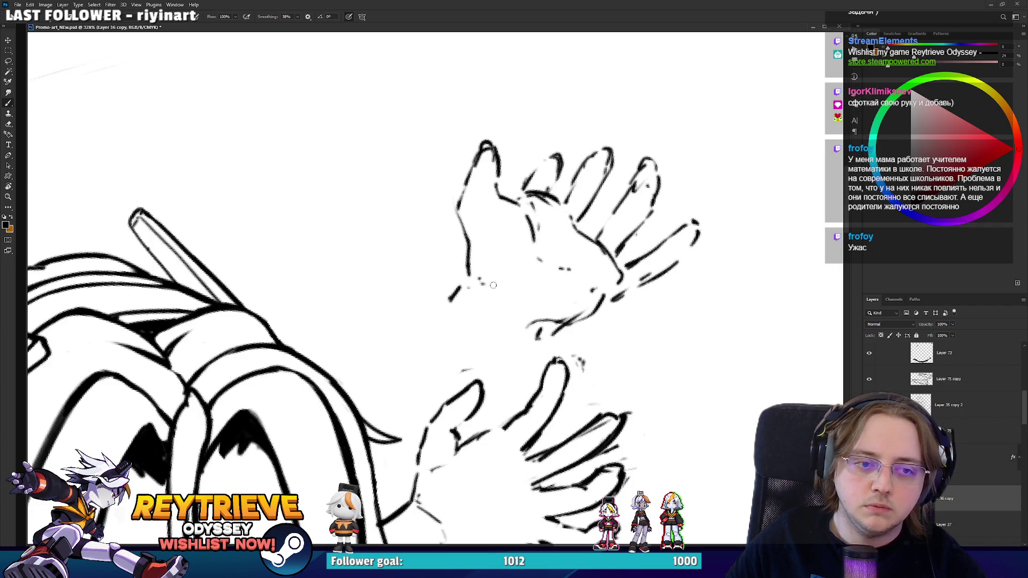
- Define the palm's lower-left edge and redraw the rightmost finger's tip and edge
mouse_move(533, 308)
mouse_down()
mouse_move(539, 325)
mouse_move(530, 308)
mouse_up()
drag(464, 273, 481, 282)
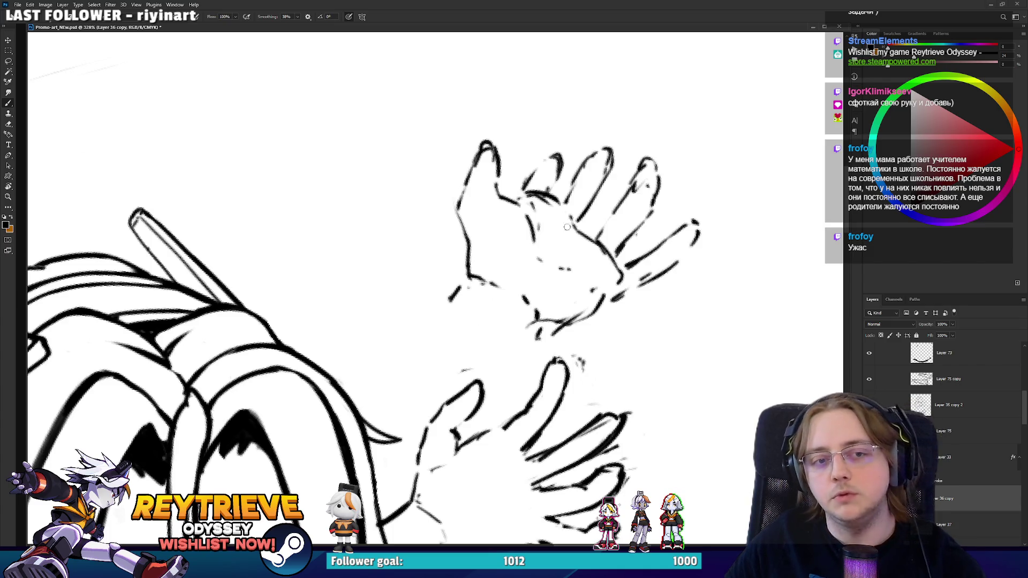
mouse_move(643, 168)
mouse_down()
mouse_move(656, 174)
mouse_move(662, 201)
mouse_move(647, 215)
mouse_up()
key(e)
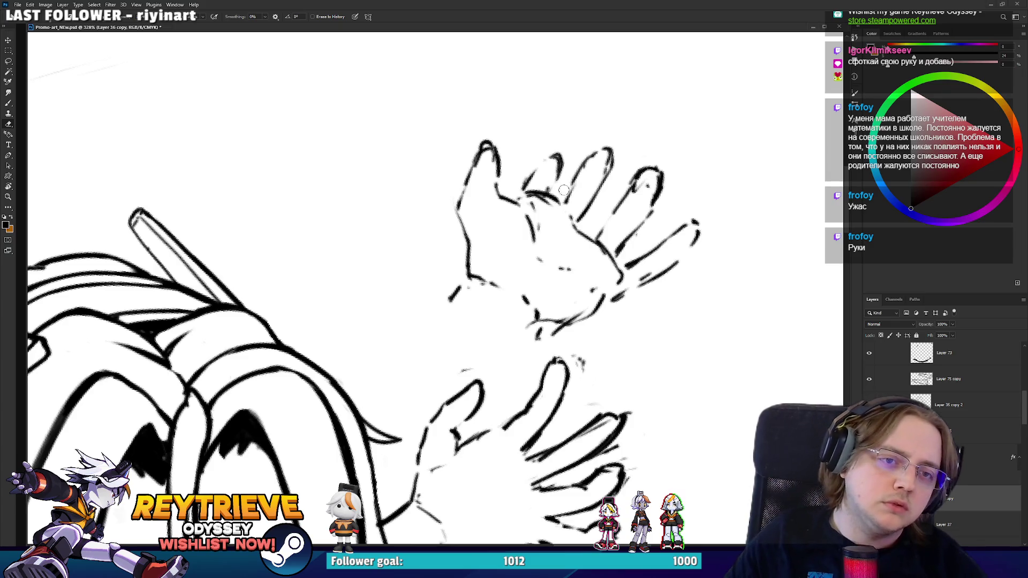
- Darken the index finger outline, then erase and redraw the thumb with its tip extended upward
key(b)
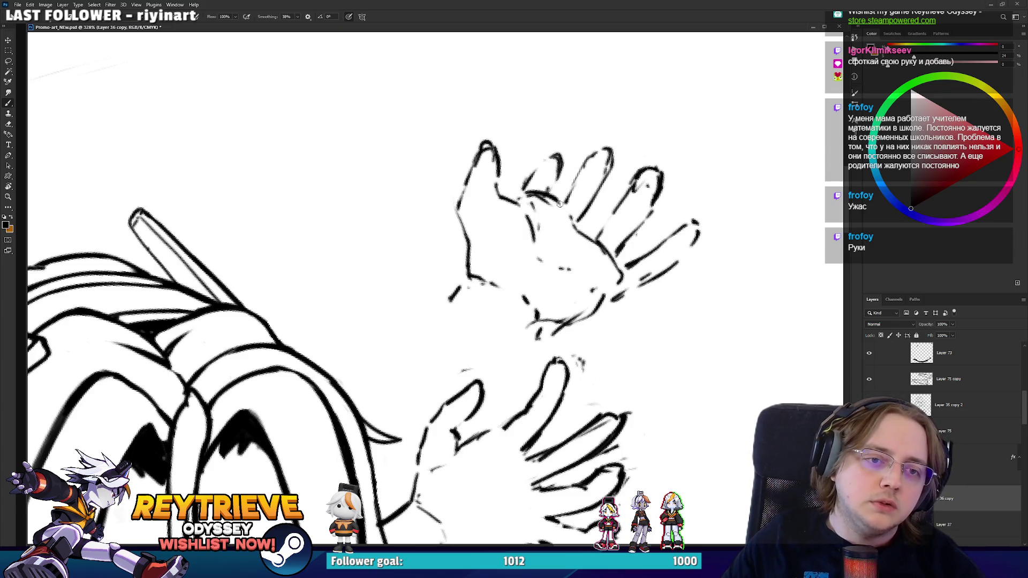
key(e)
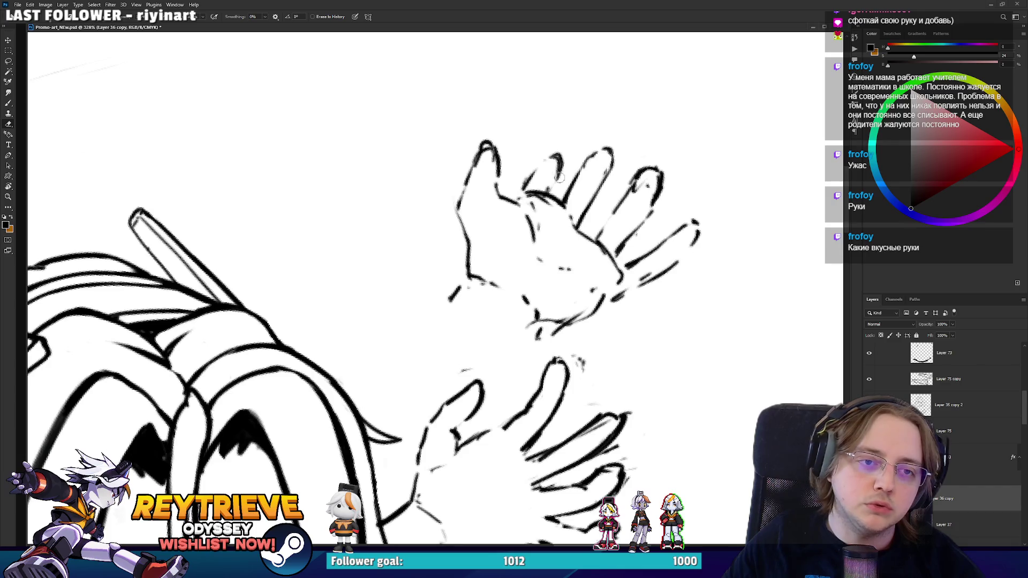
key(b)
mouse_move(531, 178)
mouse_down()
mouse_move(561, 152)
mouse_move(579, 202)
mouse_move(580, 170)
mouse_up()
key(e)
mouse_move(496, 166)
mouse_down()
mouse_move(494, 153)
mouse_move(491, 171)
mouse_up()
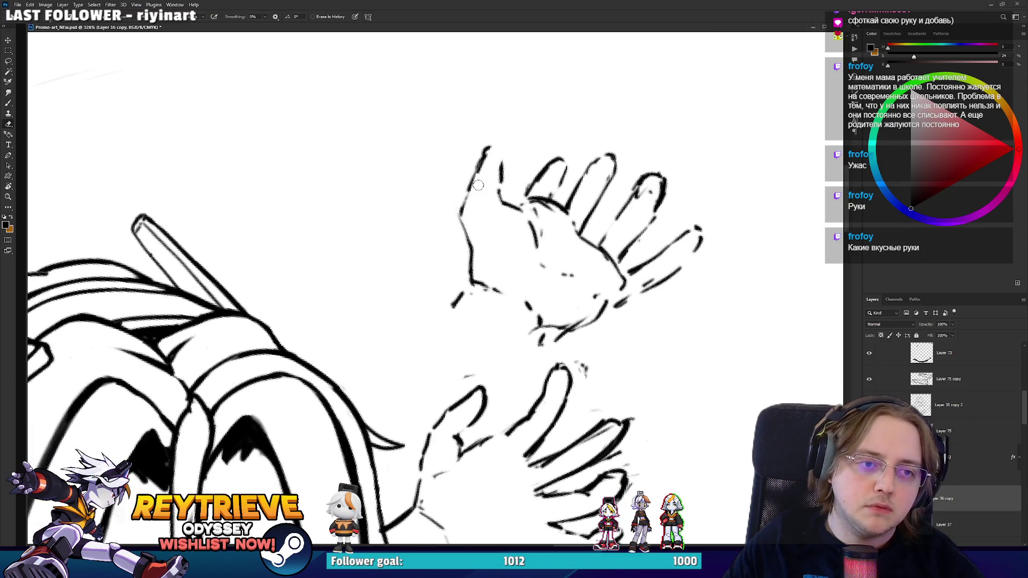
drag(471, 195, 474, 166)
key(b)
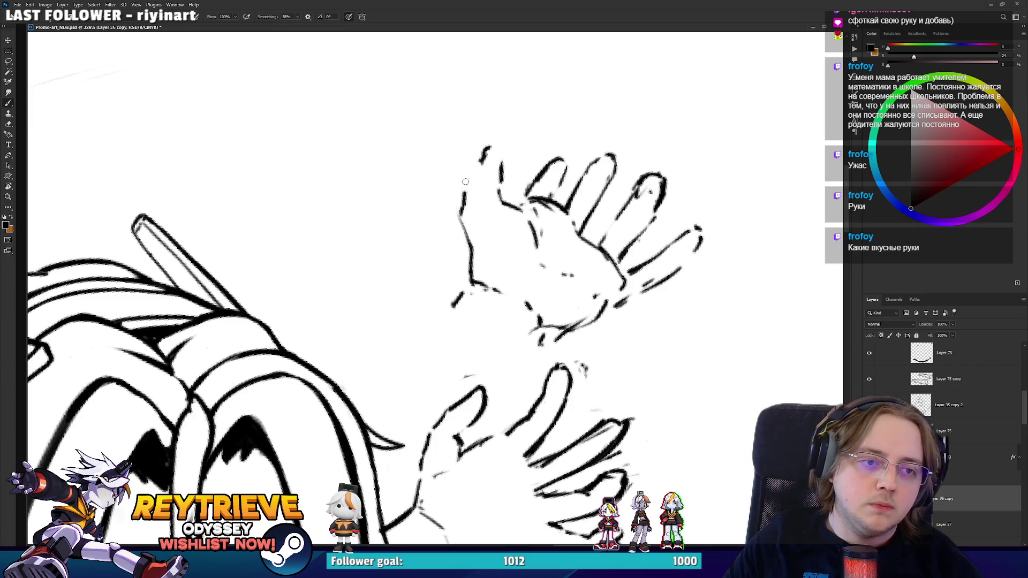
mouse_move(461, 203)
mouse_down()
mouse_move(467, 165)
mouse_move(486, 165)
mouse_move(480, 205)
mouse_up()
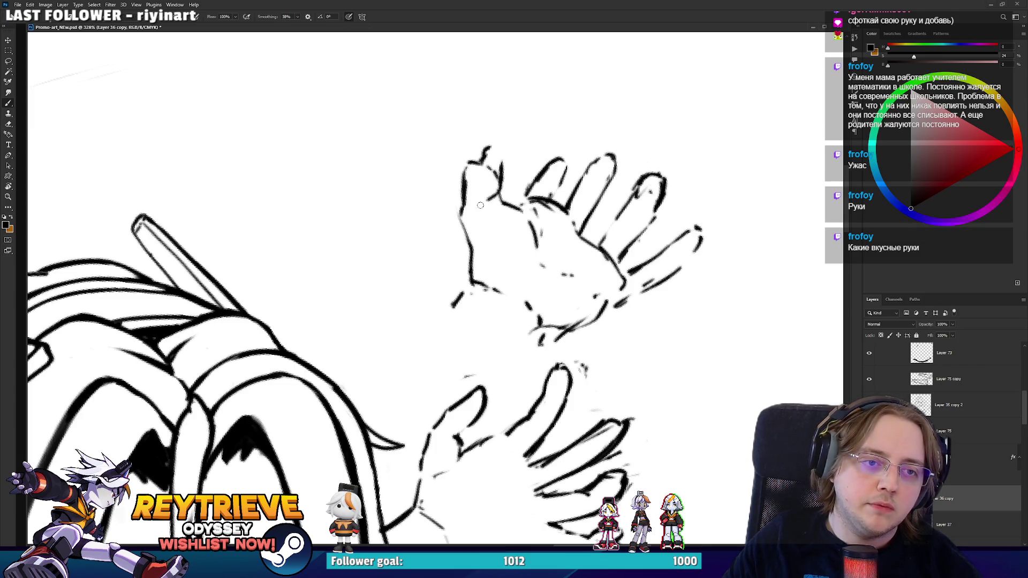
mouse_move(475, 157)
mouse_down()
mouse_move(493, 131)
mouse_move(495, 167)
mouse_move(530, 198)
mouse_up()
- Angle the canvas about 40° and add dark strokes along the palm's right edge
key(e)
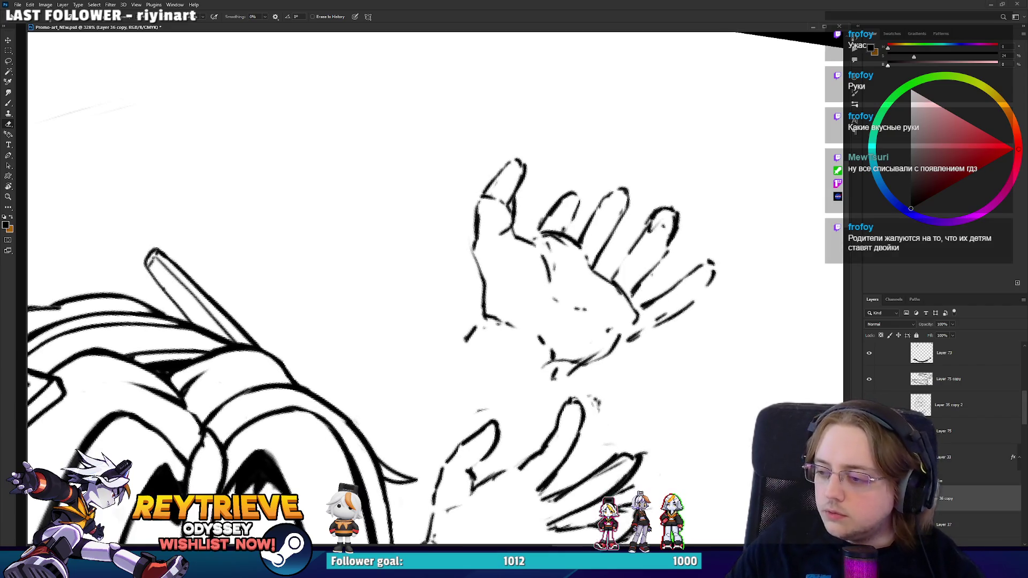
drag(507, 216, 510, 246)
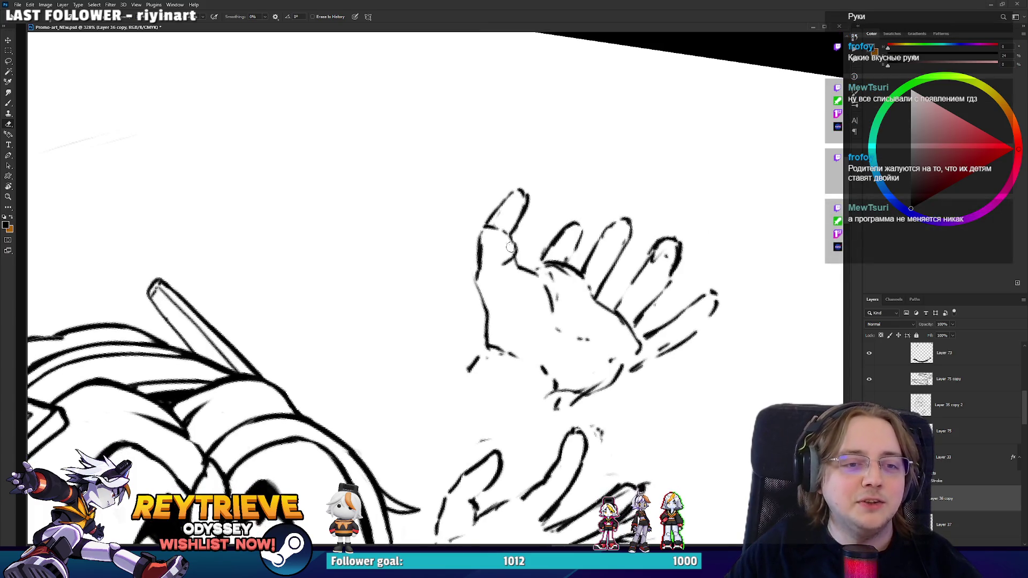
key(b)
key(r)
mouse_move(407, 321)
mouse_down()
mouse_move(560, 308)
mouse_move(500, 266)
mouse_up()
key(e)
key(r)
key(r)
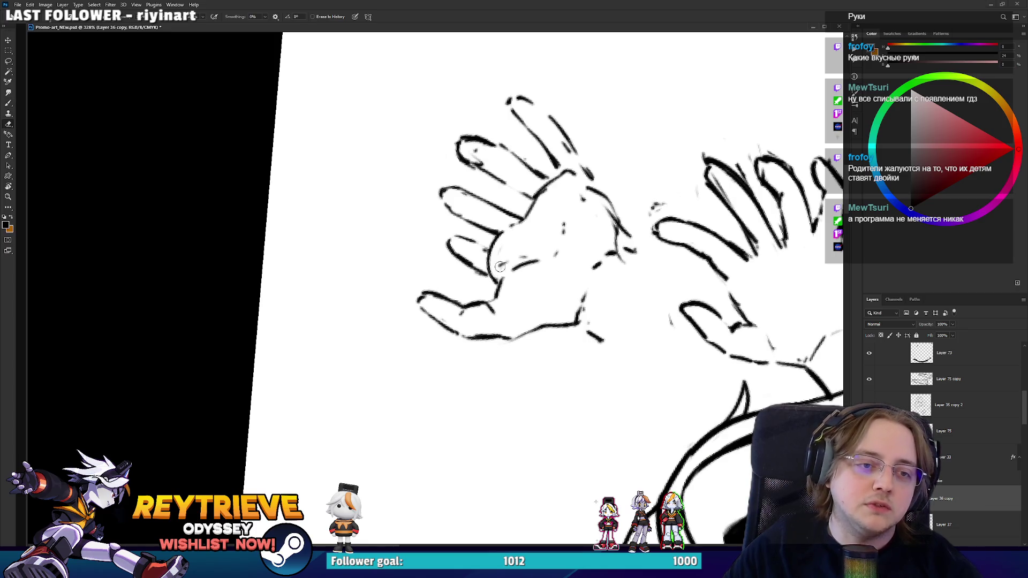
key(r)
mouse_move(530, 231)
mouse_down()
mouse_move(535, 278)
mouse_move(567, 300)
mouse_up()
key(b)
mouse_move(607, 270)
mouse_down()
mouse_move(632, 321)
mouse_move(618, 335)
mouse_move(624, 361)
mouse_move(521, 437)
mouse_move(556, 384)
mouse_up()
key(e)
key(r)
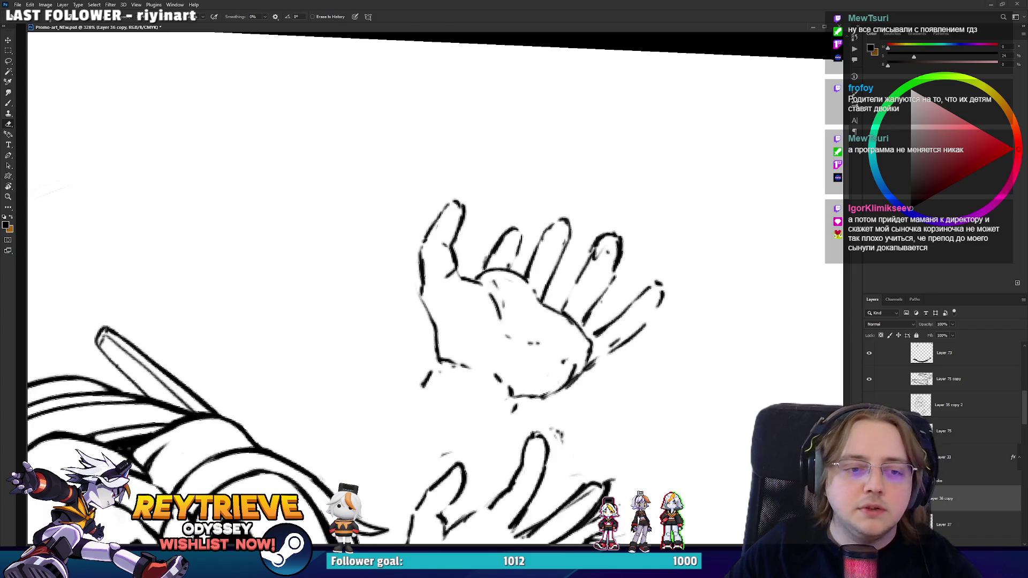
- Erase stray marks on the ring finger and redraw its edge, rotating the view as needed
key(r)
key(b)
mouse_move(547, 392)
mouse_down()
mouse_move(587, 309)
mouse_move(572, 351)
mouse_move(559, 329)
mouse_move(578, 231)
mouse_up()
key(e)
key(r)
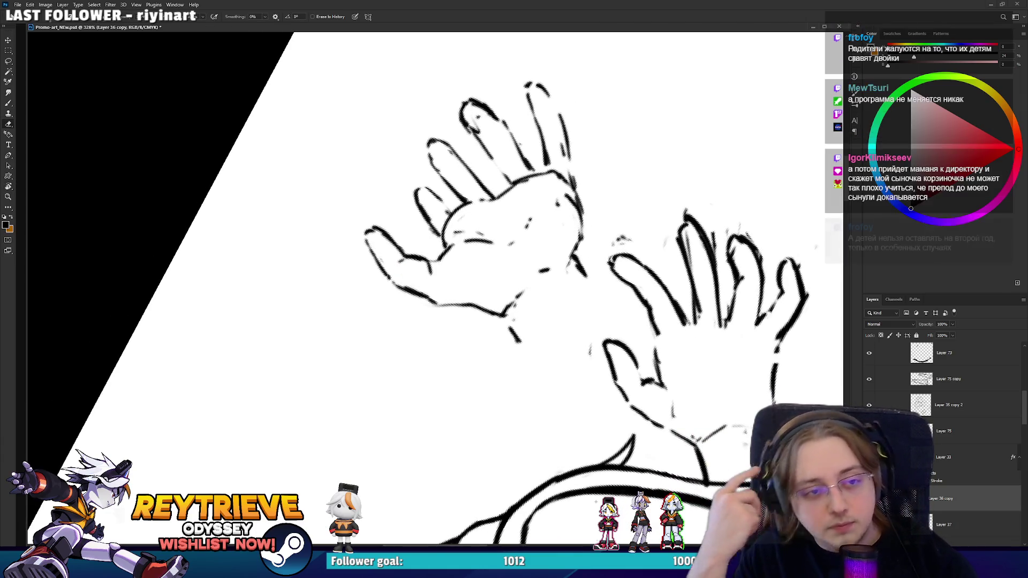
key(r)
mouse_move(578, 230)
mouse_down()
mouse_move(540, 251)
mouse_move(595, 336)
mouse_up()
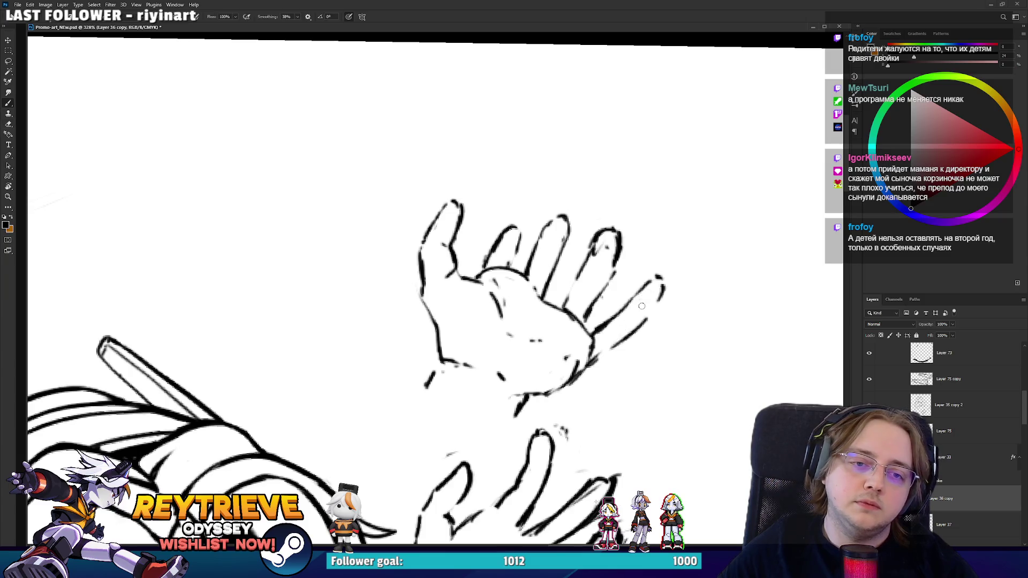
key(e)
mouse_move(589, 249)
mouse_down()
mouse_move(599, 230)
mouse_move(603, 297)
mouse_move(615, 242)
mouse_move(594, 249)
mouse_up()
key(b)
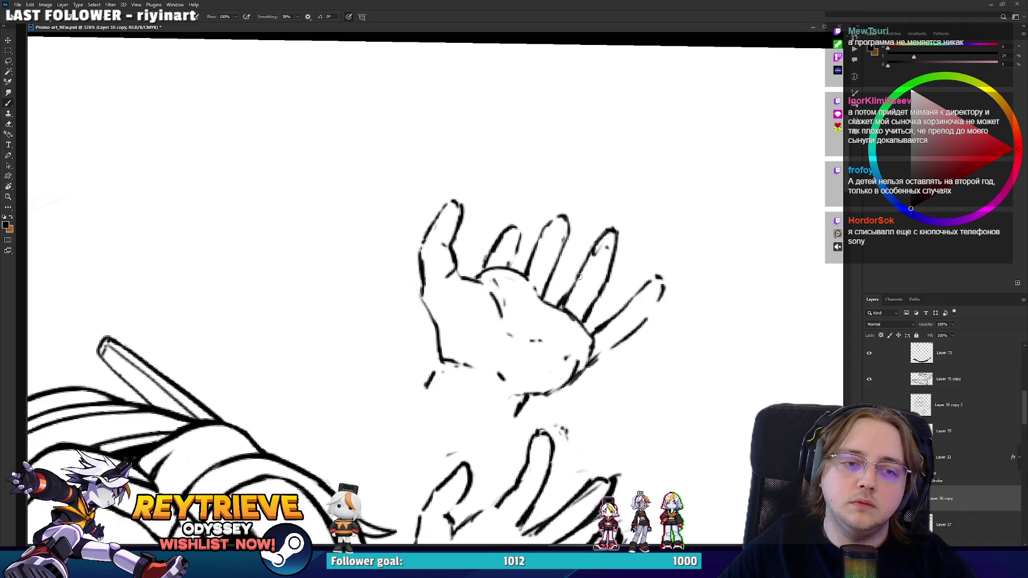
drag(579, 283, 583, 294)
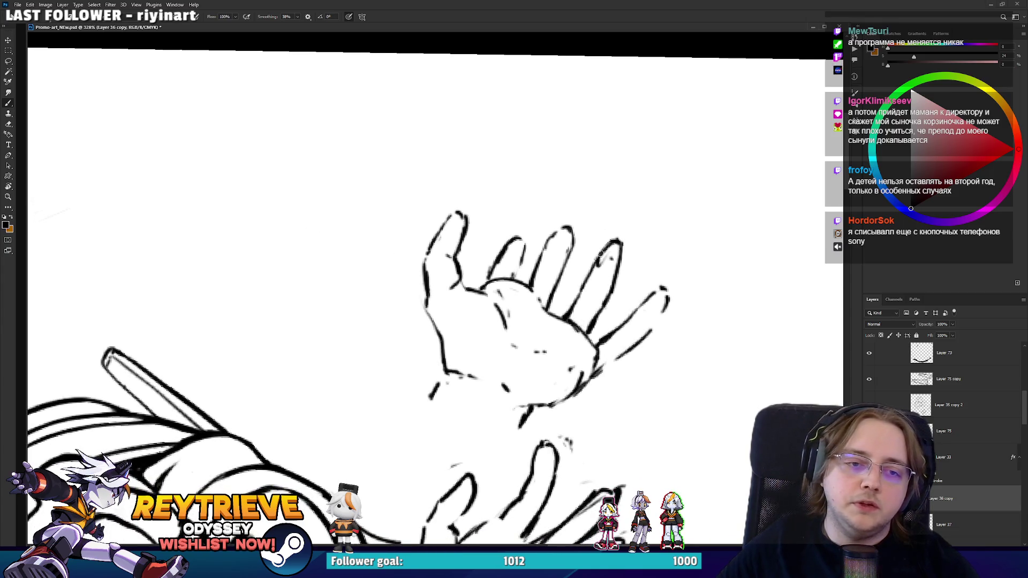
- Add a crease line between the middle fingers and tidy it with brush and eraser
key(e)
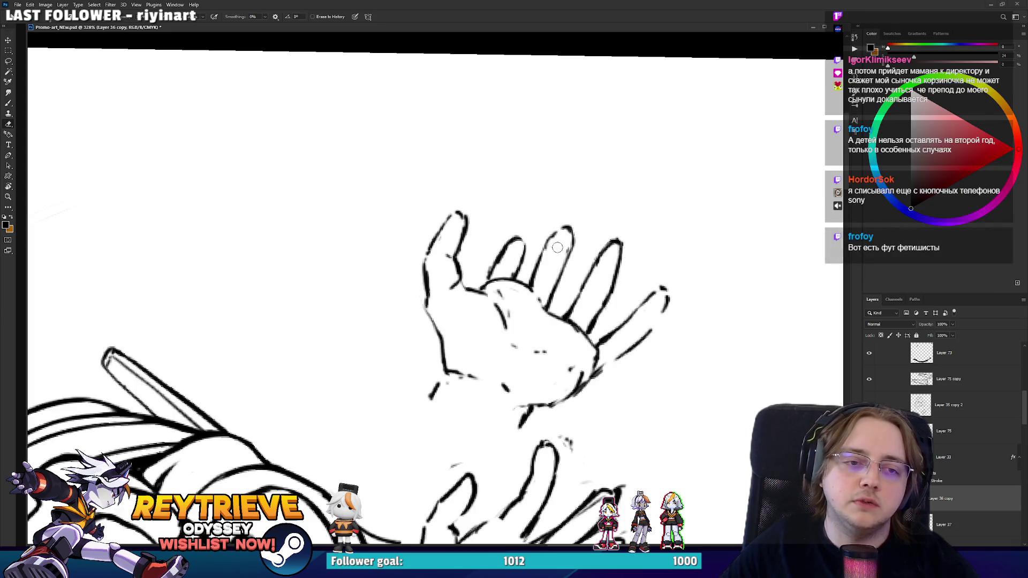
drag(533, 275, 555, 234)
key(e)
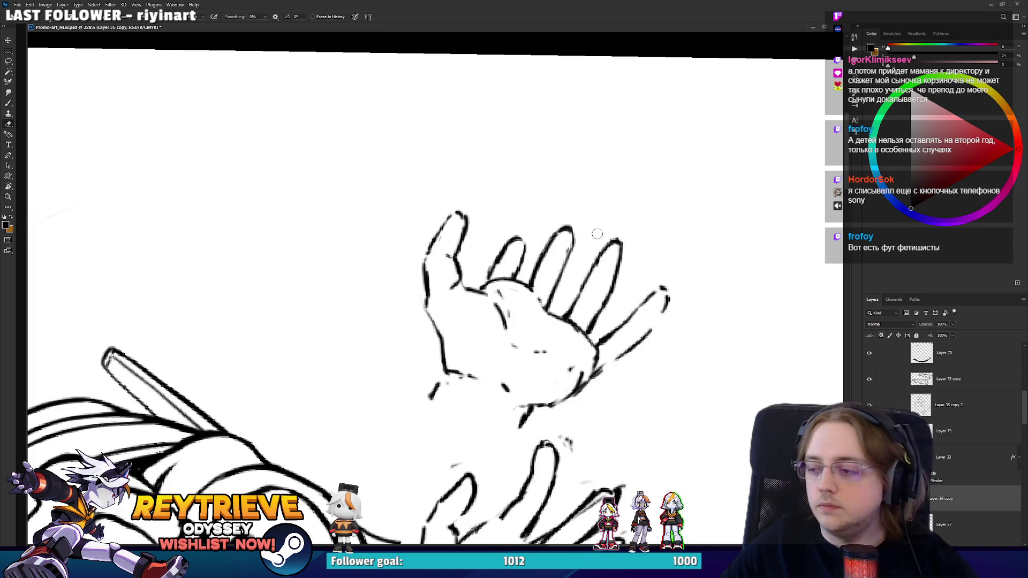
key(r)
drag(596, 232, 598, 233)
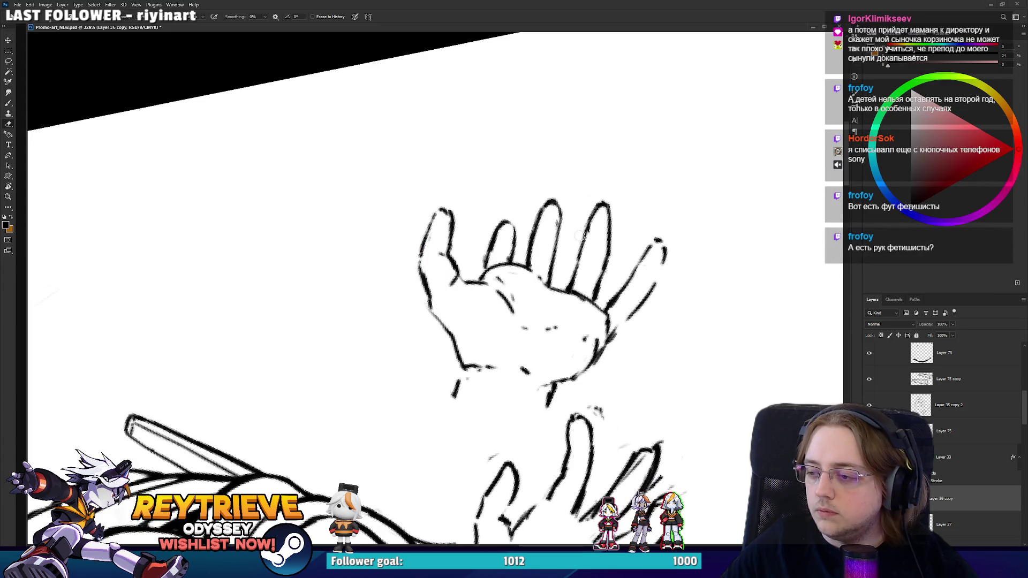
key(b)
key(e)
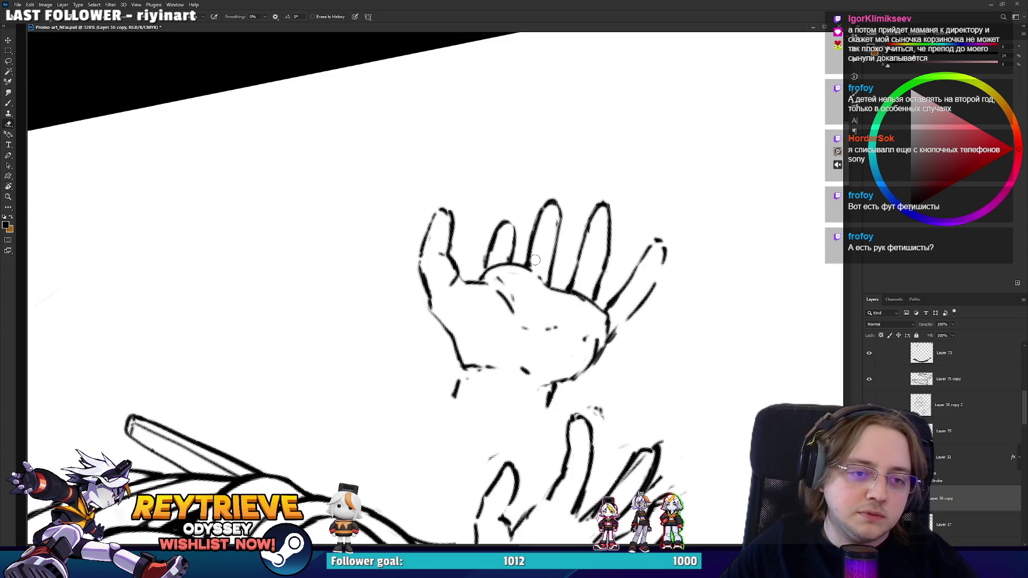
mouse_move(546, 266)
mouse_down()
mouse_move(538, 308)
mouse_move(564, 249)
mouse_move(527, 273)
mouse_move(520, 298)
mouse_up()
key(b)
key(e)
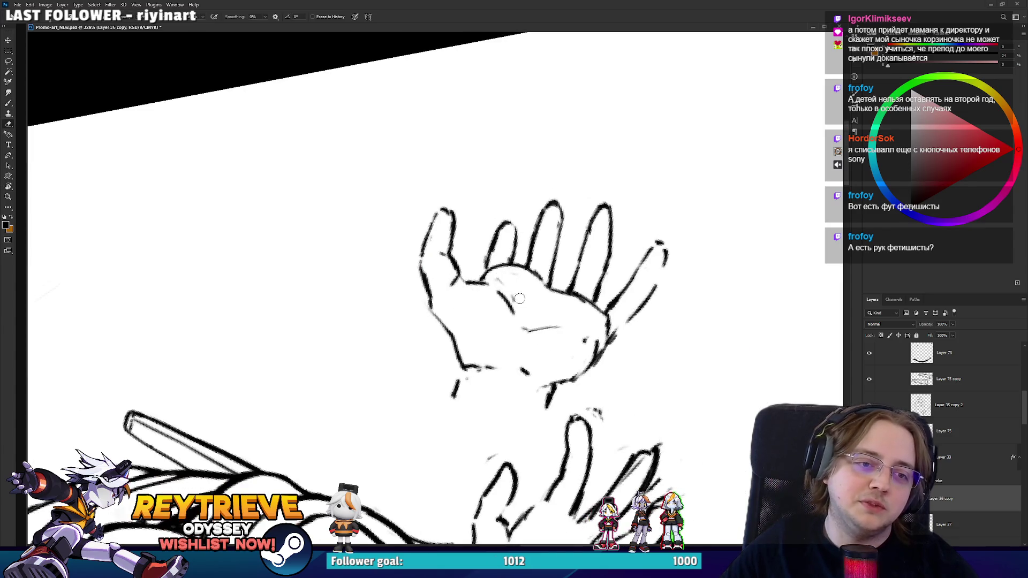
scroll(566, 282, down, 5)
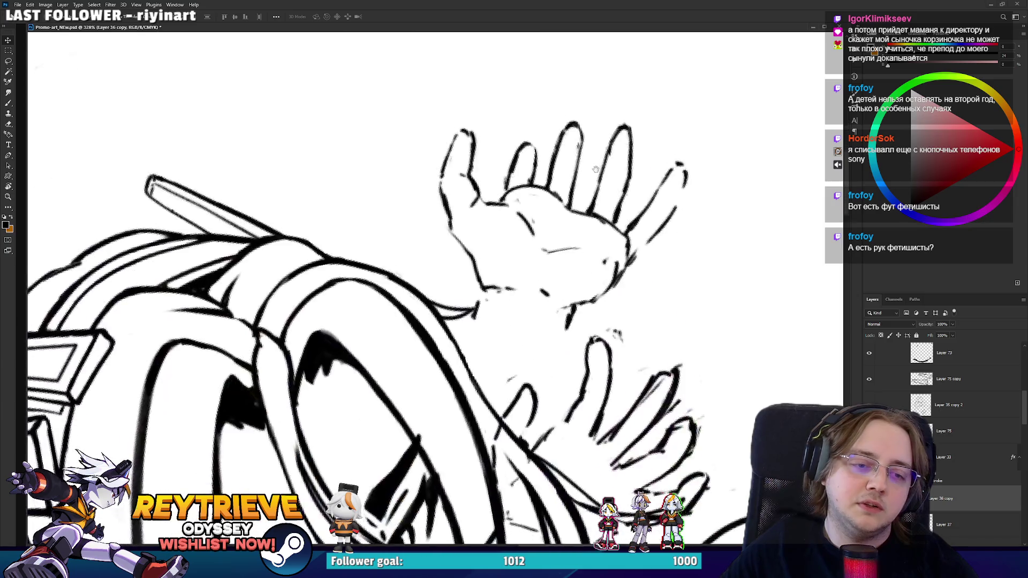
- Move the hand sketch beside the girl's head and rotate it about 24°
scroll(538, 105, down, 3)
mouse_move(599, 154)
mouse_down()
mouse_move(624, 182)
mouse_move(631, 160)
mouse_move(699, 217)
mouse_move(634, 206)
mouse_move(622, 221)
mouse_up()
key(ctrl+t)
key(Return)
- Erase the rough sketch lines around the hand and arm, then add a new wrist stroke
scroll(603, 228, up, 3)
key(e)
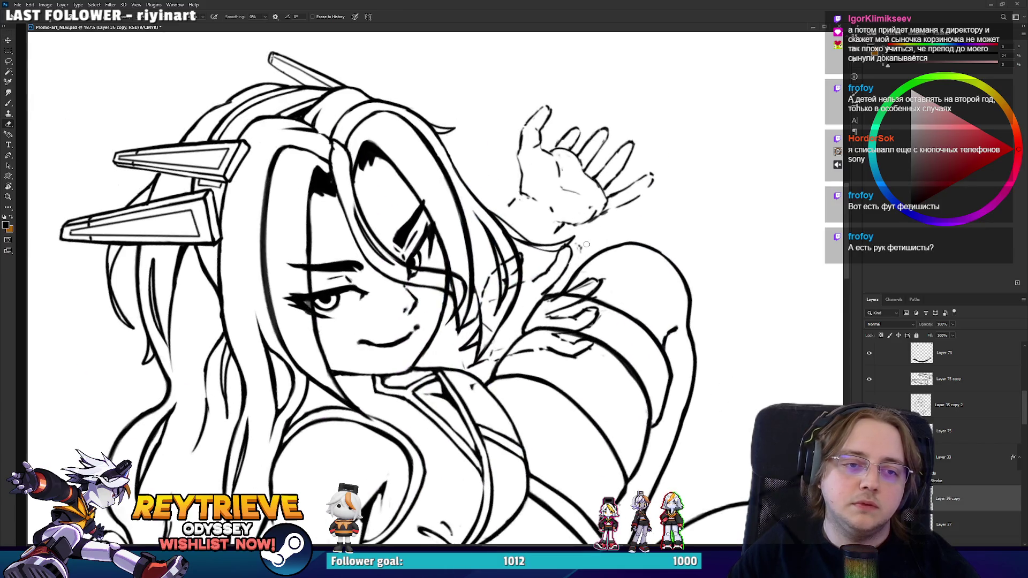
mouse_move(571, 243)
mouse_down()
mouse_move(583, 321)
mouse_move(540, 353)
mouse_move(471, 364)
mouse_move(559, 278)
mouse_up()
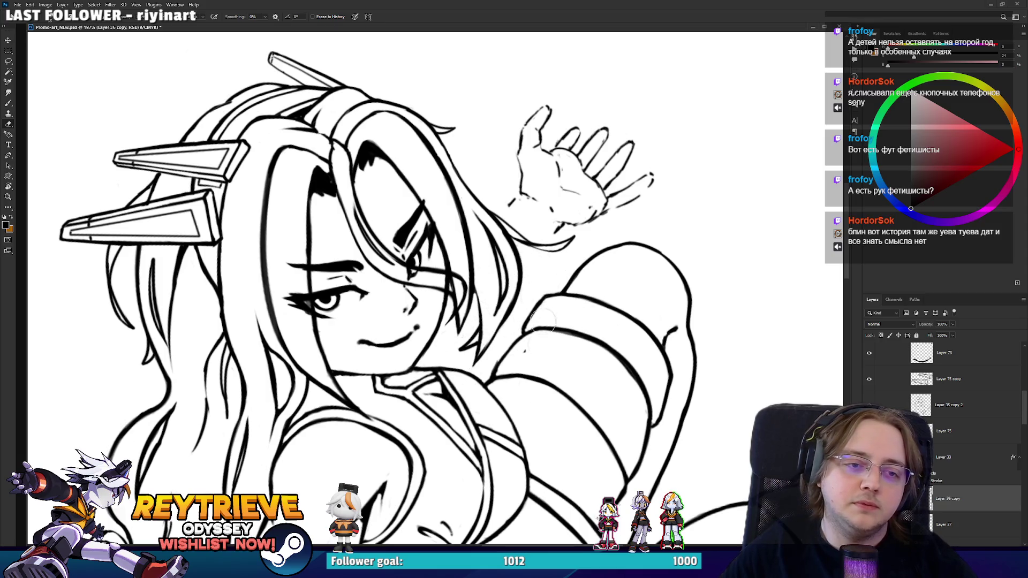
scroll(561, 355, up, 2)
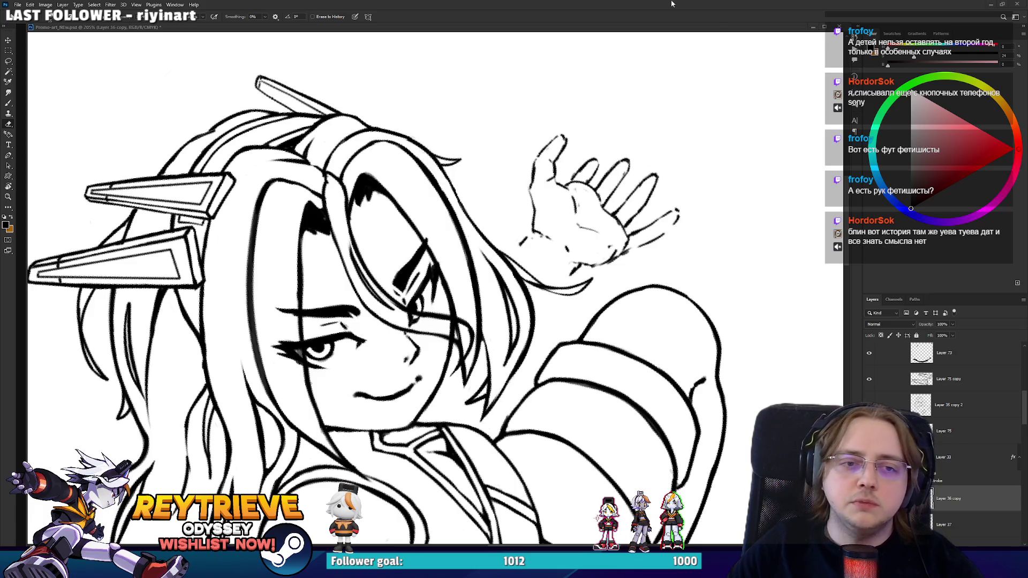
scroll(603, 142, up, 2)
scroll(603, 143, up, 2)
key(b)
drag(460, 321, 487, 271)
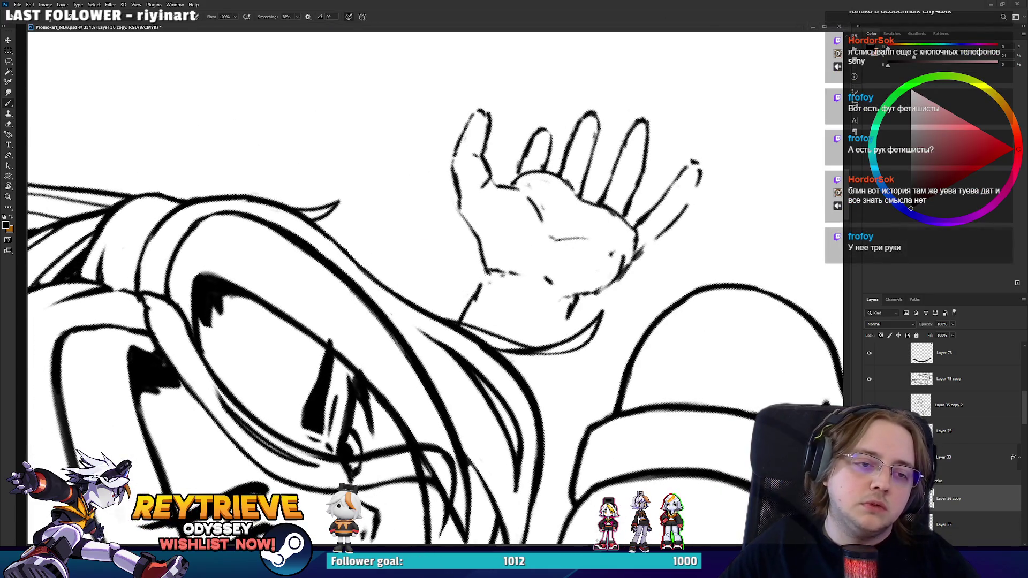
- Add short strokes along the wrist and rotate the view so the hand points upward
drag(554, 345, 573, 299)
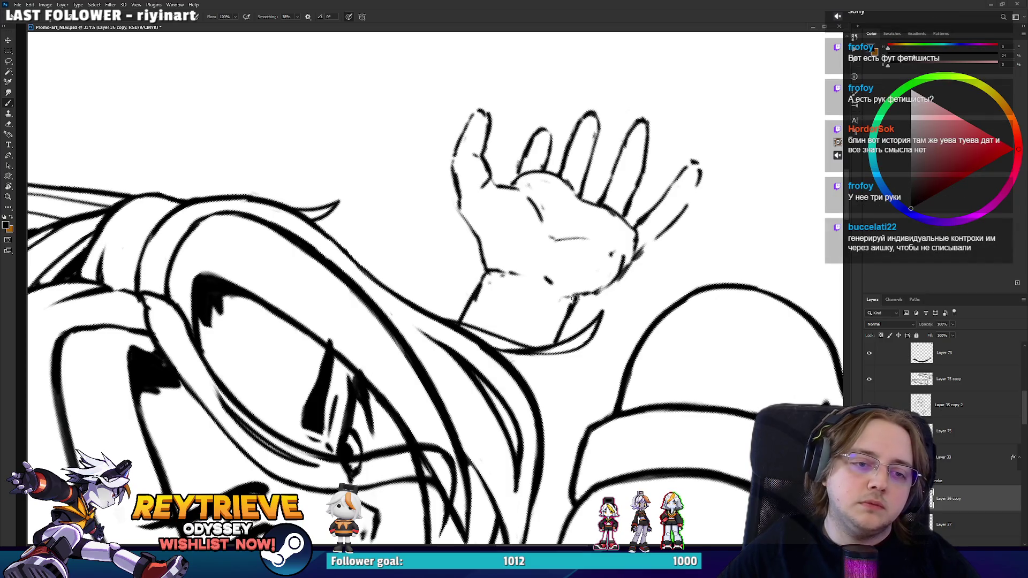
mouse_move(532, 393)
mouse_down()
mouse_move(551, 351)
mouse_move(538, 394)
mouse_move(498, 300)
mouse_move(488, 338)
mouse_up()
key(r)
key(e)
key(b)
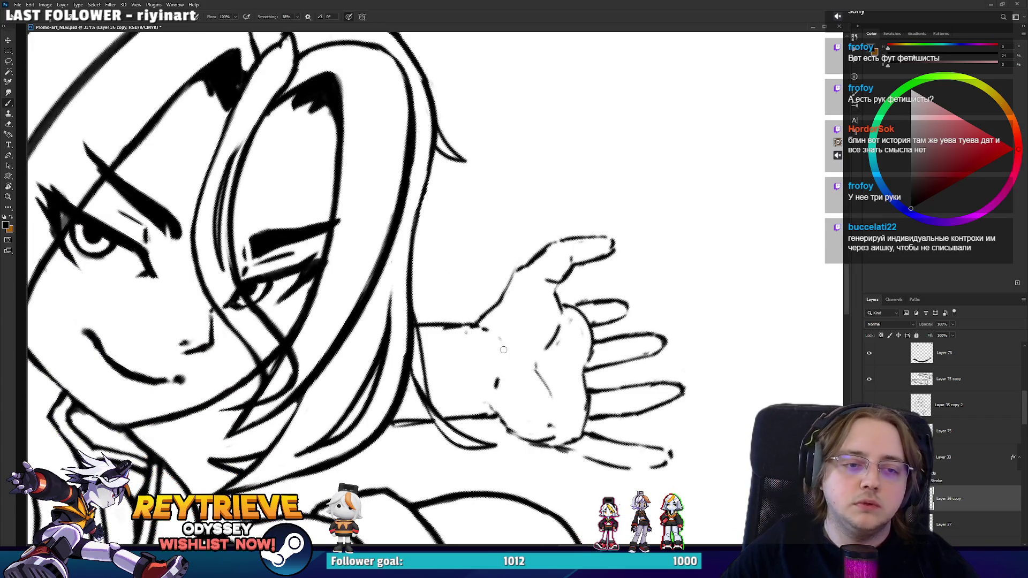
key(r)
mouse_move(589, 307)
mouse_down()
mouse_move(573, 268)
mouse_move(587, 222)
mouse_move(581, 199)
mouse_move(579, 238)
mouse_move(576, 230)
mouse_up()
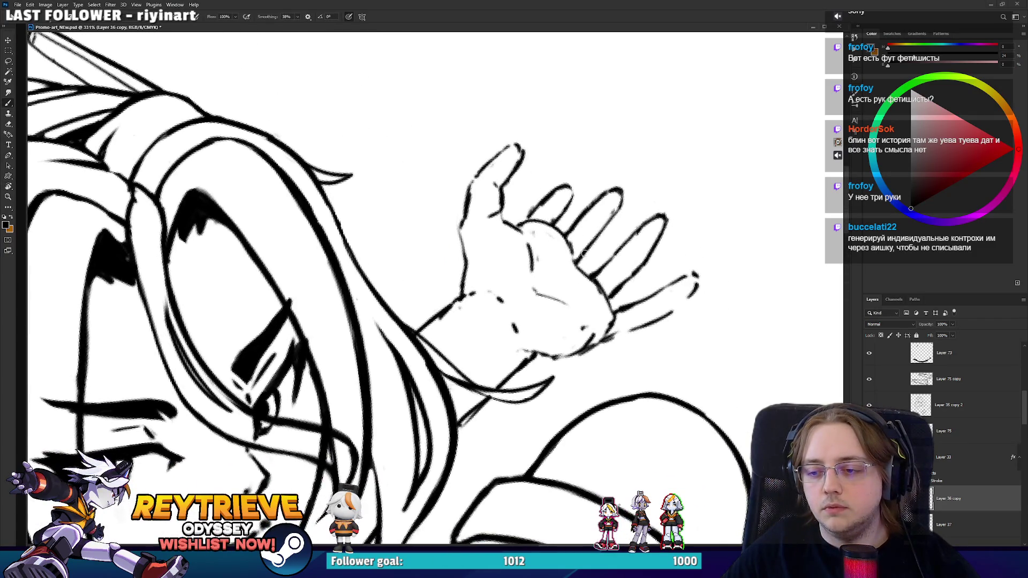
key(r)
mouse_move(461, 300)
mouse_down()
mouse_move(424, 275)
mouse_move(445, 289)
mouse_up()
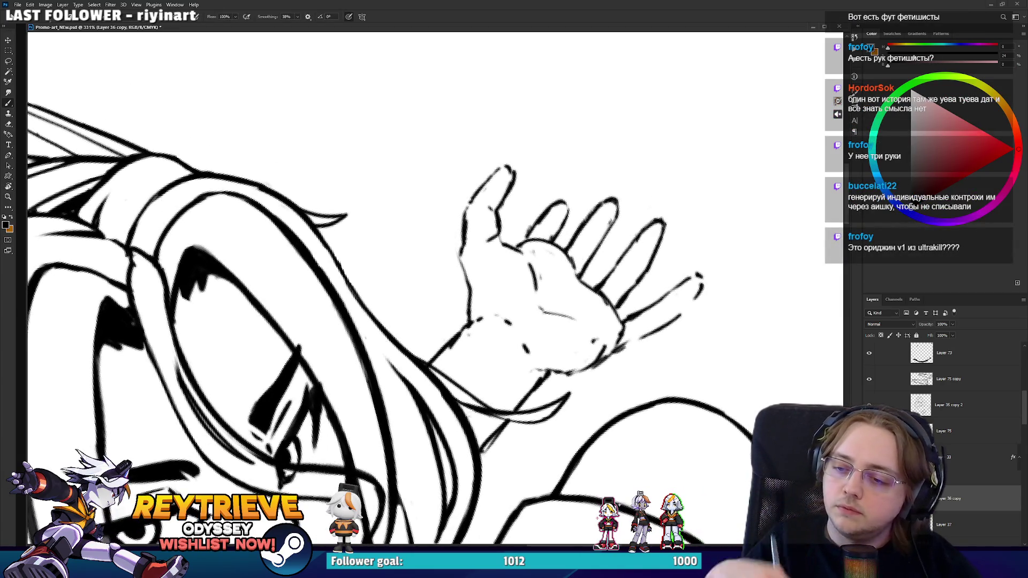
mouse_move(562, 321)
mouse_down()
mouse_move(546, 241)
mouse_move(578, 300)
mouse_move(593, 293)
mouse_move(535, 246)
mouse_move(466, 214)
mouse_up()
- Touch up the hand with brush and eraser while rotating the view around face and hand
key(r)
key(e)
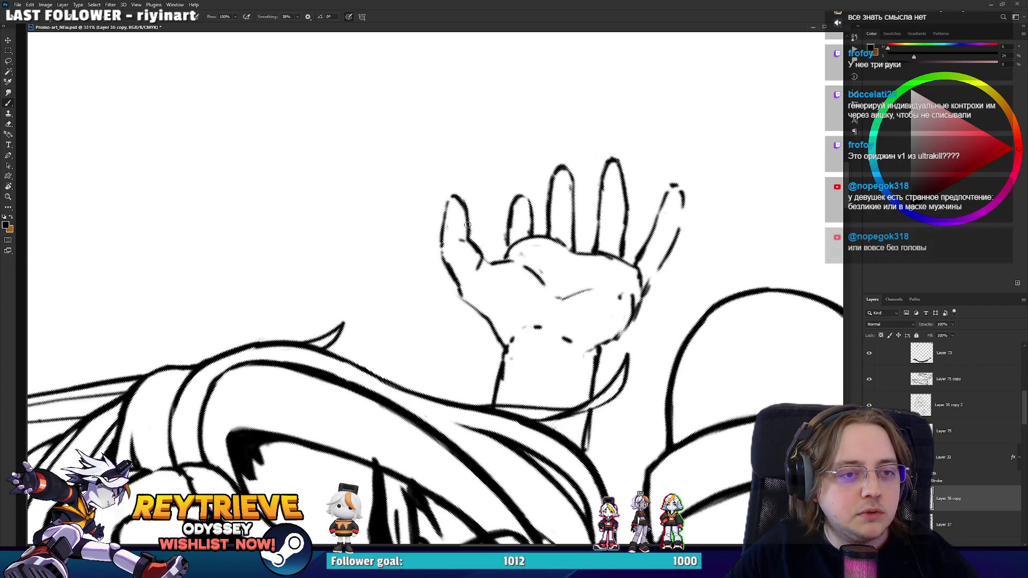
key(b)
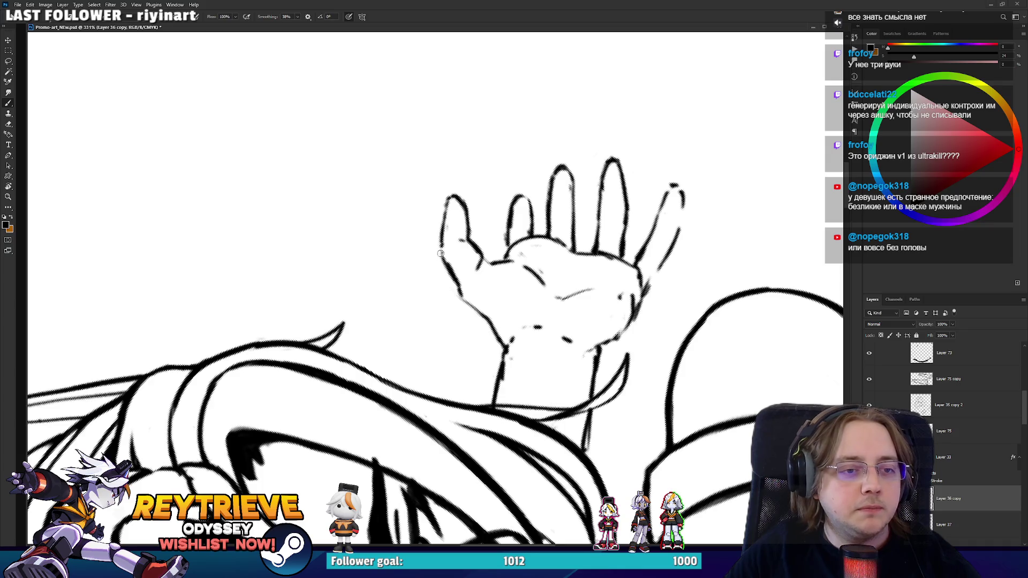
key(e)
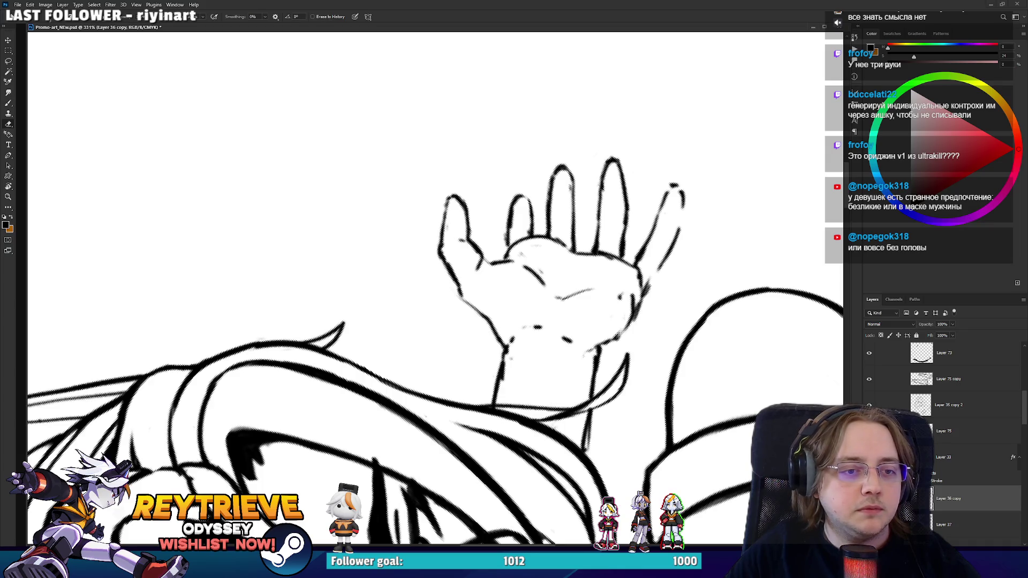
mouse_move(489, 310)
mouse_down()
mouse_move(441, 344)
mouse_move(382, 307)
mouse_move(442, 402)
mouse_up()
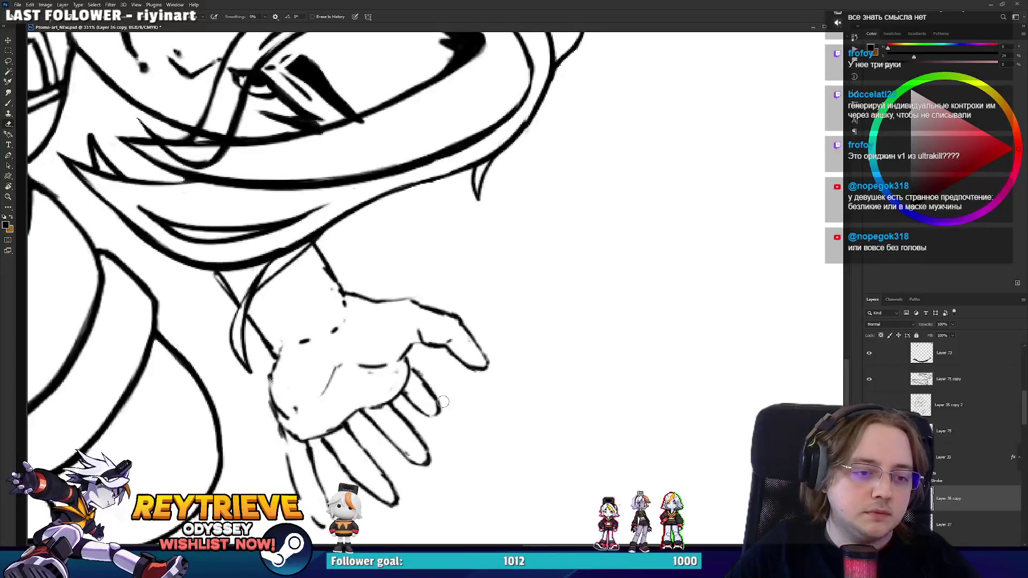
key(b)
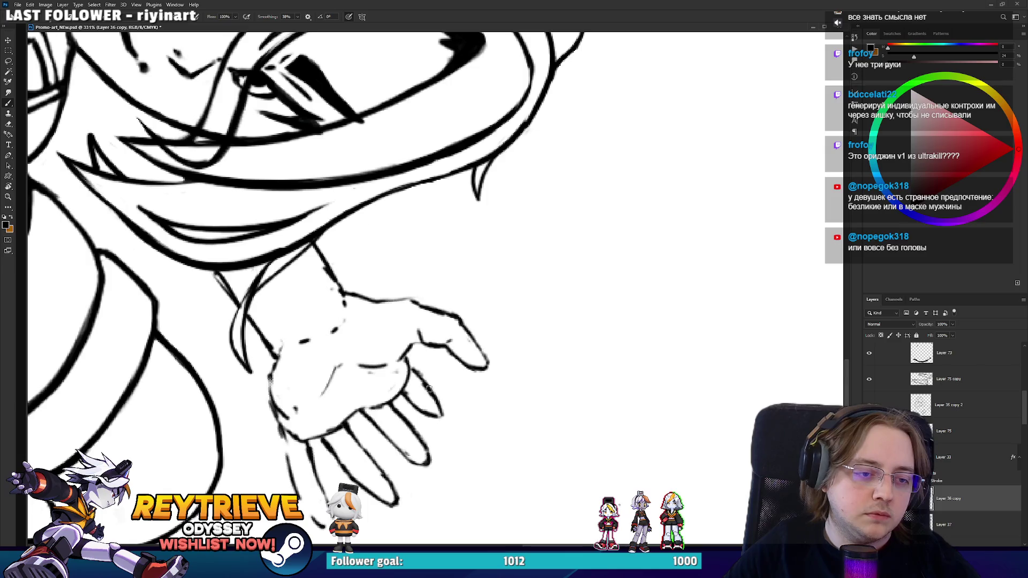
mouse_move(413, 372)
mouse_down()
mouse_move(489, 380)
mouse_move(566, 283)
mouse_move(537, 225)
mouse_up()
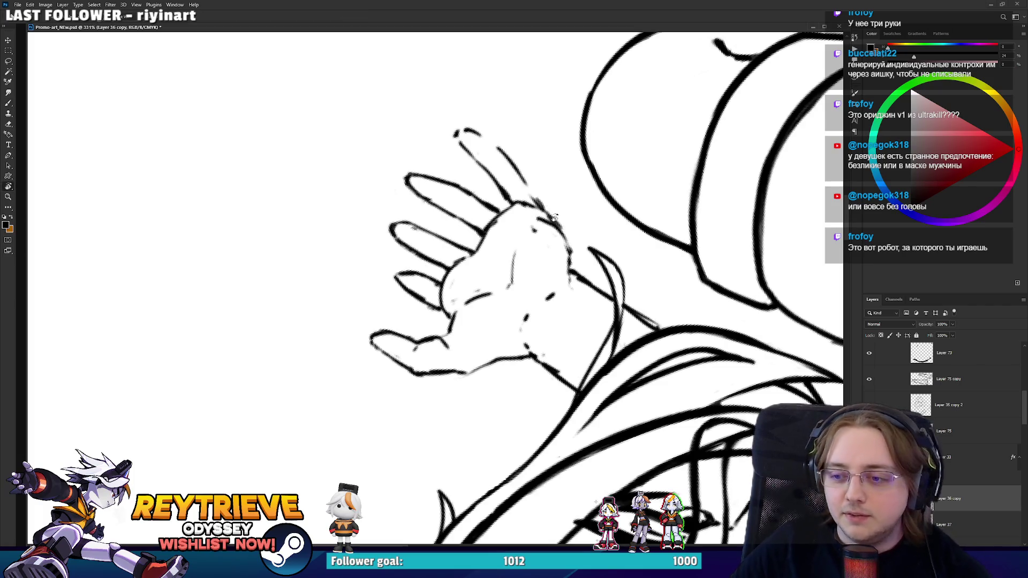
key(r)
mouse_move(526, 207)
mouse_down()
mouse_move(572, 225)
mouse_move(491, 262)
mouse_up()
key(b)
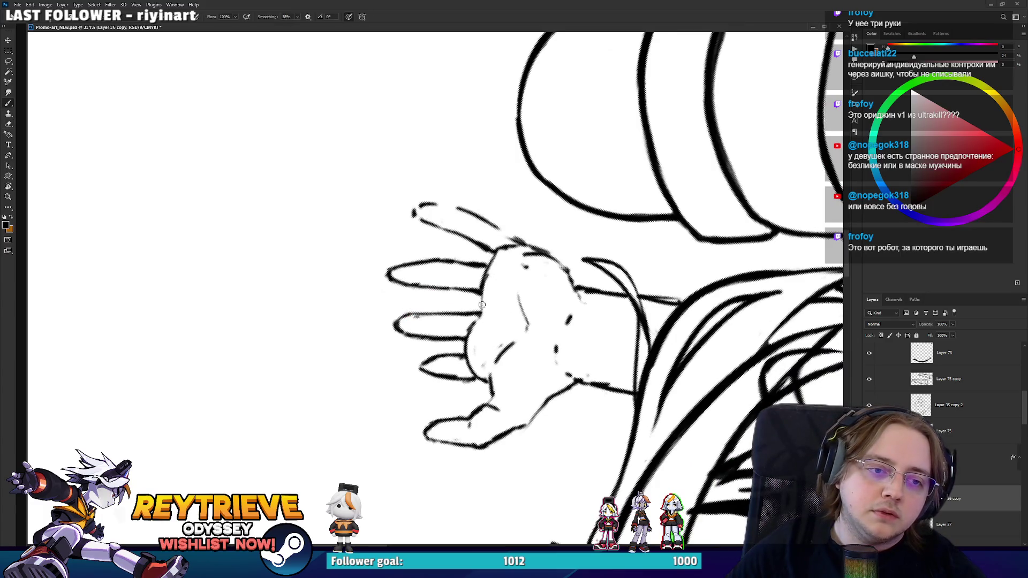
- Redraw the rightmost fingertip as a fuller arc and dab a small mark on the finger
key(ctrl+minus)
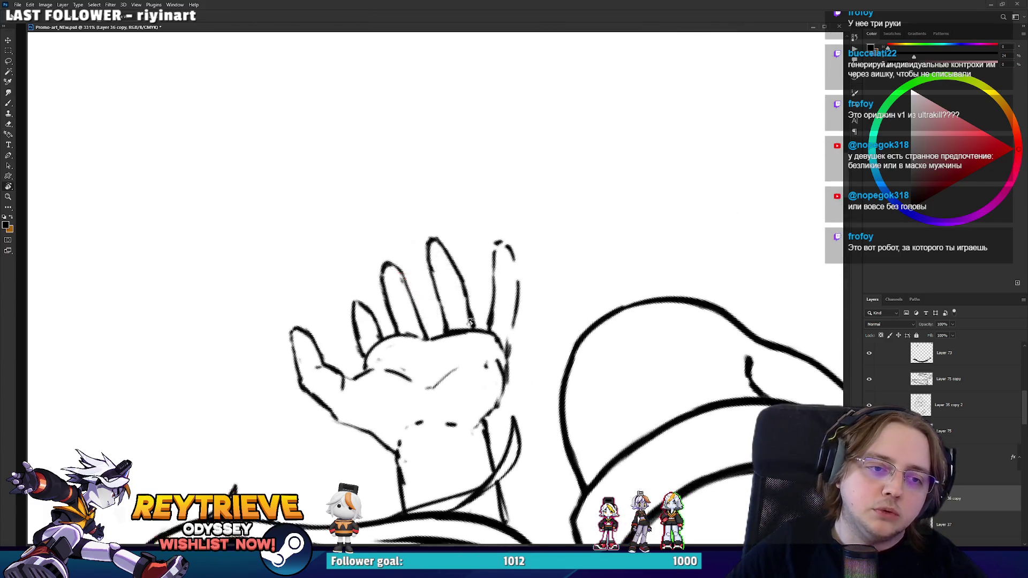
key(ctrl+minus)
key(ctrl+minus)
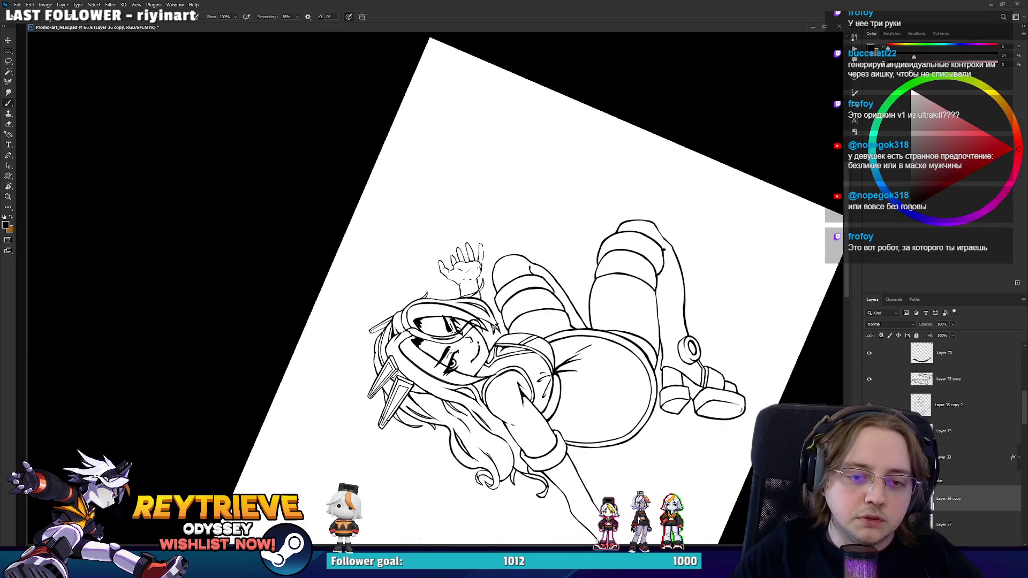
drag(470, 255, 567, 298)
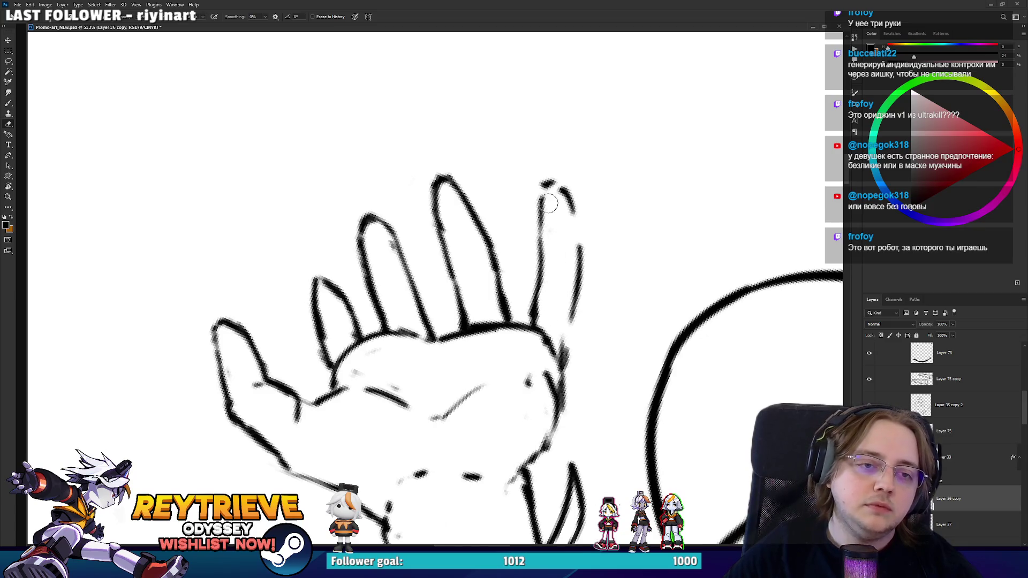
mouse_move(540, 202)
mouse_down()
mouse_move(562, 187)
mouse_move(581, 246)
mouse_move(563, 369)
mouse_up()
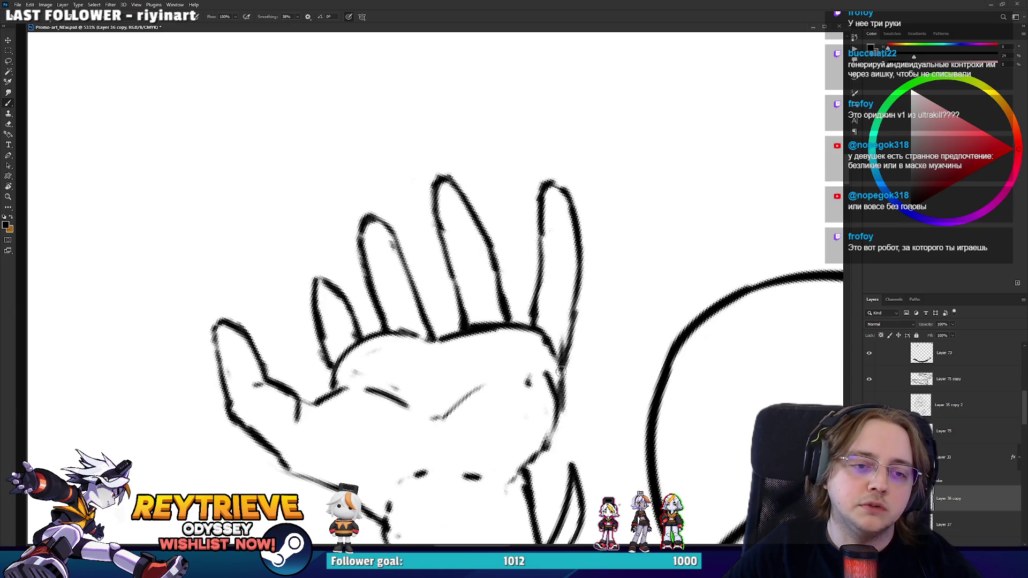
key(space)
mouse_move(620, 268)
mouse_down()
mouse_move(567, 423)
mouse_move(353, 372)
mouse_up()
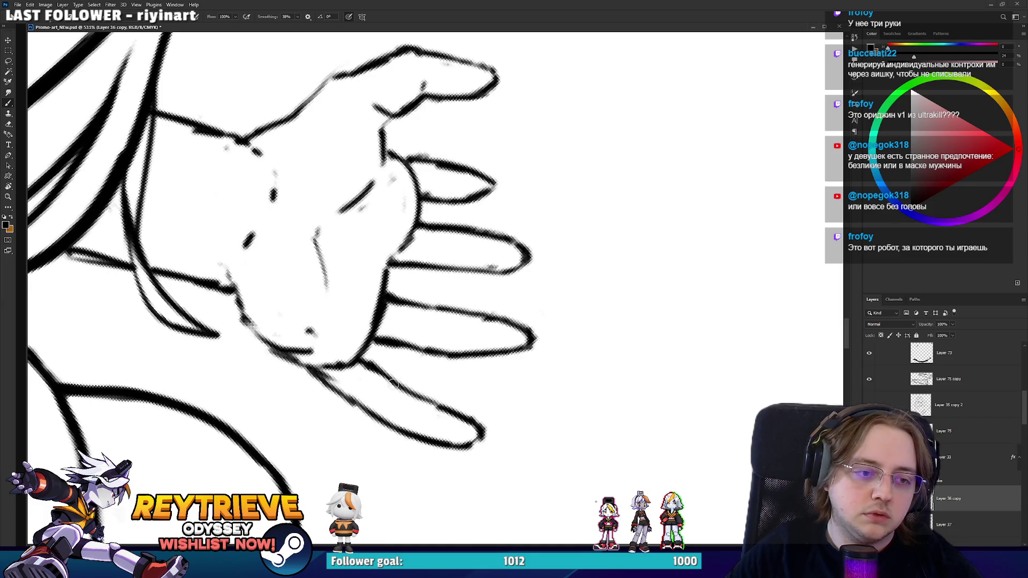
key(r)
mouse_move(381, 393)
mouse_down()
mouse_move(514, 364)
mouse_move(552, 289)
mouse_up()
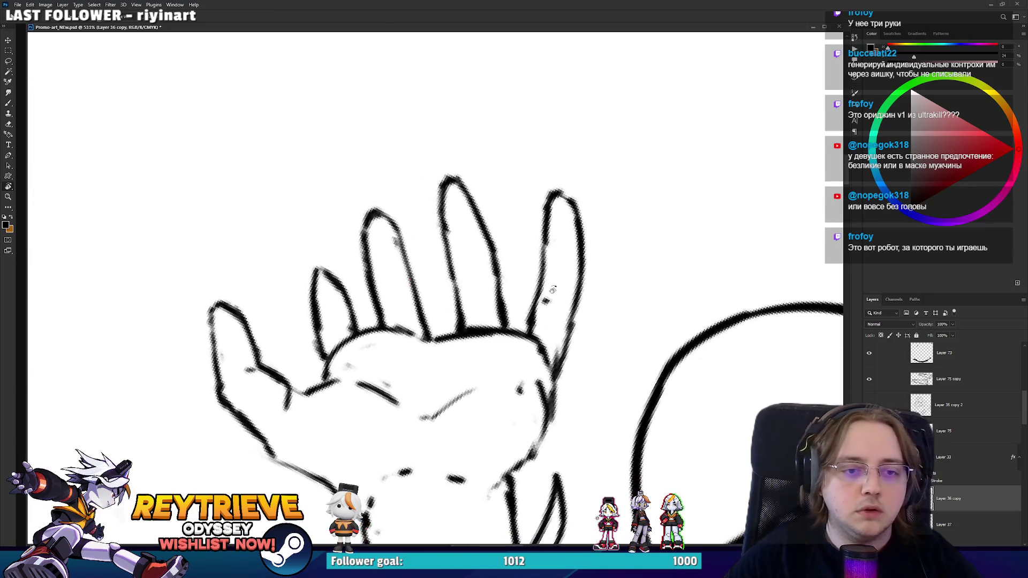
click(558, 248)
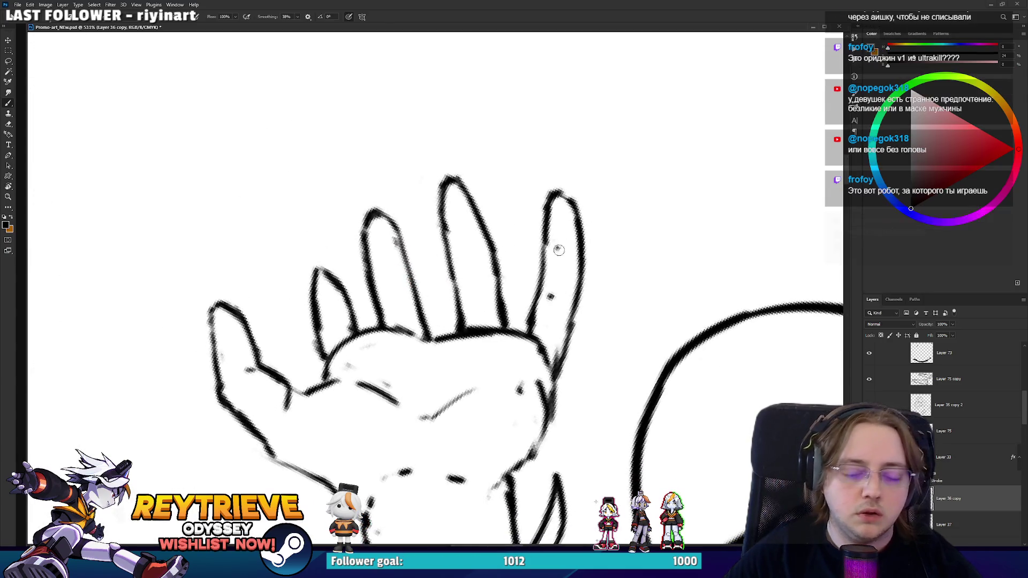
- Lasso the rightmost finger and shorten it from the top with Free Transform
key(l)
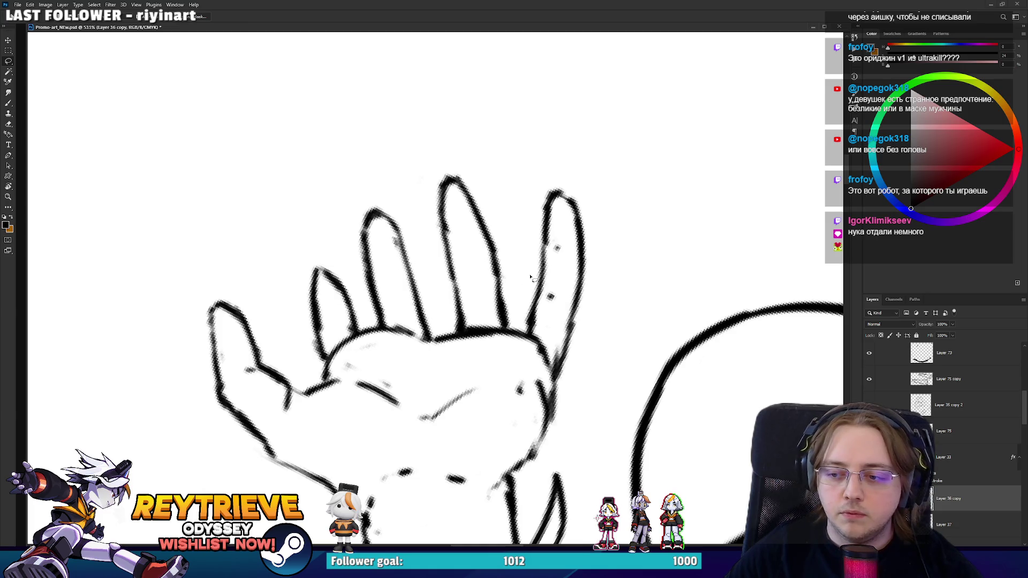
mouse_move(515, 305)
mouse_down()
mouse_move(579, 177)
mouse_move(598, 351)
mouse_up()
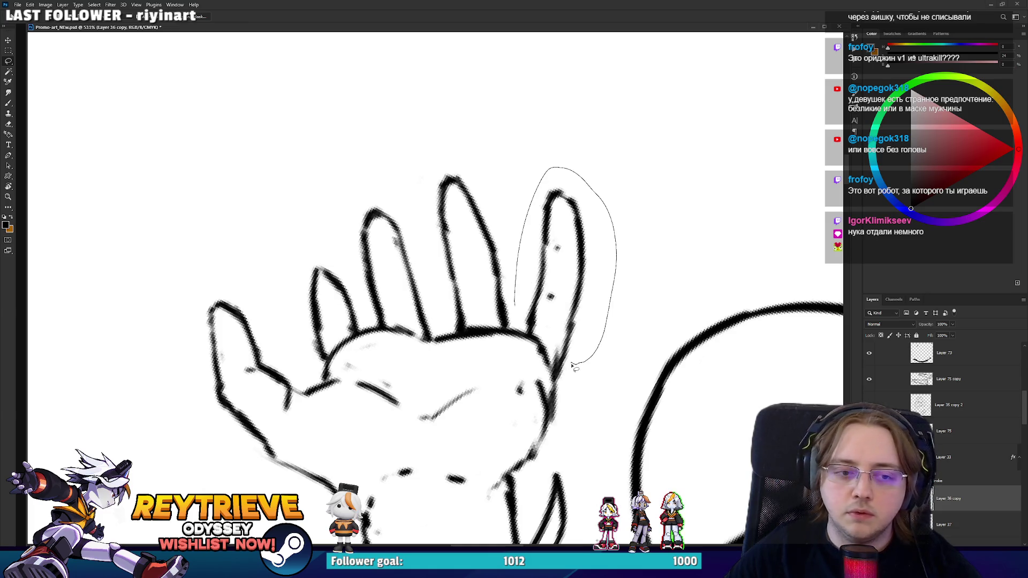
drag(536, 337, 517, 324)
key(ctrl+t)
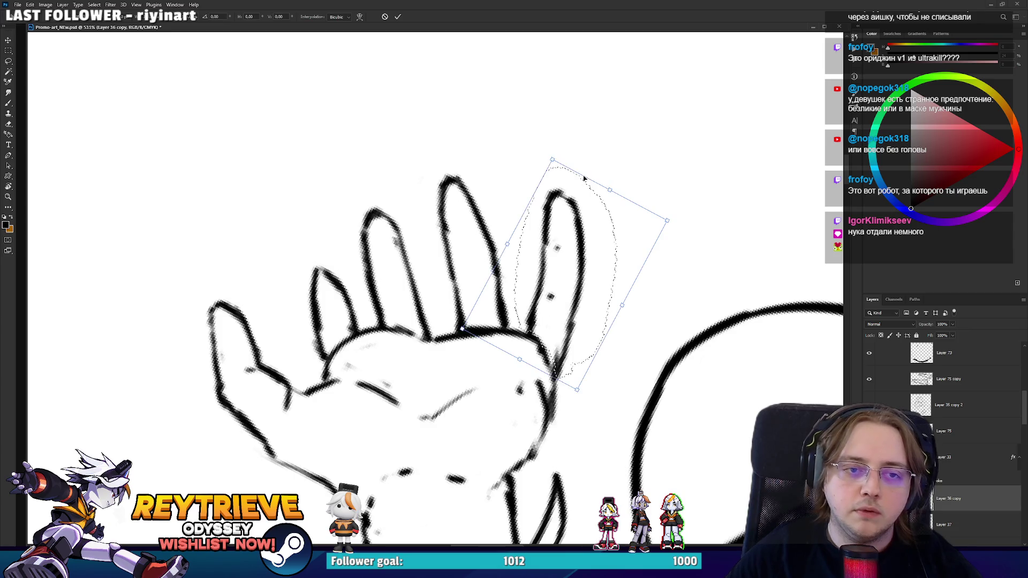
drag(614, 194, 614, 215)
key(Return)
scroll(535, 321, down, 10)
mouse_move(567, 332)
mouse_down()
mouse_move(590, 417)
mouse_move(661, 335)
mouse_up()
scroll(642, 326, up, 2)
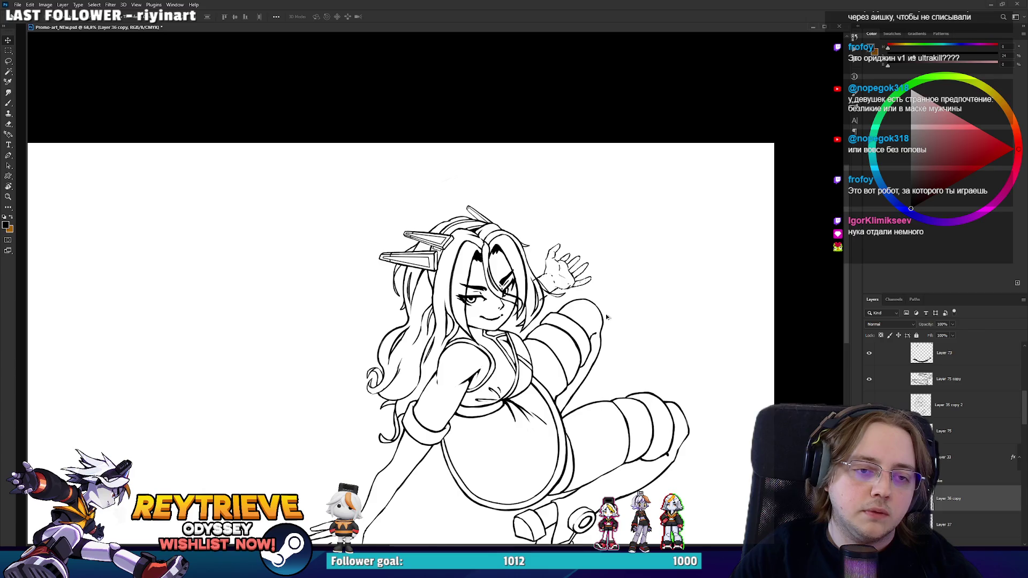
scroll(551, 285, up, 3)
scroll(544, 288, down, 5)
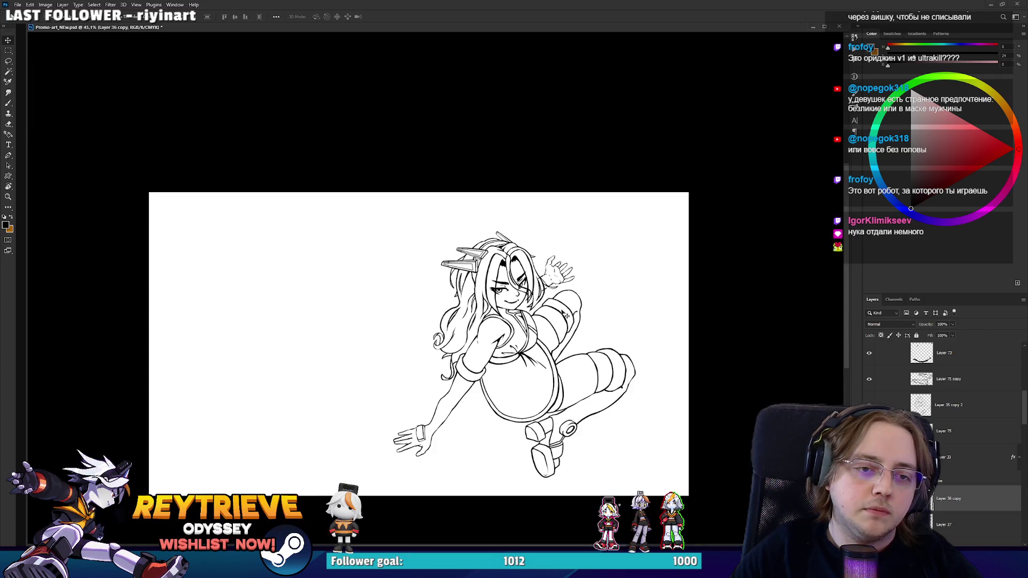
scroll(586, 283, up, 1)
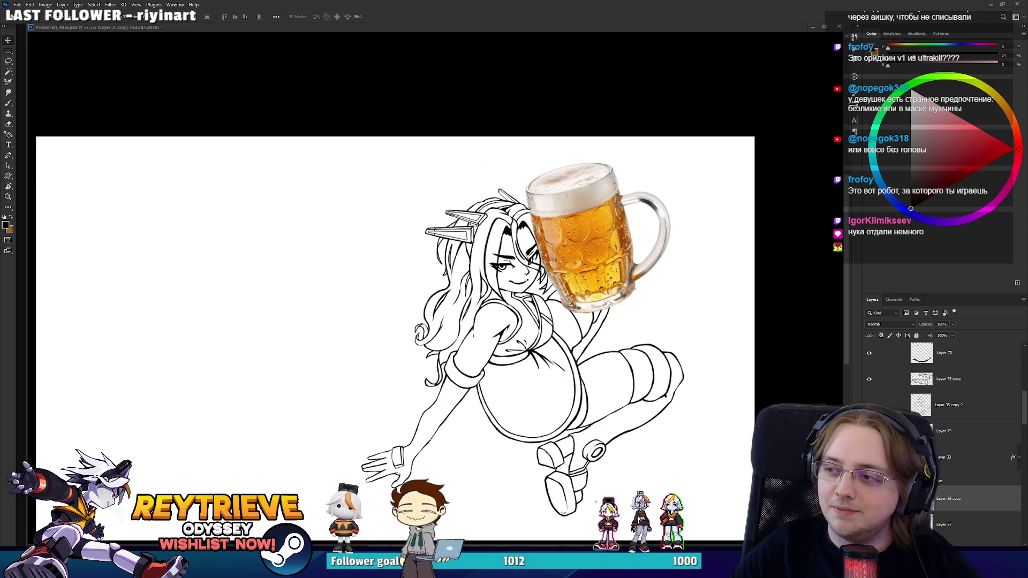
scroll(498, 252, up, 3)
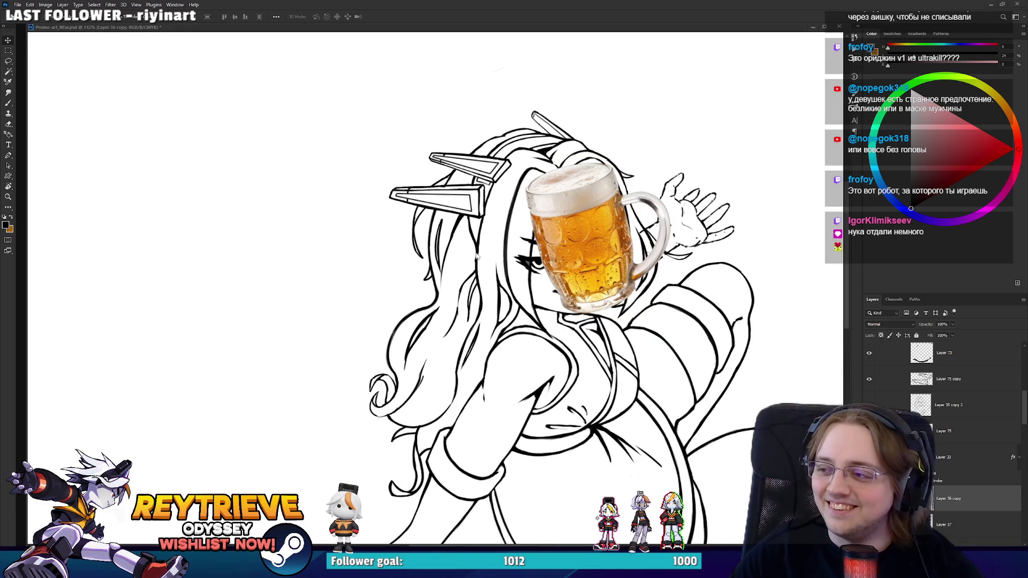
drag(459, 313, 427, 341)
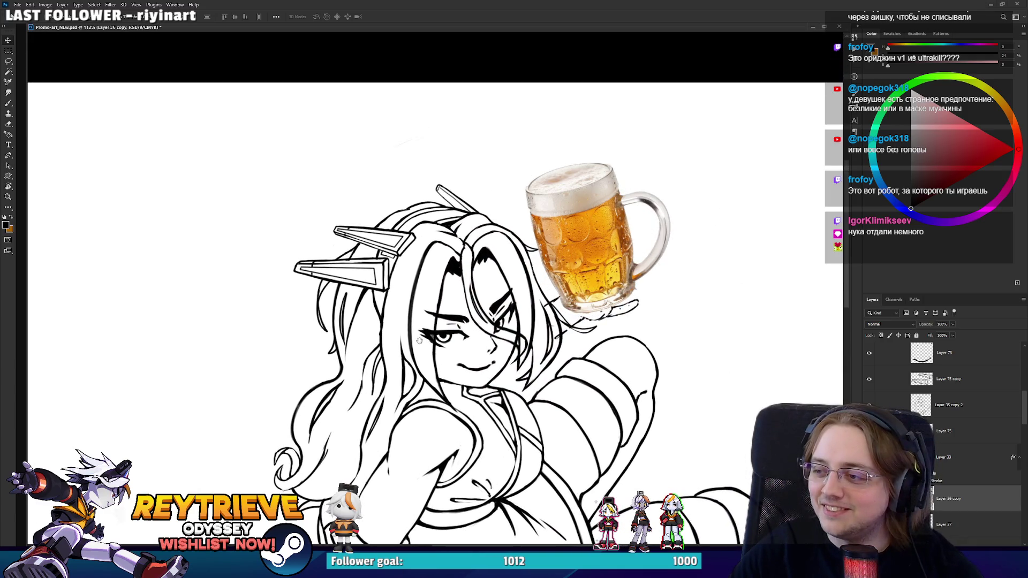
scroll(500, 287, up, 5)
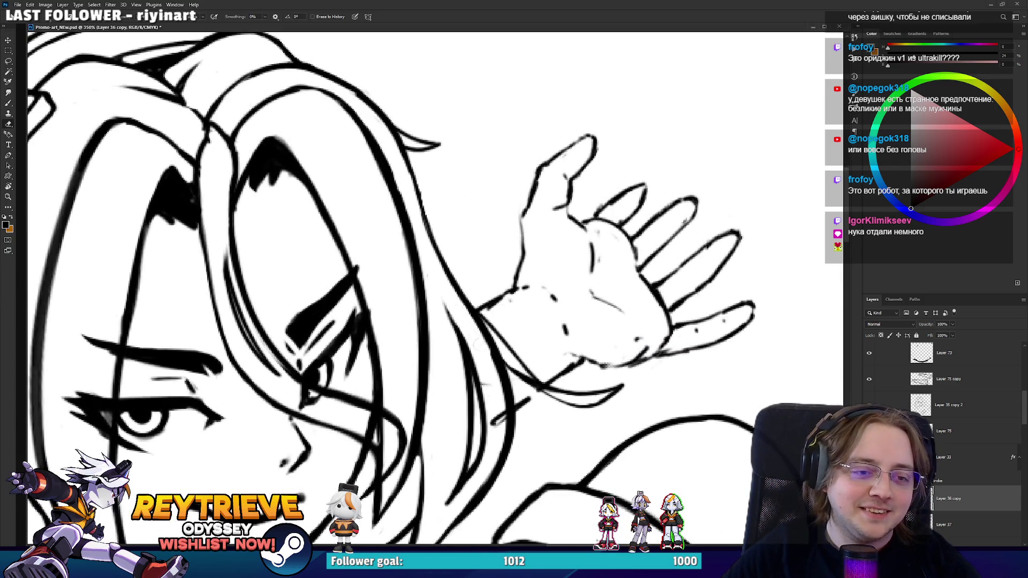
- Lighten part of a stray finger line with the eraser, rotating the view around the hand
key(r)
drag(503, 415, 570, 340)
key(b)
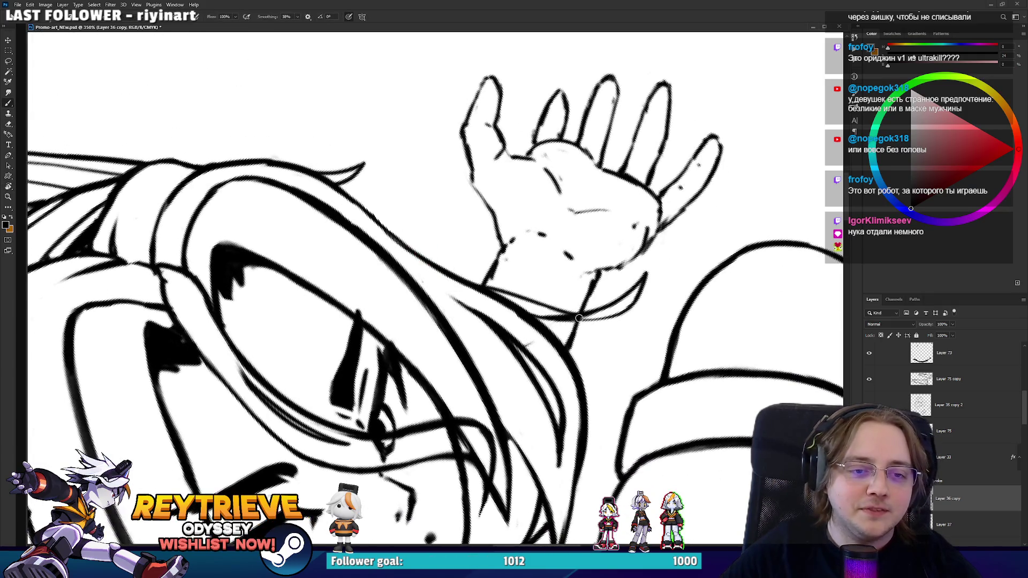
key(r)
drag(581, 294, 546, 356)
key(b)
key(e)
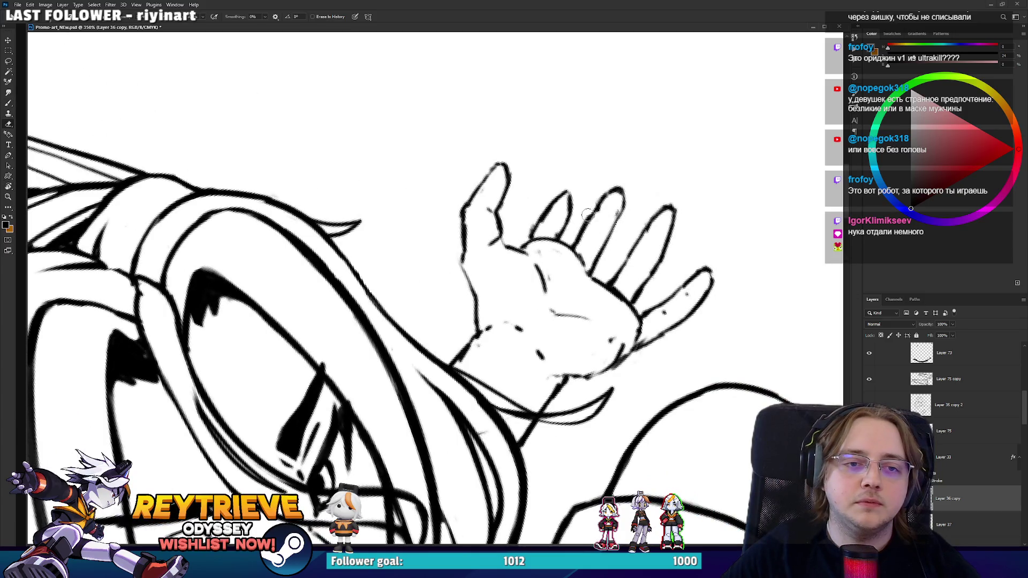
drag(587, 214, 580, 230)
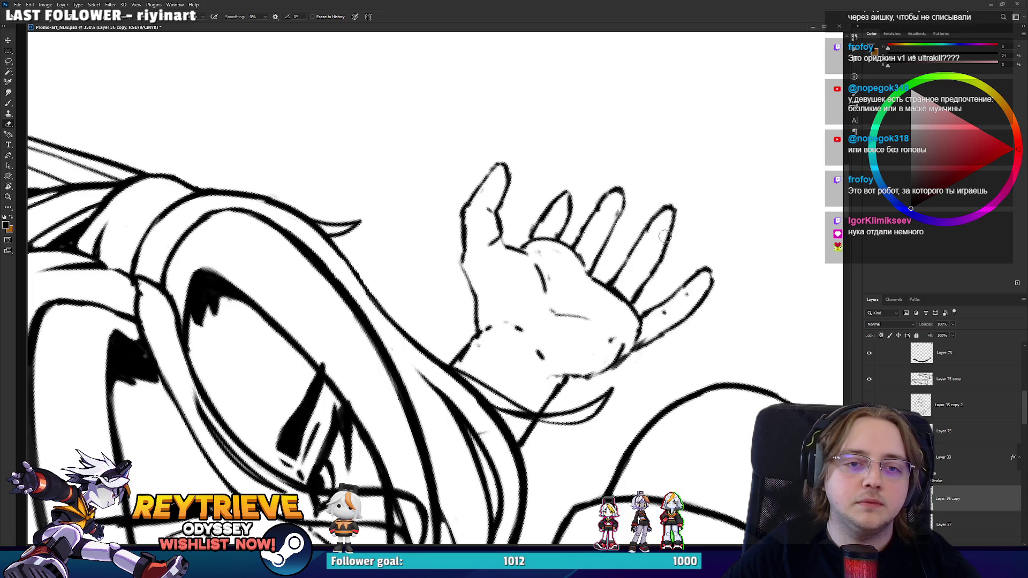
key(b)
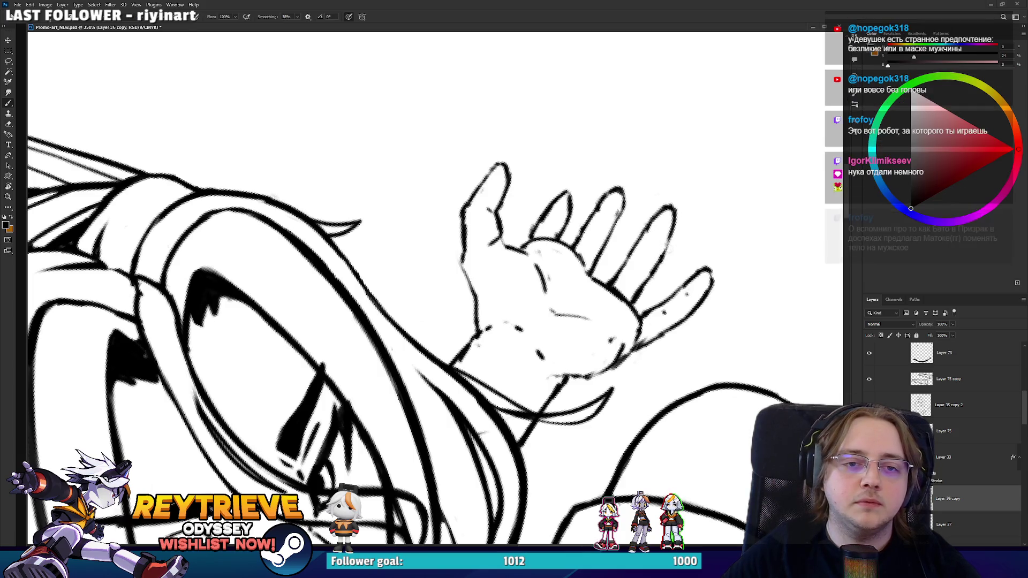
key(r)
mouse_move(656, 321)
mouse_down()
mouse_move(642, 221)
mouse_move(620, 204)
mouse_up()
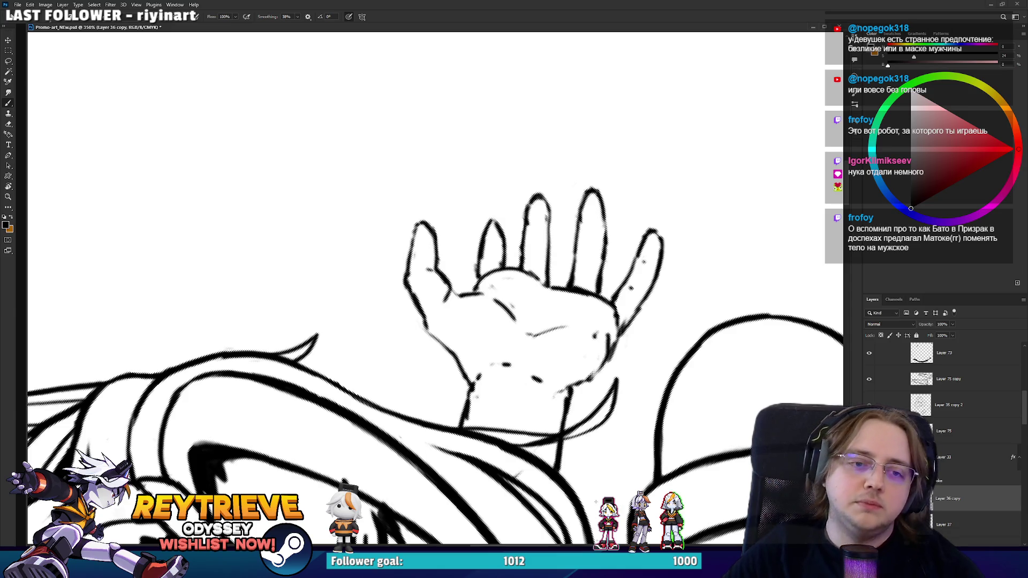
- Lasso the hand's right fingers and nudge them slightly left
key(l)
mouse_move(564, 262)
mouse_down()
mouse_move(675, 220)
mouse_move(630, 368)
mouse_move(584, 423)
mouse_up()
mouse_move(573, 471)
mouse_down()
mouse_move(560, 299)
mouse_move(594, 308)
mouse_move(581, 333)
mouse_up()
key(v)
key(ctrl+0)
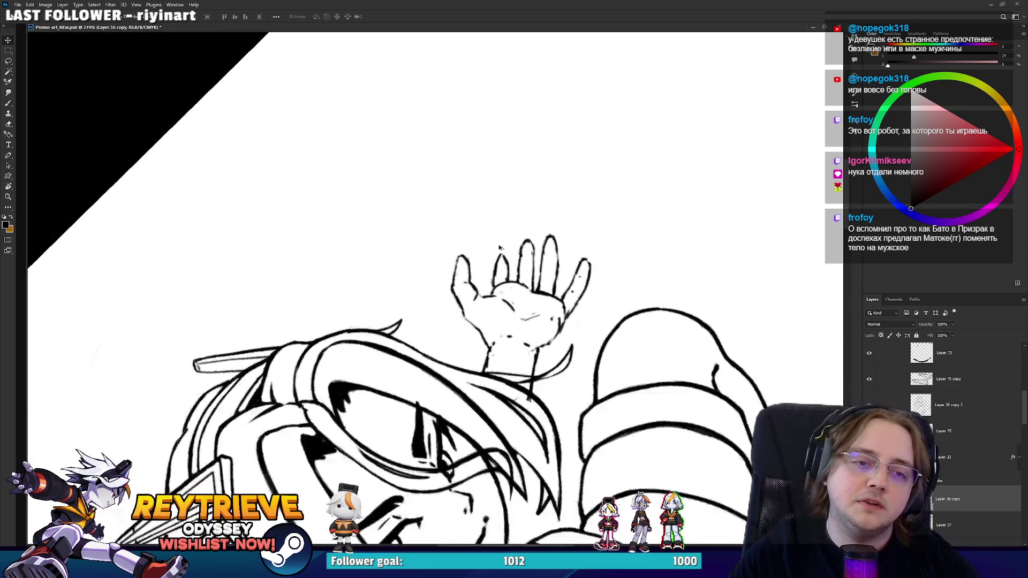
- Turn the view so the fingers point up and lasso the waving hand's fourth finger
scroll(531, 344, up, 5)
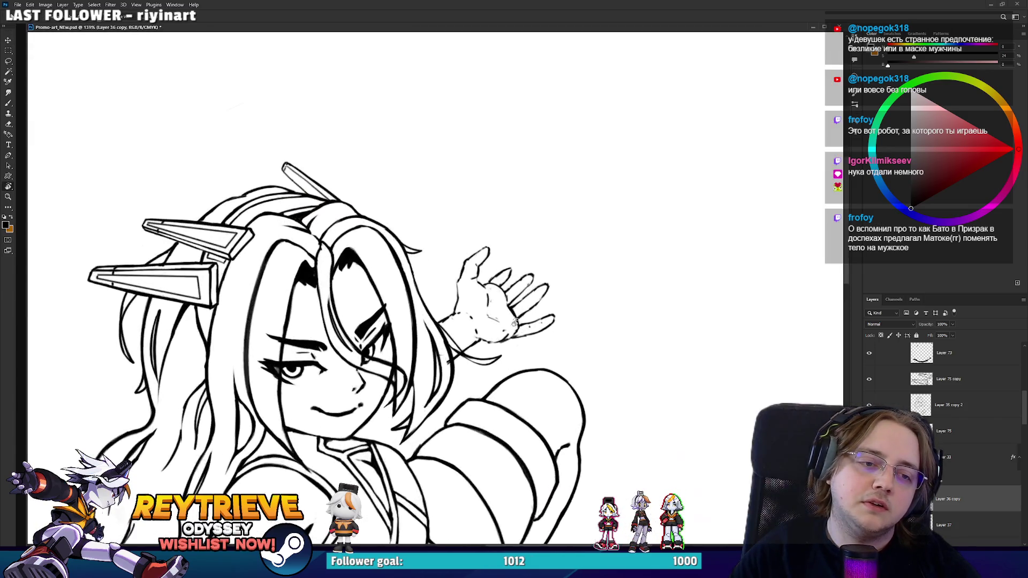
drag(528, 295, 535, 229)
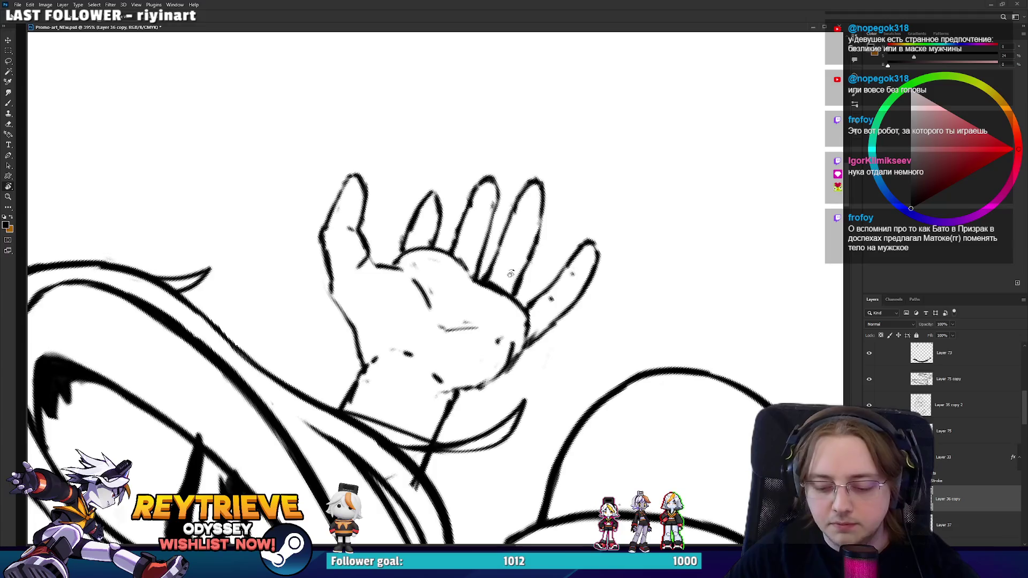
key(l)
drag(531, 287, 521, 181)
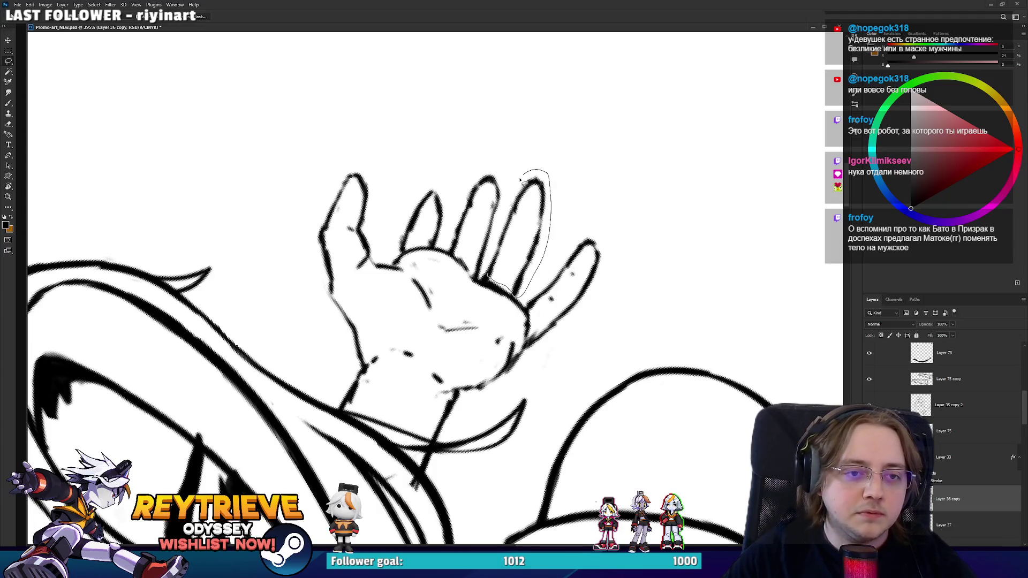
drag(485, 263, 485, 265)
- Nudge the selected fourth finger and rotate it about 6° clockwise
key(v)
mouse_move(533, 236)
mouse_down()
mouse_move(546, 238)
mouse_move(537, 243)
mouse_up()
key(ctrl+t)
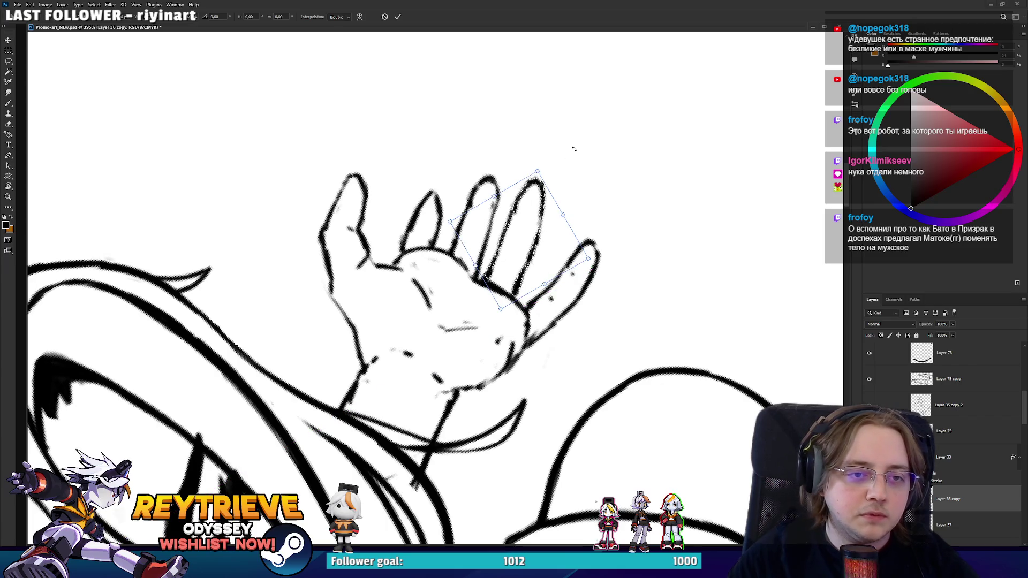
mouse_move(567, 154)
mouse_down()
mouse_move(585, 155)
mouse_move(562, 193)
mouse_move(548, 183)
mouse_up()
key(Return)
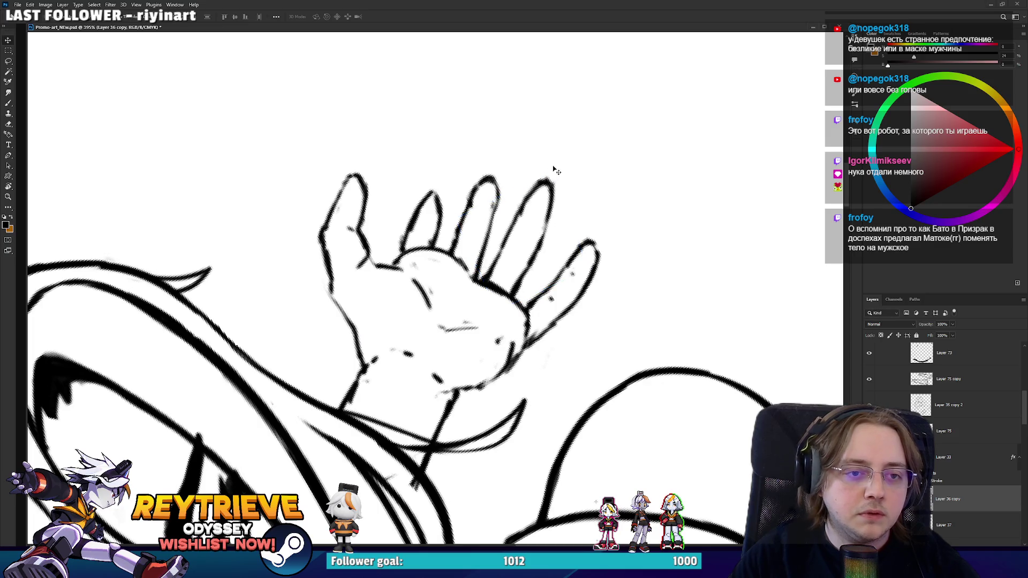
scroll(549, 214, down, 5)
scroll(549, 217, up, 4)
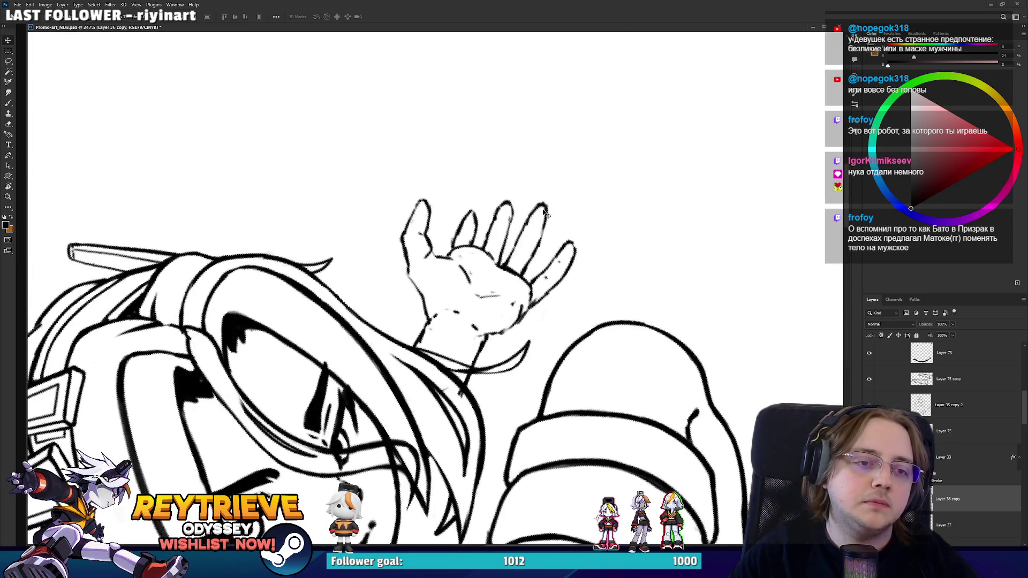
mouse_move(530, 332)
mouse_down()
mouse_move(499, 434)
mouse_move(369, 417)
mouse_up()
scroll(374, 375, up, 3)
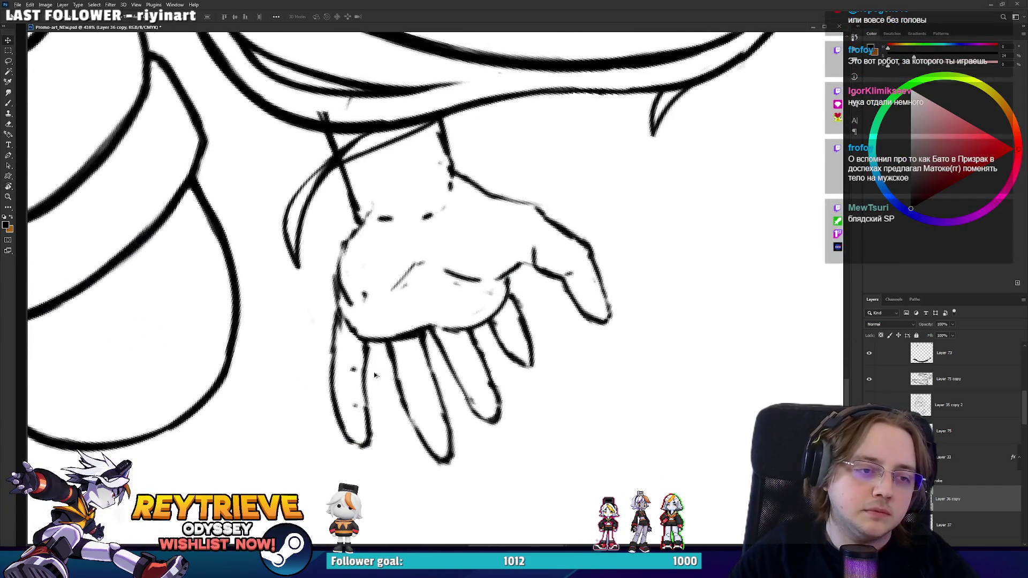
- Redraw a finger's outer edge and the middle finger's right edge
drag(456, 347, 448, 350)
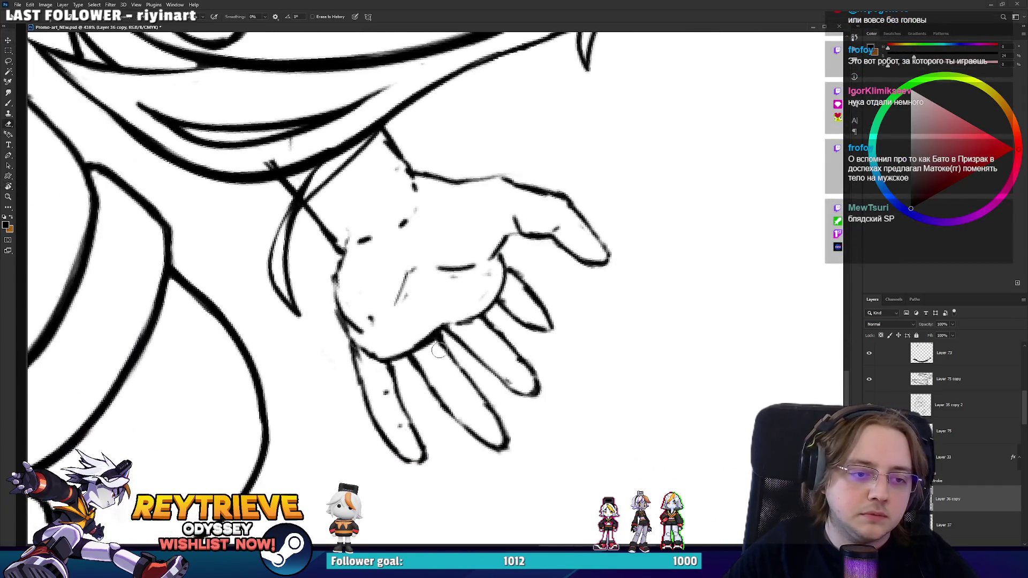
key(b)
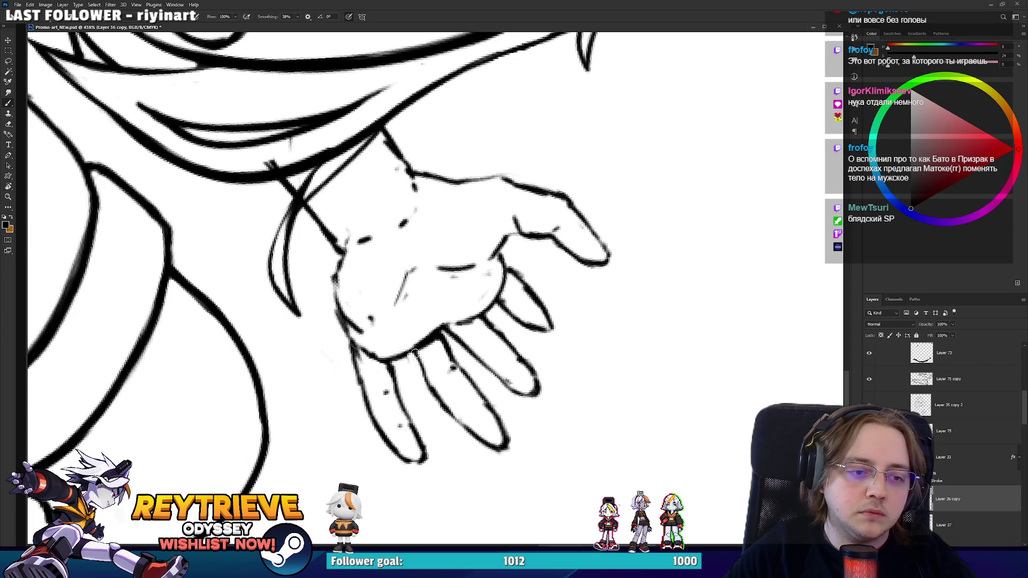
mouse_move(413, 352)
mouse_down()
mouse_move(432, 389)
mouse_move(501, 193)
mouse_up()
key(r)
scroll(433, 390, down, 3)
scroll(504, 197, up, 3)
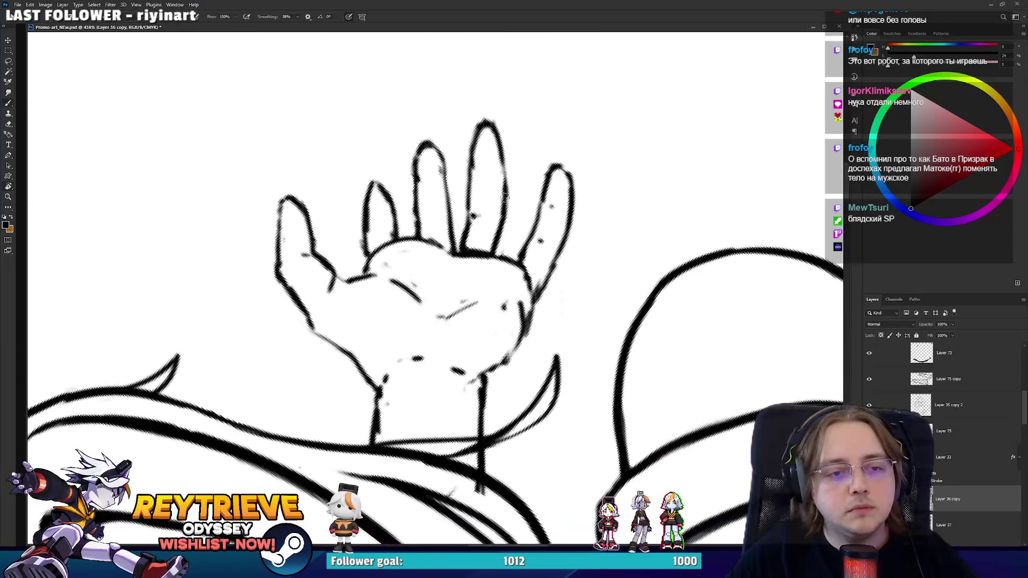
mouse_move(497, 260)
mouse_down()
mouse_move(504, 214)
mouse_move(497, 223)
mouse_move(520, 282)
mouse_move(516, 220)
mouse_up()
- Erase part of the palm's top line and trim the redrawn left palm edge
key(e)
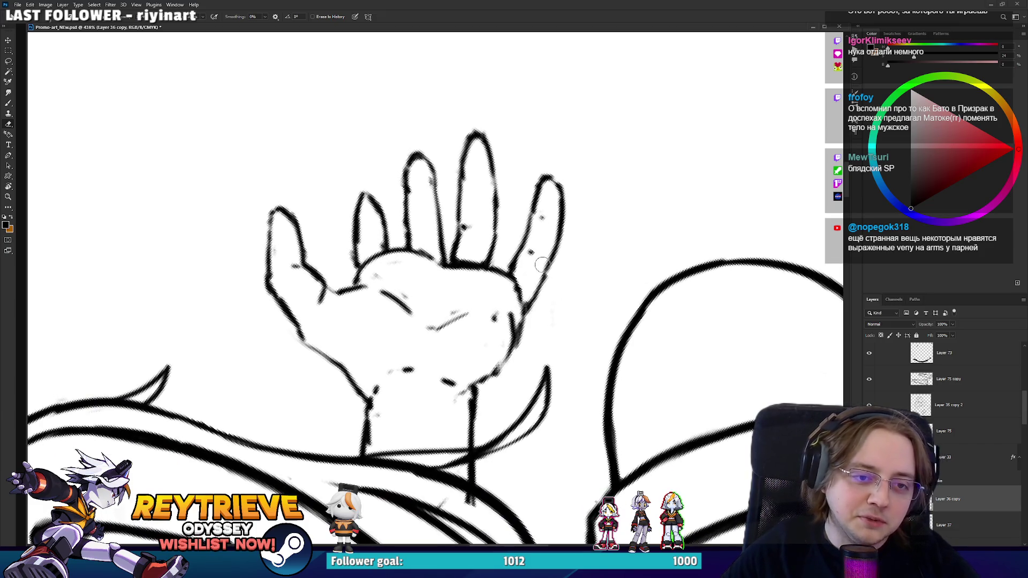
key(b)
key(e)
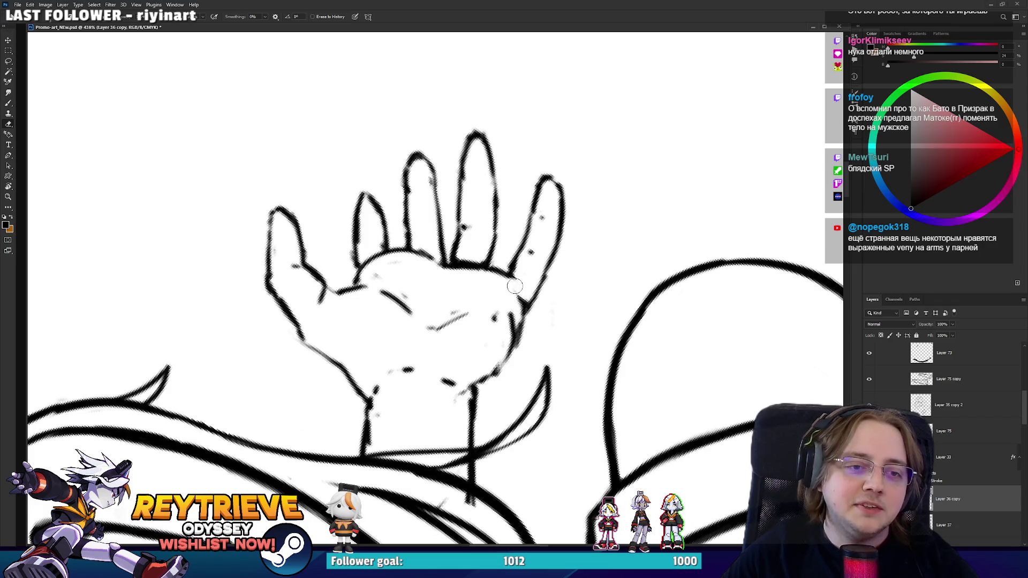
mouse_move(409, 255)
mouse_down()
mouse_move(433, 264)
mouse_move(402, 356)
mouse_up()
key(r)
key(b)
key(e)
drag(397, 315, 399, 325)
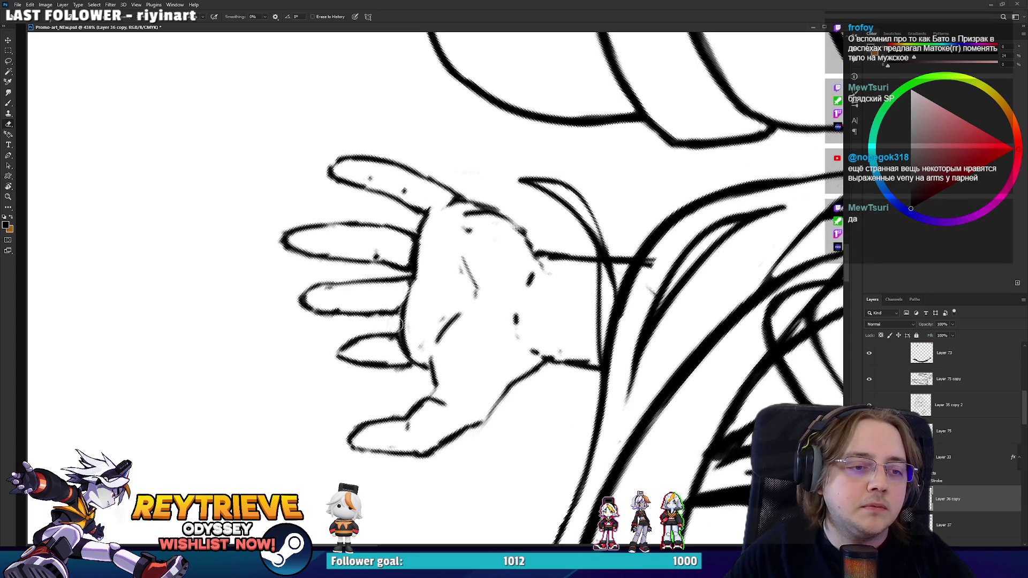
key(b)
key(e)
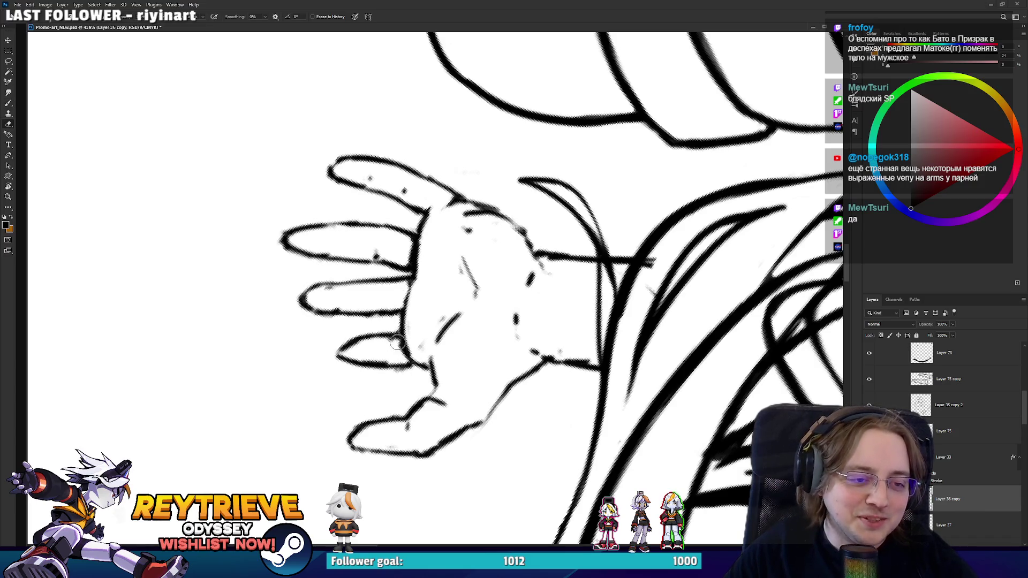
- Touch up the hand's lines with brush and eraser from an upward-pointing view
key(r)
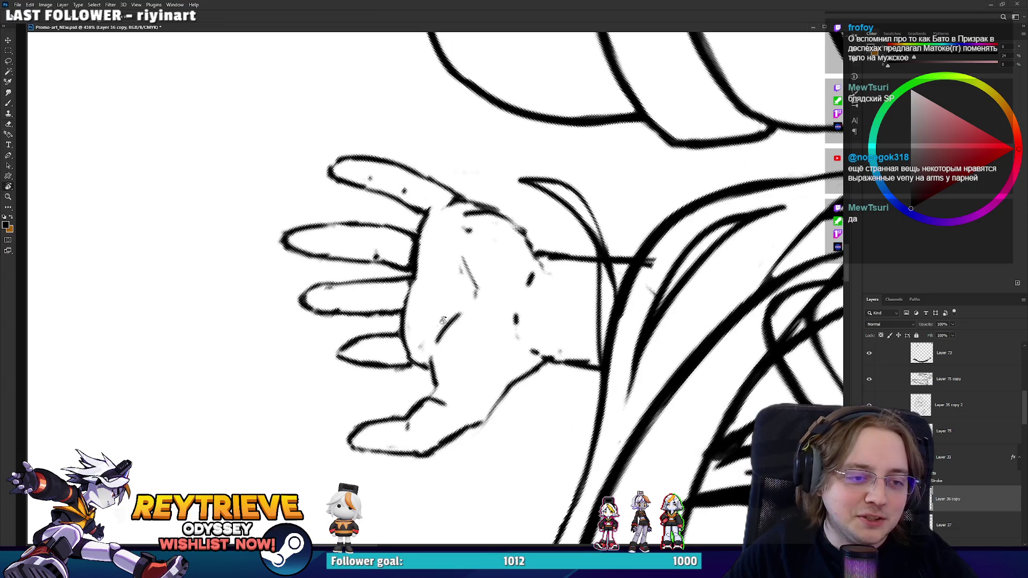
drag(371, 356, 349, 321)
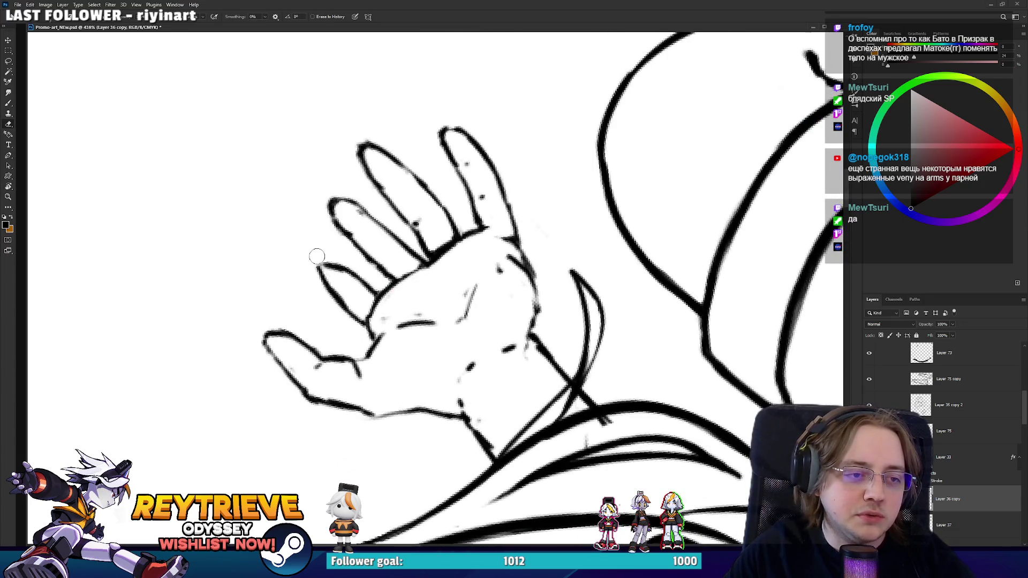
key(b)
key(e)
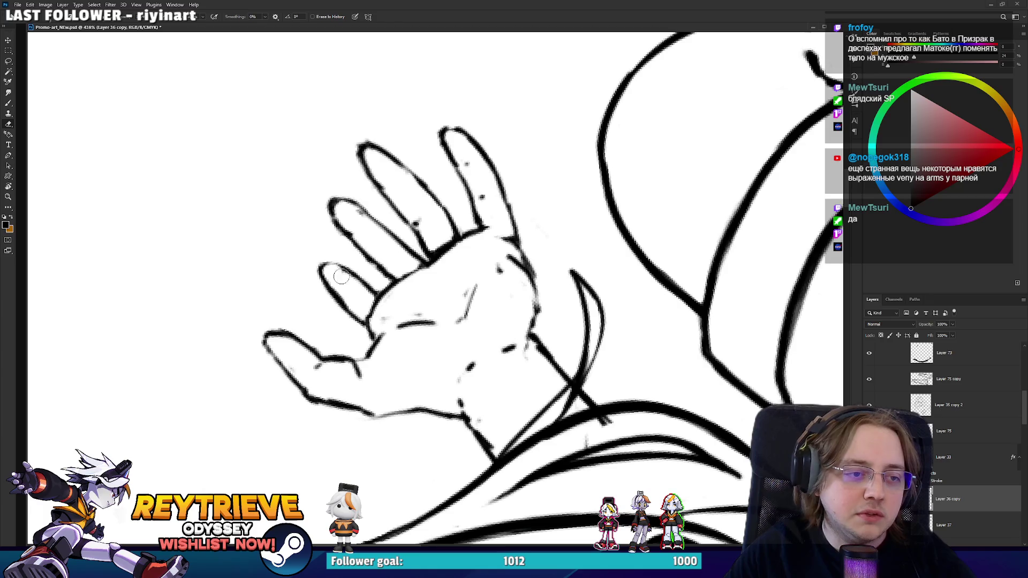
key(b)
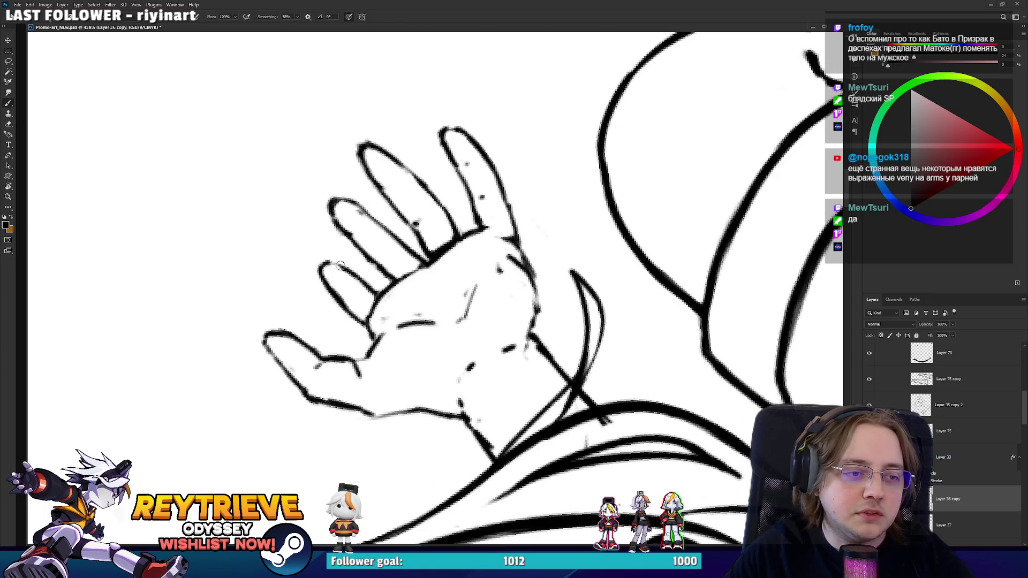
key(r)
mouse_move(339, 265)
mouse_down()
mouse_move(375, 321)
mouse_move(348, 268)
mouse_up()
key(e)
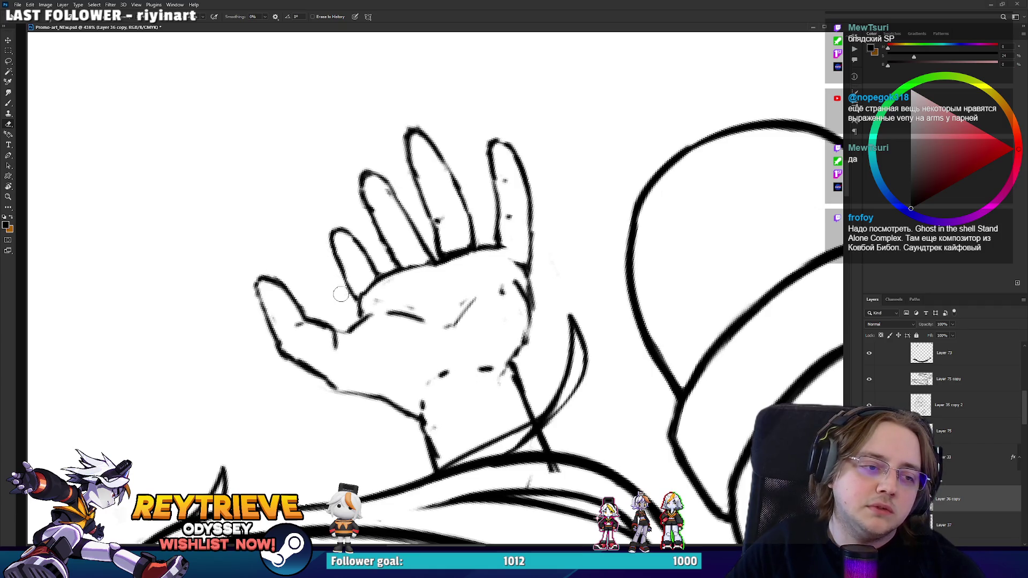
key(b)
key(e)
mouse_move(345, 360)
mouse_down()
mouse_move(430, 369)
mouse_move(415, 325)
mouse_up()
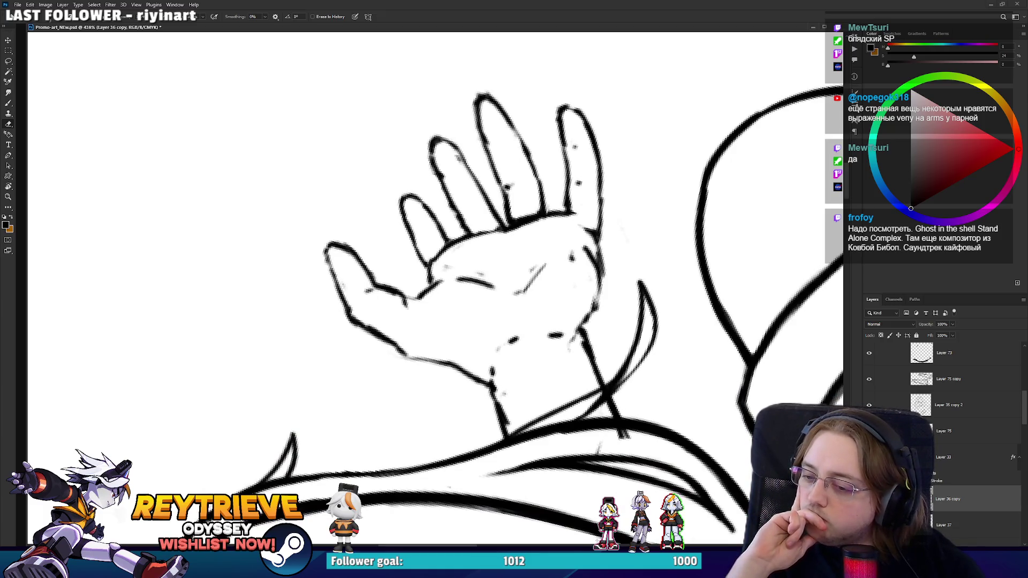
- Erase the stray marks inside the palm
key(r)
drag(588, 188, 509, 150)
key(b)
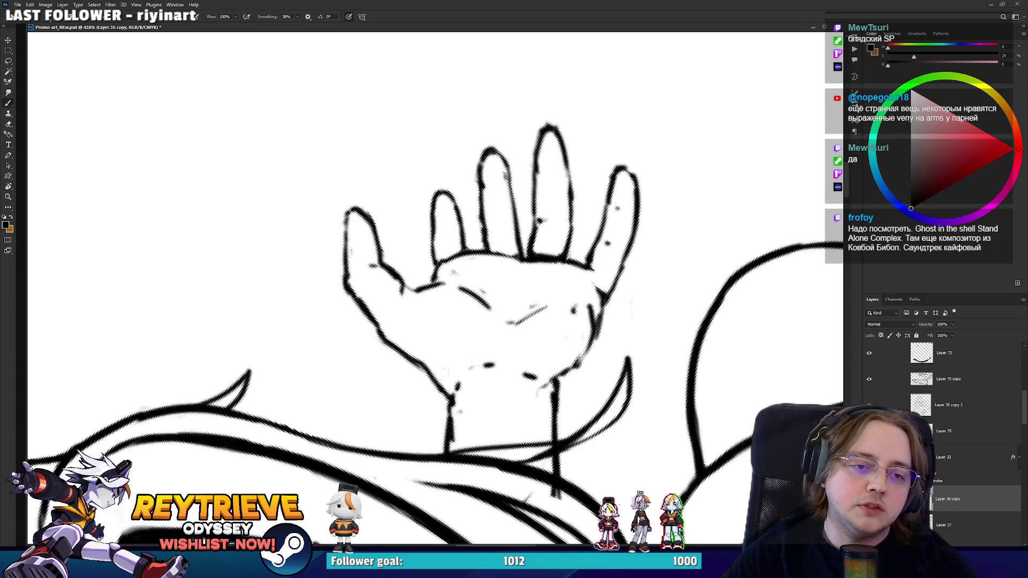
key(r)
mouse_move(596, 345)
mouse_down()
mouse_move(589, 234)
mouse_move(591, 293)
mouse_up()
key(e)
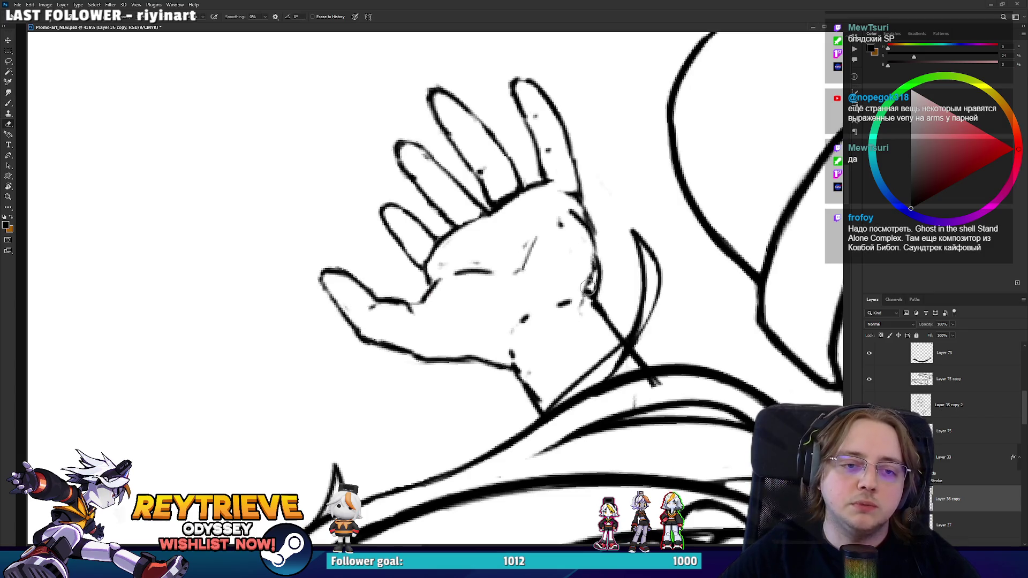
key(r)
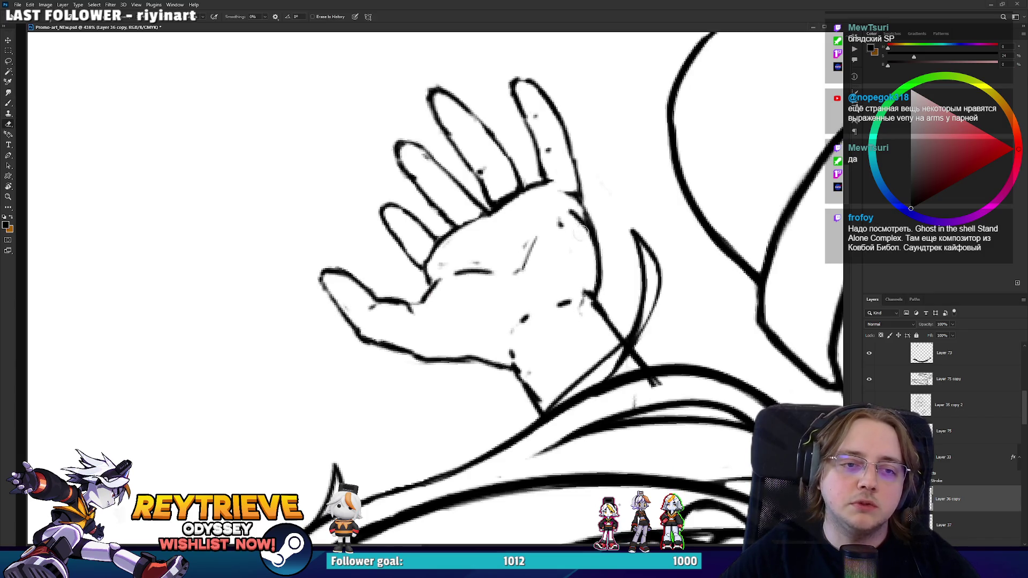
mouse_move(585, 214)
mouse_down()
mouse_move(617, 390)
mouse_move(583, 423)
mouse_move(511, 393)
mouse_up()
key(e)
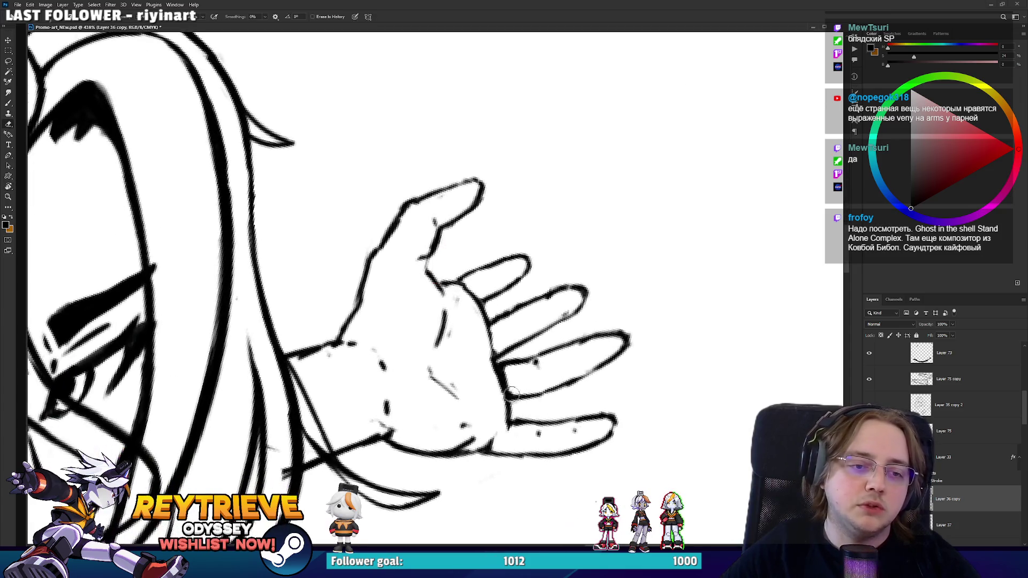
mouse_move(445, 379)
mouse_down()
mouse_move(441, 367)
mouse_move(459, 398)
mouse_up()
- Draw a crease line across the palm and view the whole drawing straightened
key(b)
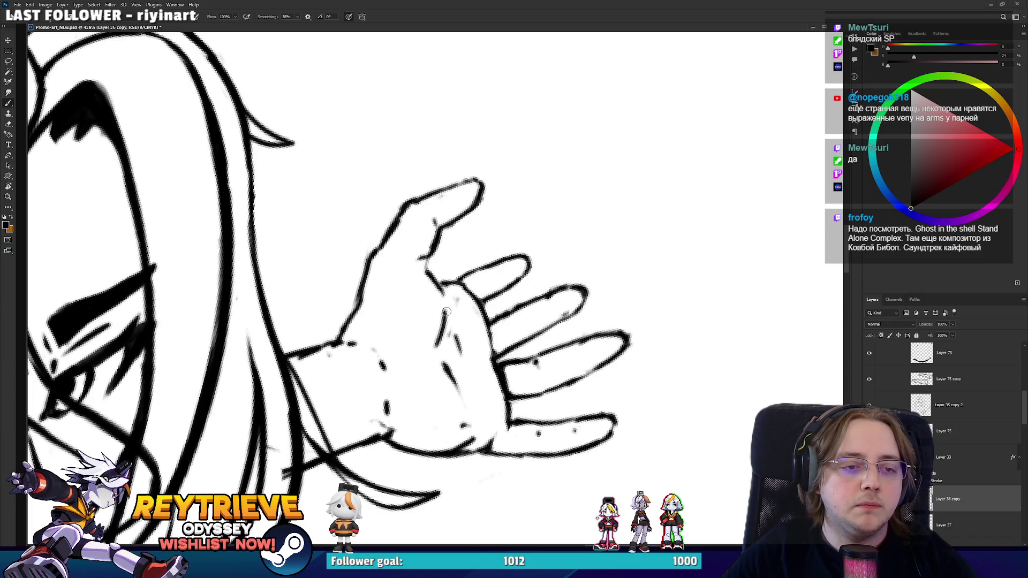
drag(447, 294, 437, 344)
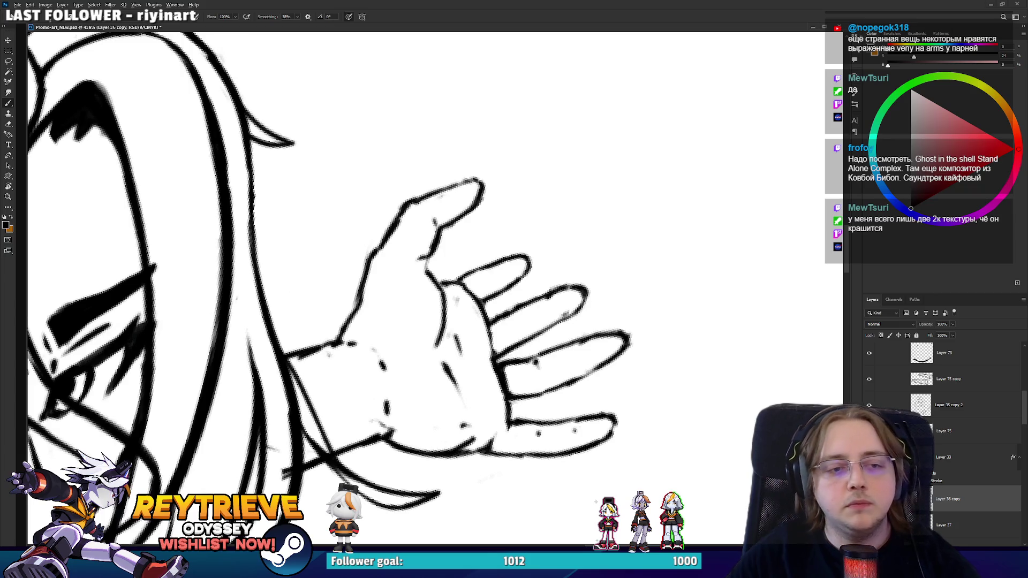
key(ctrl+0)
key(r)
mouse_move(589, 267)
mouse_down()
mouse_move(567, 214)
mouse_move(595, 294)
mouse_up()
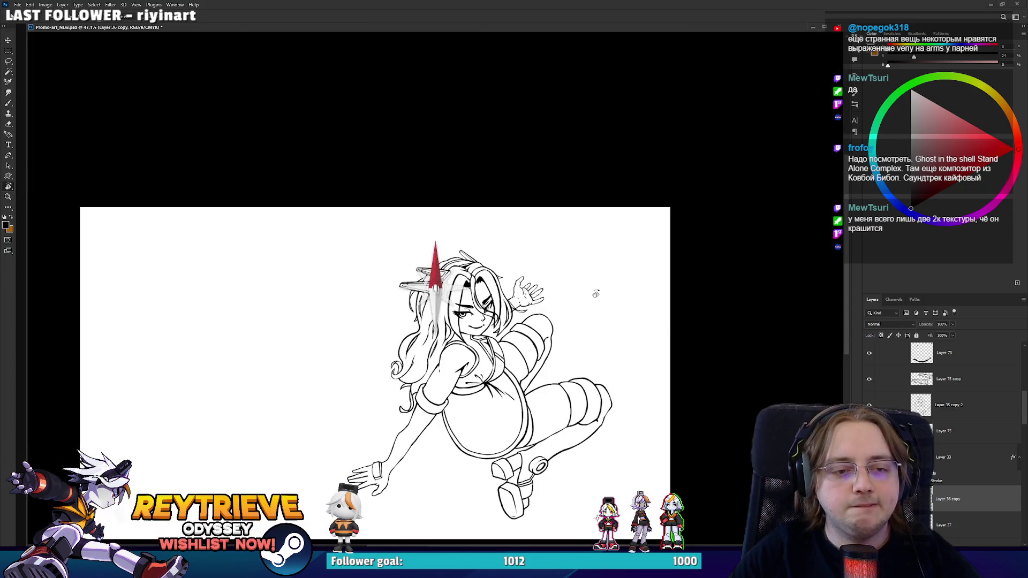
- Drag the redrawn hand left toward the girl's long hair
drag(511, 316, 595, 319)
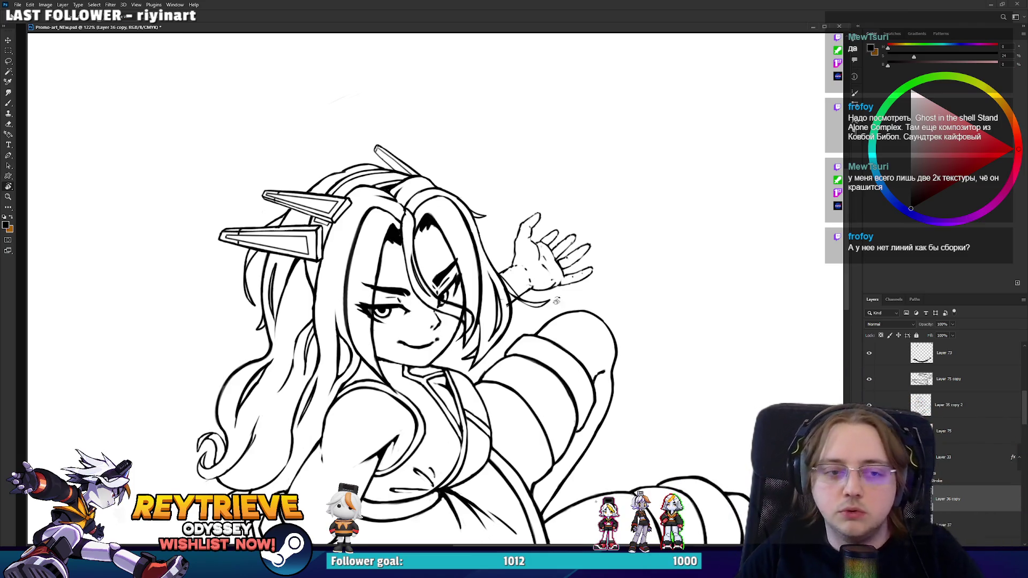
scroll(556, 301, up, 2)
scroll(616, 247, down, 3)
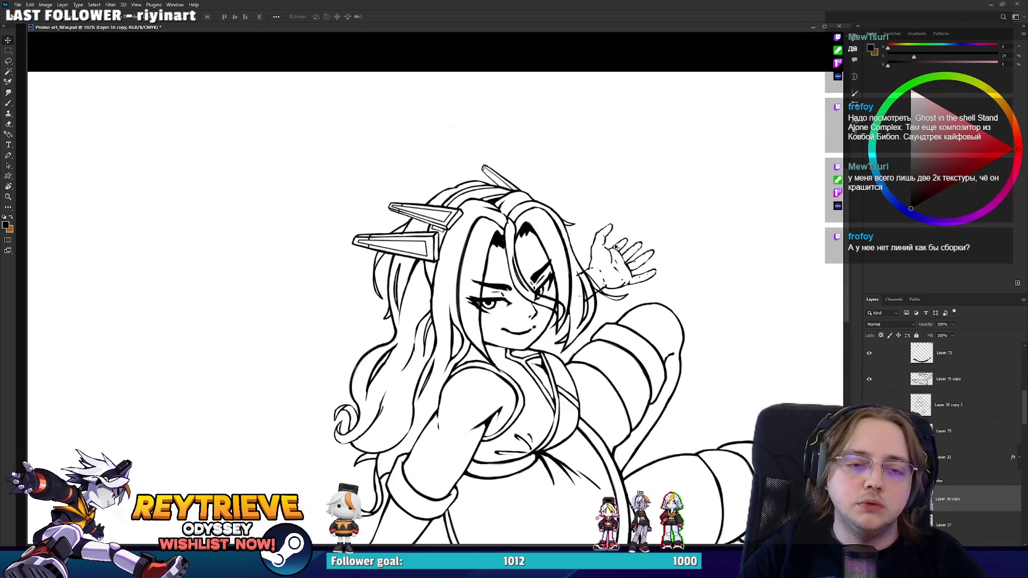
scroll(616, 246, down, 3)
scroll(627, 250, up, 4)
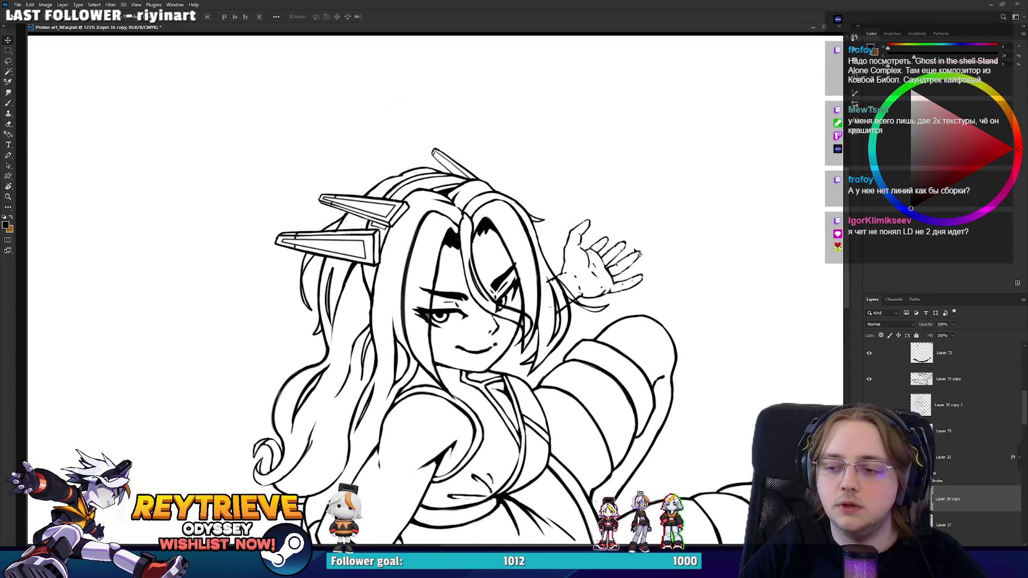
scroll(637, 253, up, 2)
drag(642, 265, 607, 277)
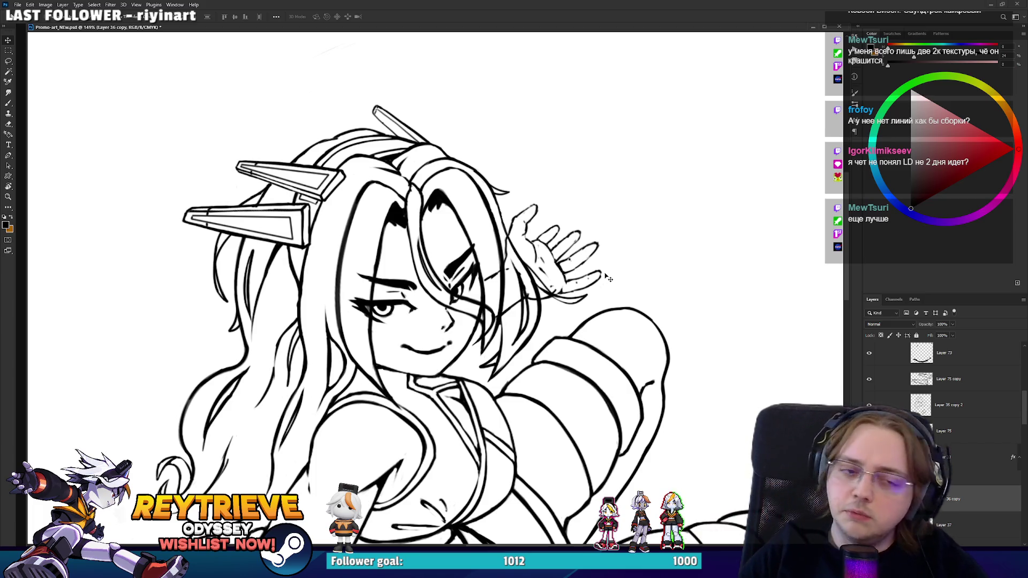
- Lower the hand about 44 px, rotate it about 10° counter-clockwise, and tuck it below the hair
mouse_move(488, 301)
mouse_down()
mouse_move(488, 323)
mouse_move(488, 313)
mouse_up()
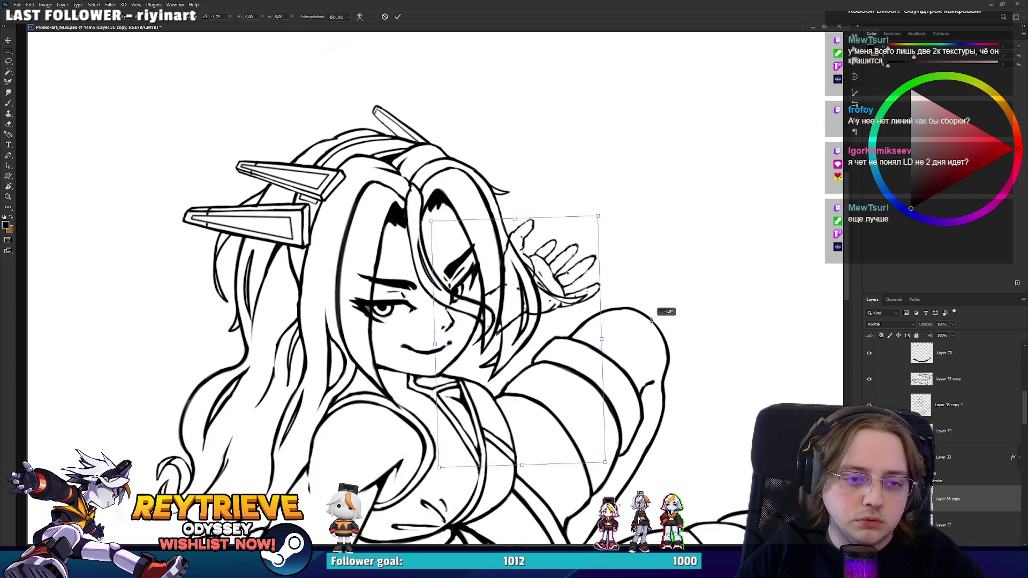
right_click(963, 492)
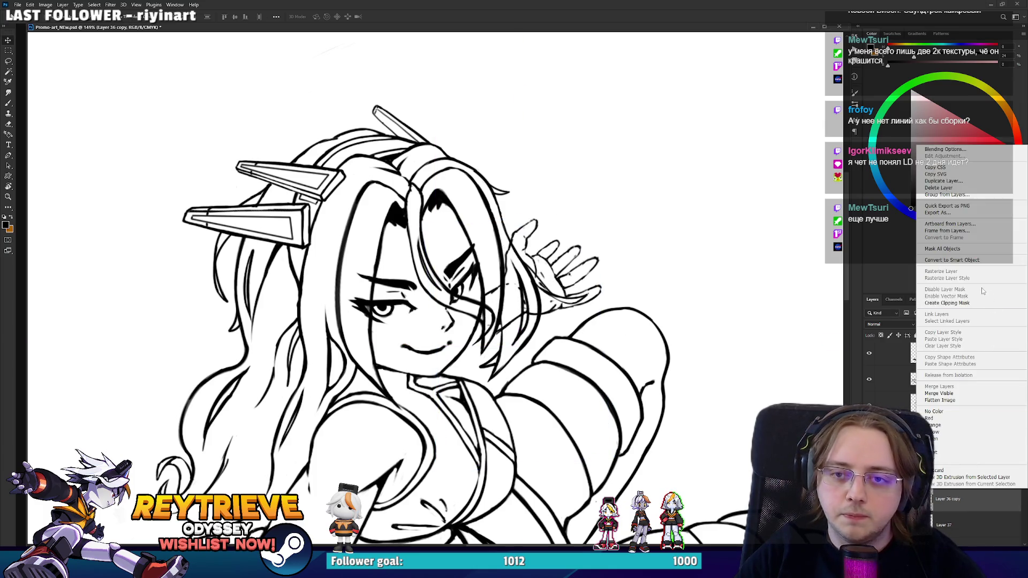
drag(694, 263, 682, 274)
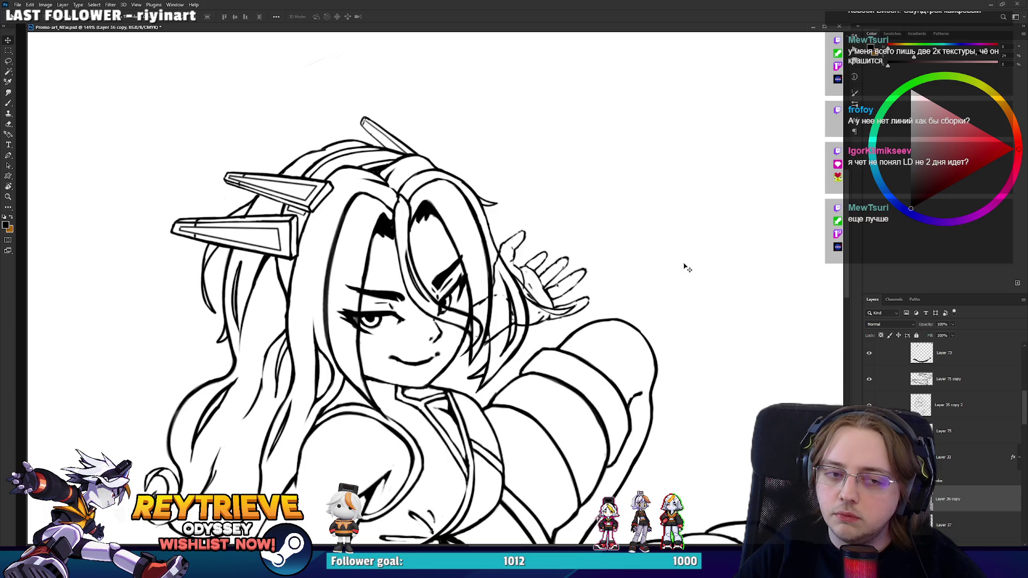
key(ctrl+t)
key(Escape)
key(ctrl+t)
mouse_move(666, 250)
mouse_down()
mouse_move(588, 288)
mouse_move(616, 265)
mouse_up()
drag(558, 297, 579, 278)
key(Return)
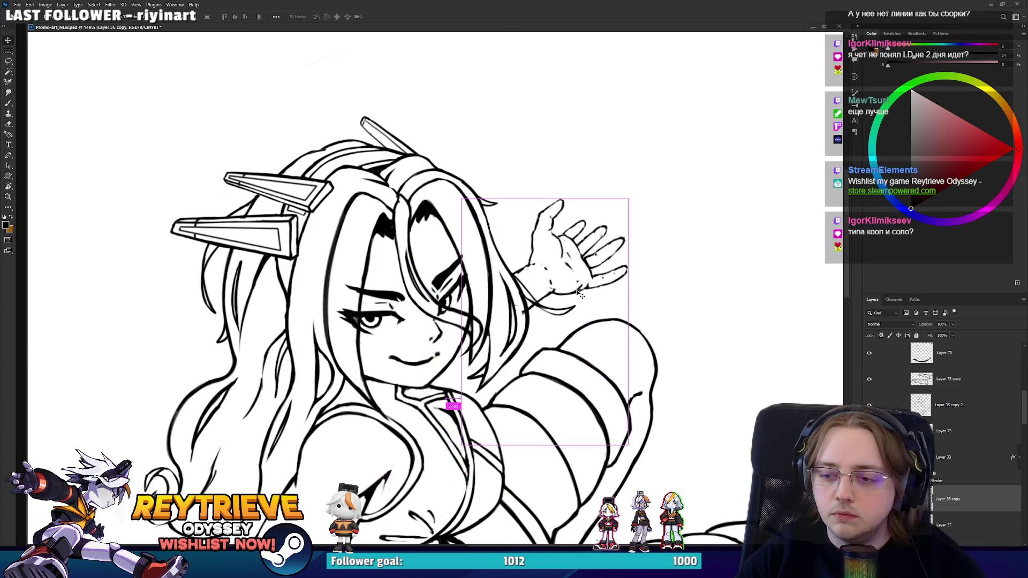
scroll(546, 292, up, 2)
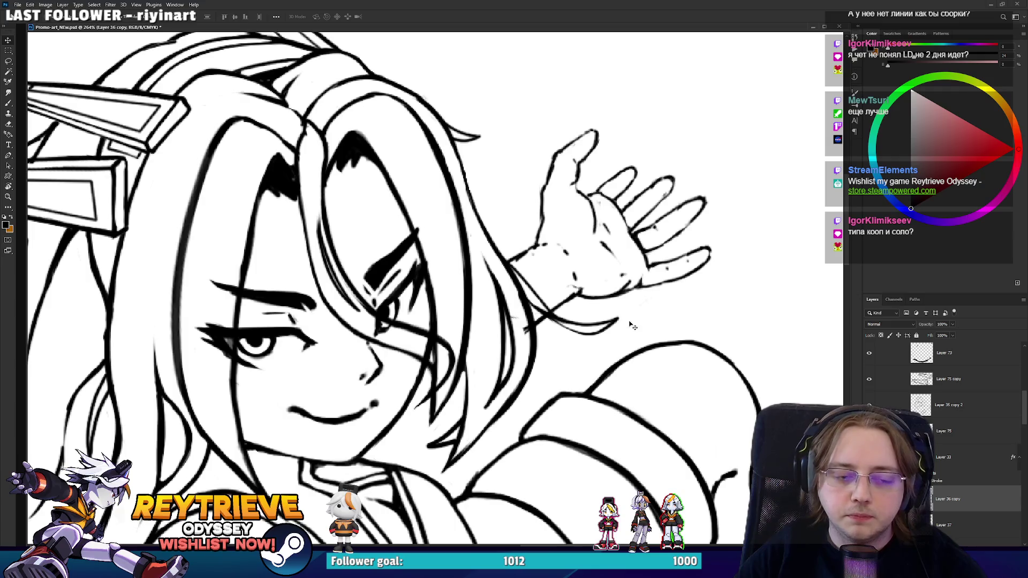
mouse_move(631, 325)
mouse_down()
mouse_move(471, 375)
mouse_move(563, 371)
mouse_up()
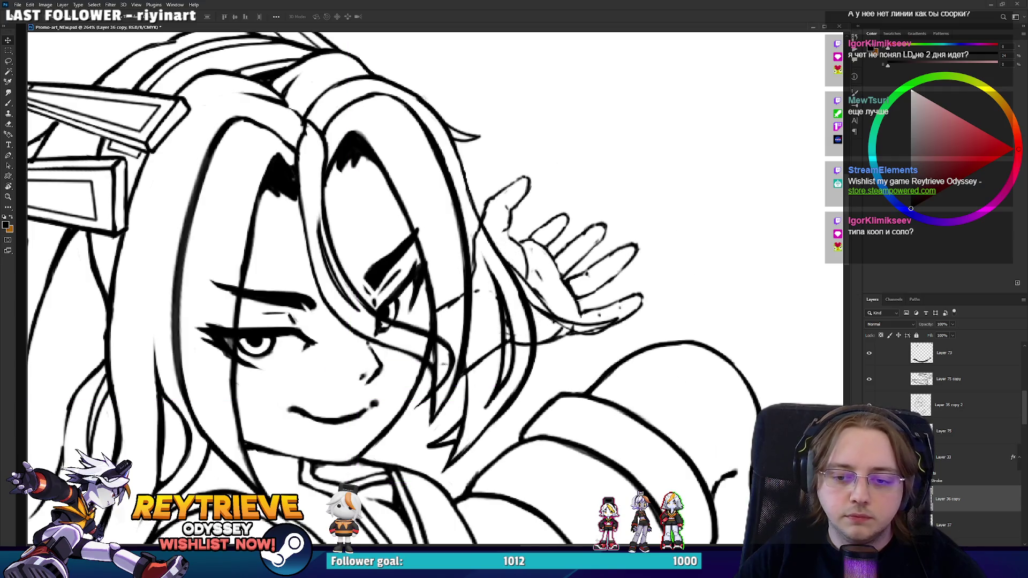
- Add a layer mask to Layer 36 copy and erase the stray lines across the hair strands
key(ctrl+shift+m)
scroll(569, 333, up, 1)
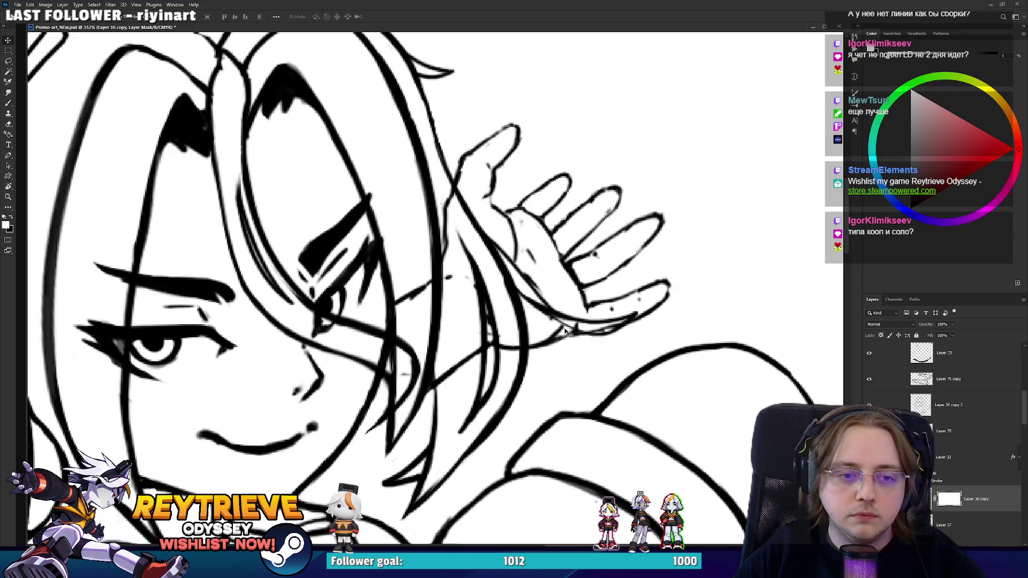
key(ctrl+2)
double_click(935, 499)
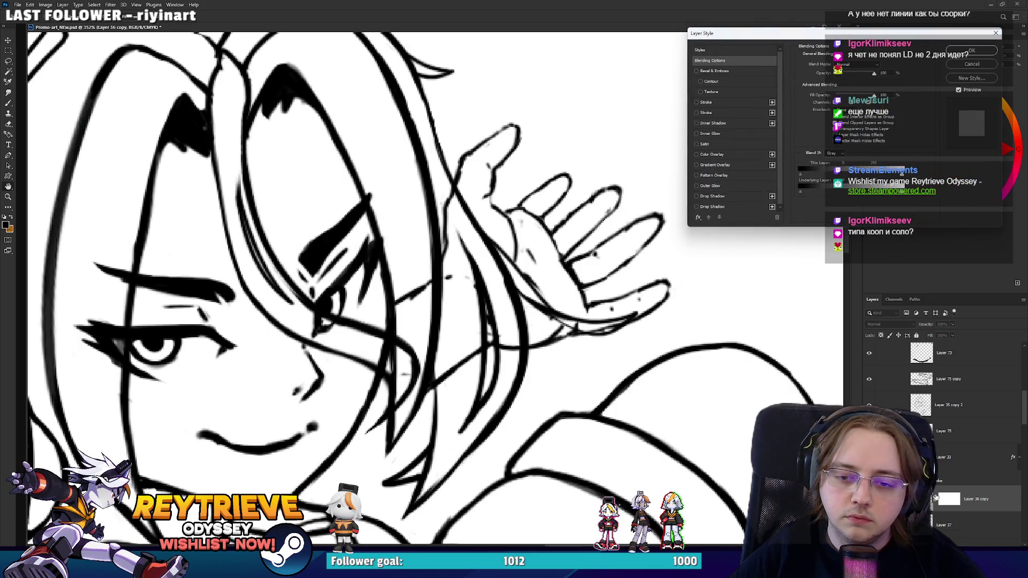
key(Escape)
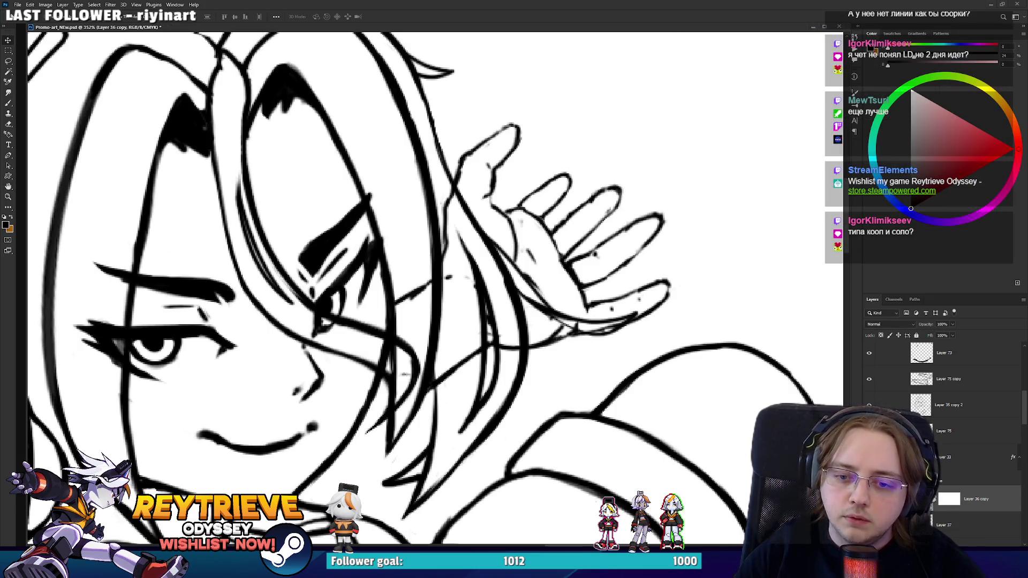
click(952, 501)
key(e)
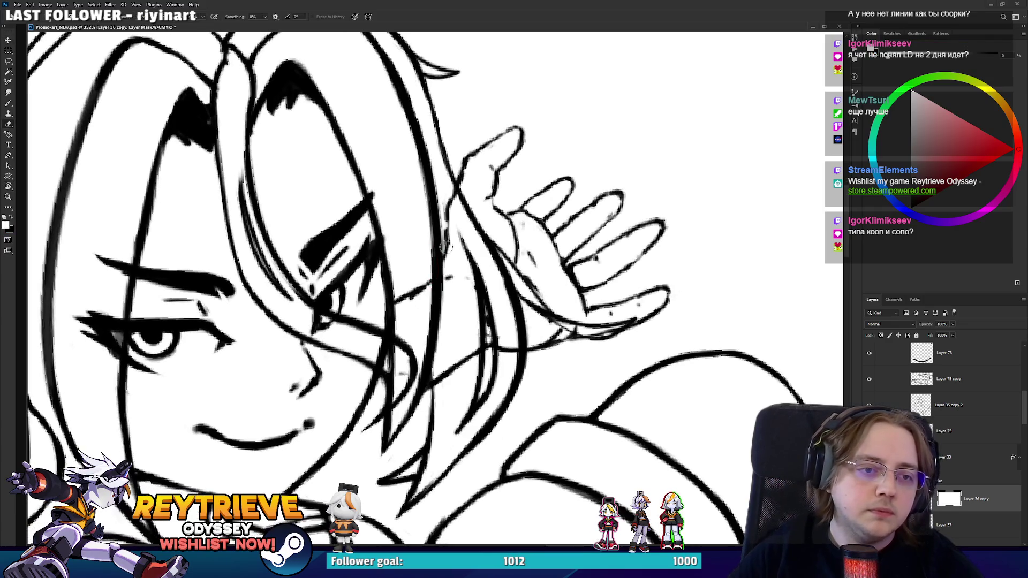
drag(438, 189, 466, 228)
drag(417, 289, 396, 302)
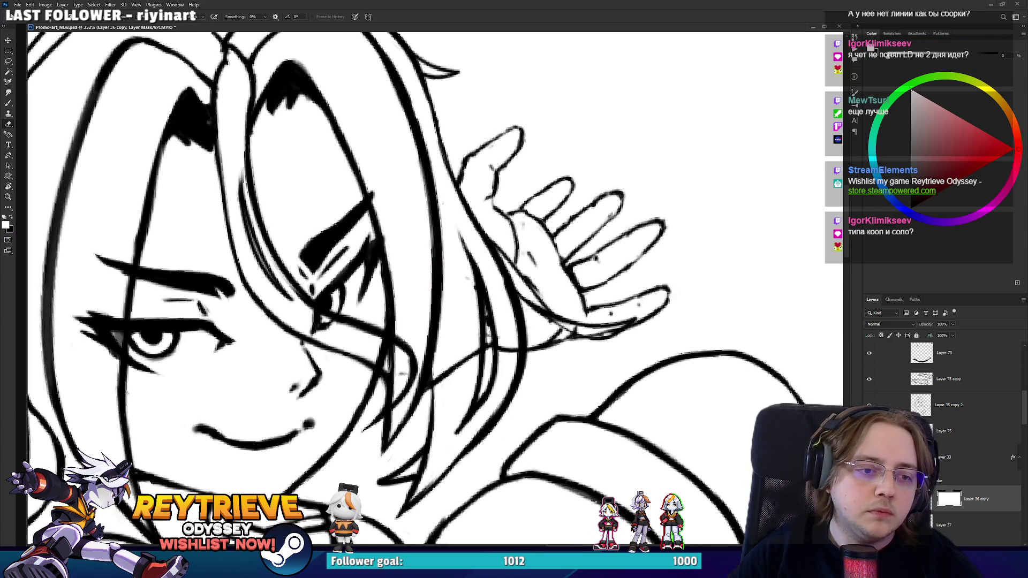
mouse_move(460, 373)
mouse_down()
mouse_move(436, 386)
mouse_move(488, 334)
mouse_move(505, 363)
mouse_up()
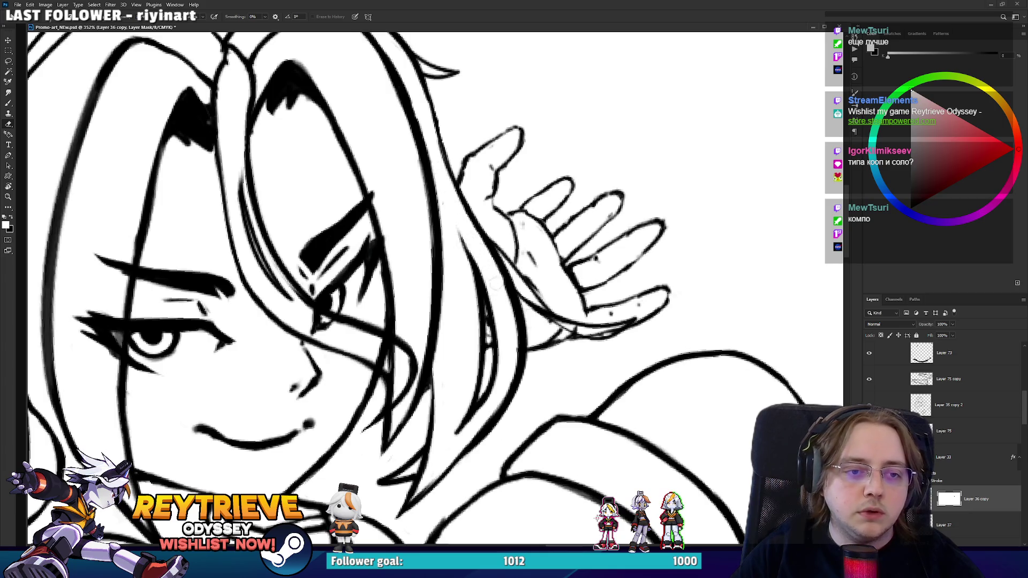
- Drag the hand on Layer 36 copy up about 28 px and review the figure
scroll(656, 375, down, 5)
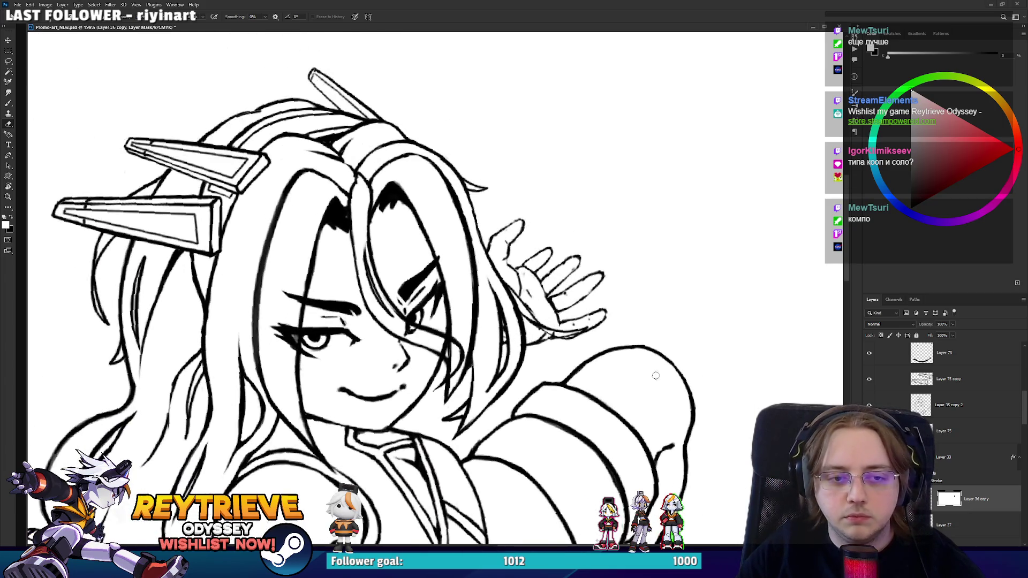
mouse_move(684, 349)
mouse_down()
mouse_move(656, 375)
mouse_move(683, 321)
mouse_move(629, 289)
mouse_move(611, 262)
mouse_move(631, 234)
mouse_move(616, 243)
mouse_move(617, 287)
mouse_move(631, 261)
mouse_move(611, 249)
mouse_up()
scroll(677, 325, down, 4)
scroll(668, 325, up, 2)
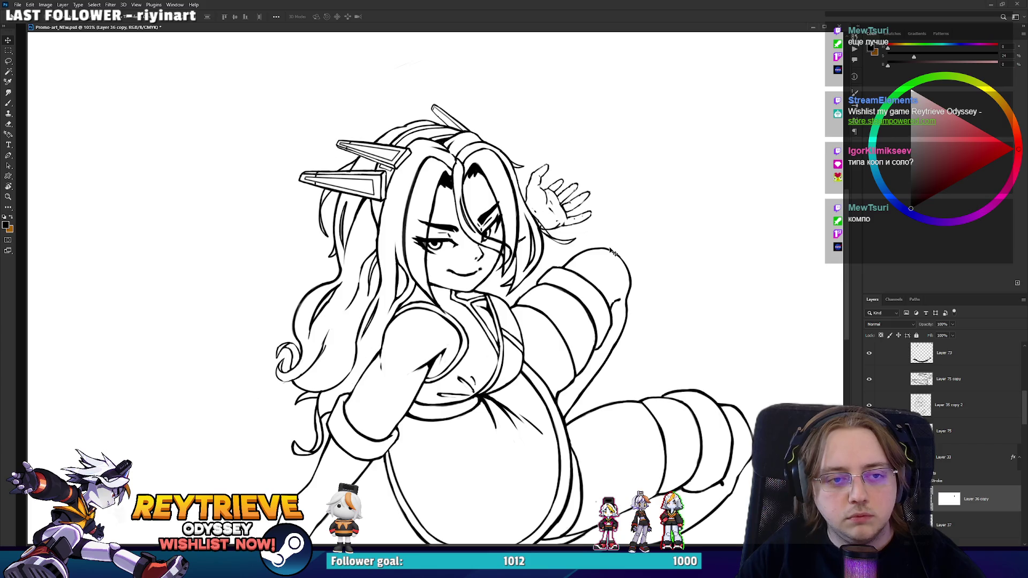
scroll(610, 251, up, 2)
scroll(605, 264, down, 5)
scroll(589, 227, up, 5)
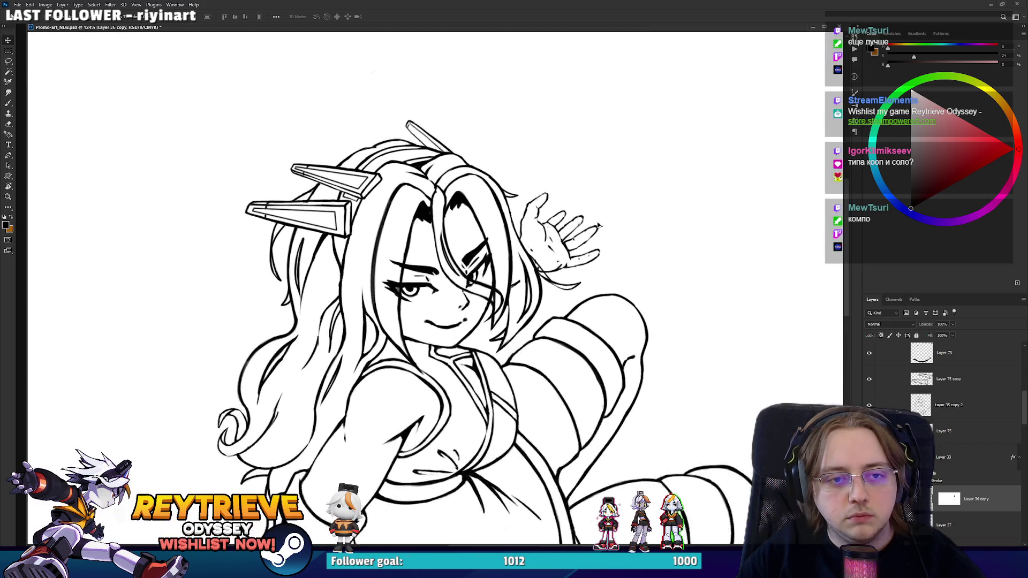
scroll(589, 227, down, 2)
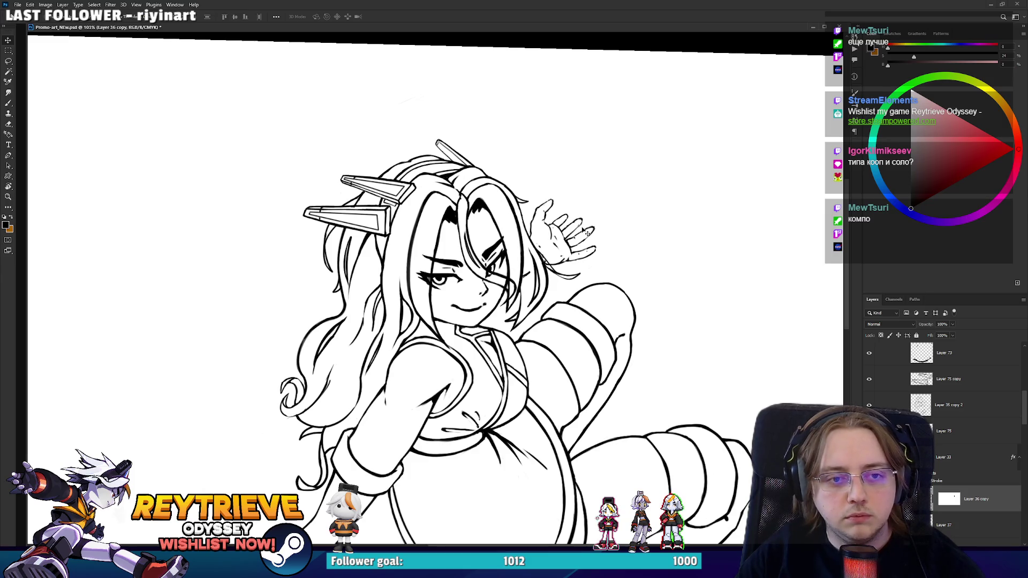
scroll(585, 232, down, 2)
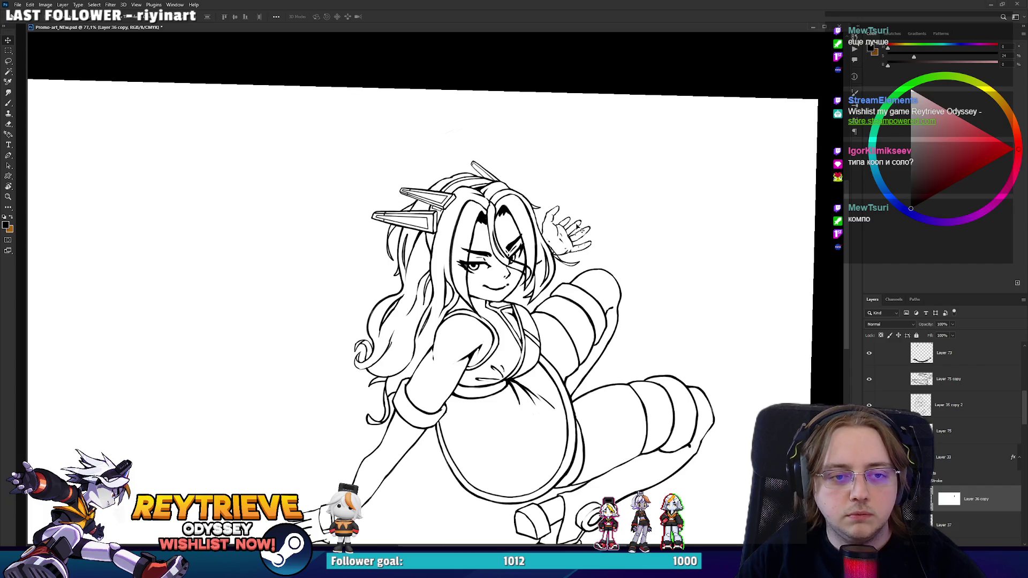
scroll(556, 219, up, 8)
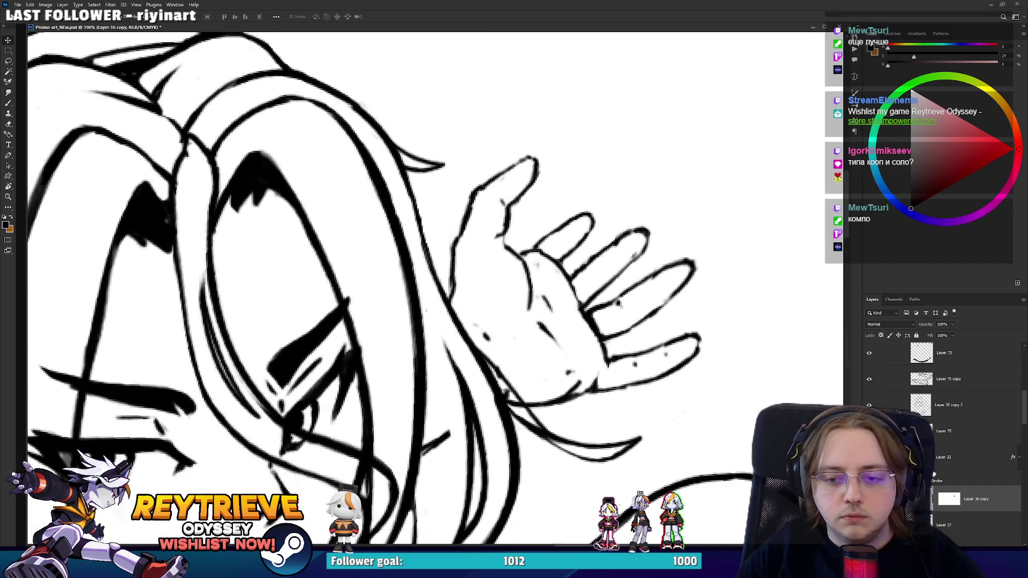
- Lasso the raised thumb and scale it down from the top handle
key(l)
mouse_move(516, 239)
mouse_down()
mouse_move(537, 203)
mouse_move(443, 217)
mouse_move(466, 306)
mouse_up()
drag(522, 253, 521, 250)
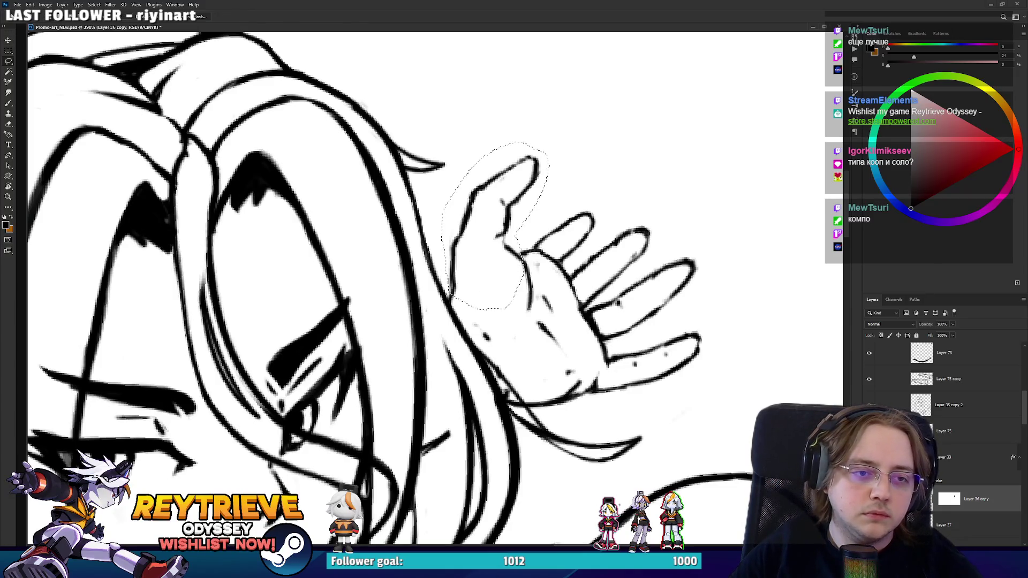
key(ctrl+t)
drag(491, 140, 495, 201)
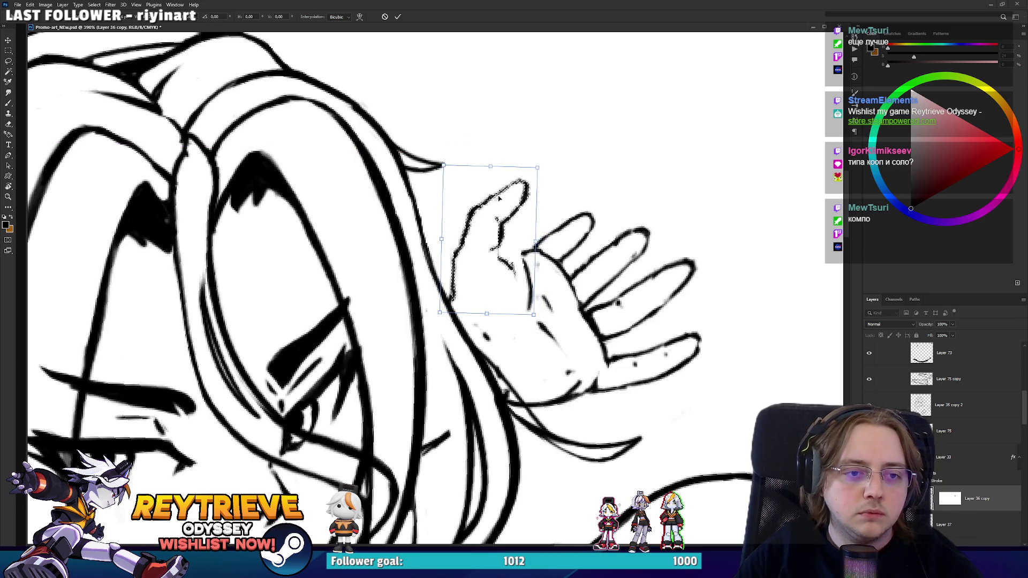
key(Return)
- Rotate the canvas view to check the thumb, then level it and zoom out
key(r)
mouse_move(589, 230)
mouse_down()
mouse_move(612, 249)
mouse_move(411, 112)
mouse_up()
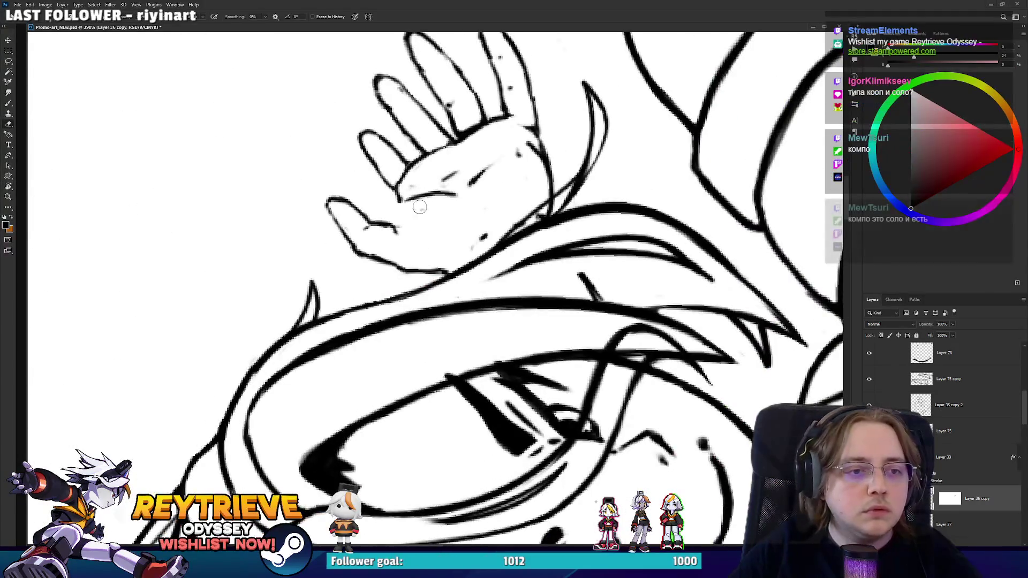
key(b)
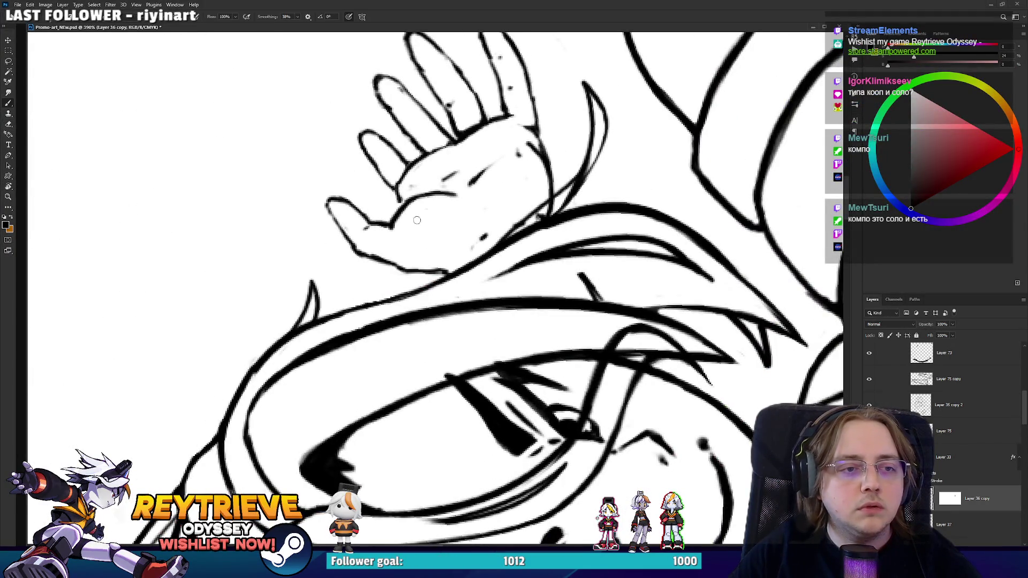
key(r)
drag(383, 233, 438, 211)
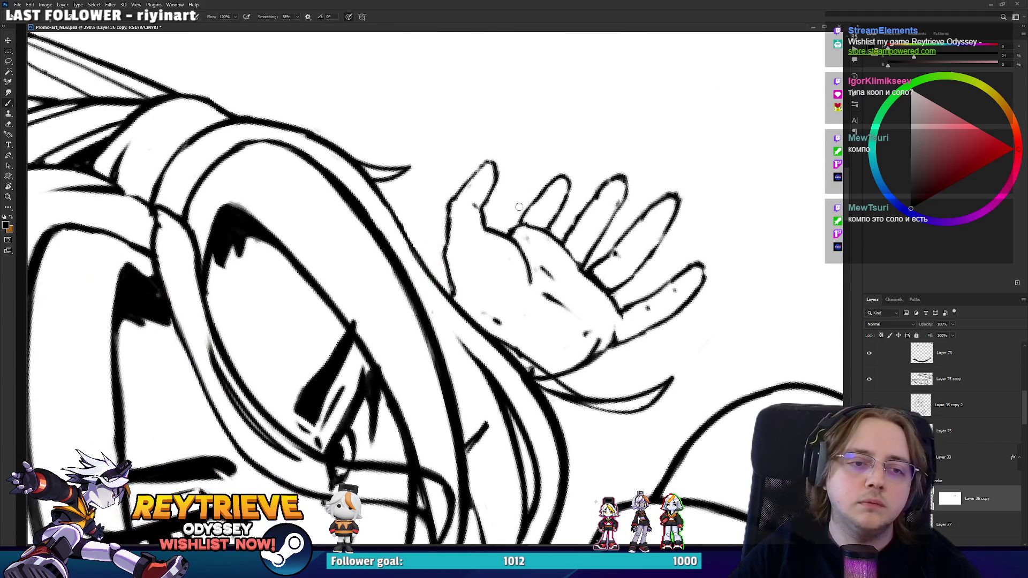
key(ctrl+0)
key(r)
drag(665, 198, 649, 262)
scroll(627, 244, down, 2)
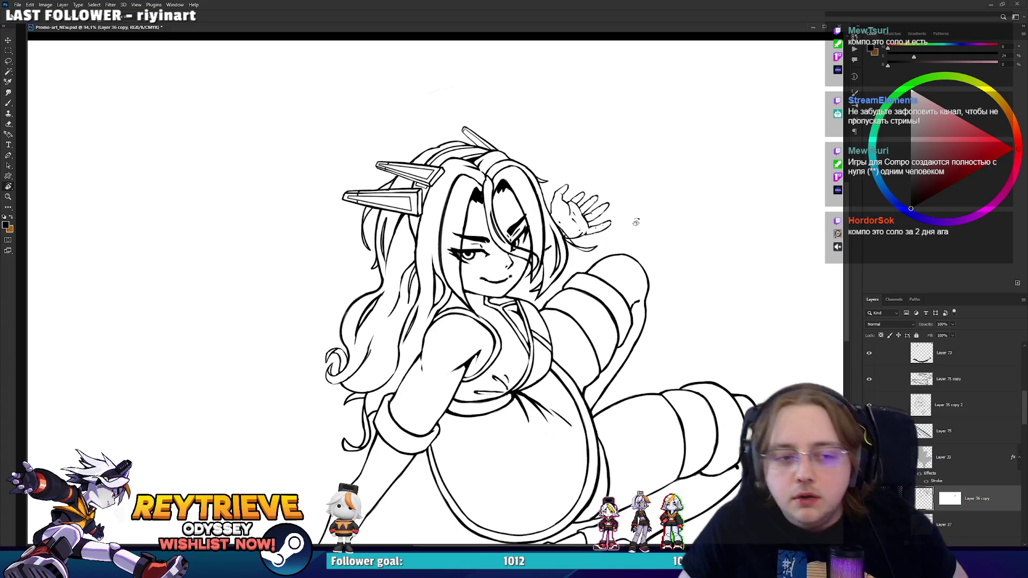
- Zoom around the hand and start, then cancel, the free transform several times
scroll(611, 179, up, 5)
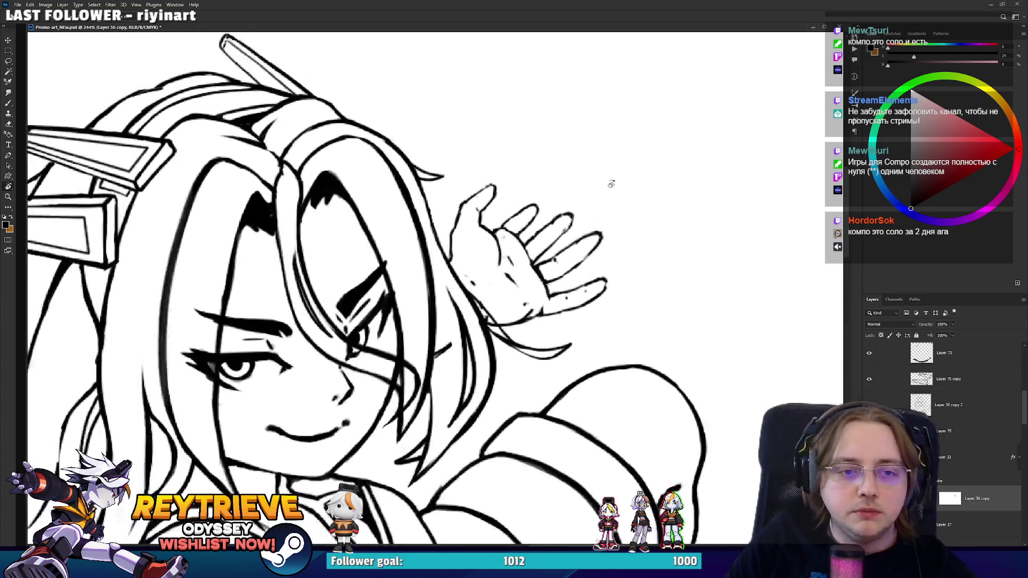
scroll(571, 276, up, 1)
scroll(557, 273, down, 3)
scroll(551, 273, up, 3)
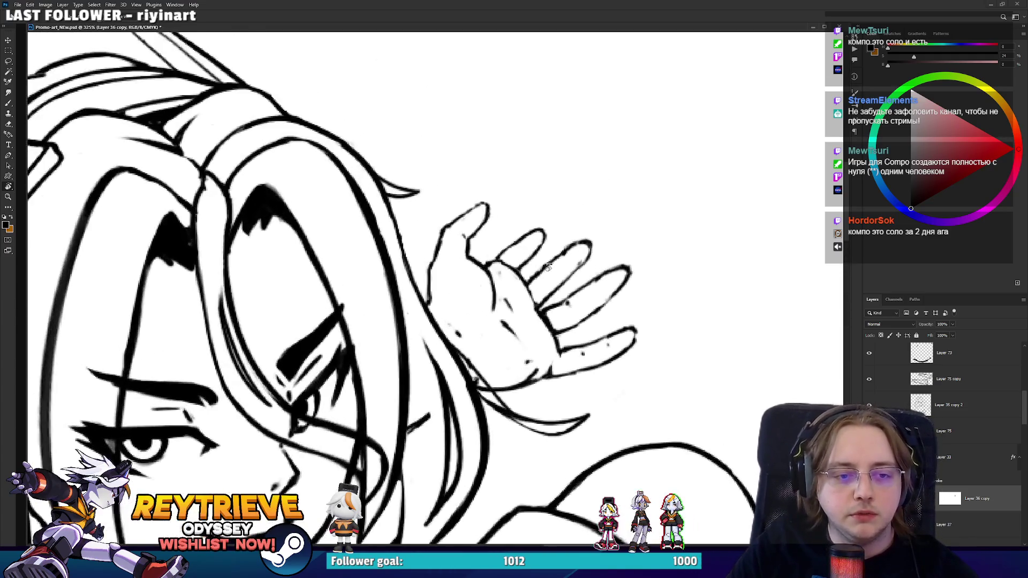
scroll(542, 271, down, 3)
scroll(542, 272, down, 5)
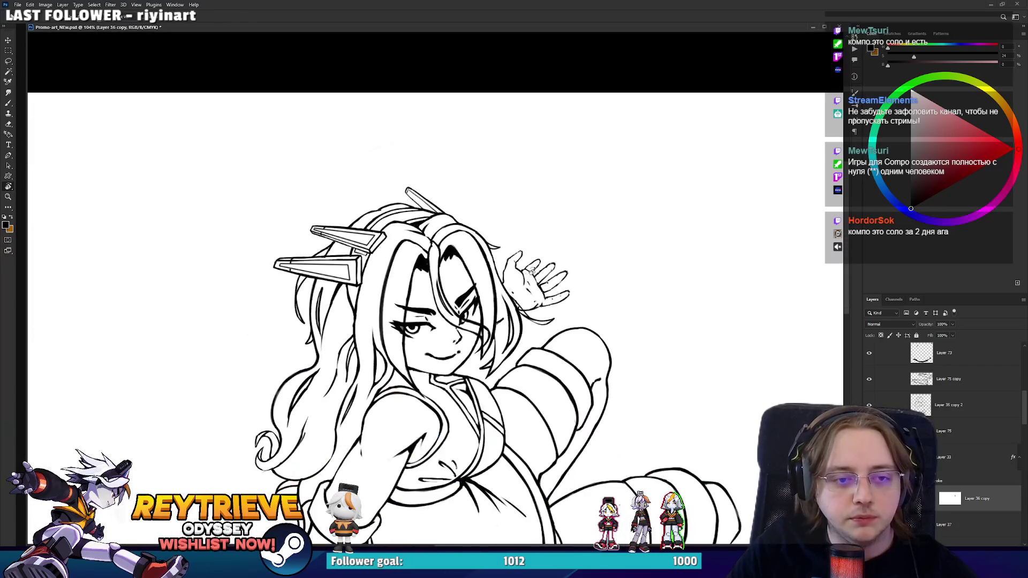
scroll(528, 265, up, 3)
key(ctrl+t)
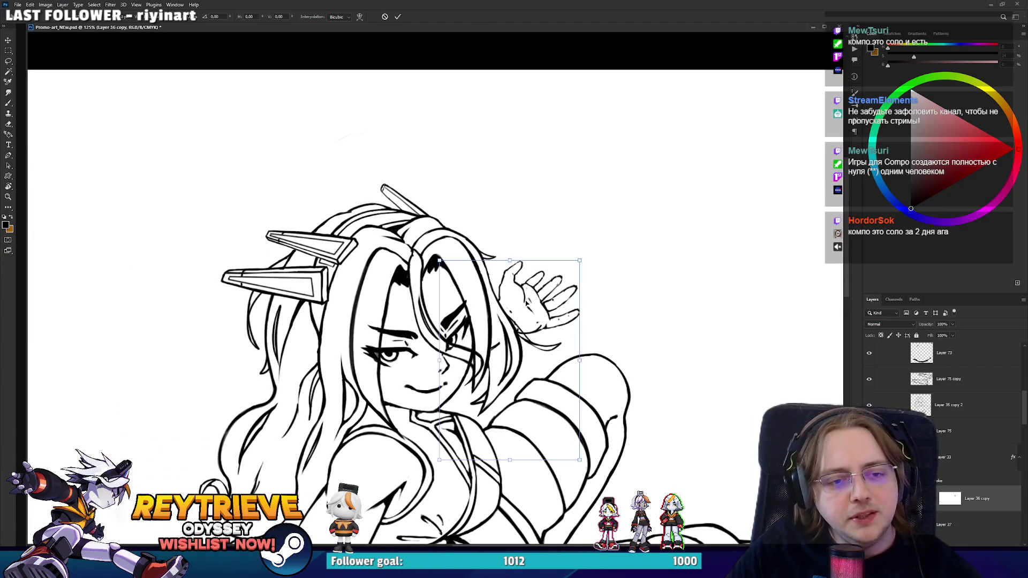
key(Escape)
key(r)
key(e)
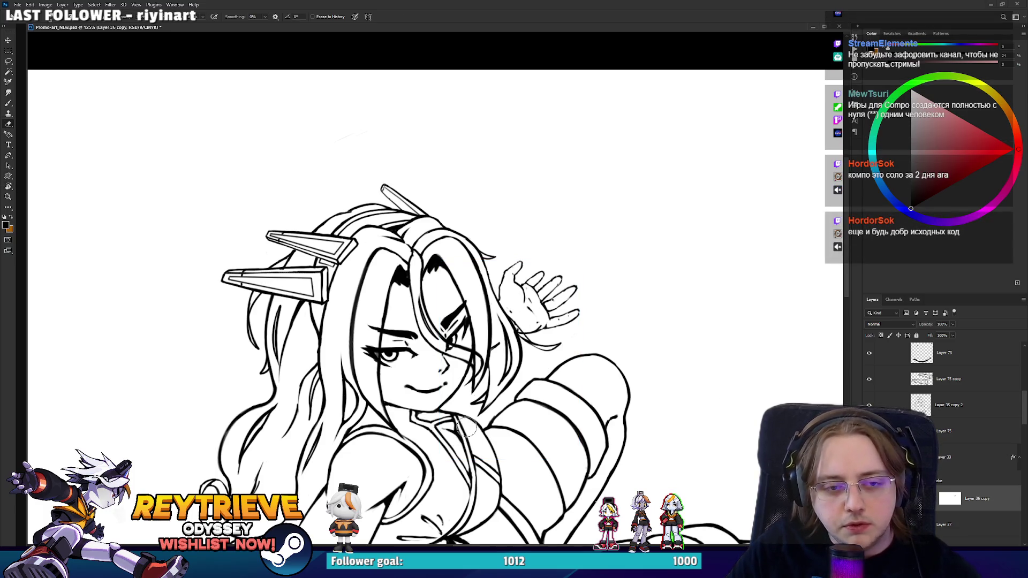
key(ctrl+t)
key(Escape)
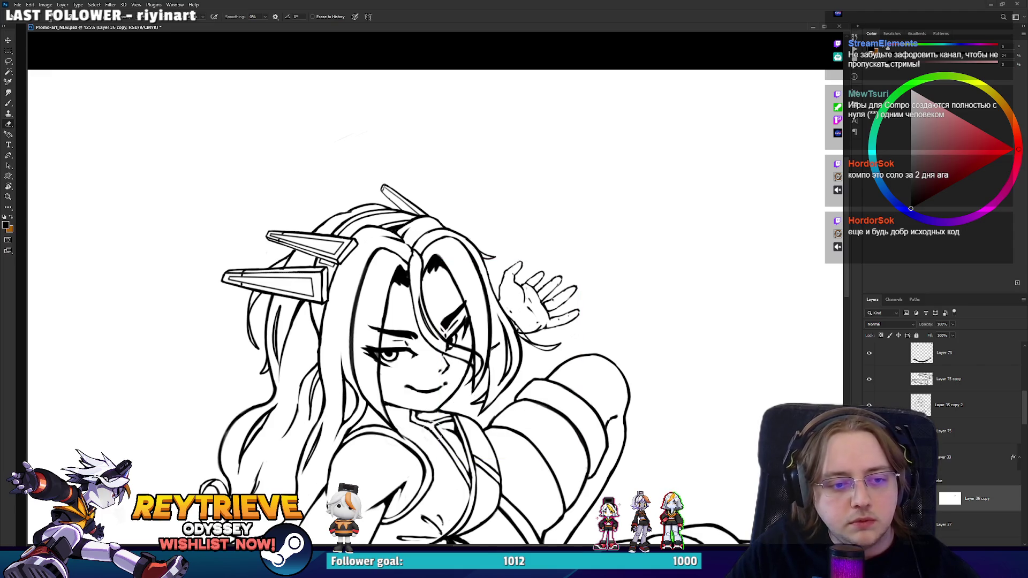
key(ctrl+t)
key(Escape)
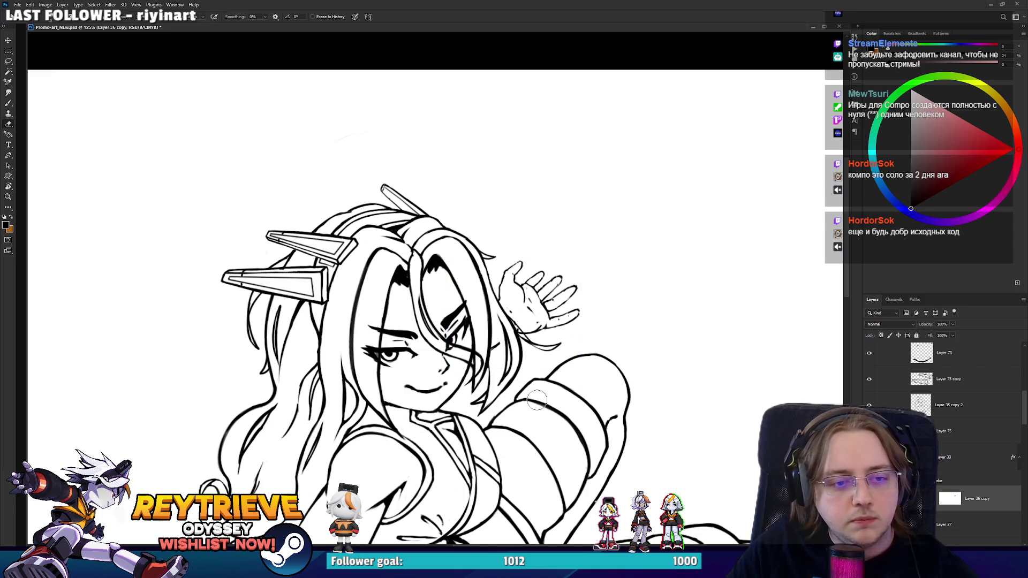
- Warp the hand, pulling its lower right side and fingertips inward to curve the fingers
key(ctrl+t)
click(362, 17)
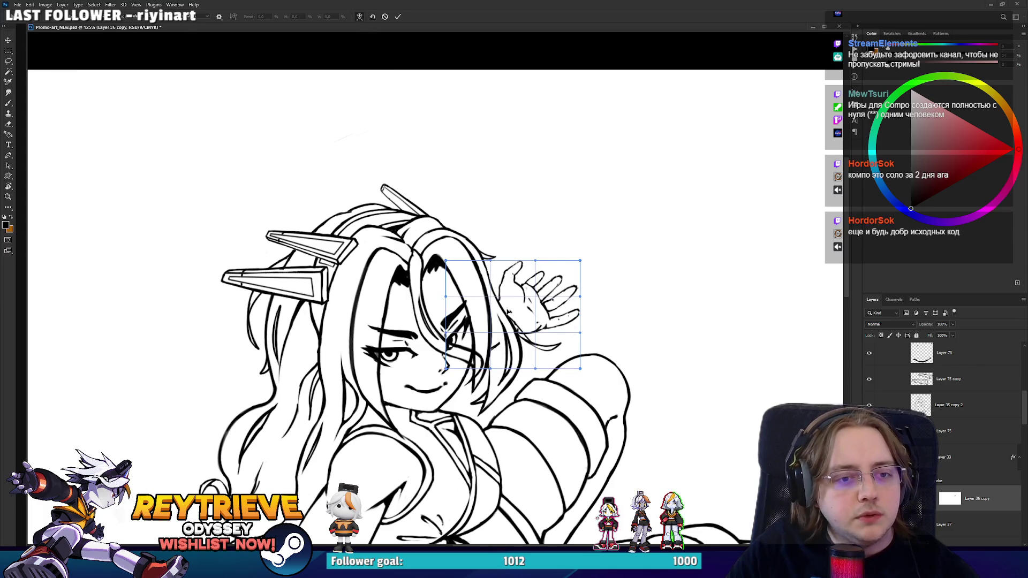
drag(509, 316, 516, 319)
mouse_move(567, 352)
mouse_down()
mouse_move(569, 323)
mouse_move(538, 319)
mouse_up()
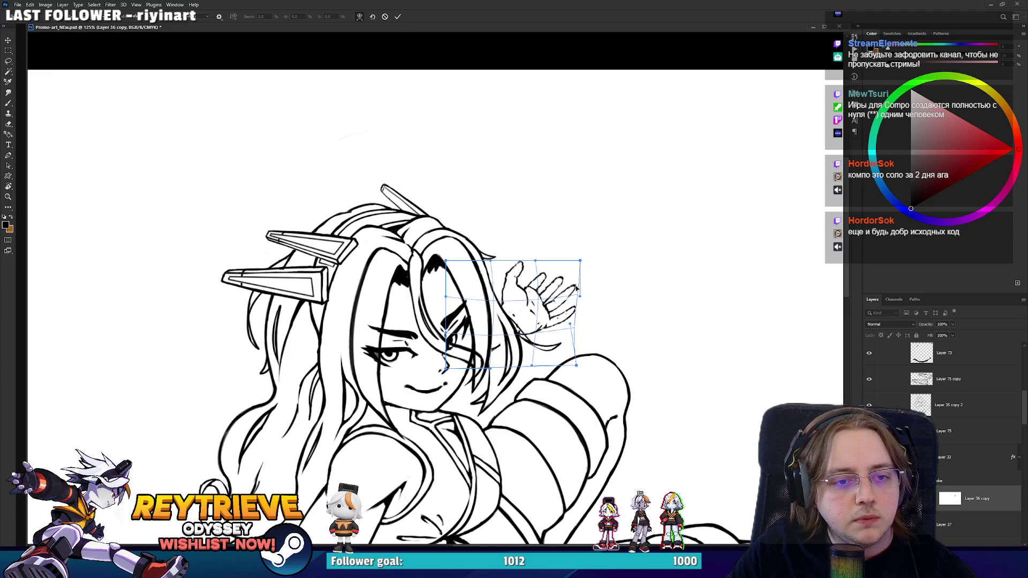
drag(577, 289, 571, 291)
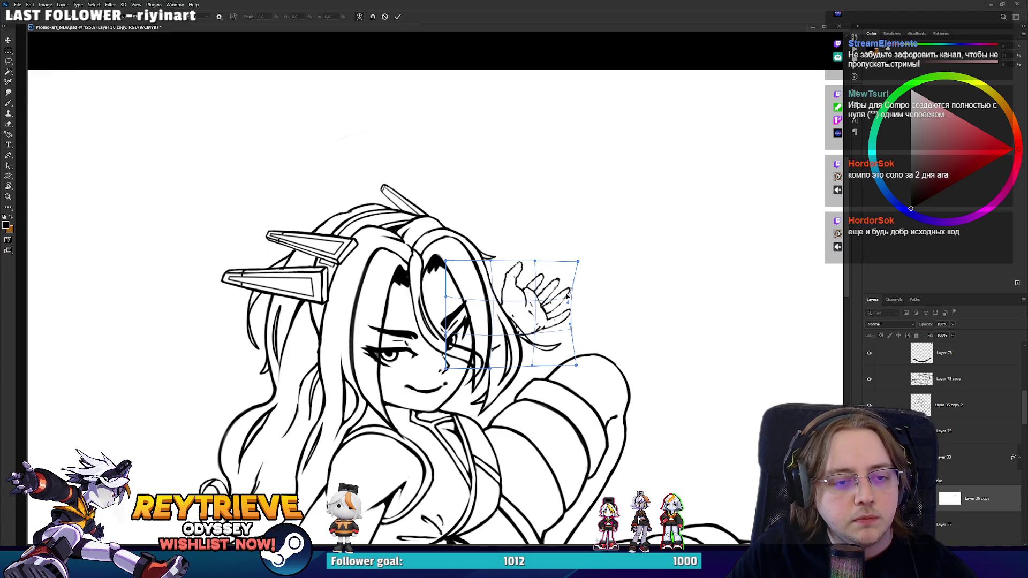
key(Return)
key(e)
scroll(576, 290, down, 5)
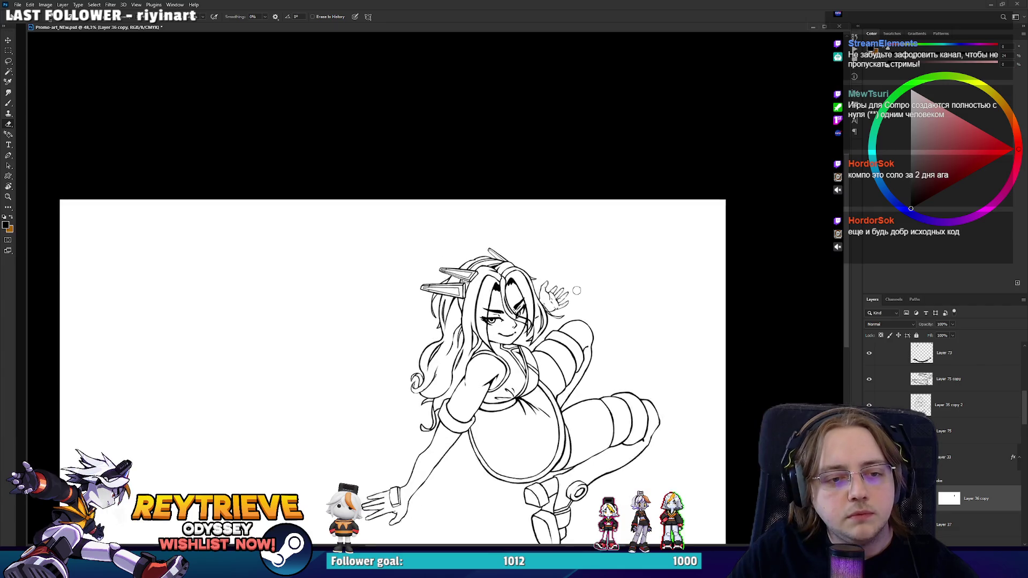
- Select the Fate group and flip the canvas horizontally to mirror the artwork
scroll(577, 290, up, 2)
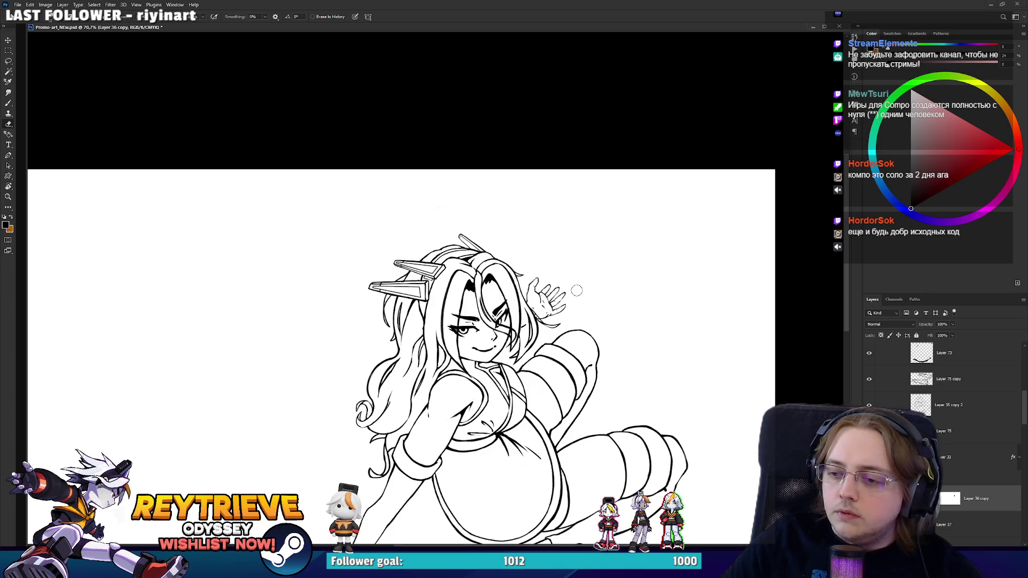
scroll(573, 291, up, 3)
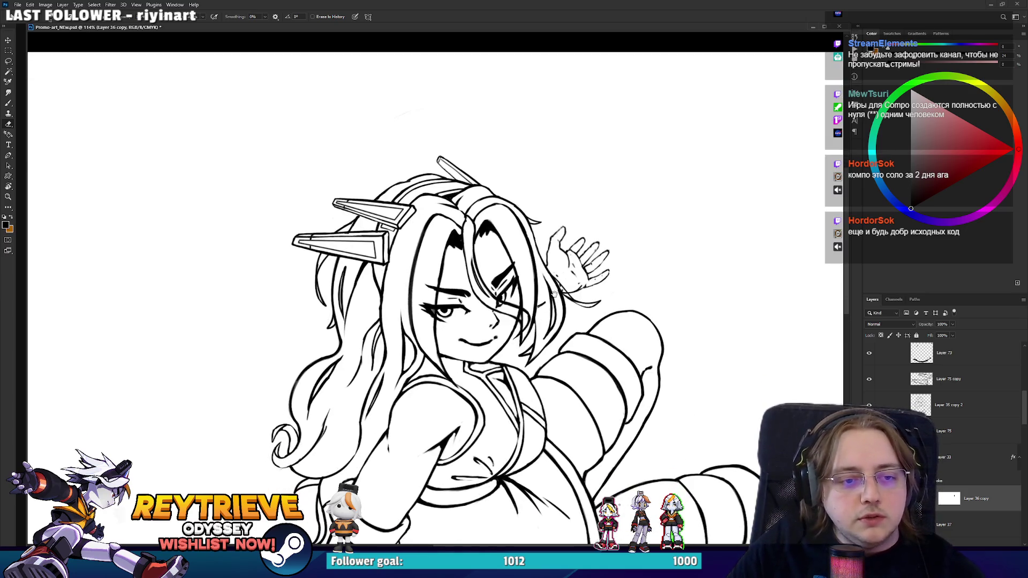
scroll(553, 294, down, 4)
scroll(771, 333, down, 1)
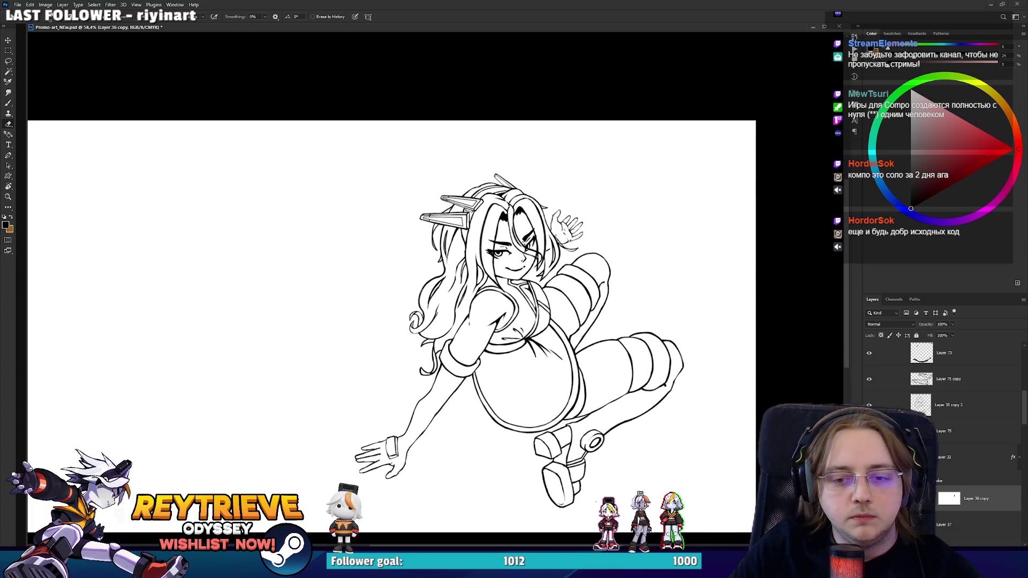
scroll(932, 406, up, 3)
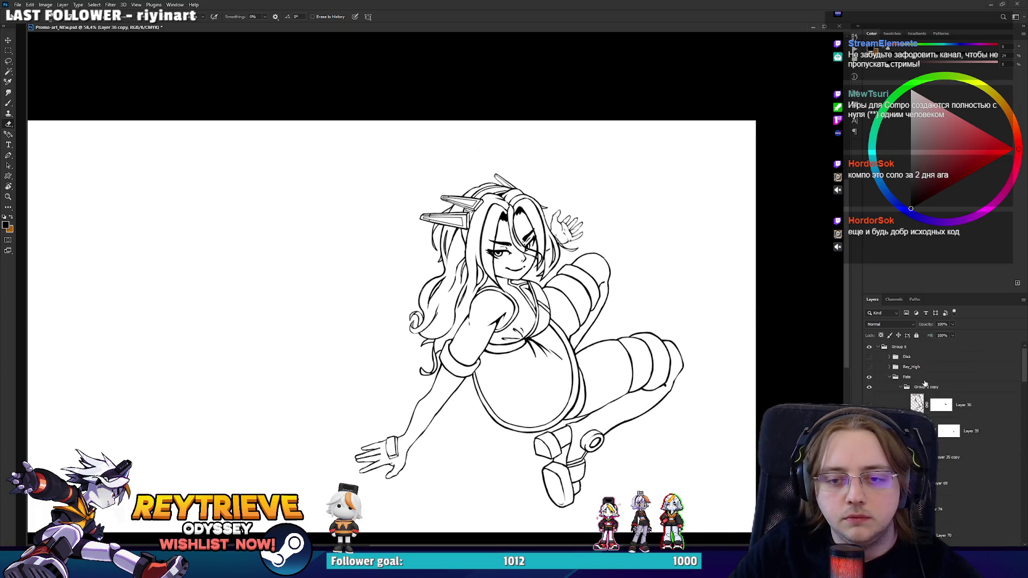
click(921, 377)
key(h)
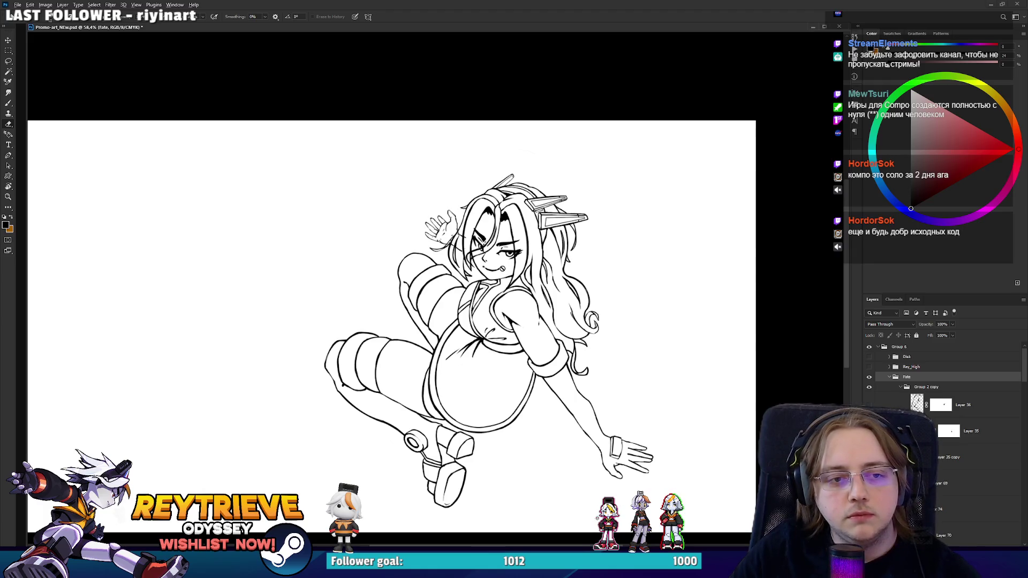
- Make the Rey_High layer visible so the hammer-wielding second character appears
click(870, 368)
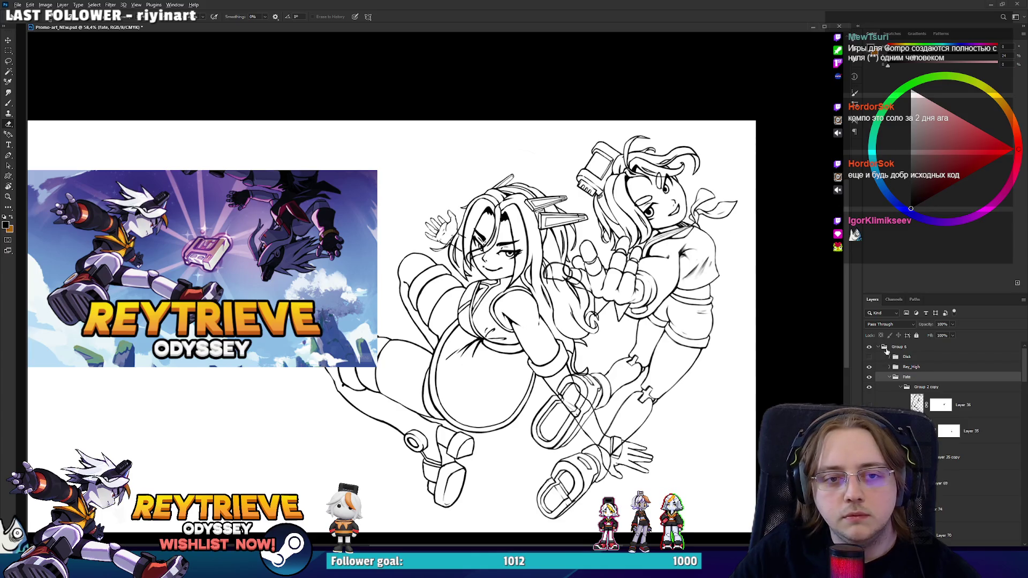
scroll(538, 294, up, 5)
scroll(538, 295, down, 6)
scroll(557, 276, up, 2)
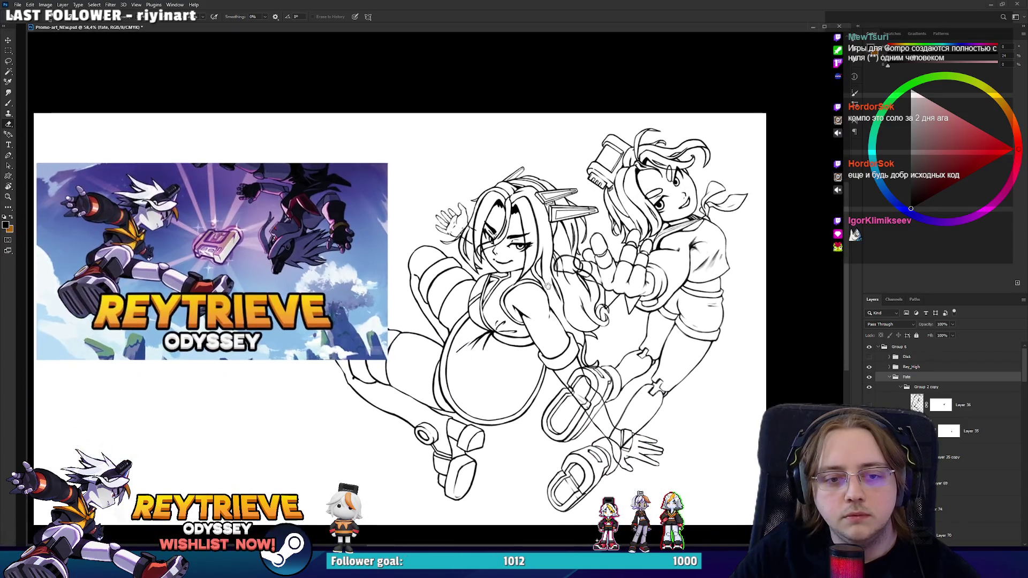
scroll(560, 275, up, 2)
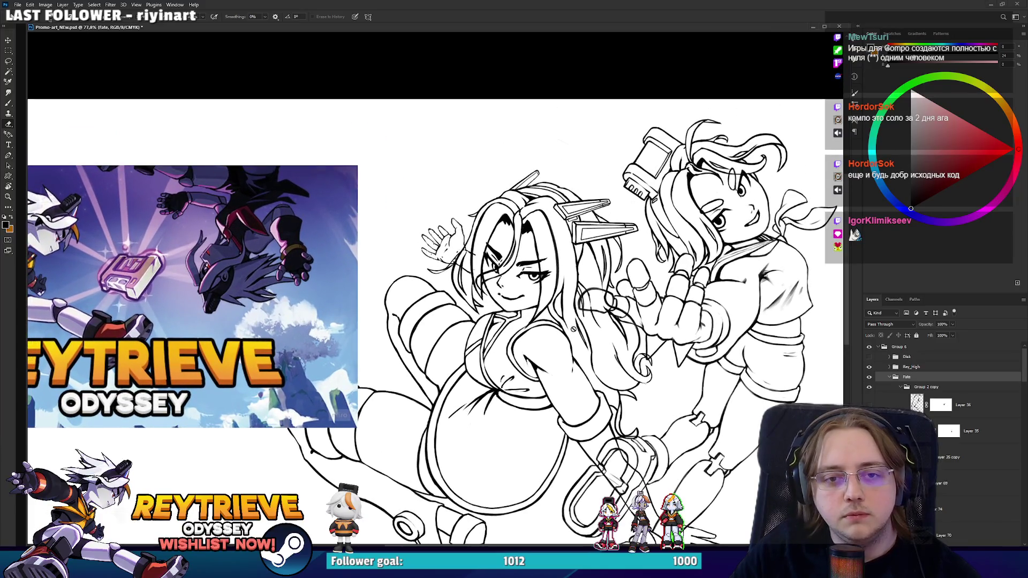
scroll(506, 290, up, 2)
scroll(506, 290, up, 2)
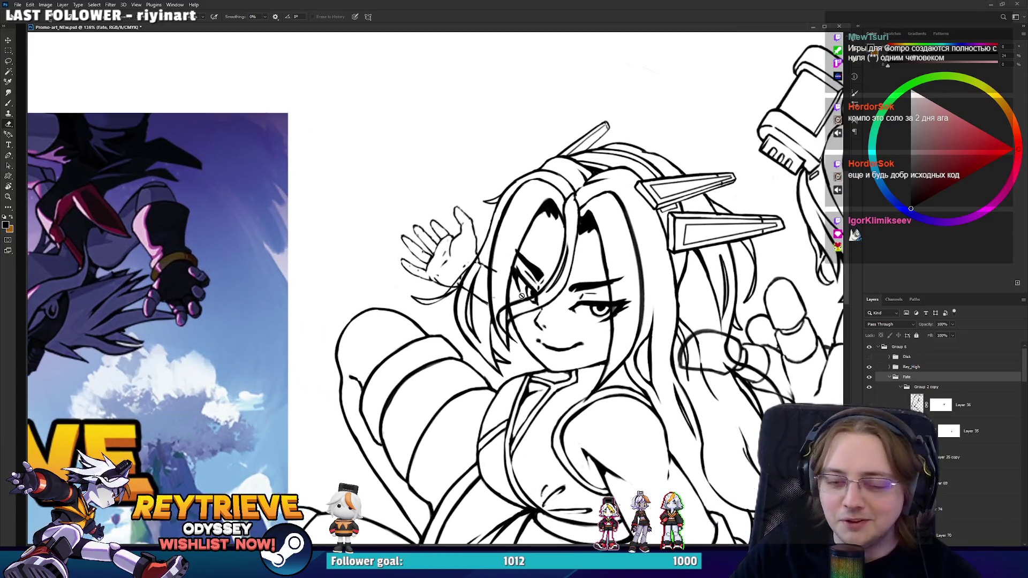
- Scale up the redrawn waving hand on Layer 36 copy with Free Transform
scroll(973, 443, down, 5)
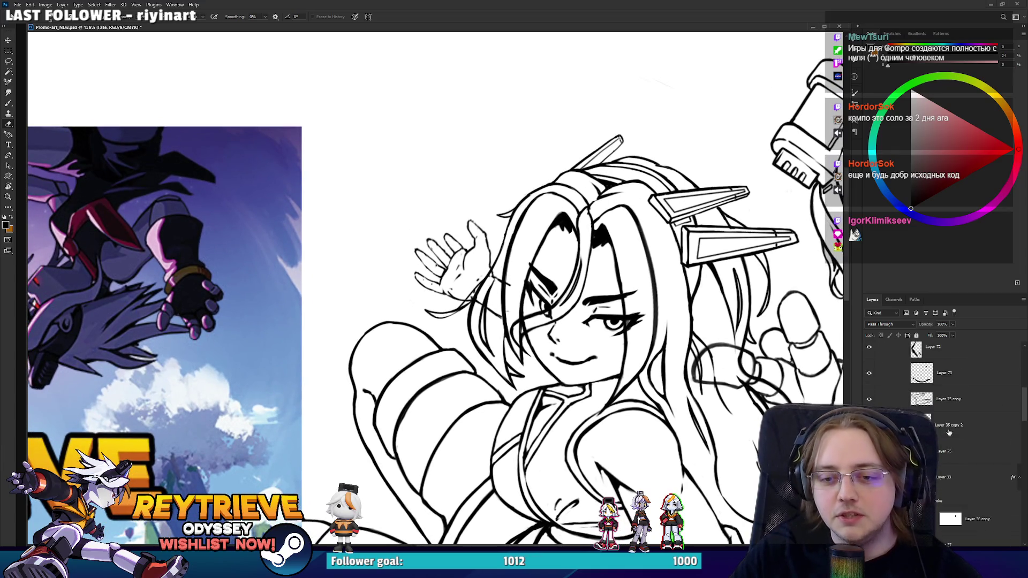
click(962, 428)
key(ctrl+t)
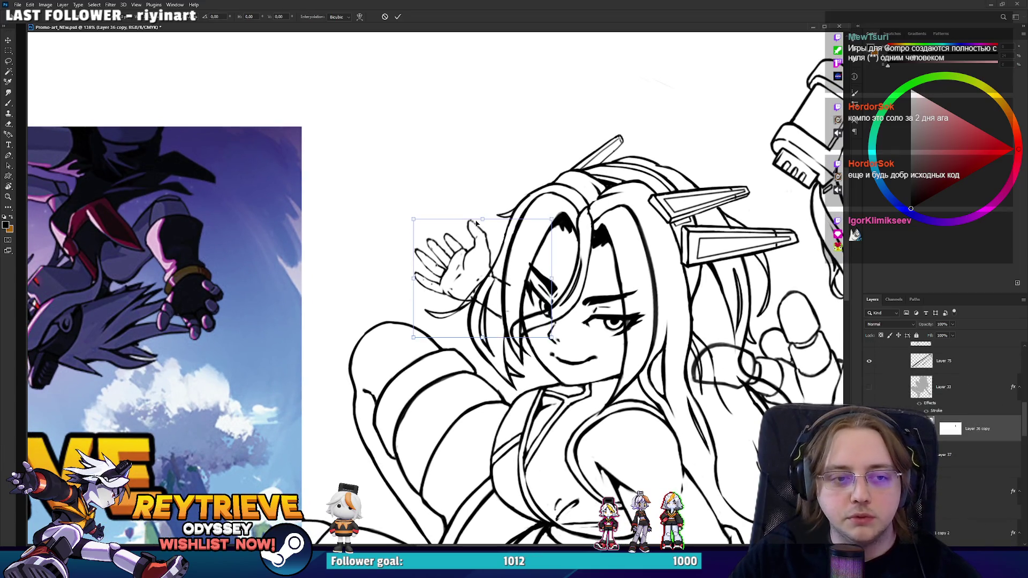
mouse_move(482, 222)
mouse_down()
mouse_move(485, 188)
mouse_move(484, 206)
mouse_up()
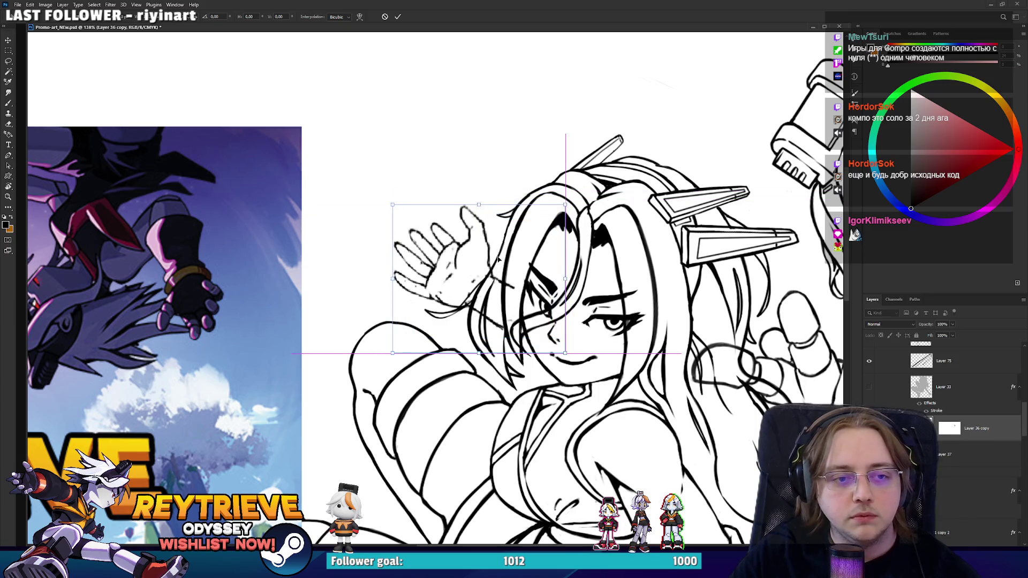
key(Return)
- Erase stray line bits near the hair left of the face on the hand layer's mask
key(e)
scroll(491, 259, down, 4)
scroll(497, 265, up, 6)
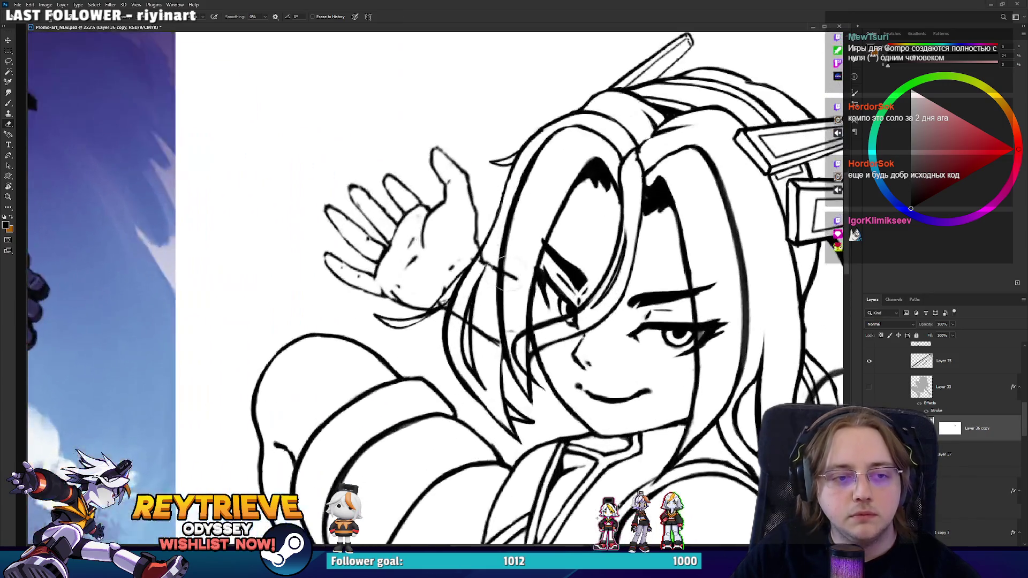
click(952, 427)
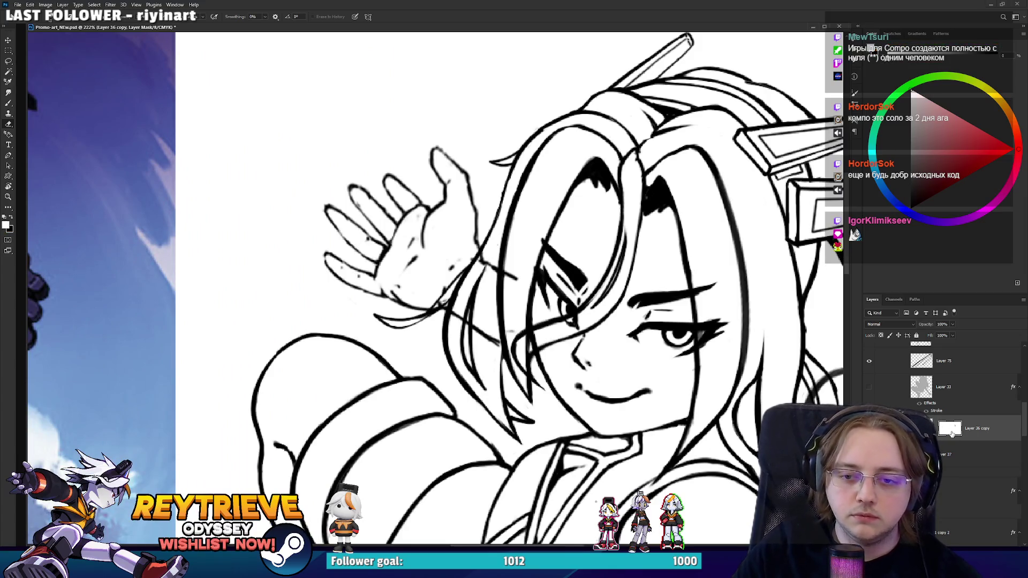
scroll(590, 320, down, 5)
key(ctrl+t)
key(Escape)
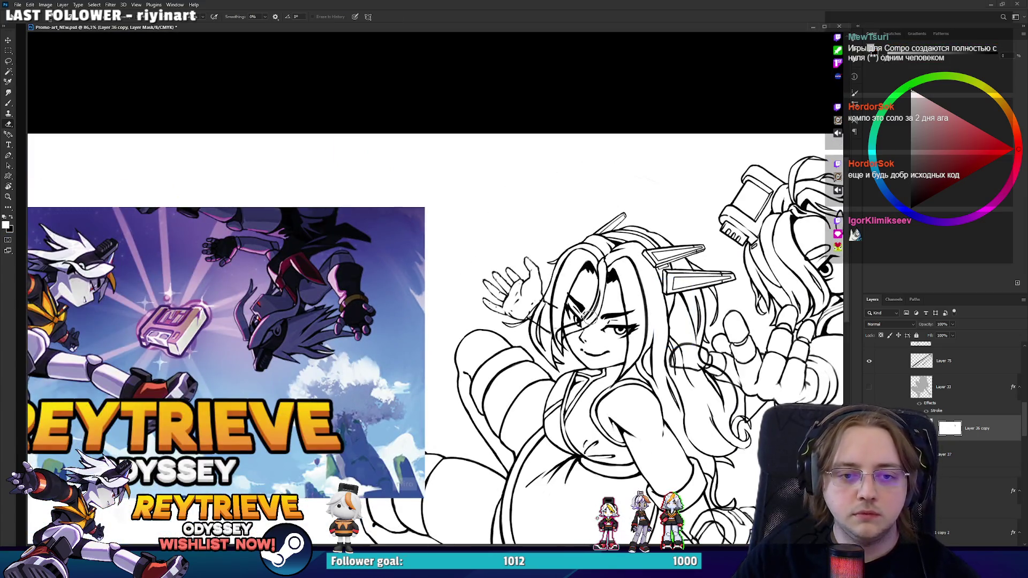
scroll(588, 317, up, 4)
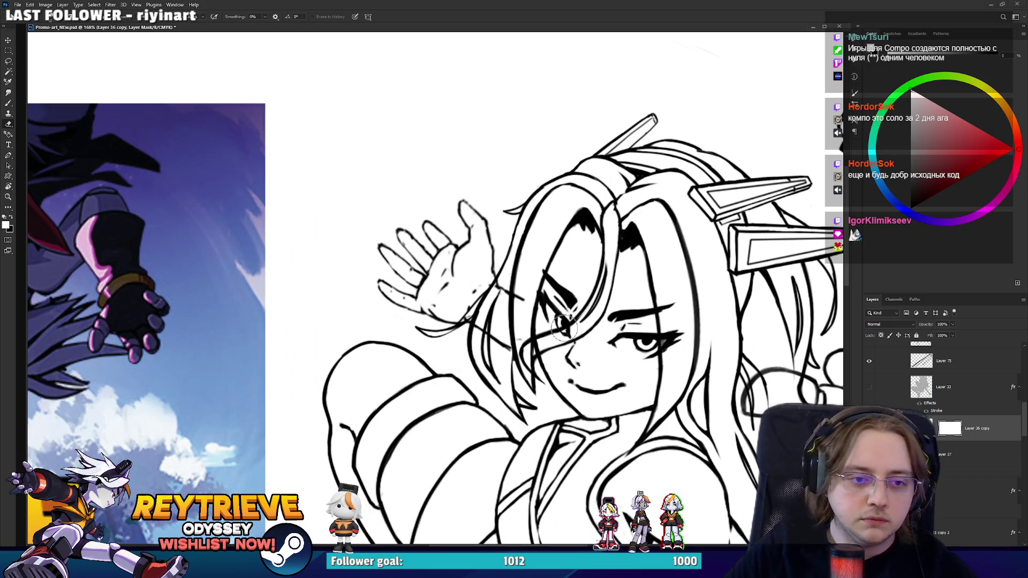
mouse_move(563, 327)
mouse_down()
mouse_move(525, 350)
mouse_move(503, 348)
mouse_move(501, 322)
mouse_move(520, 317)
mouse_move(477, 337)
mouse_move(496, 283)
mouse_up()
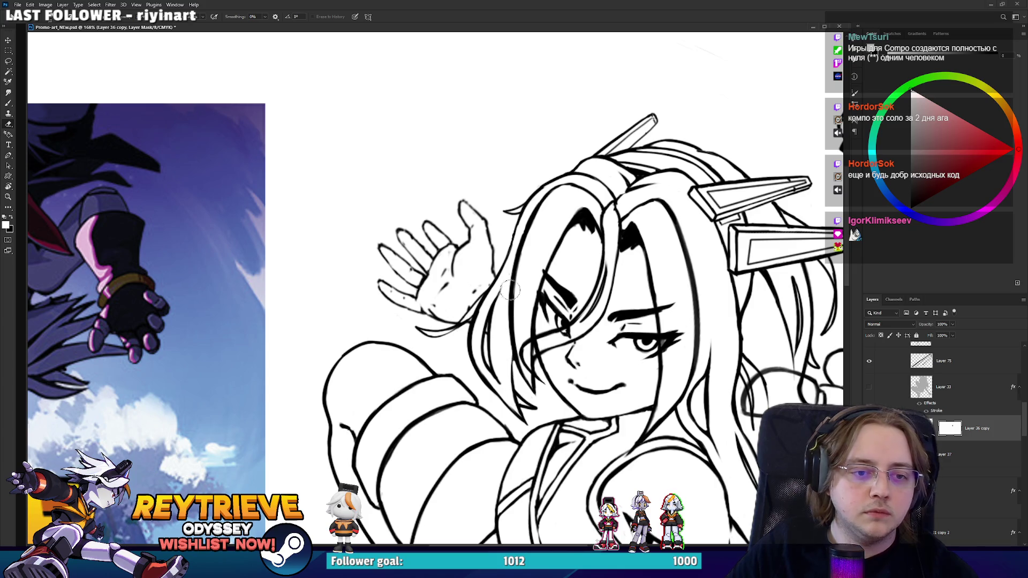
scroll(523, 223, down, 5)
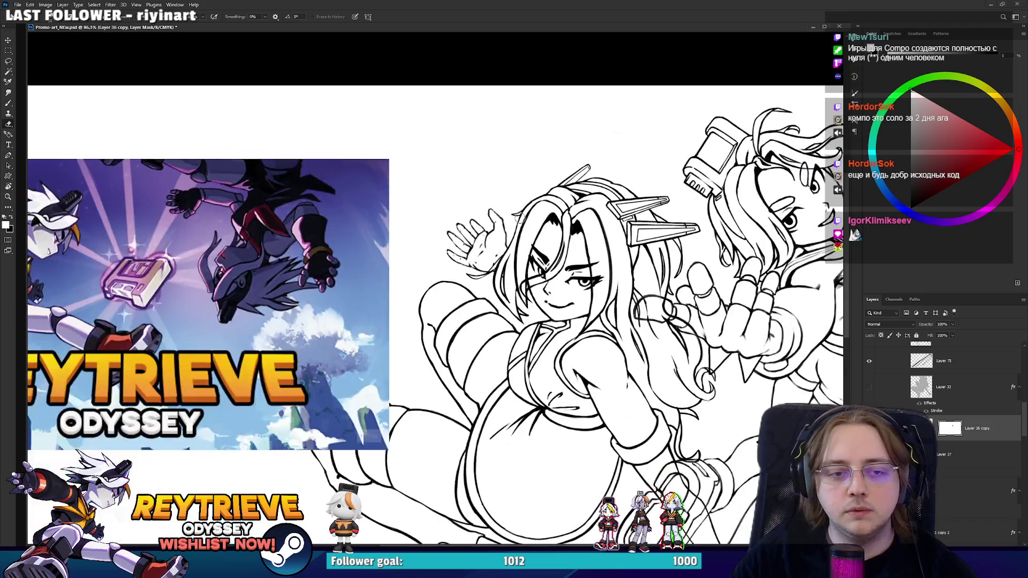
scroll(523, 223, up, 2)
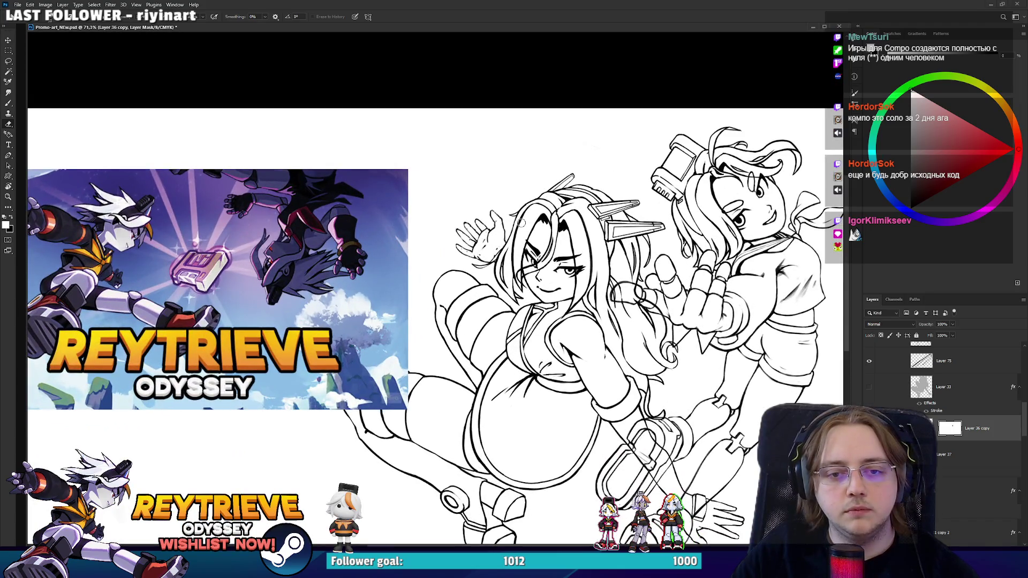
scroll(521, 223, up, 2)
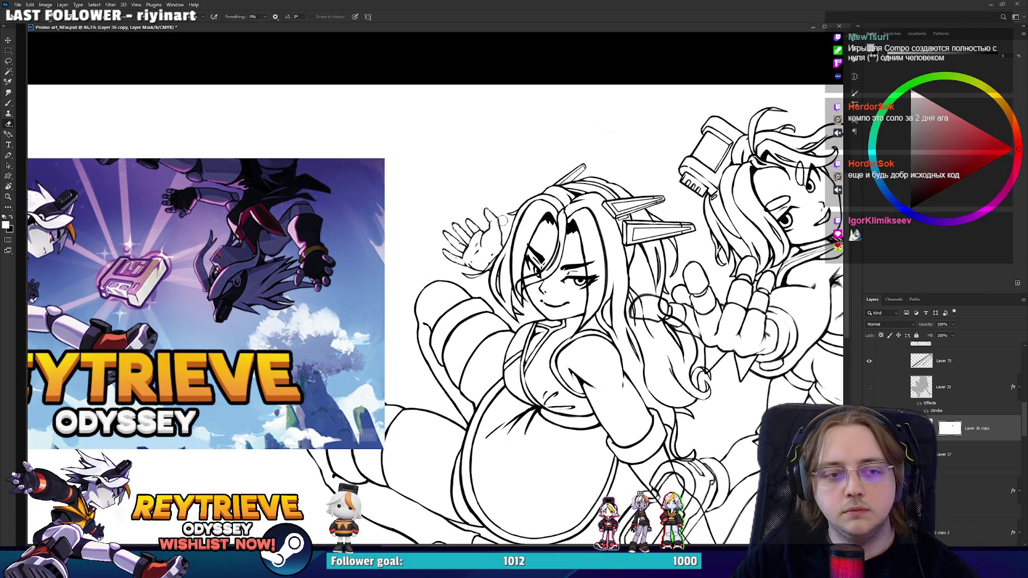
scroll(501, 220, down, 2)
scroll(503, 225, up, 3)
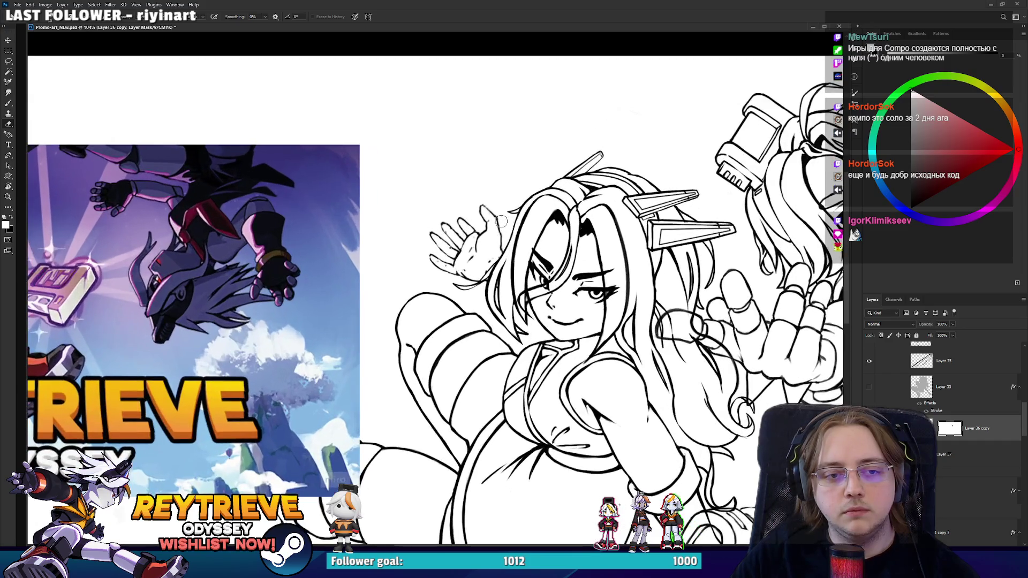
scroll(560, 259, down, 2)
click(932, 423)
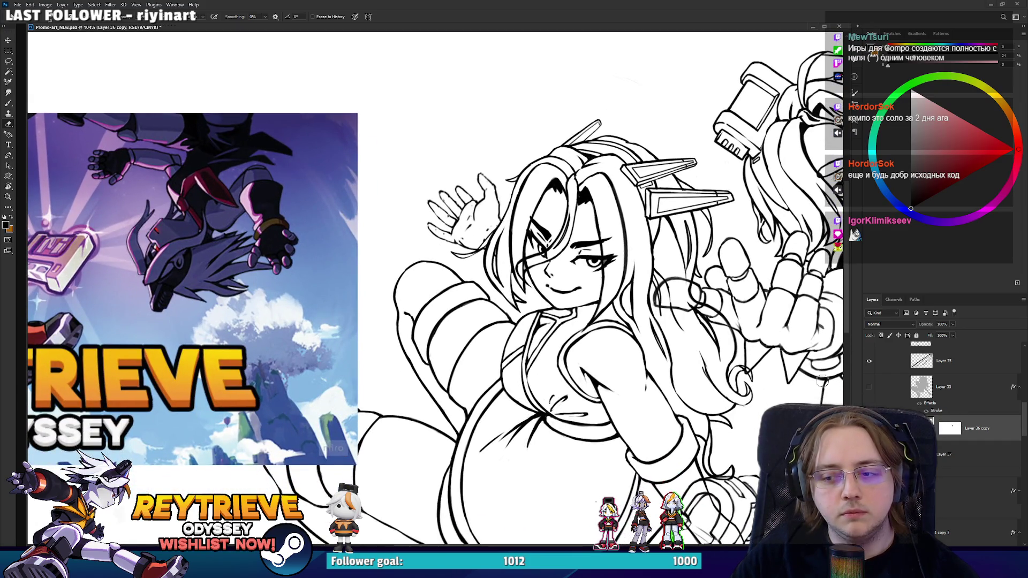
- Move the waving hand on Layer 36 copy down and left, closer to the girl's face
key(v)
mouse_move(582, 262)
mouse_down()
mouse_move(563, 280)
mouse_move(552, 257)
mouse_move(575, 305)
mouse_move(558, 304)
mouse_move(562, 293)
mouse_up()
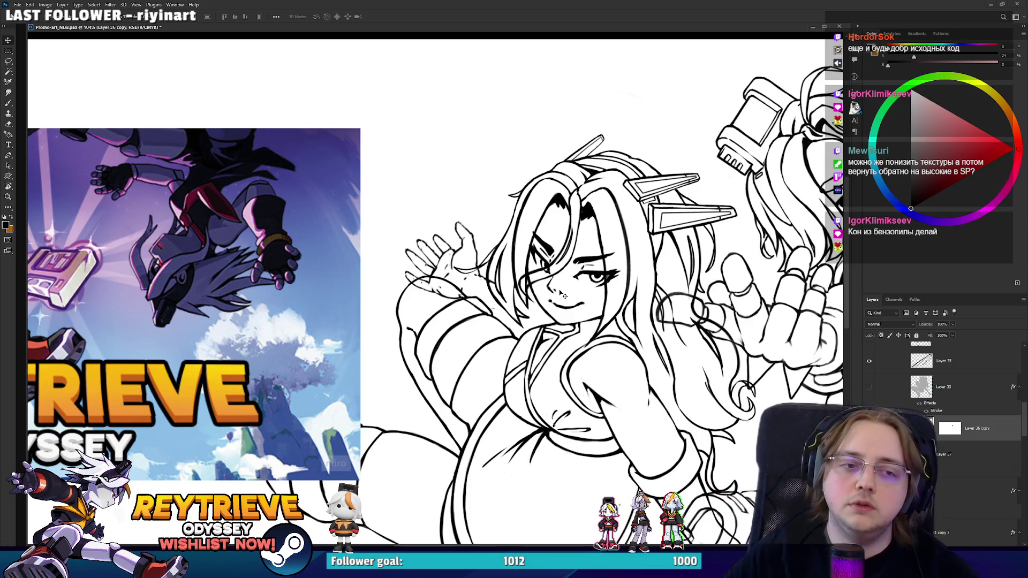
scroll(562, 295, up, 3)
drag(481, 309, 503, 273)
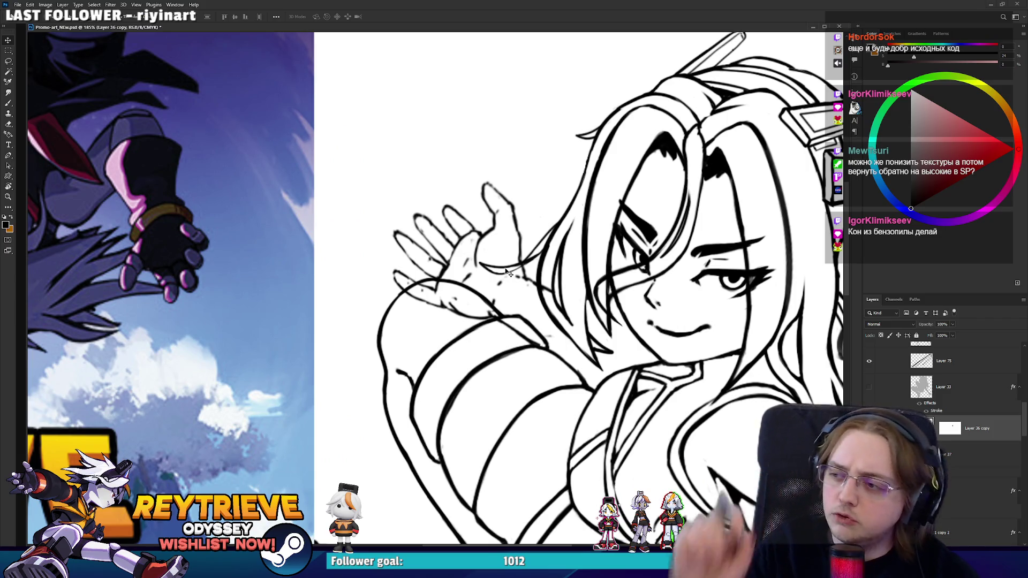
scroll(556, 250, up, 1)
scroll(536, 253, down, 2)
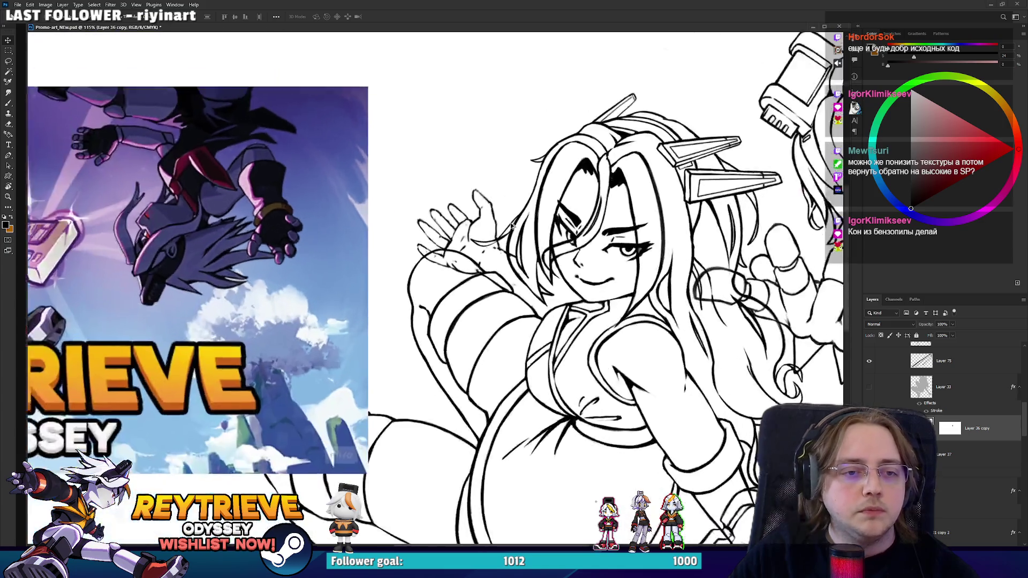
scroll(519, 257, up, 2)
scroll(516, 258, down, 3)
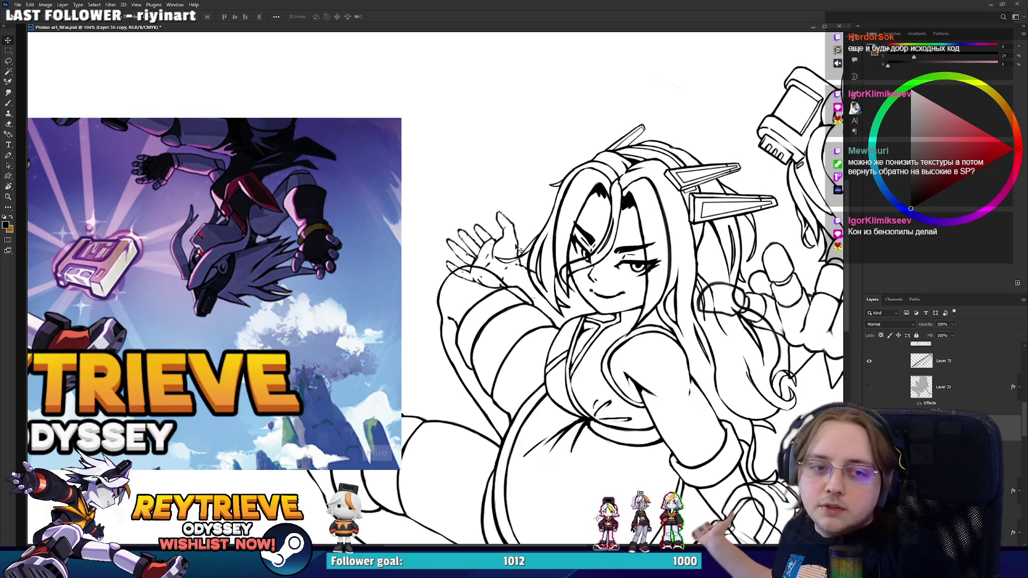
scroll(517, 248, down, 3)
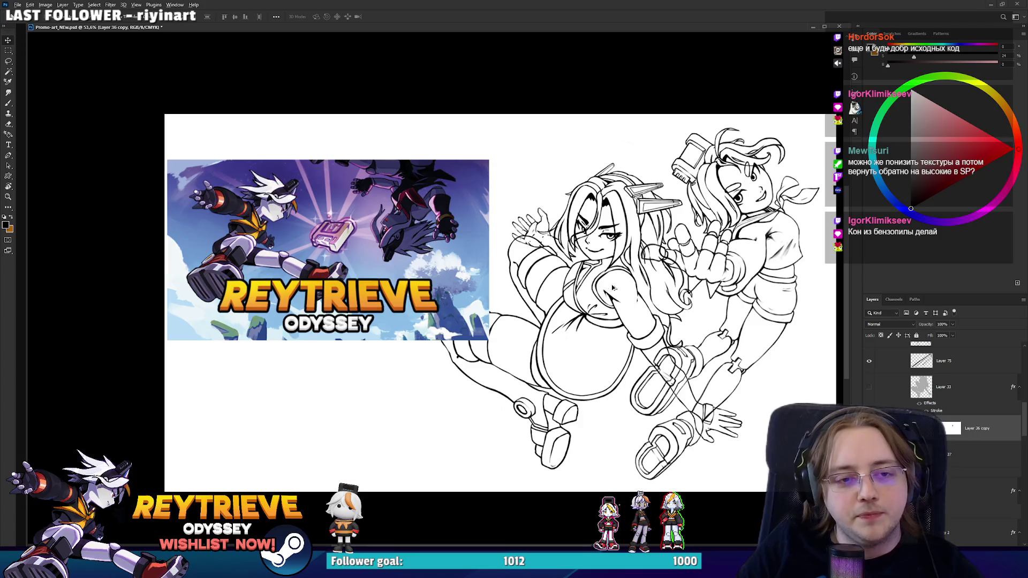
- On a new empty layer, paint a light-blue round blob above the hand
scroll(613, 288, up, 8)
key(ctrl+shift+alt+n)
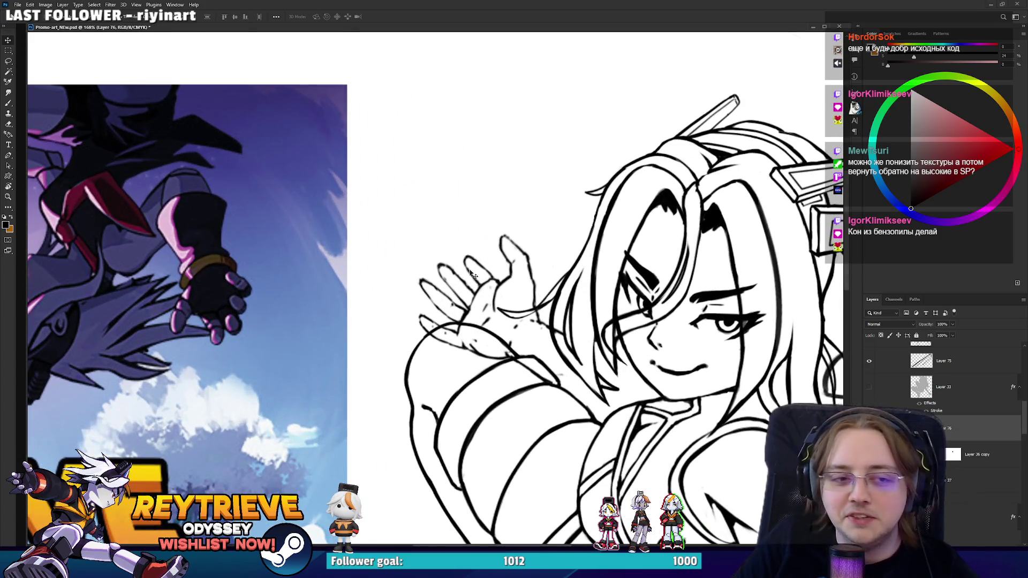
key(b)
click(951, 127)
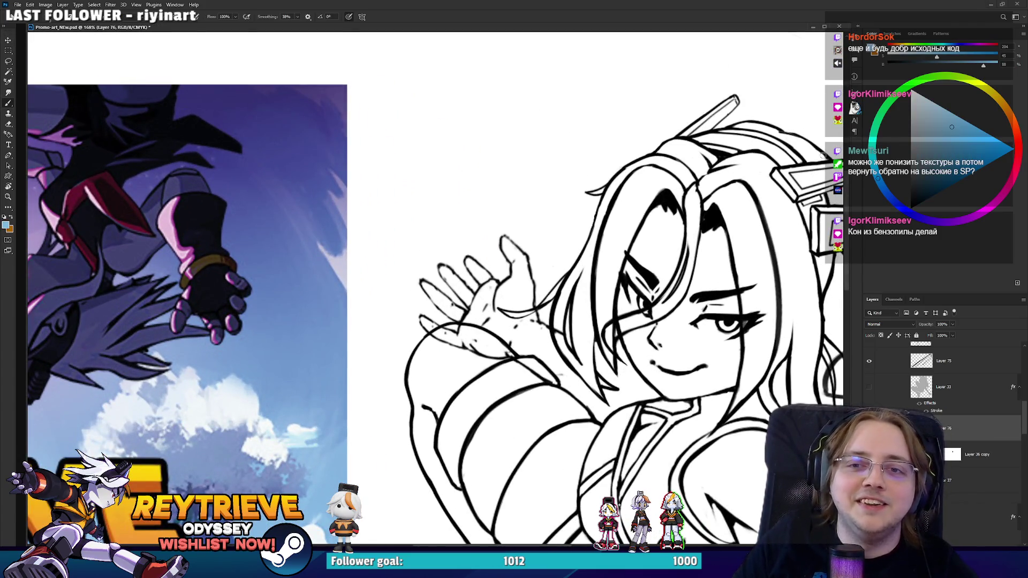
mouse_move(437, 234)
mouse_down()
mouse_move(423, 203)
mouse_move(460, 225)
mouse_up()
- Paint darker blue strokes and a sweeping ring across the blob, then zoom out
click(978, 139)
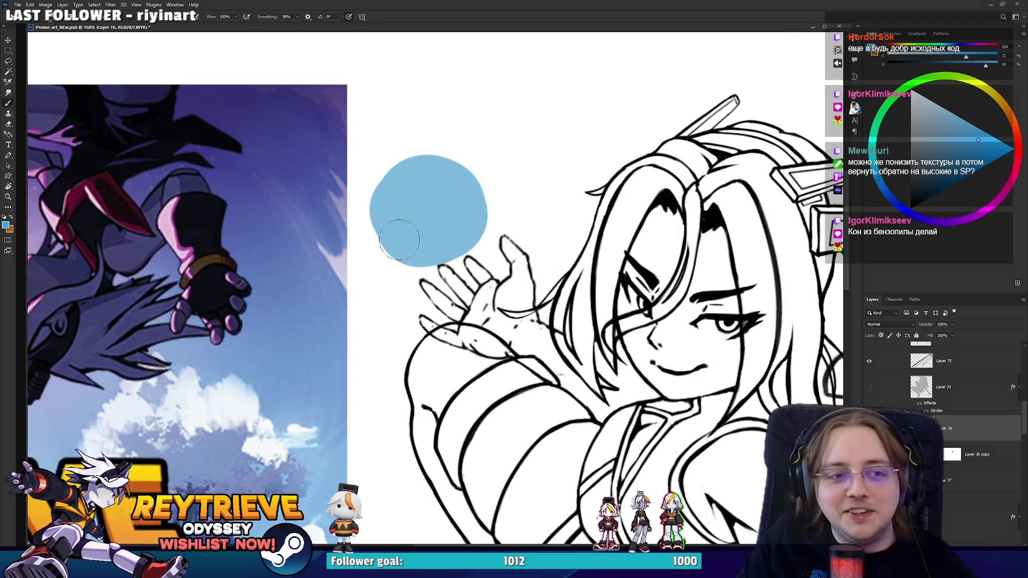
mouse_move(385, 241)
mouse_down()
mouse_move(461, 212)
mouse_move(597, 120)
mouse_up()
drag(353, 251, 581, 97)
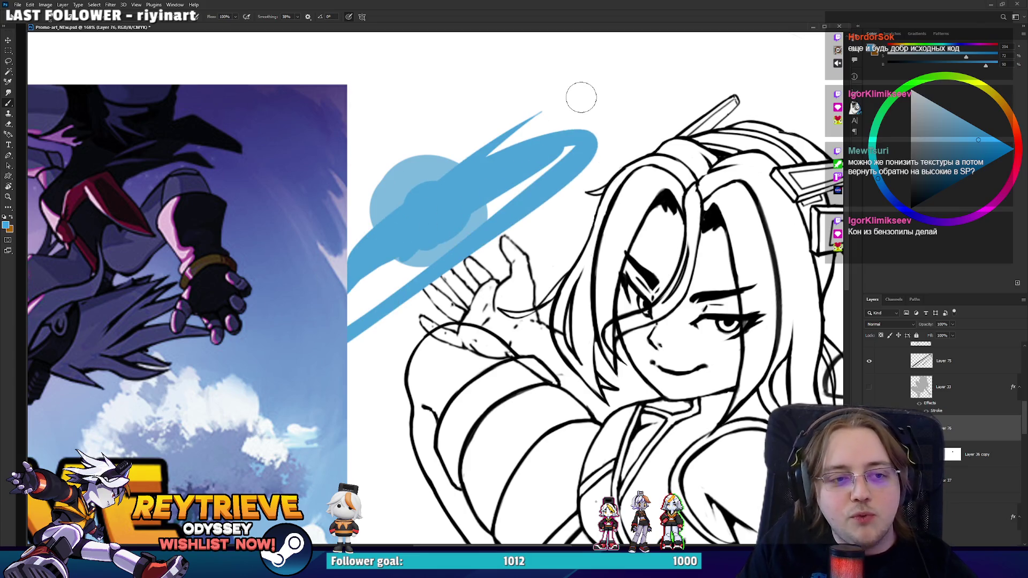
scroll(581, 97, down, 5)
scroll(542, 232, down, 2)
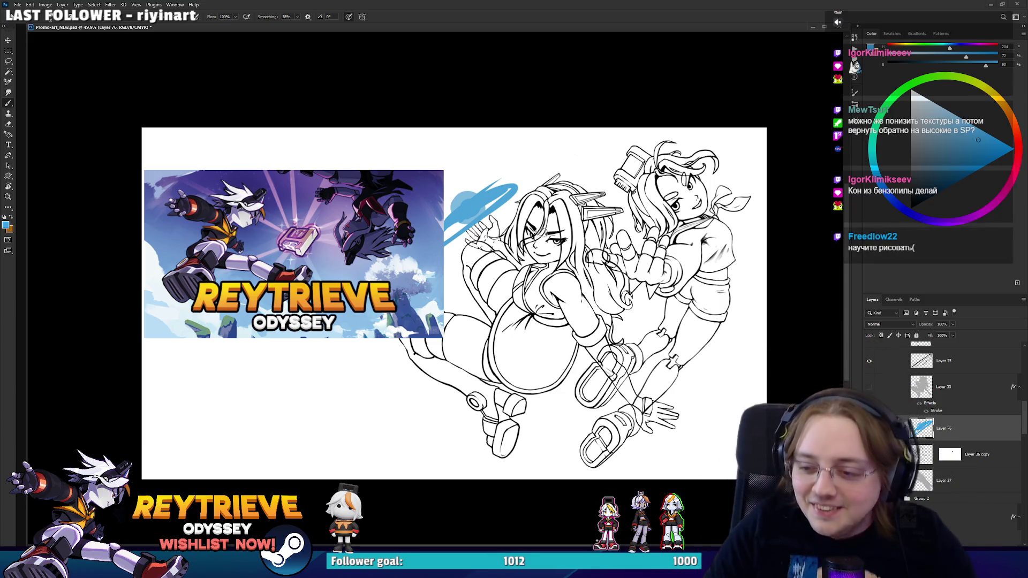
- Shrink the Reytrieve Odyssey banner on Layer 57 and move it higher
scroll(498, 240, up, 2)
ctrl+click(581, 307)
scroll(581, 306, up, 1)
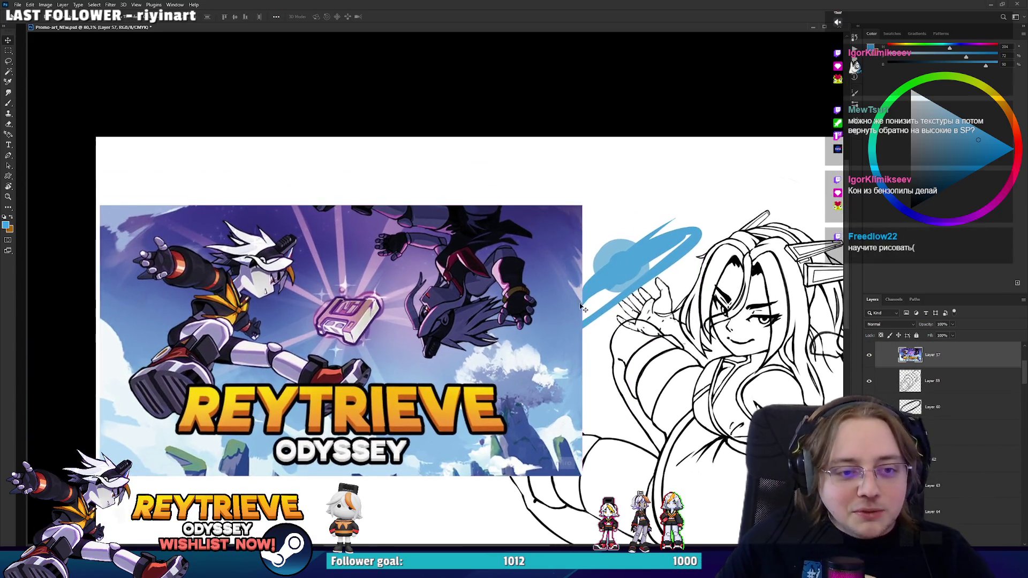
key(ctrl+t)
mouse_move(580, 306)
mouse_down()
mouse_move(531, 327)
mouse_move(514, 265)
mouse_move(510, 278)
mouse_up()
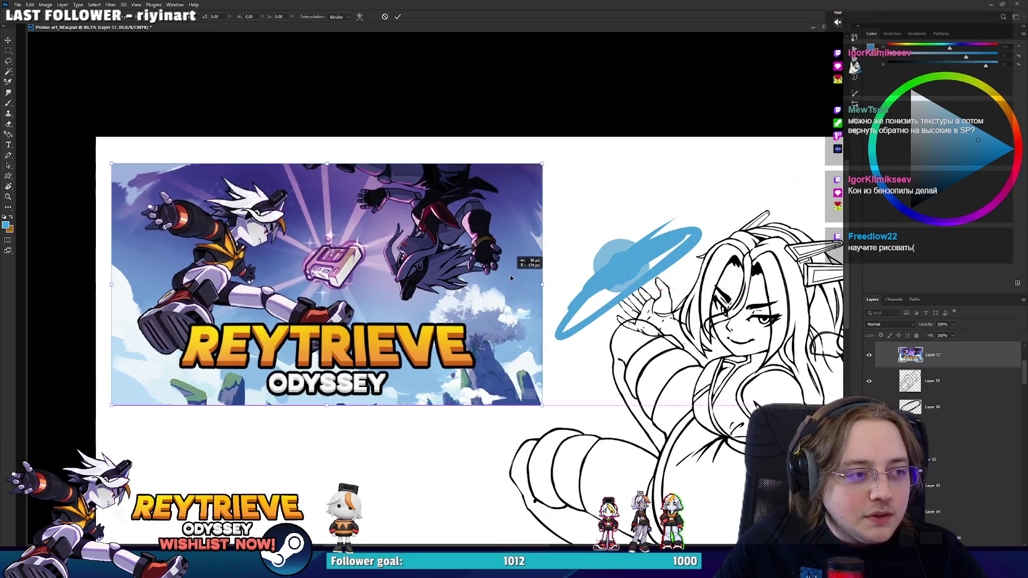
key(Return)
- Turn off Proof Colors, hide the blue planet layer, and select the hand layer
scroll(522, 279, down, 1)
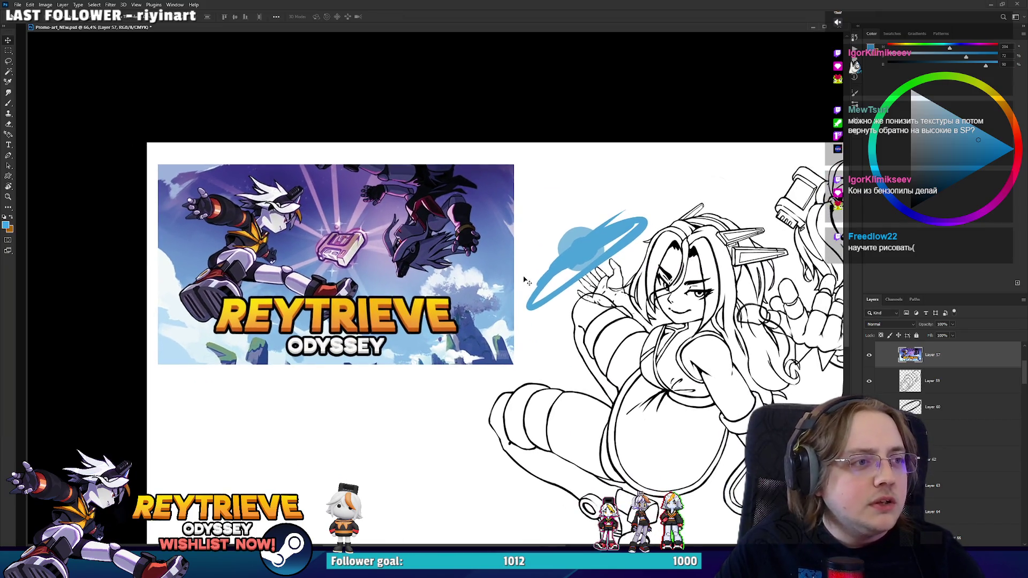
key(ctrl+y)
scroll(524, 275, up, 2)
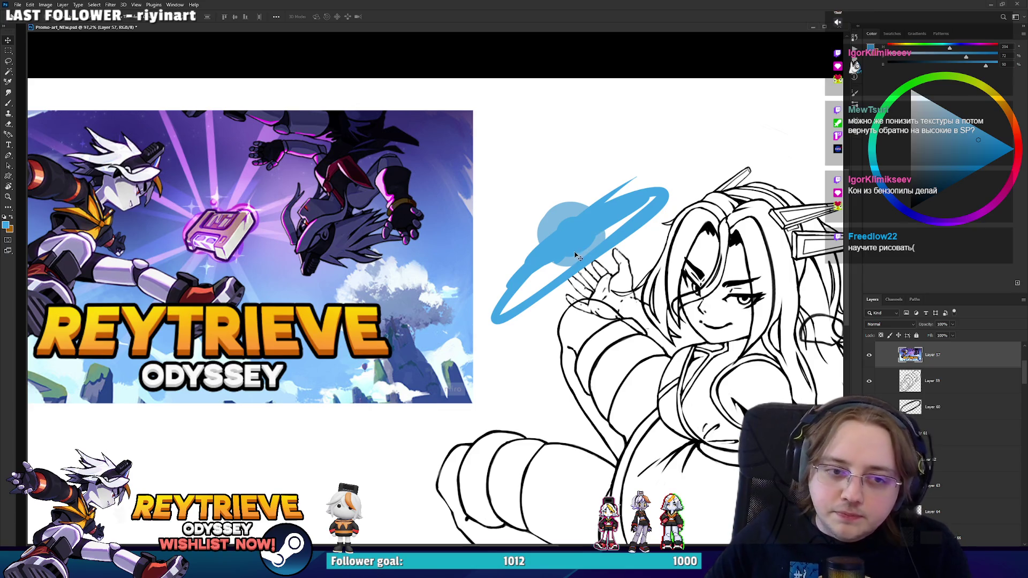
scroll(941, 373, up, 3)
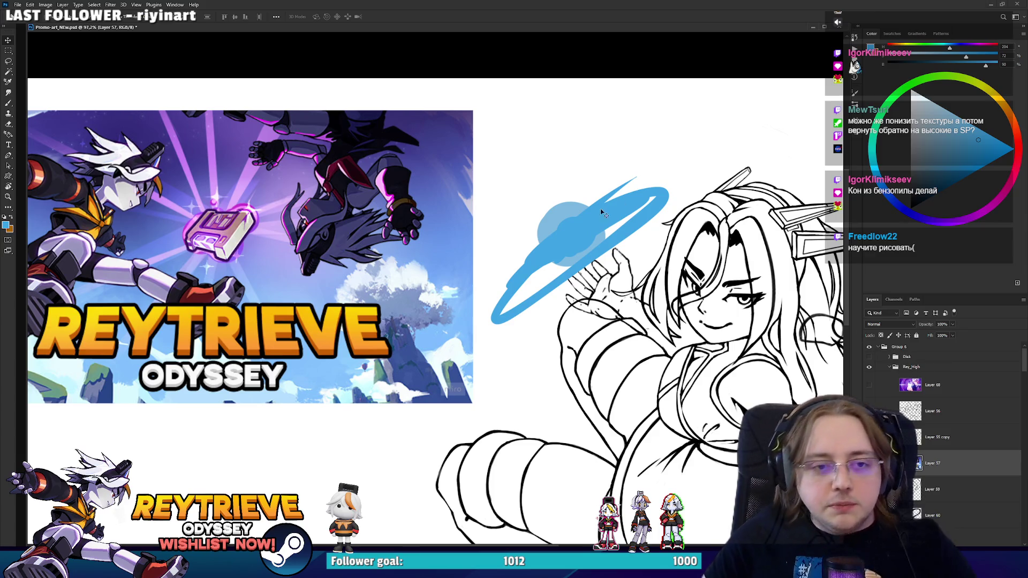
scroll(942, 428, down, 5)
click(942, 485)
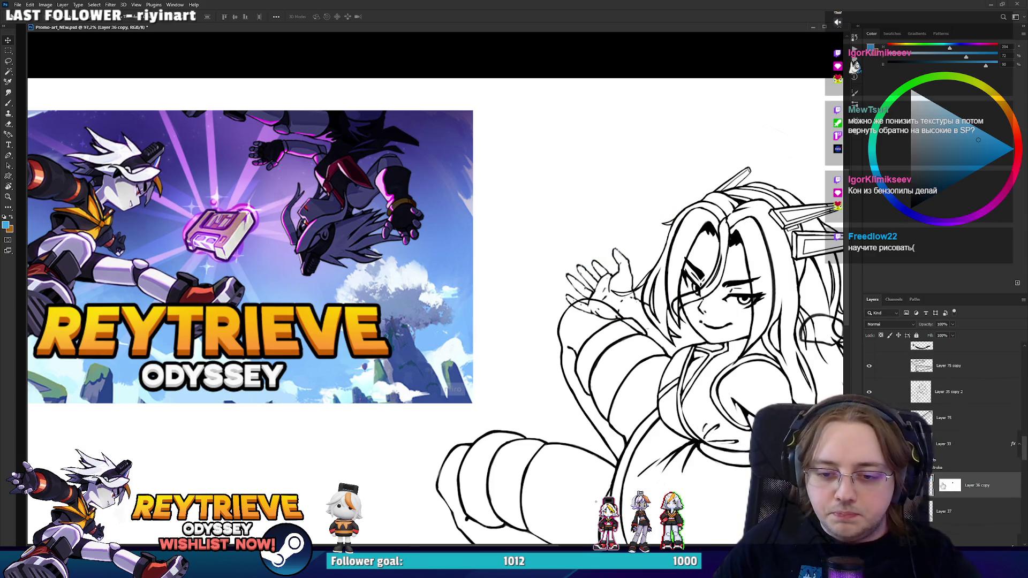
scroll(605, 315, up, 2)
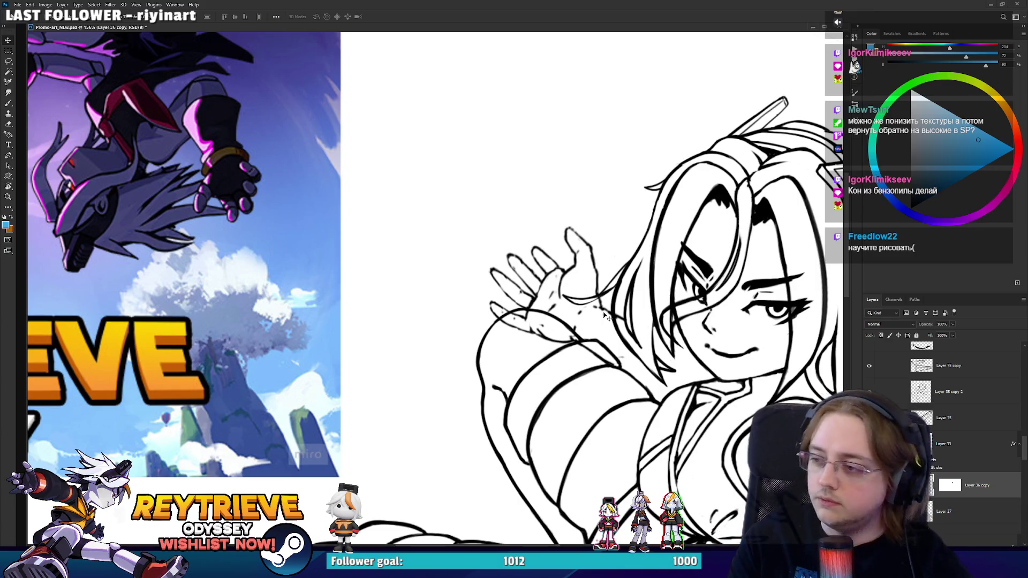
scroll(627, 199, down, 5)
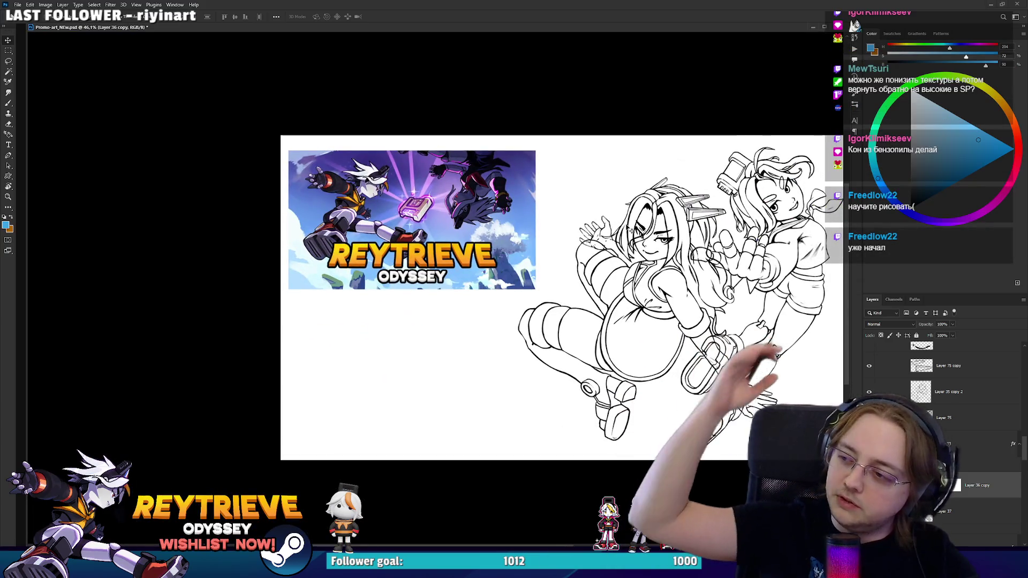
- Duplicate the hand layer and nudge the copy into place
scroll(604, 243, up, 5)
scroll(604, 244, down, 4)
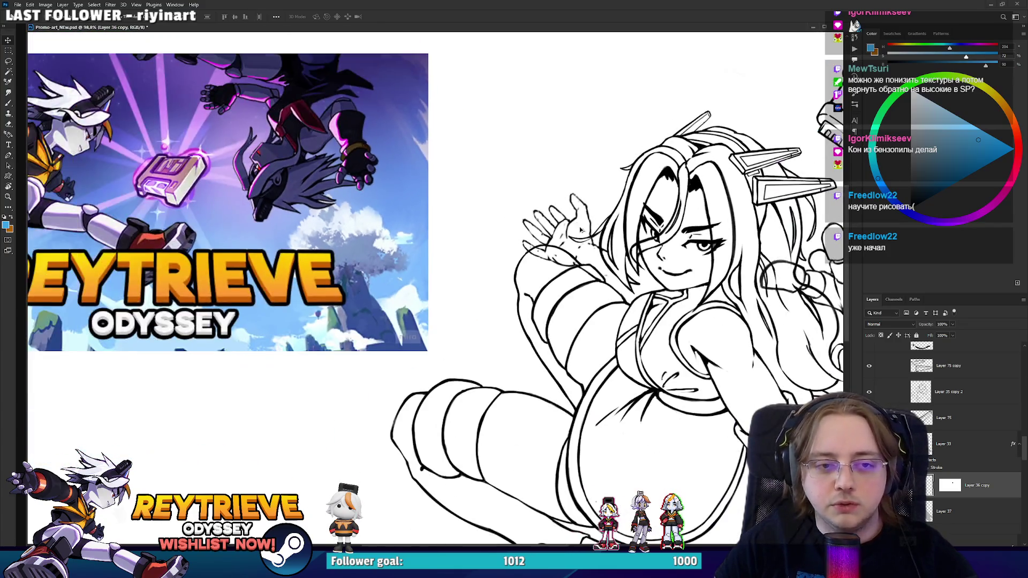
drag(581, 230, 597, 251)
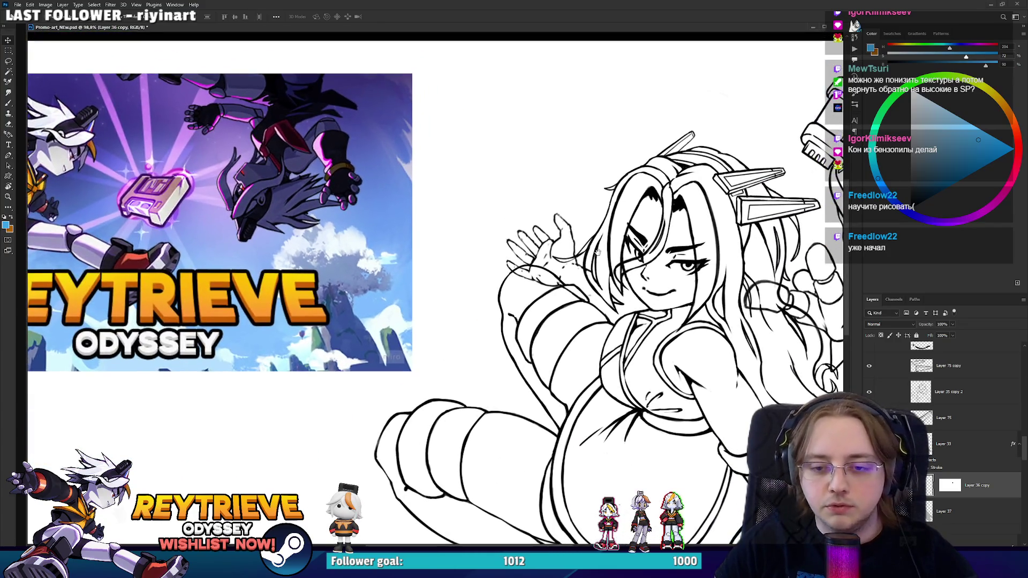
key(ctrl+j)
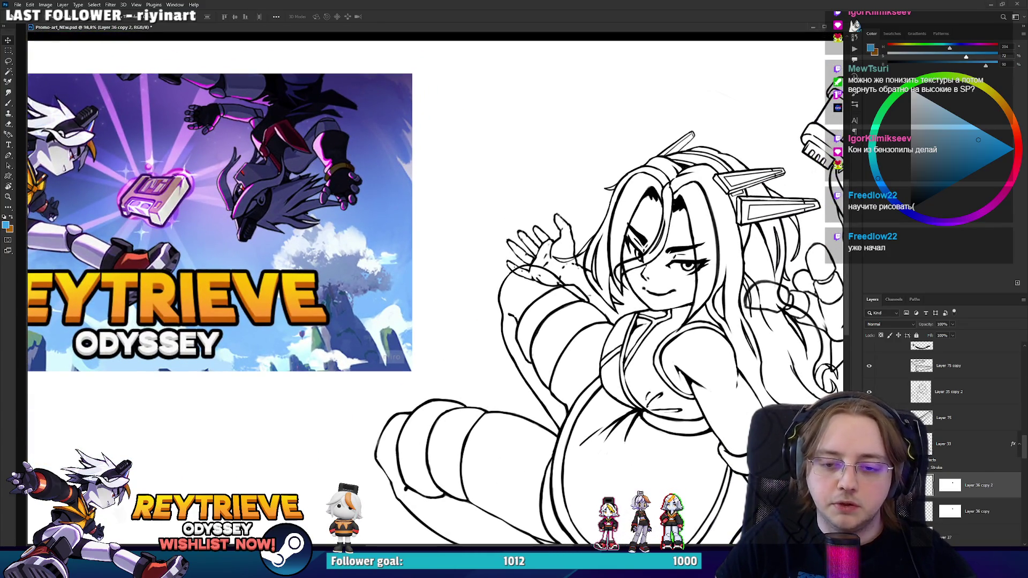
drag(639, 321, 652, 305)
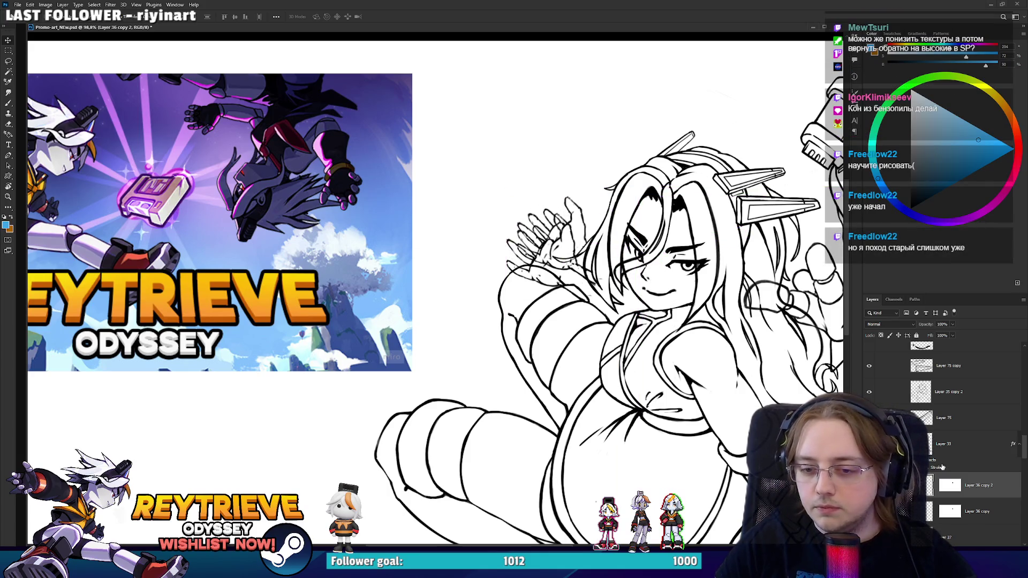
scroll(533, 222, up, 3)
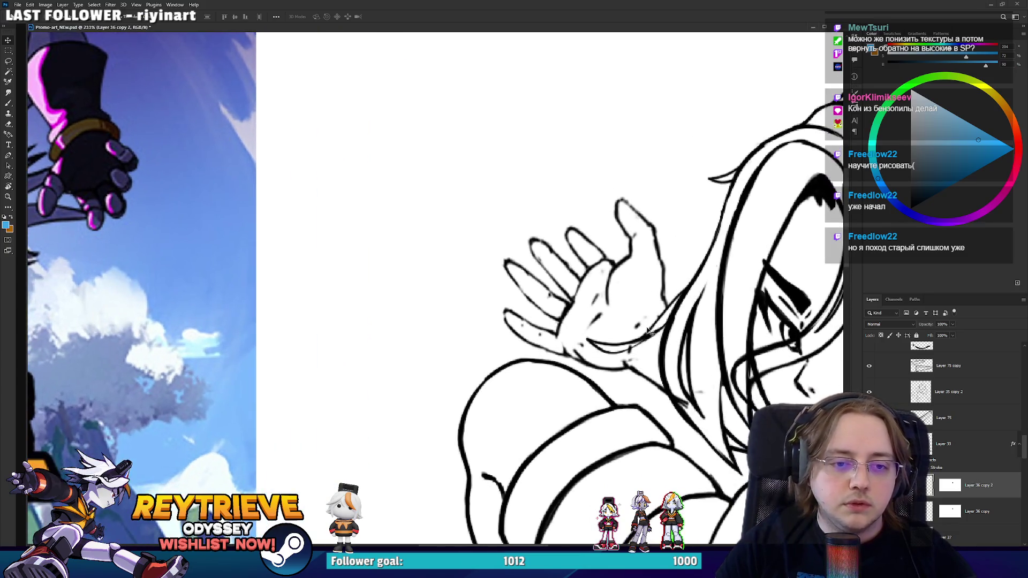
mouse_move(638, 291)
mouse_down()
mouse_move(639, 310)
mouse_move(605, 320)
mouse_up()
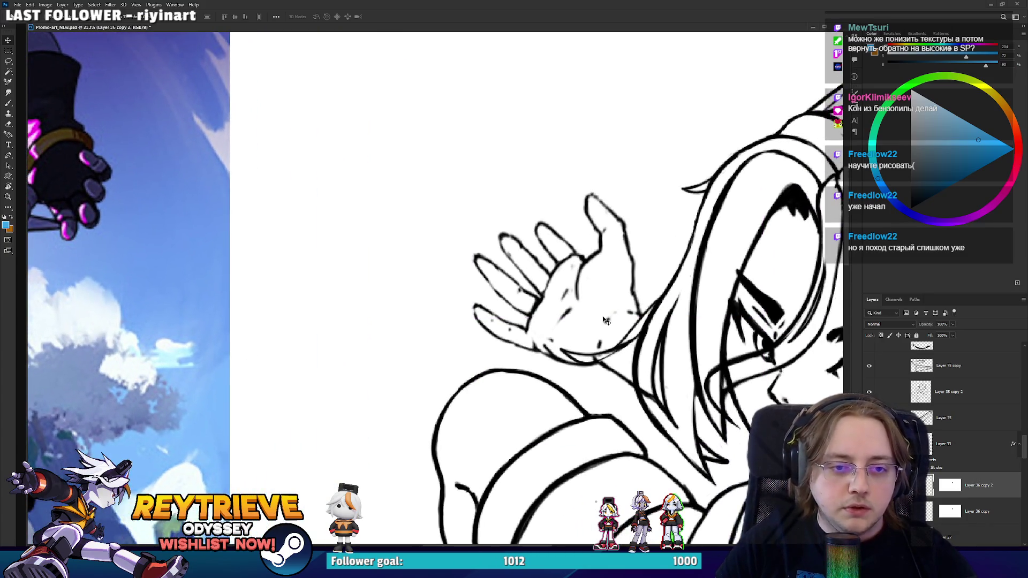
- With the view rotated, lasso the fingers and shift them down and left
key(r)
mouse_move(562, 241)
mouse_down()
mouse_move(556, 326)
mouse_move(458, 228)
mouse_move(541, 296)
mouse_up()
key(e)
key(r)
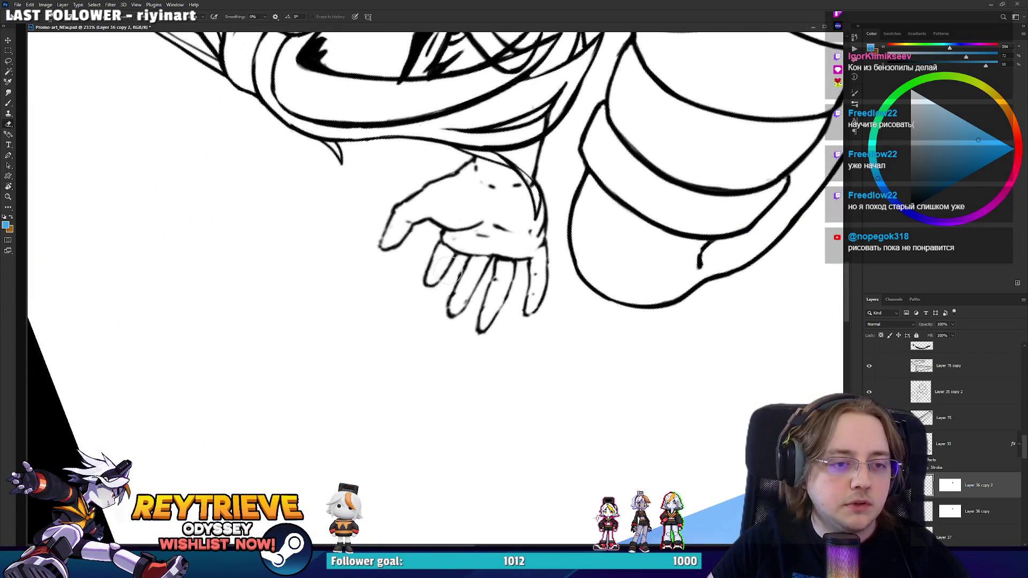
key(l)
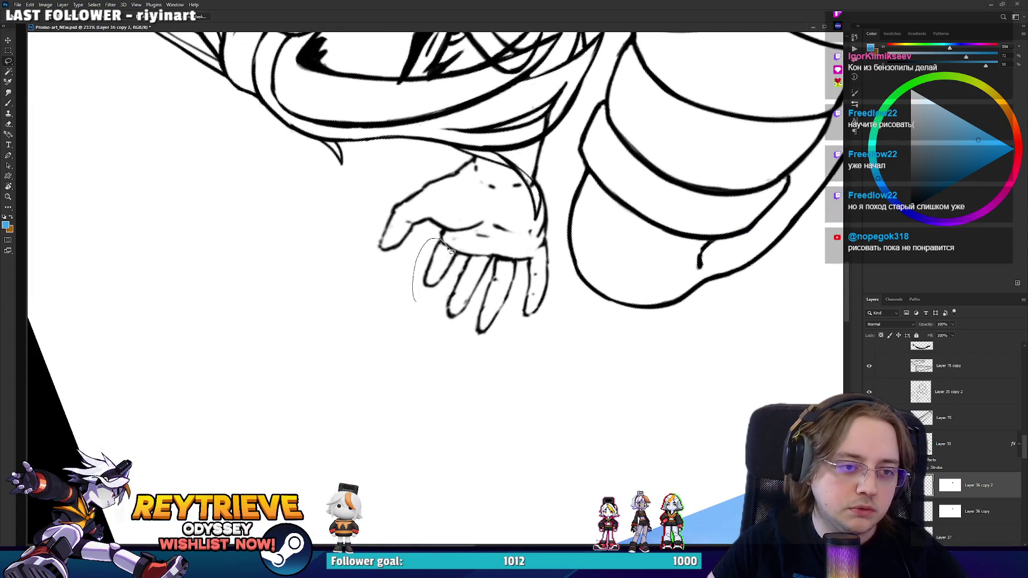
drag(515, 316, 498, 337)
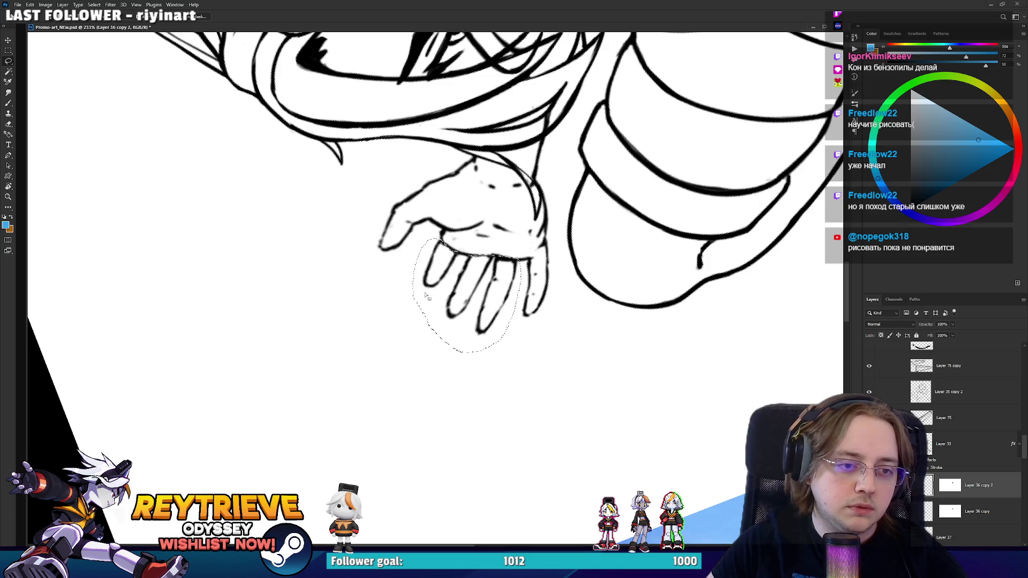
key(v)
drag(496, 258, 411, 401)
key(r)
key(ctrl+d)
- Erase and redraw the finger outlines with a smaller black brush
key(e)
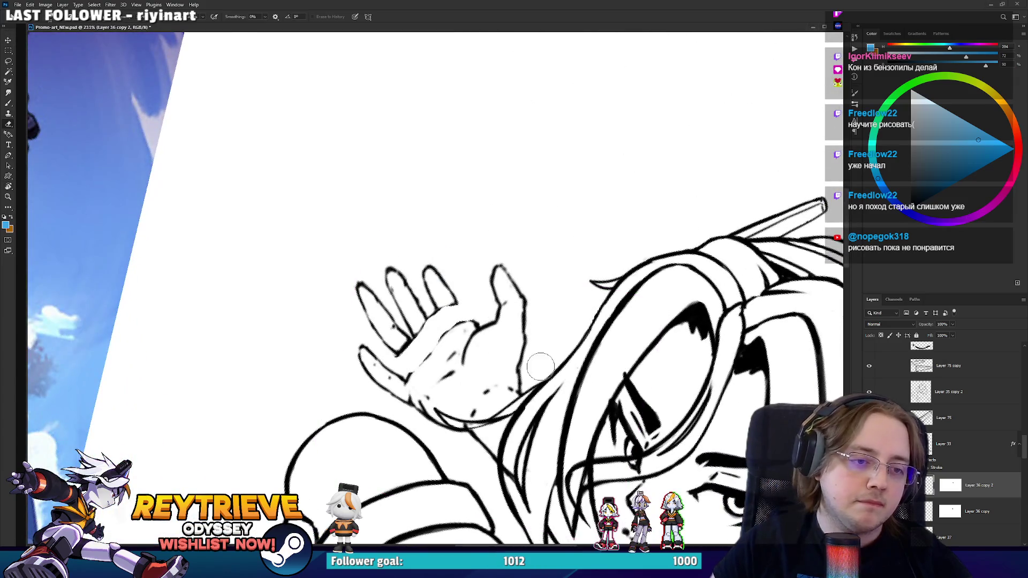
key(b)
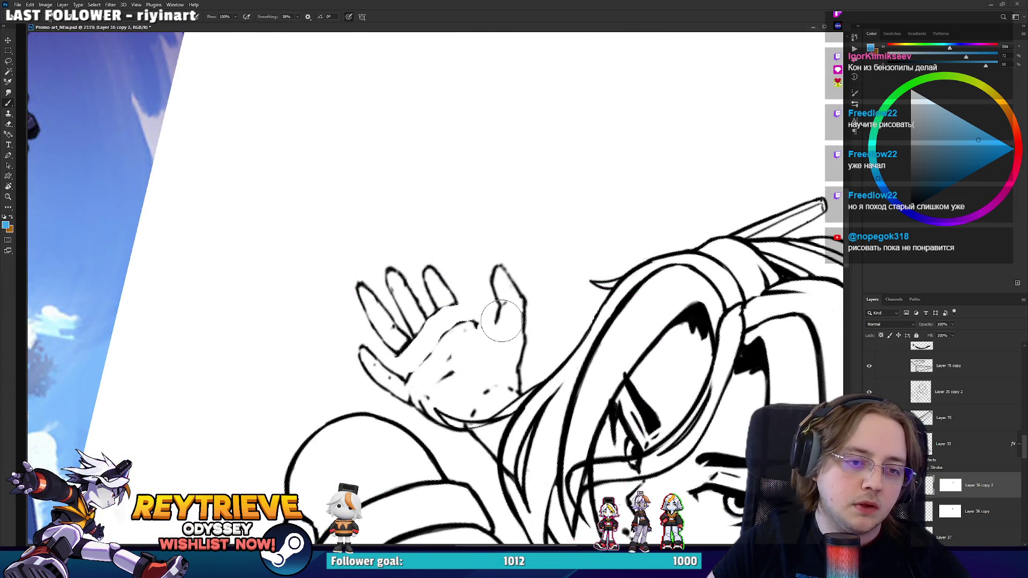
alt+click(489, 335)
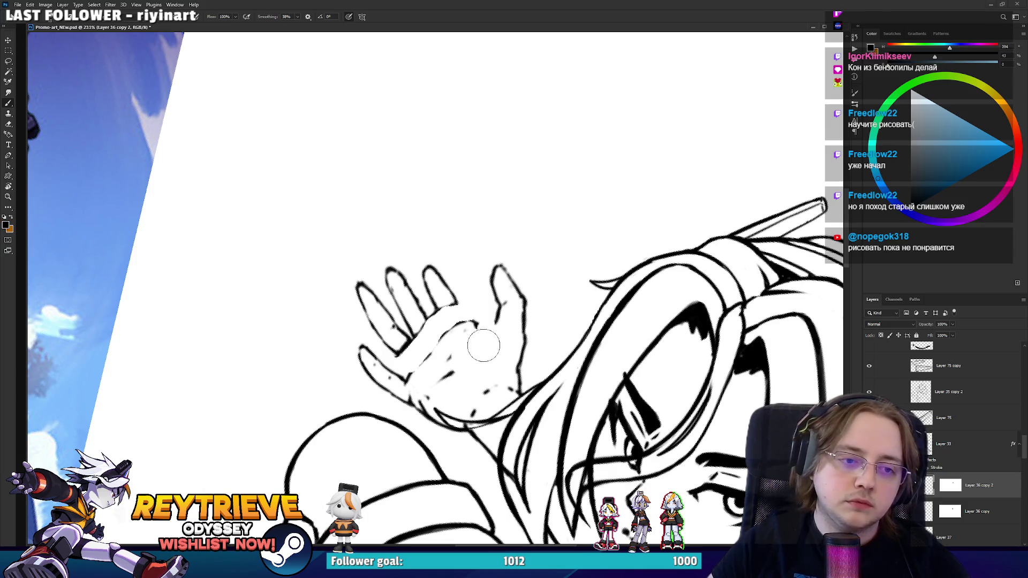
key(bracketleft)
key(bracketleft)
key(bracketleft)
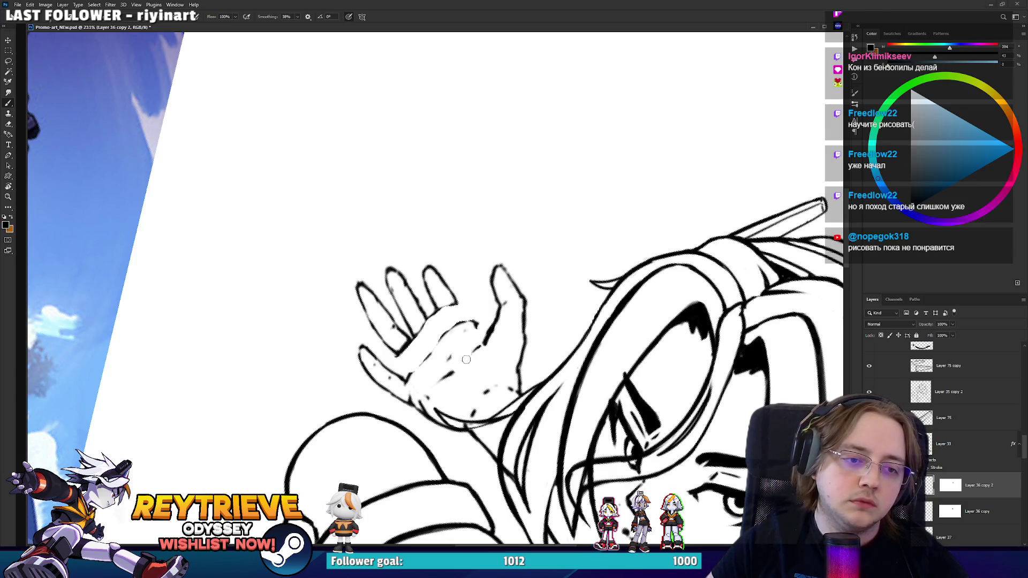
mouse_move(485, 337)
mouse_down()
mouse_move(439, 300)
mouse_move(399, 316)
mouse_move(429, 307)
mouse_move(527, 317)
mouse_up()
key(e)
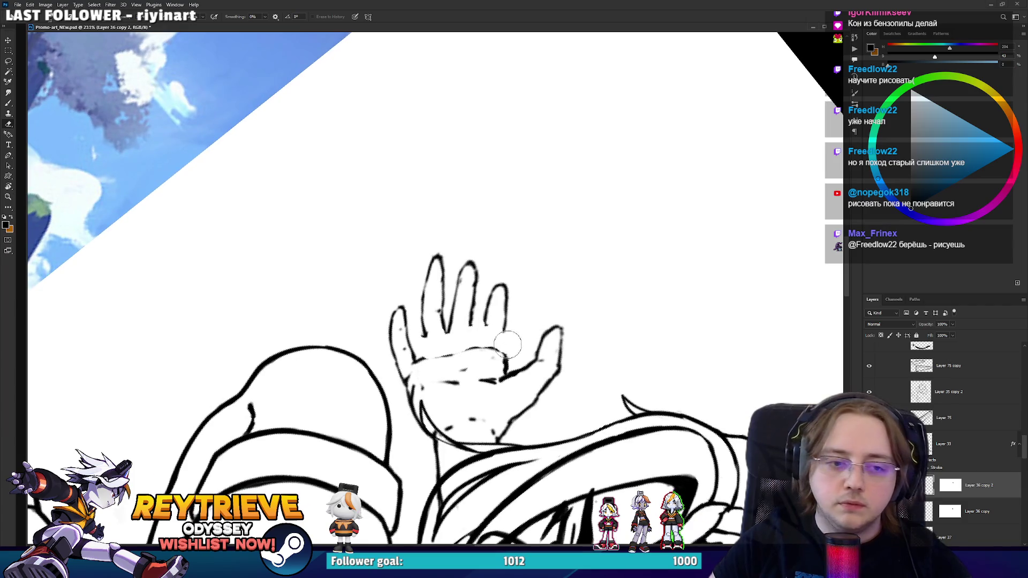
key(b)
mouse_move(482, 349)
mouse_down()
mouse_move(487, 318)
mouse_move(504, 358)
mouse_move(472, 321)
mouse_up()
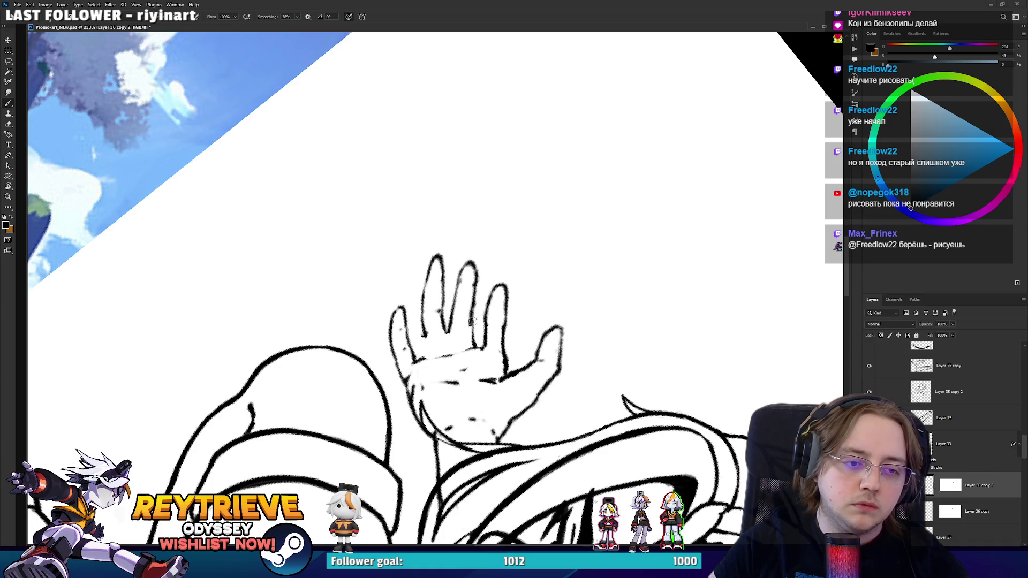
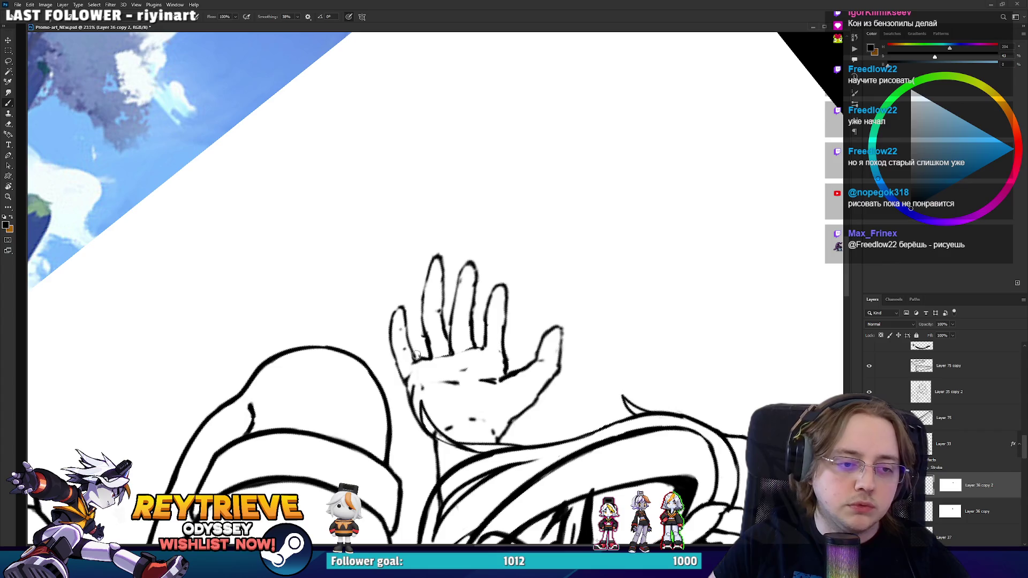
- Lasso the lower hand's fingers and move them about 8 px right and 7 px down
drag(417, 355, 548, 280)
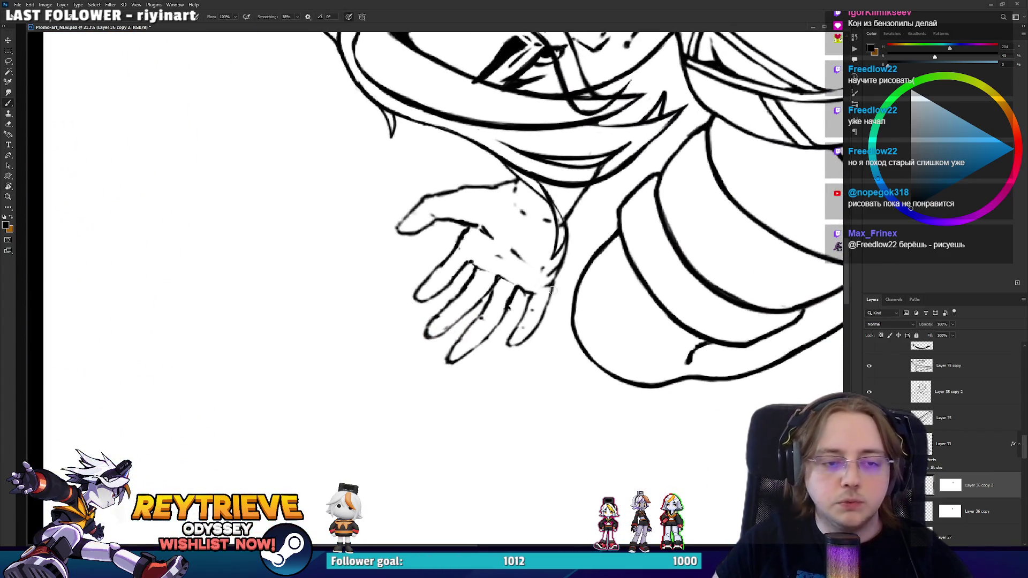
key(l)
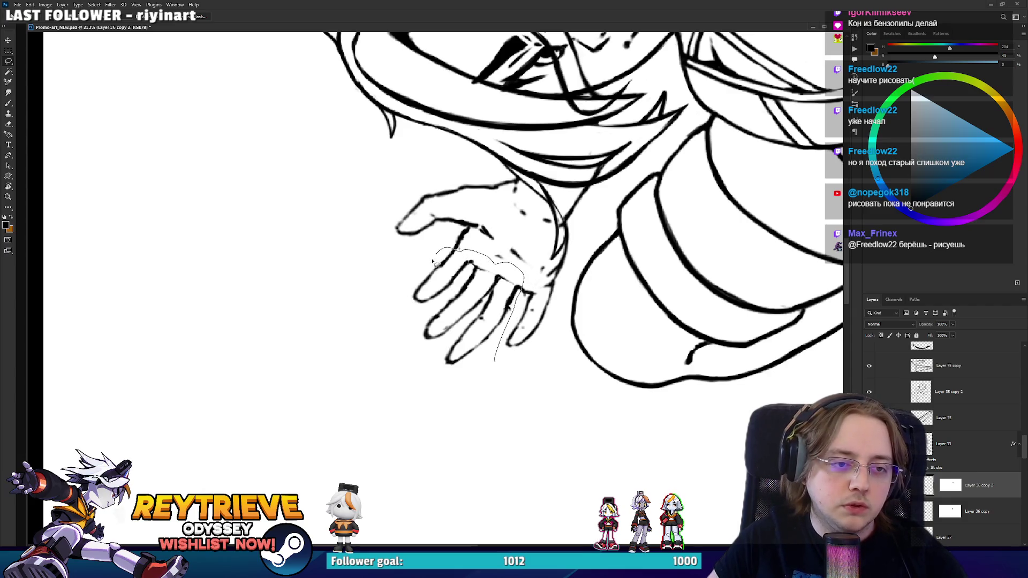
mouse_move(433, 261)
mouse_down()
mouse_move(426, 372)
mouse_move(495, 361)
mouse_up()
key(v)
drag(494, 281, 501, 285)
key(ctrl+d)
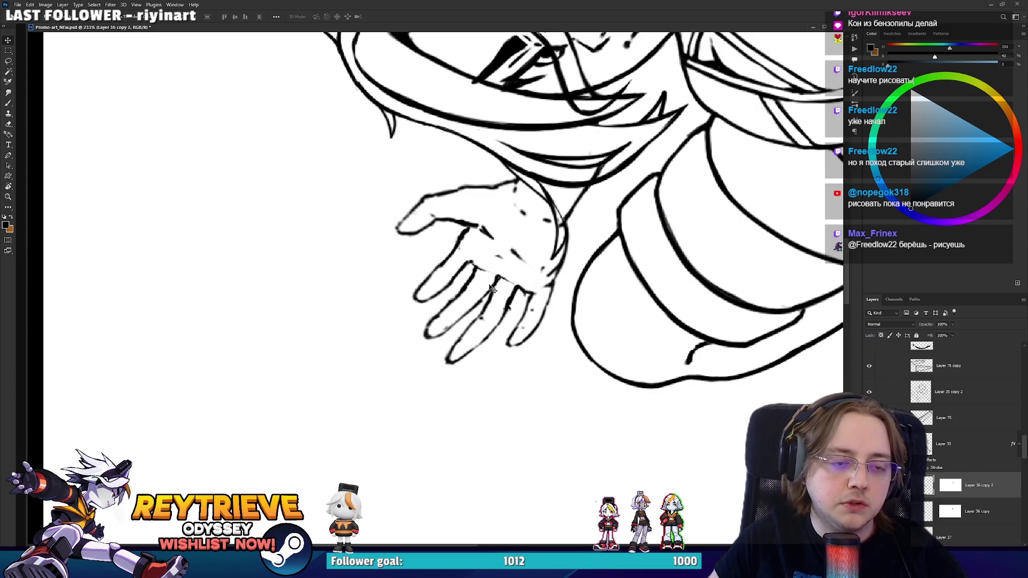
key(ctrl+z)
key(l)
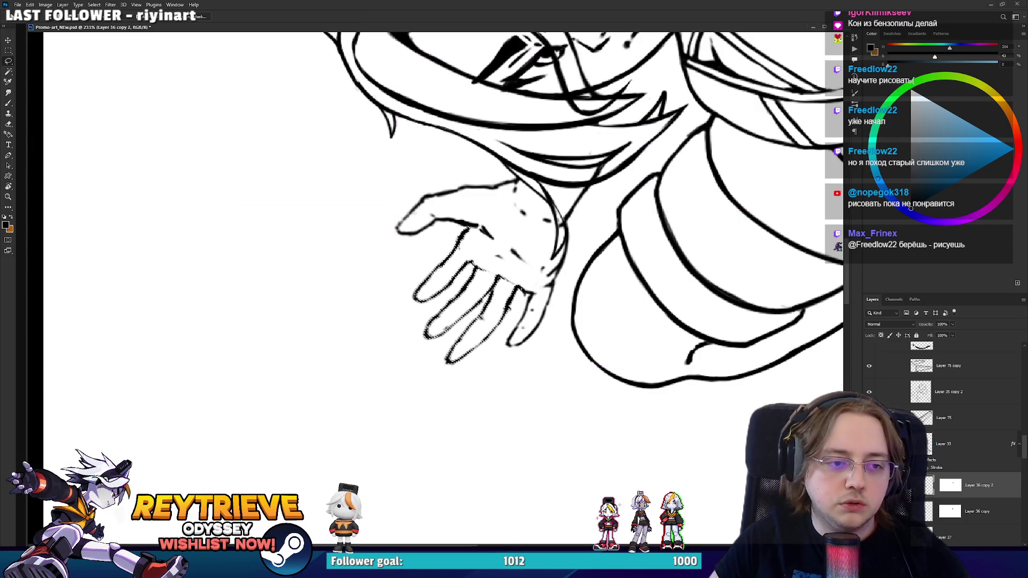
key(v)
mouse_move(520, 288)
mouse_down()
mouse_move(503, 289)
mouse_move(520, 301)
mouse_up()
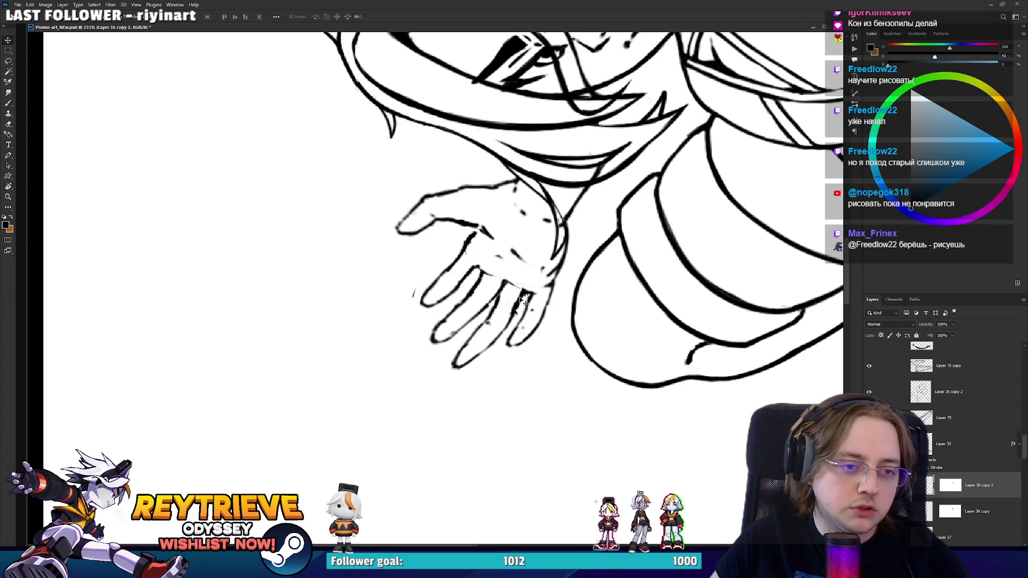
key(e)
drag(441, 256, 537, 284)
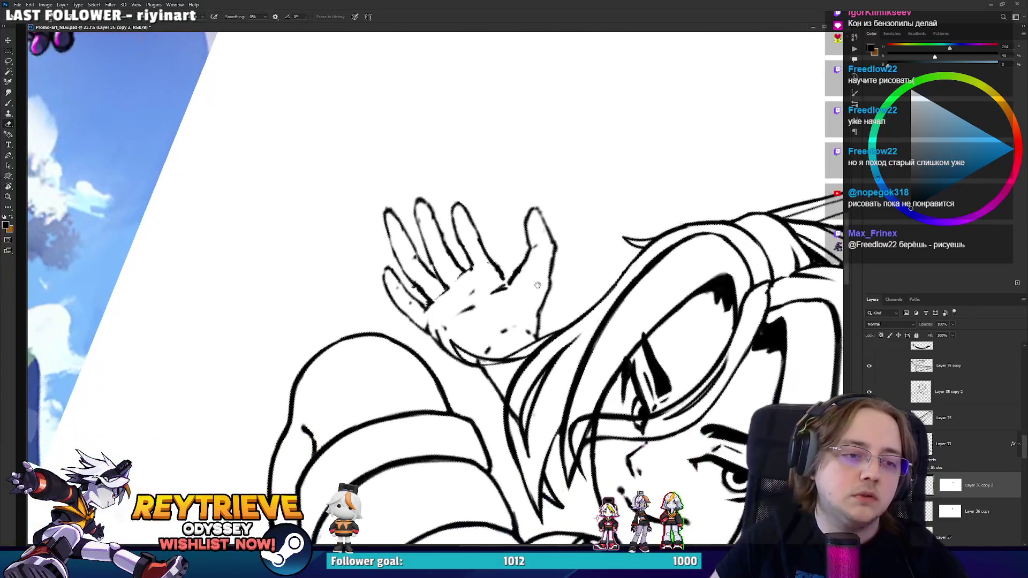
- Ink and erase lines on the waving hand with the view turned upright
scroll(537, 284, down, 8)
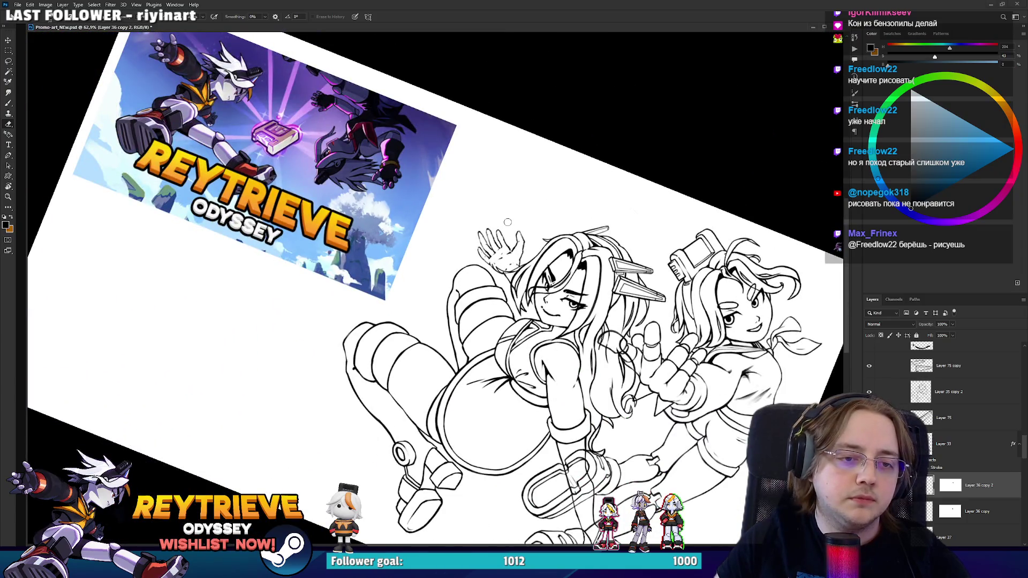
scroll(507, 222, up, 8)
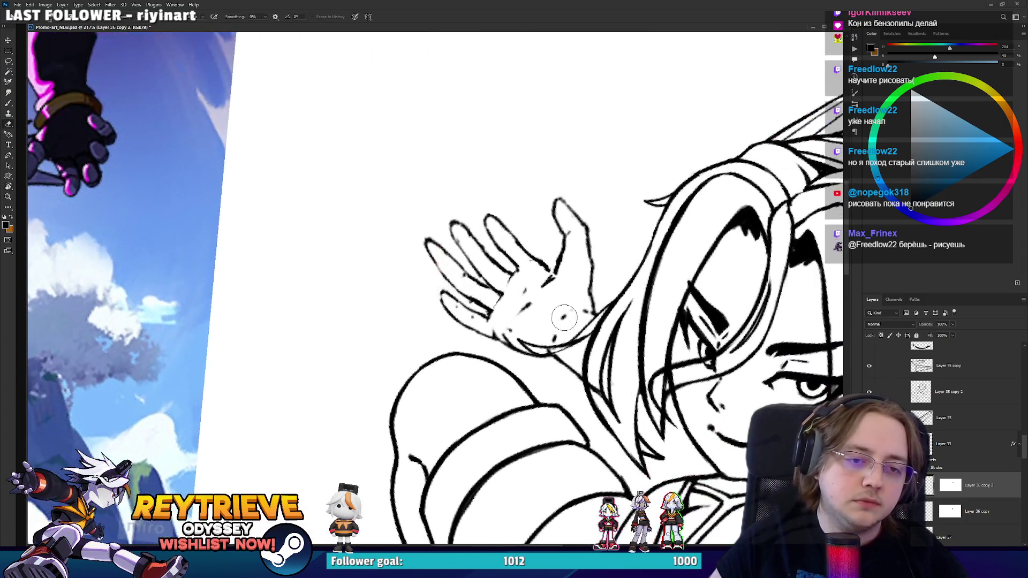
key(b)
key(e)
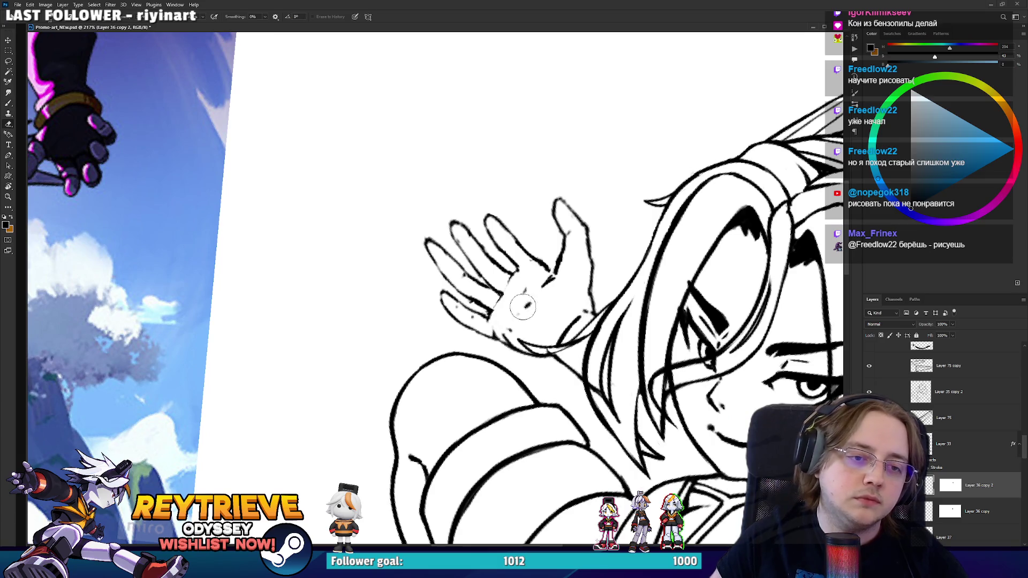
drag(562, 294, 447, 249)
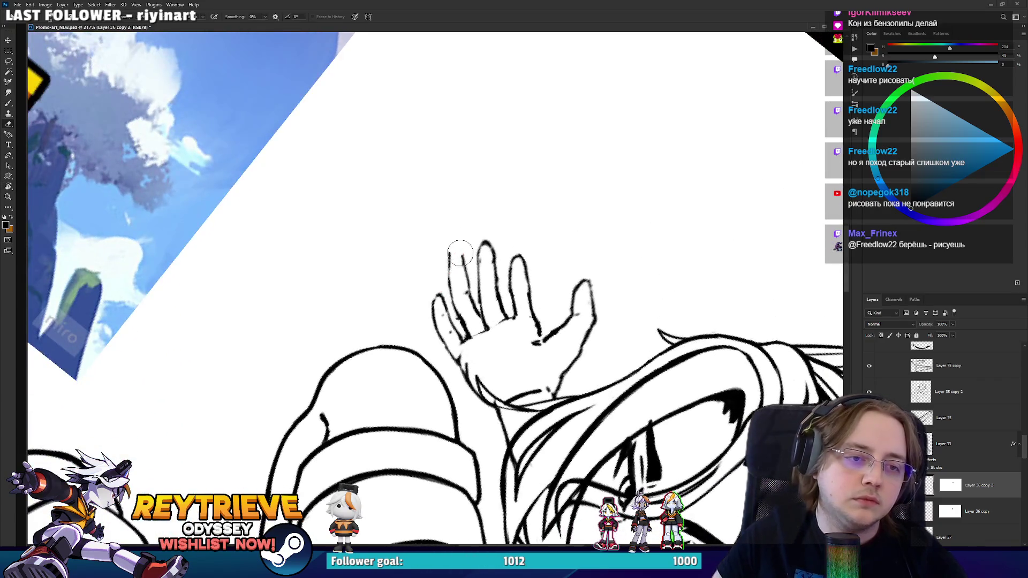
key(b)
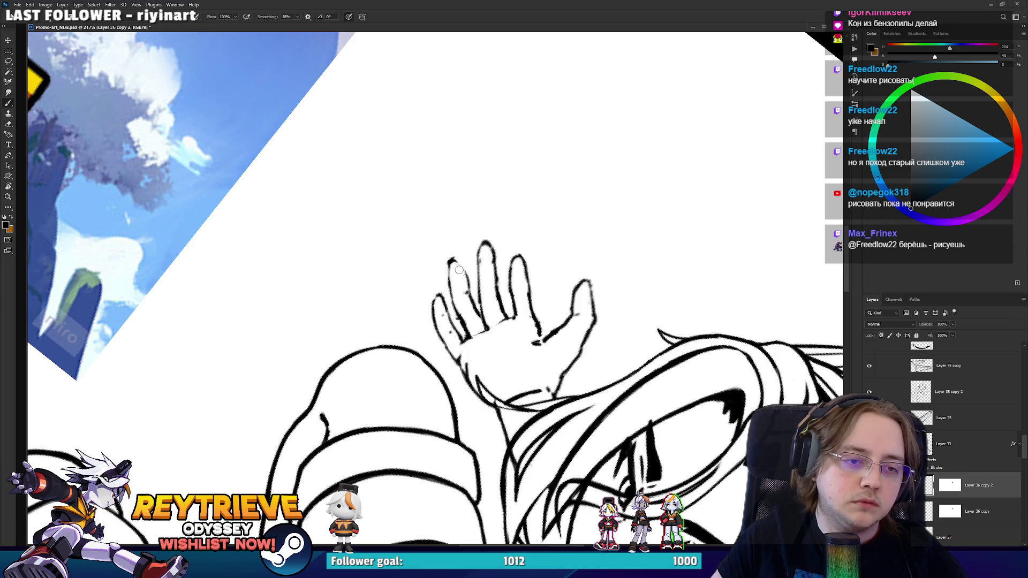
key(e)
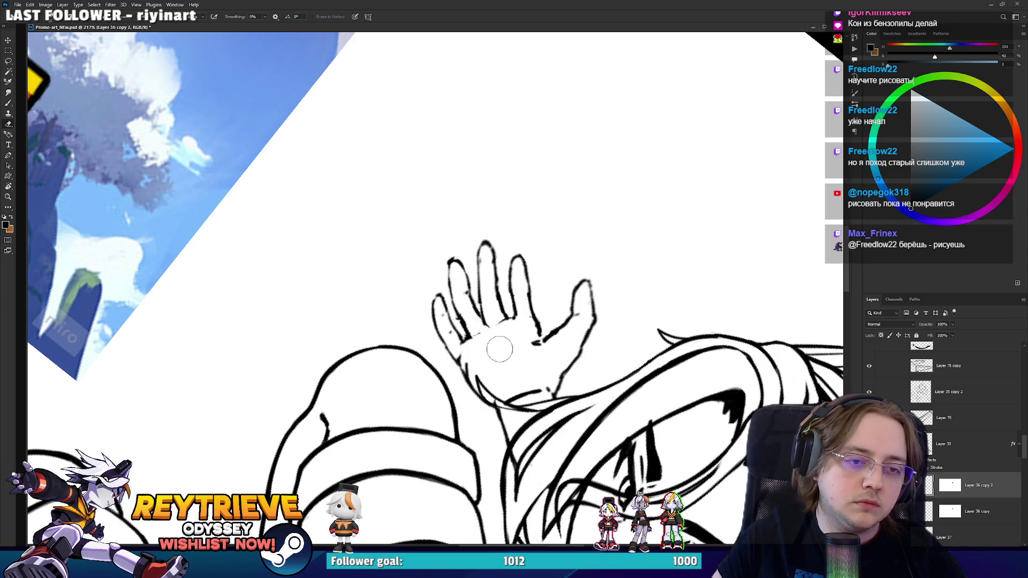
mouse_move(498, 344)
mouse_down()
mouse_move(435, 287)
mouse_move(515, 310)
mouse_move(550, 301)
mouse_move(542, 234)
mouse_move(550, 302)
mouse_move(547, 266)
mouse_up()
key(r)
key(b)
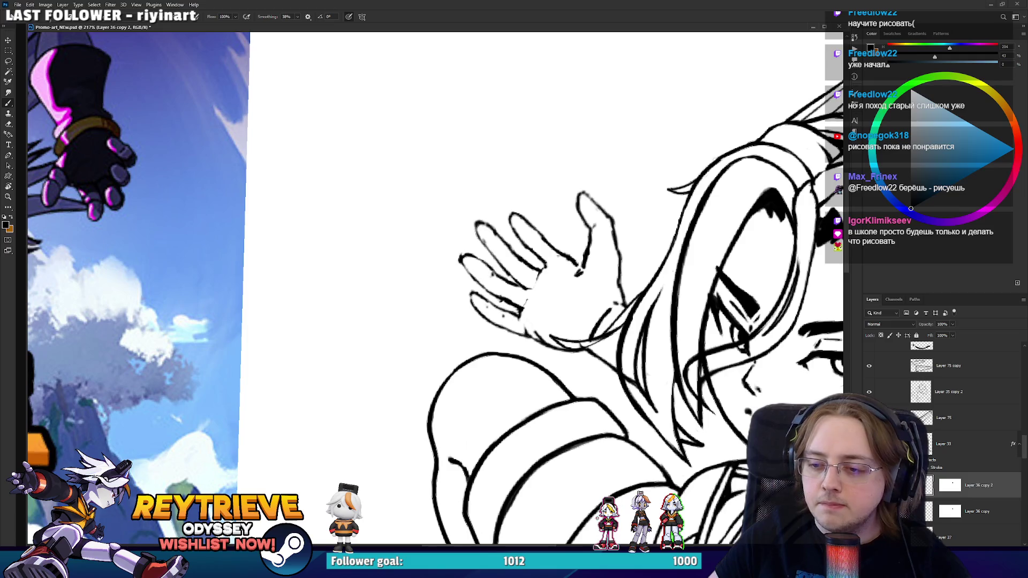
key(r)
mouse_move(547, 267)
mouse_down()
mouse_move(530, 342)
mouse_move(595, 303)
mouse_up()
key(e)
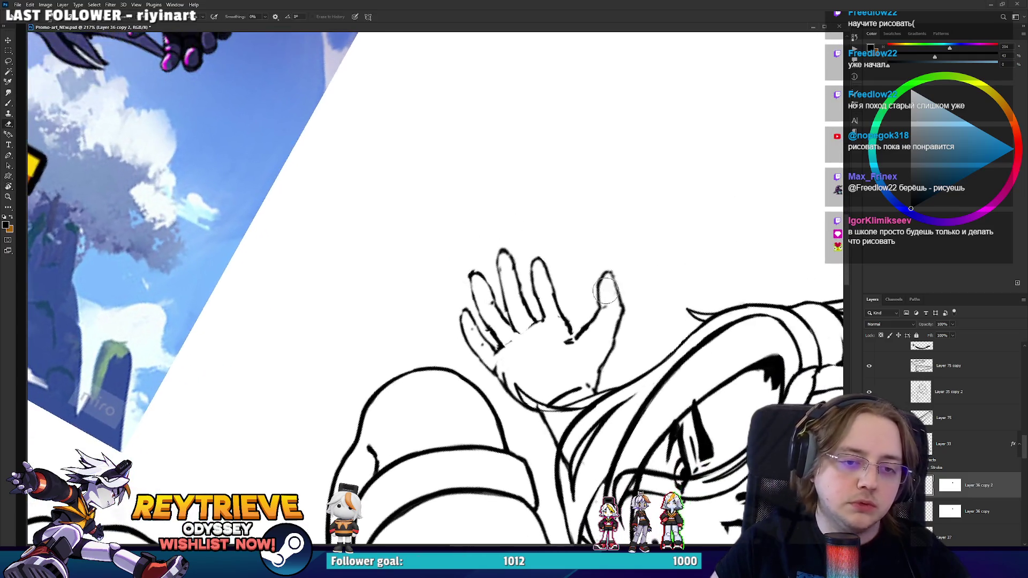
- Move the pinky strokes 23 px down and tidy them with a ~10 px eraser
key(v)
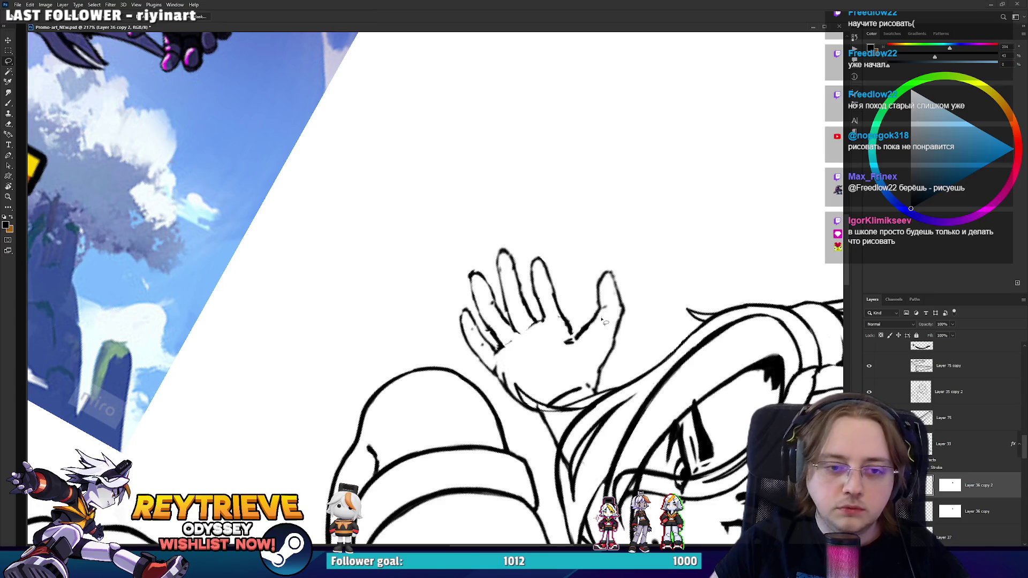
mouse_move(603, 307)
mouse_down()
mouse_move(603, 319)
mouse_move(601, 308)
mouse_up()
key(r)
drag(657, 261, 653, 285)
key(e)
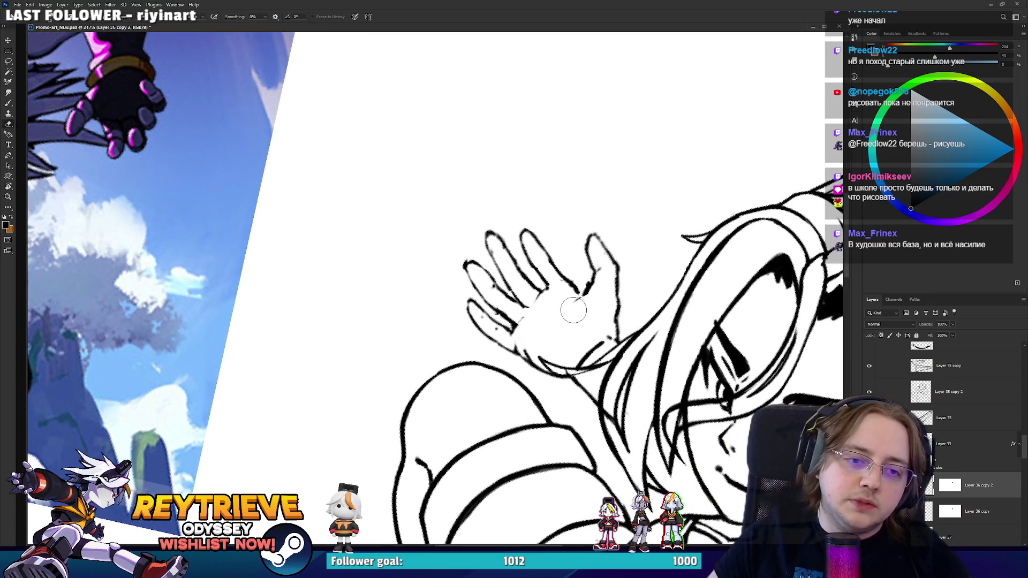
key(b)
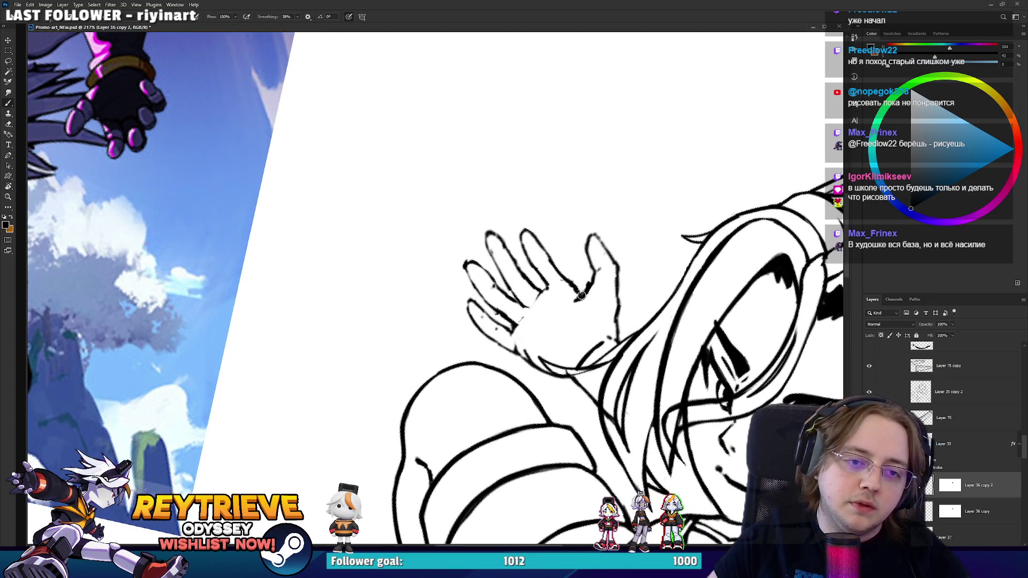
key(r)
mouse_move(581, 296)
mouse_down()
mouse_move(472, 381)
mouse_move(491, 346)
mouse_move(463, 322)
mouse_move(467, 310)
mouse_move(449, 341)
mouse_move(499, 374)
mouse_up()
key(e)
key(bracketleft)
key(bracketleft)
key(bracketleft)
- Rotate the lassoed left fingers about -15° with Free Transform
key(l)
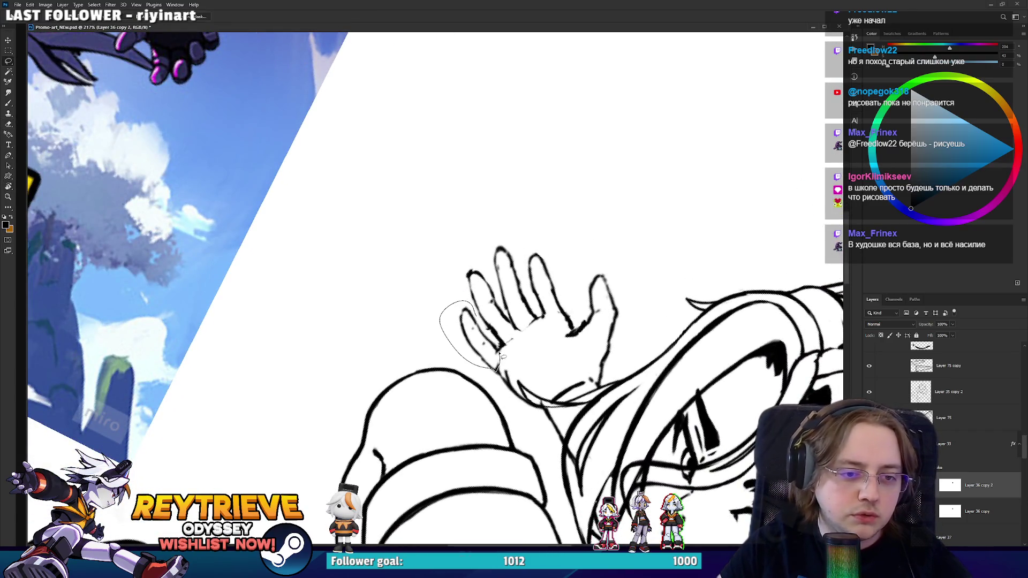
key(ctrl+t)
mouse_move(421, 310)
mouse_down()
mouse_move(438, 324)
mouse_move(503, 324)
mouse_move(495, 349)
mouse_up()
key(Return)
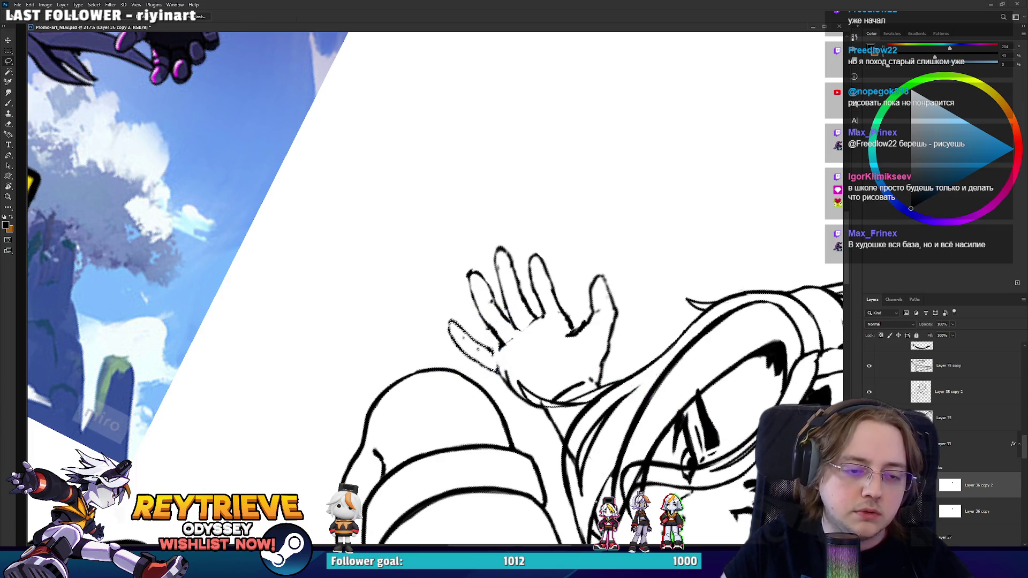
- Touch up the waving hand's lines and lasso its index finger
key(b)
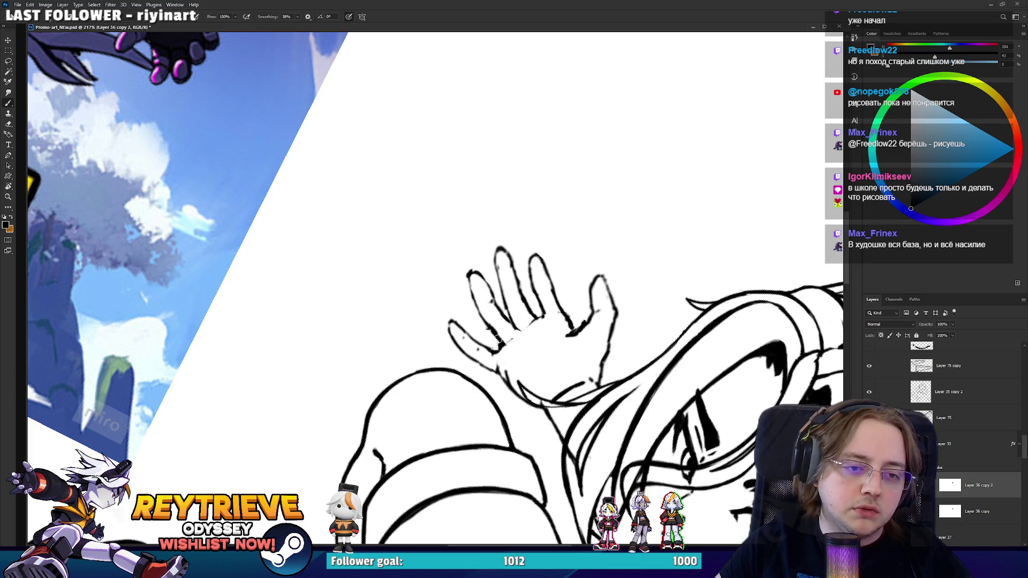
key(e)
key(b)
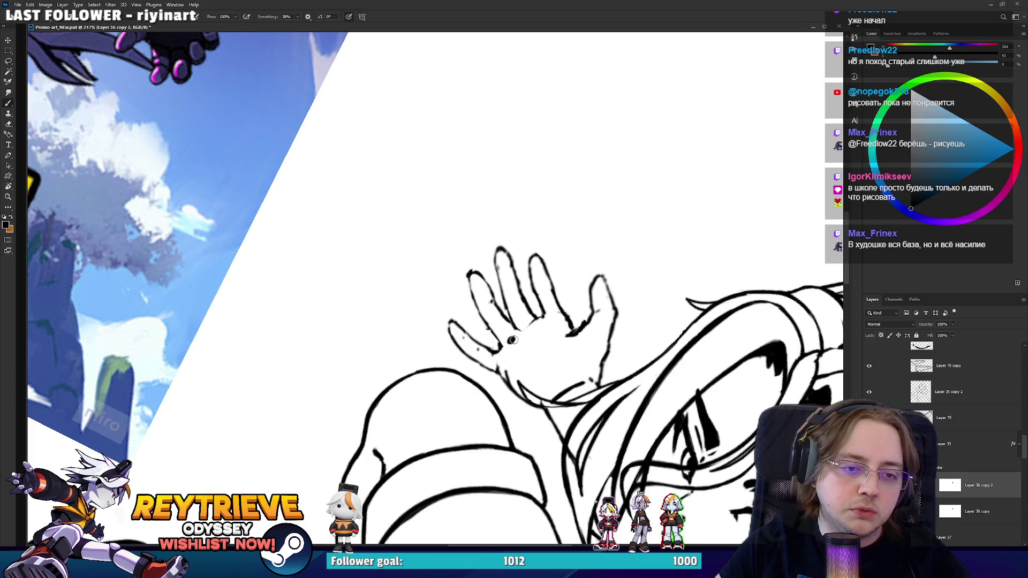
key(e)
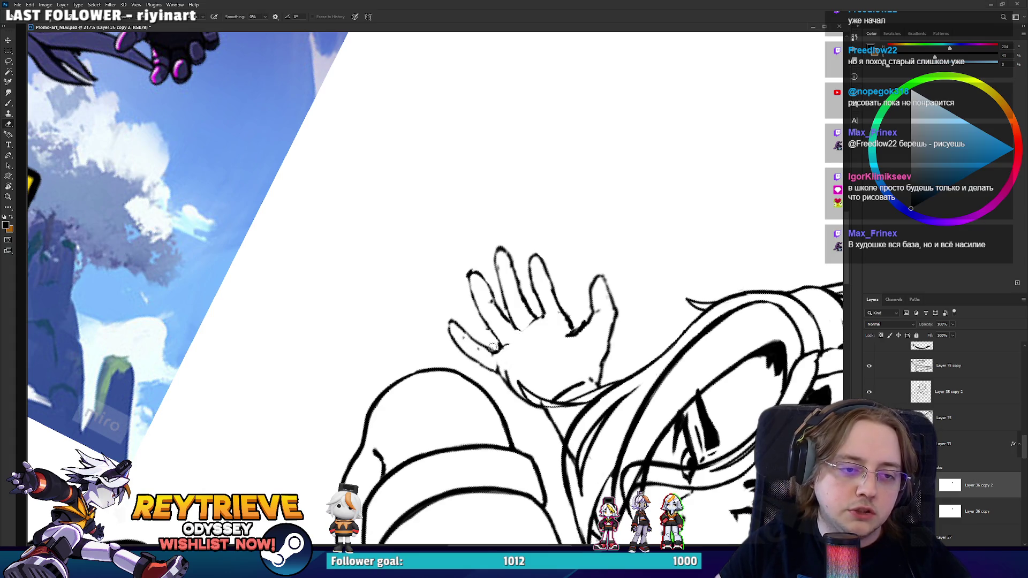
drag(493, 347, 489, 336)
key(l)
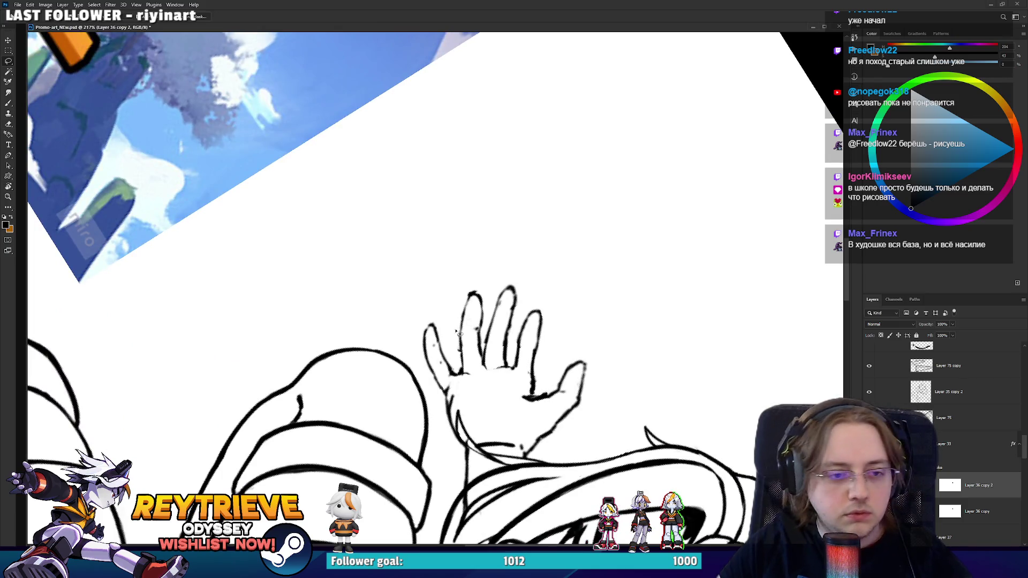
drag(489, 380, 490, 380)
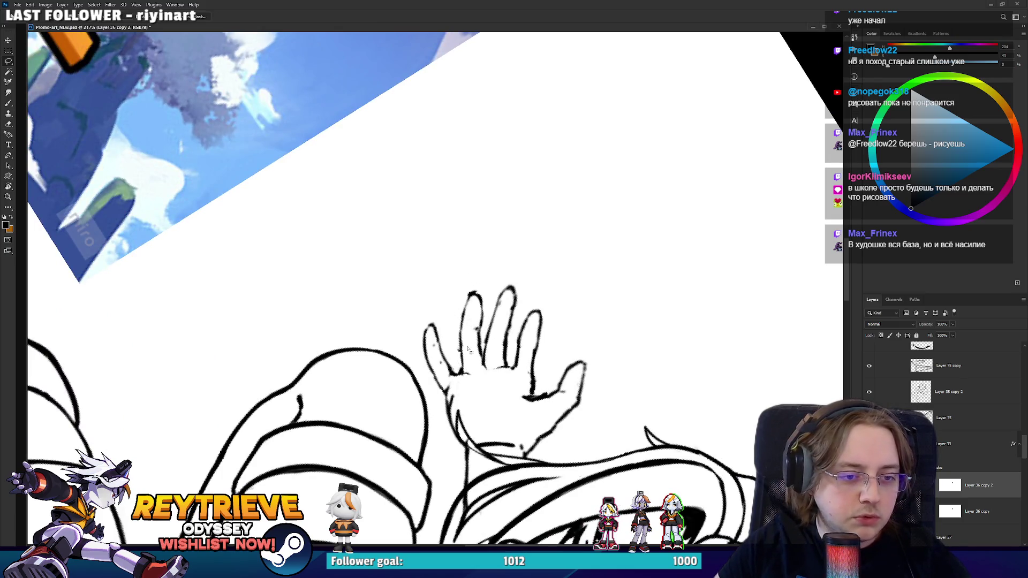
- Lift the index finger, rotate it slightly and shift it a little left
key(v)
drag(488, 303, 467, 325)
key(ctrl+t)
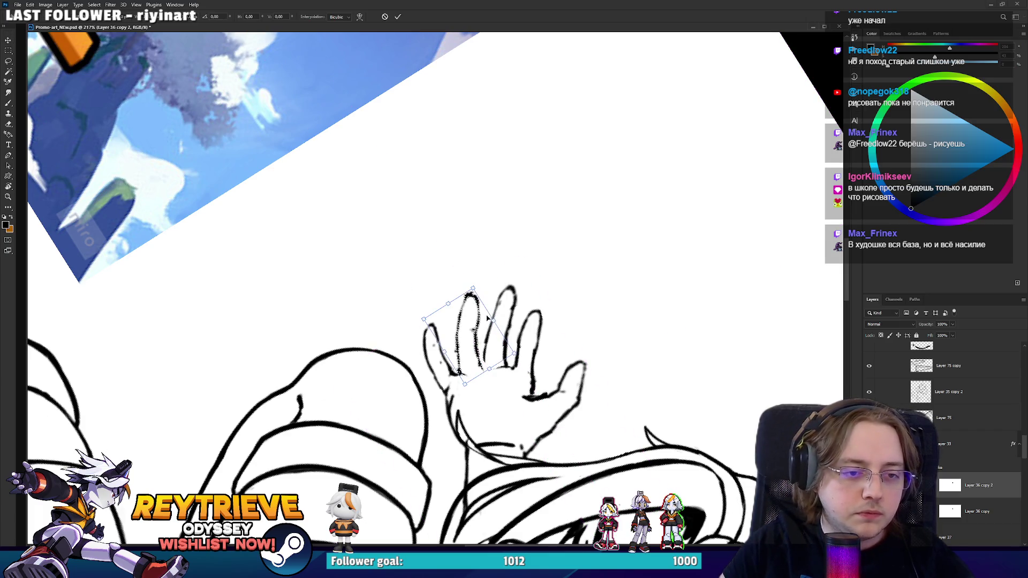
drag(522, 295, 507, 308)
mouse_move(482, 347)
mouse_down()
mouse_move(450, 160)
mouse_move(437, 177)
mouse_move(530, 230)
mouse_move(491, 322)
mouse_up()
key(Return)
- Erase the excess line at a fingertip of the other hand
key(r)
key(e)
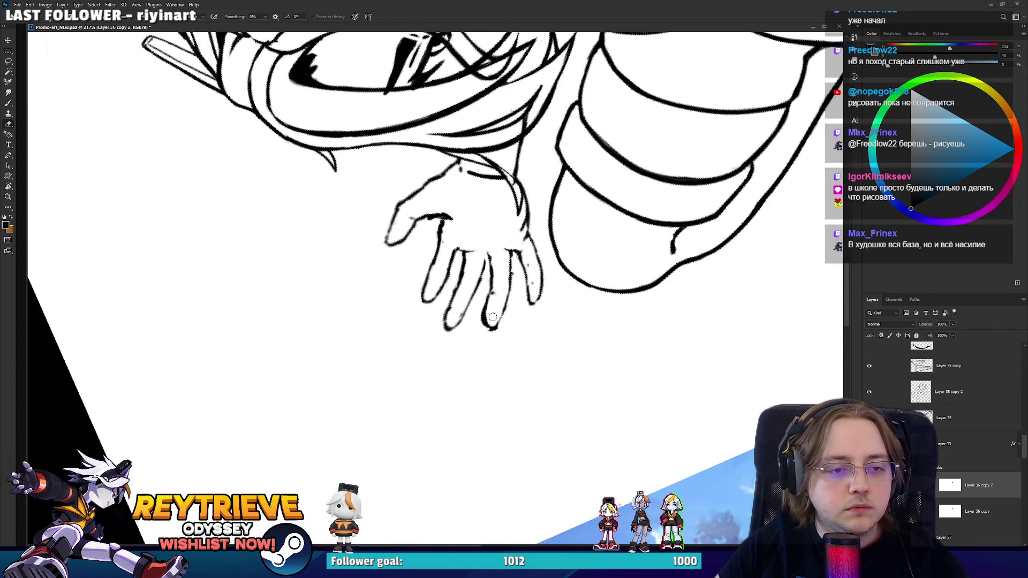
drag(496, 316, 497, 297)
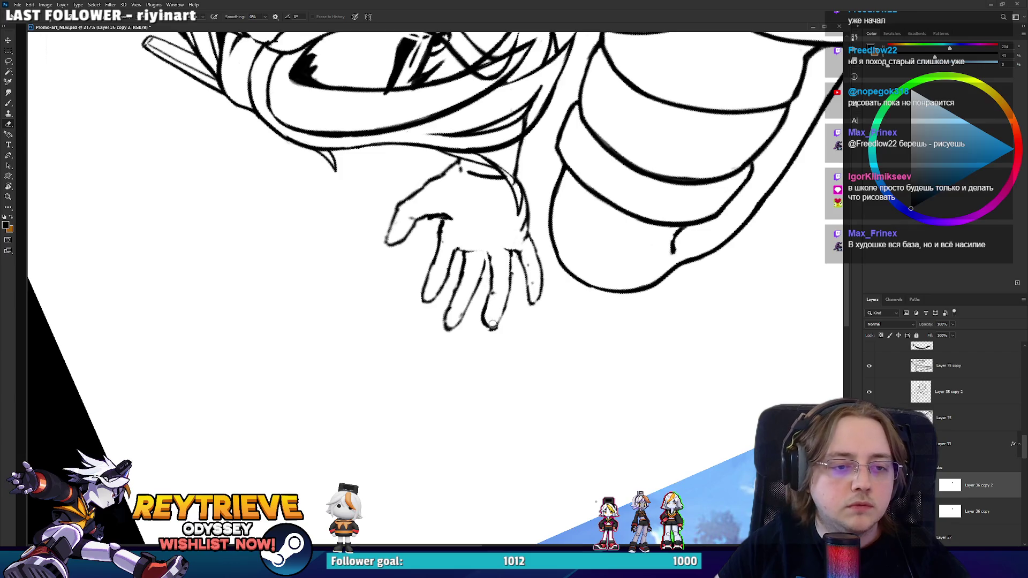
key(b)
key(e)
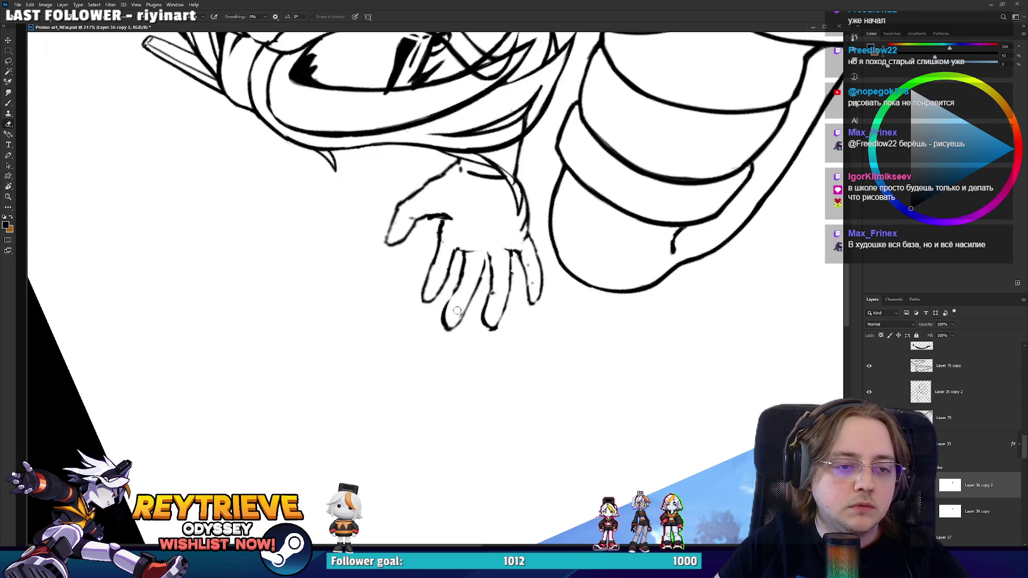
key(r)
mouse_move(466, 291)
mouse_down()
mouse_move(444, 322)
mouse_move(422, 289)
mouse_up()
- Erase the stray stroke ends on the pinky fingertip
key(b)
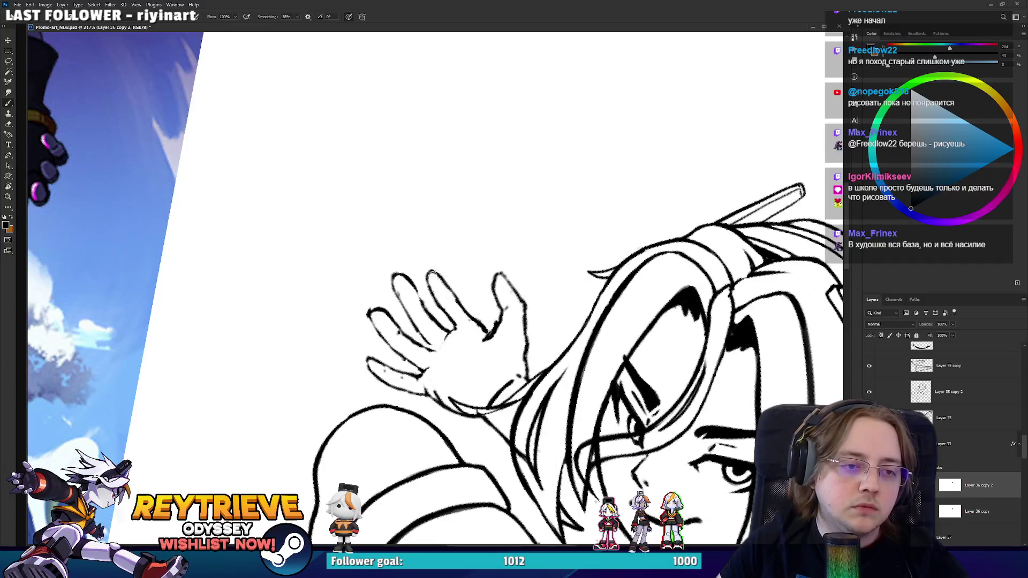
key(e)
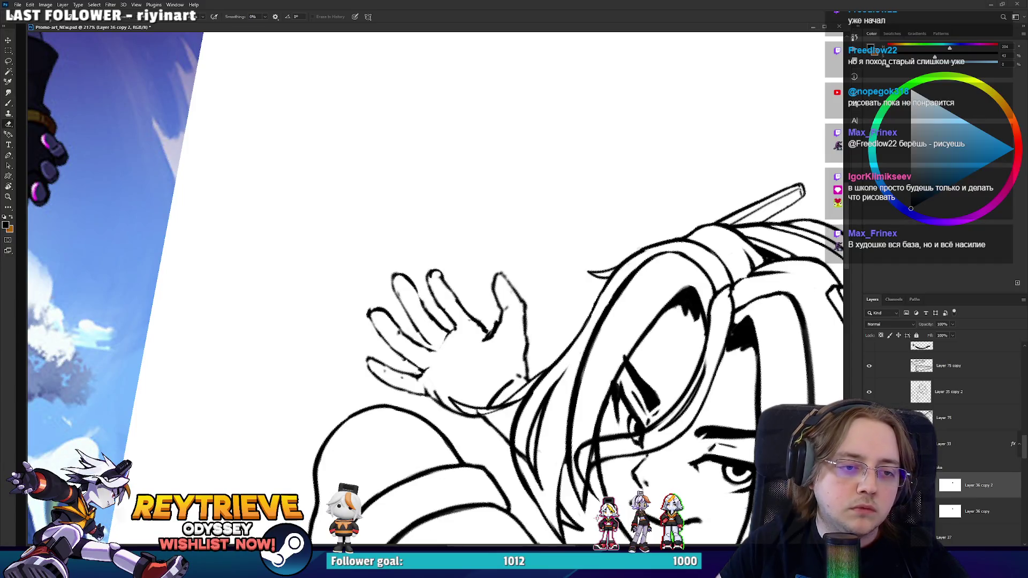
key(b)
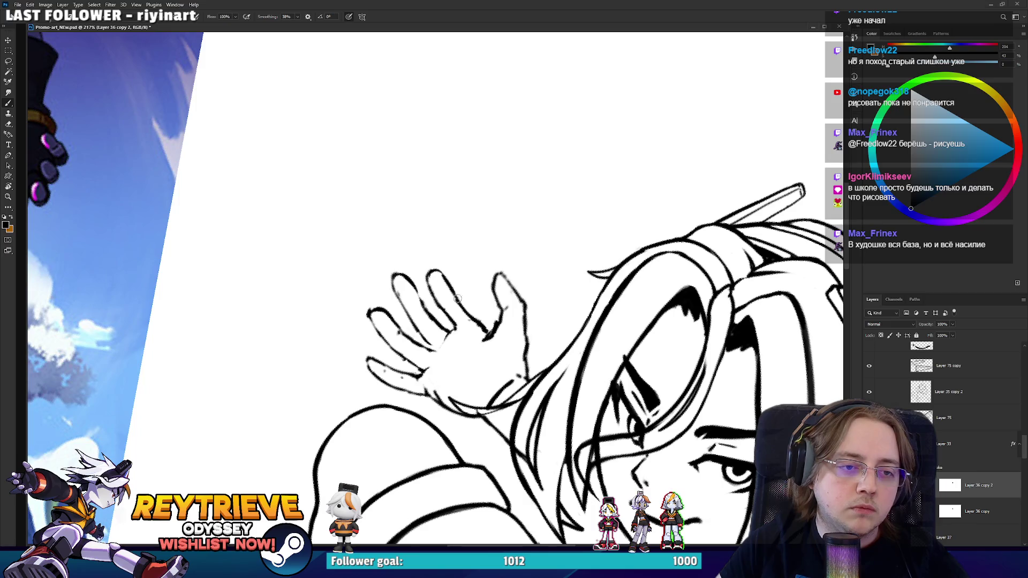
key(e)
key(b)
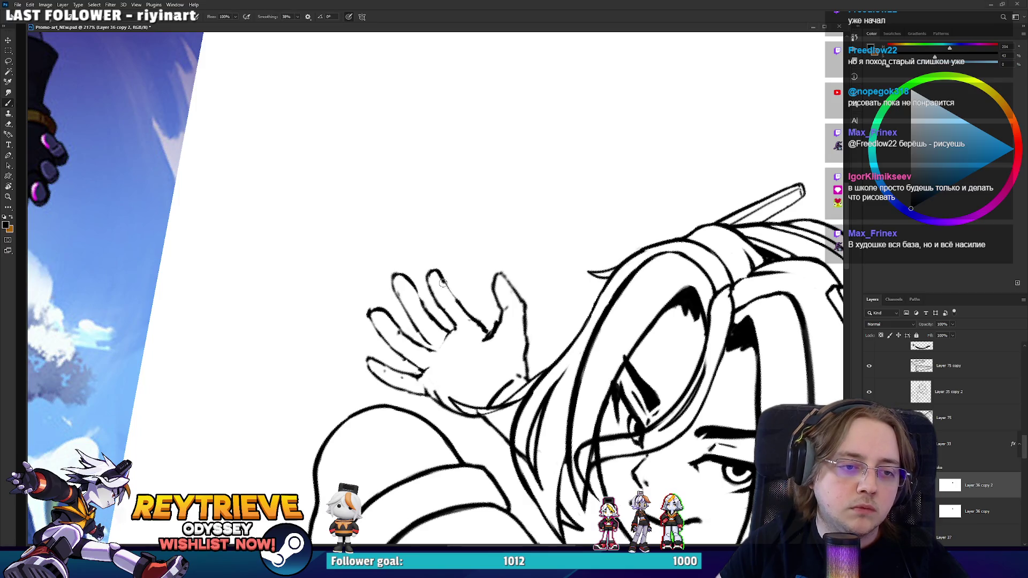
key(e)
key(b)
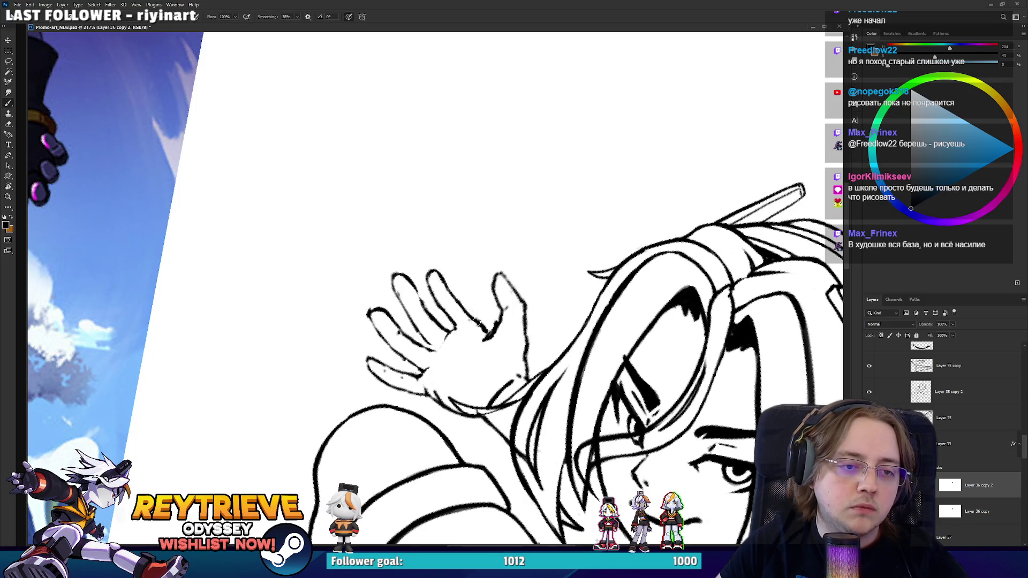
mouse_move(477, 321)
mouse_down()
mouse_move(509, 278)
mouse_move(537, 297)
mouse_up()
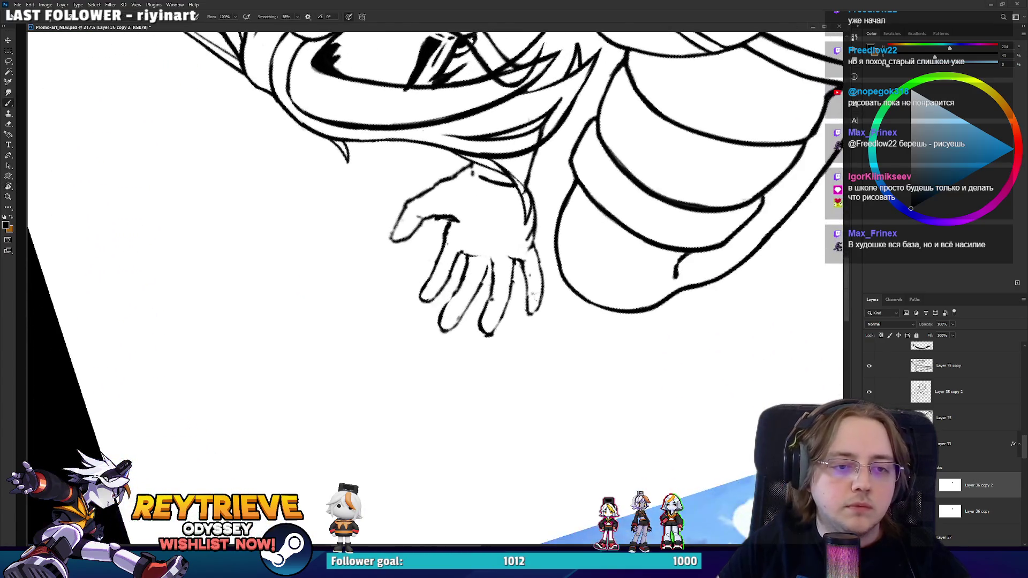
key(e)
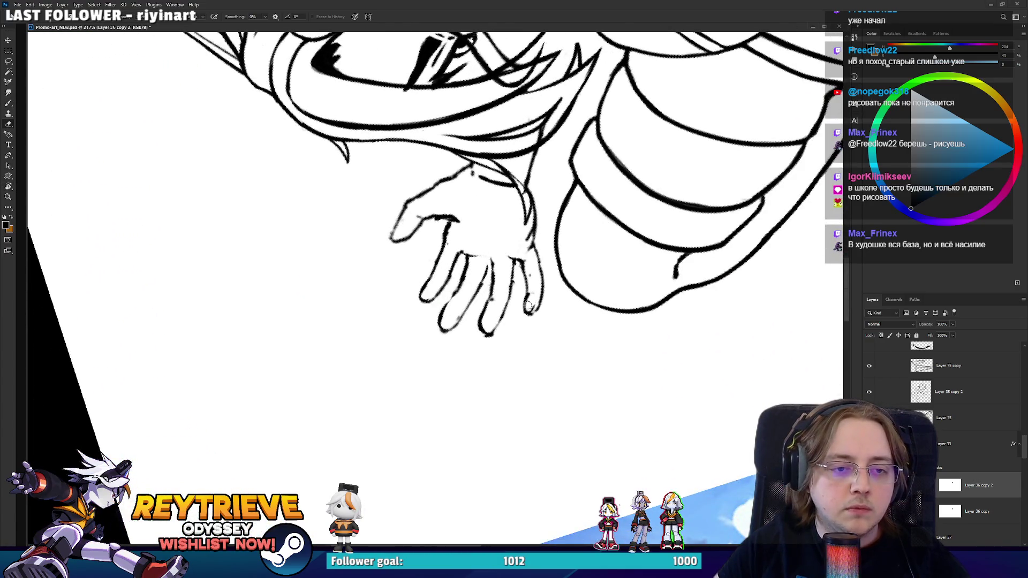
mouse_move(533, 316)
mouse_down()
mouse_move(543, 292)
mouse_move(528, 306)
mouse_up()
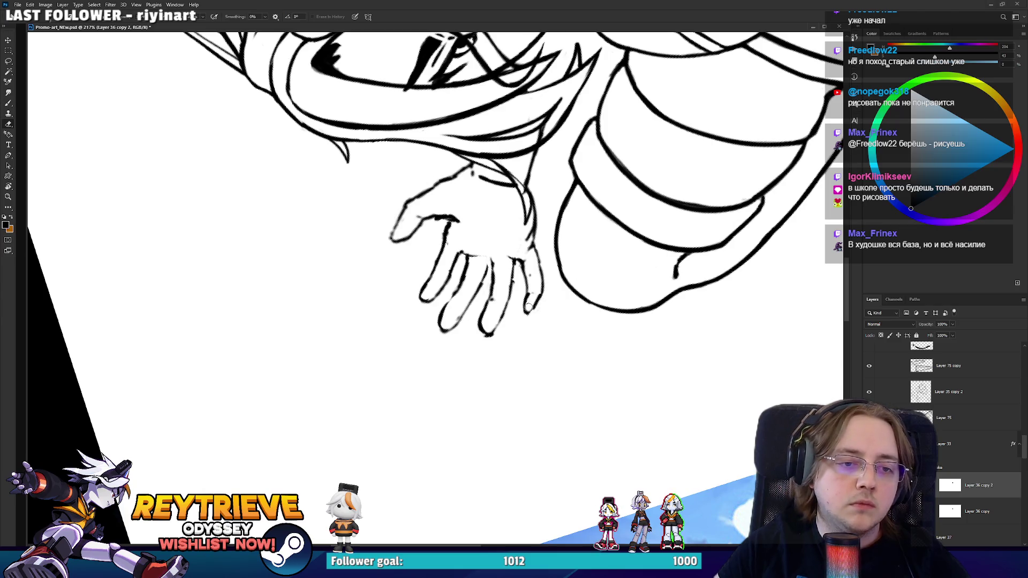
key(r)
drag(424, 295, 424, 352)
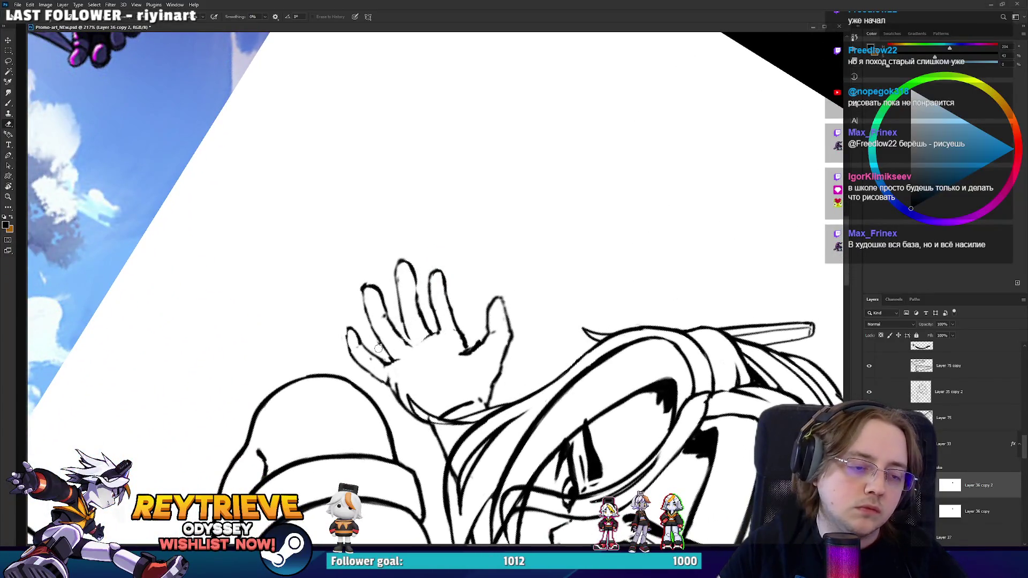
- Erase and redraw the fingertip outline and ink the middle finger's left edge
scroll(378, 348, left, 2)
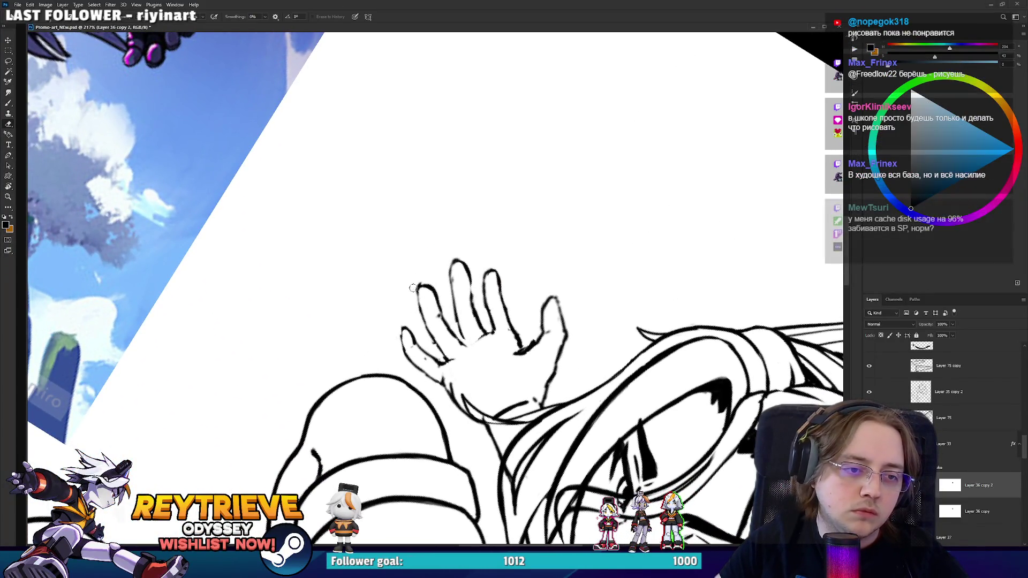
scroll(412, 287, down, 2)
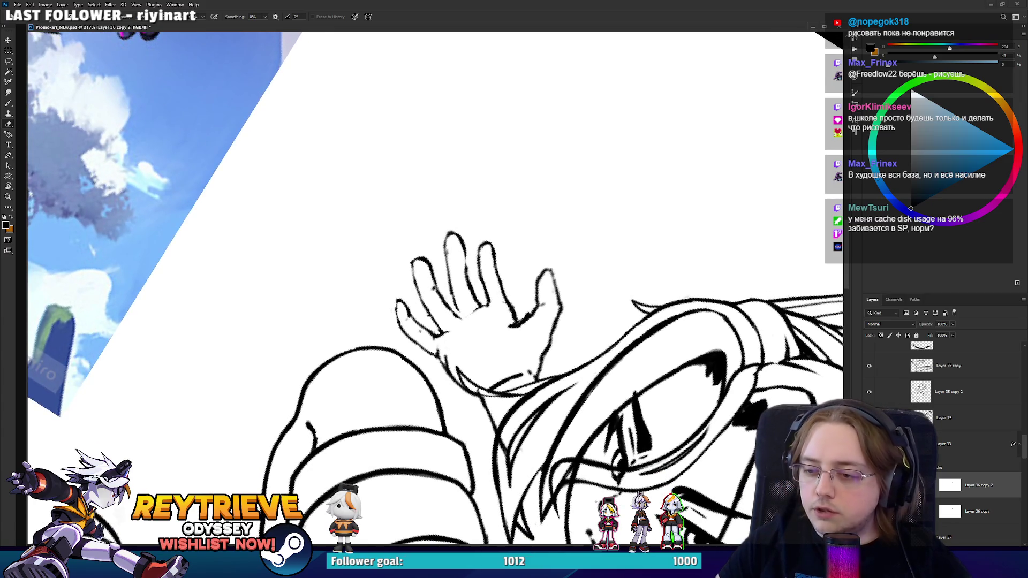
key(r)
mouse_move(412, 288)
mouse_down()
mouse_move(422, 284)
mouse_move(413, 274)
mouse_up()
key(b)
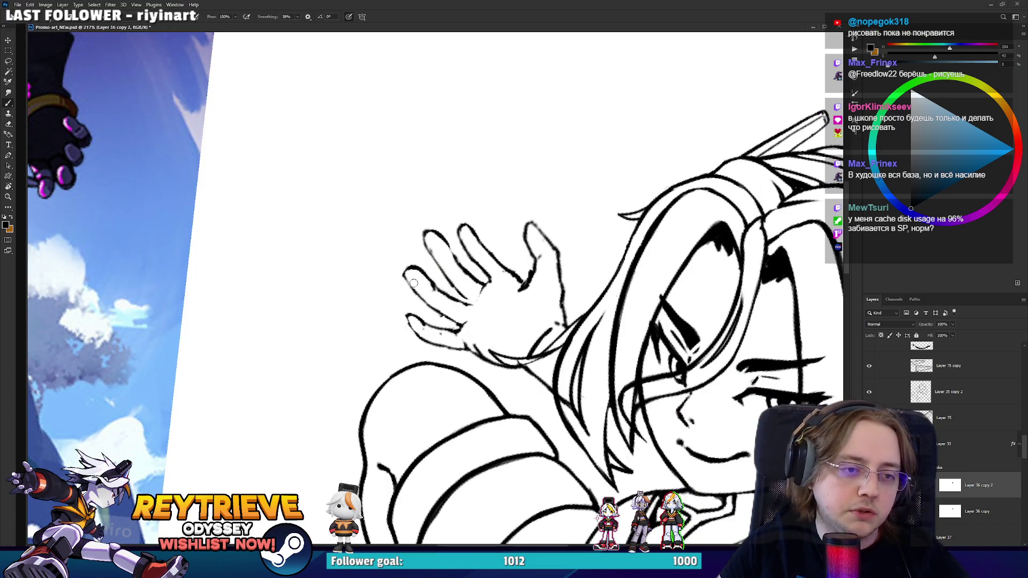
key(e)
mouse_move(419, 235)
mouse_down()
mouse_move(471, 278)
mouse_move(463, 311)
mouse_up()
key(b)
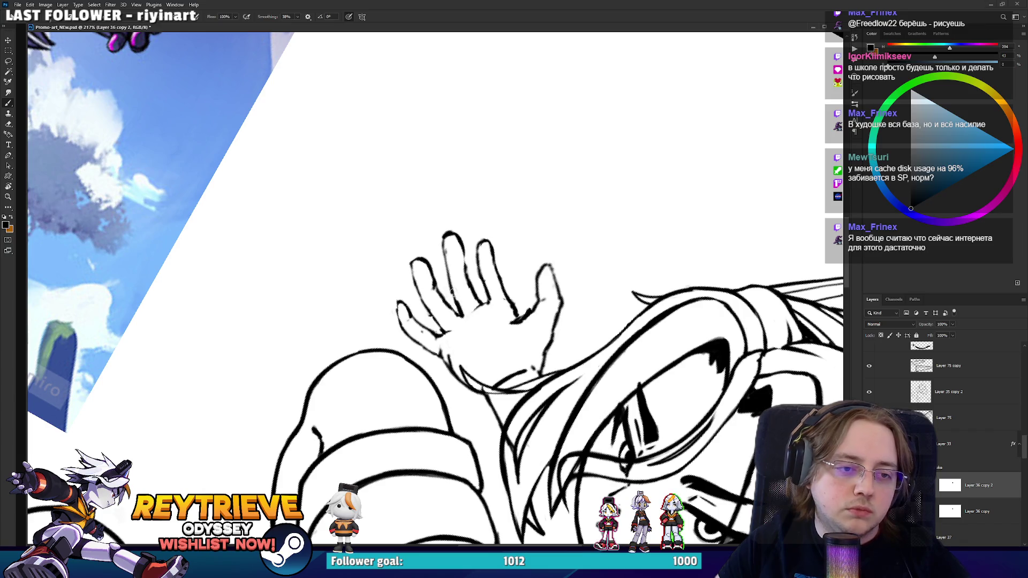
drag(457, 303, 441, 241)
key(e)
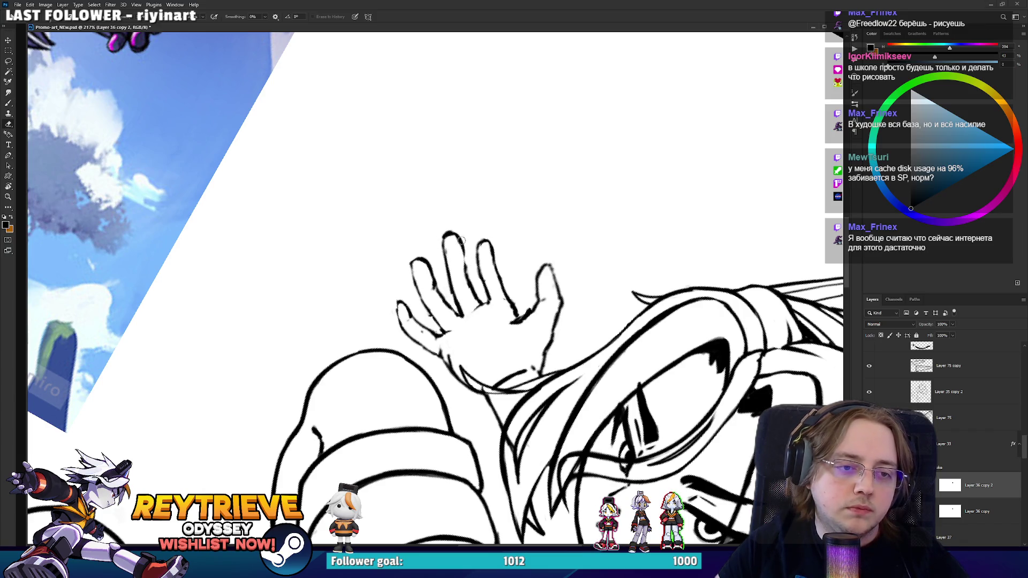
key(b)
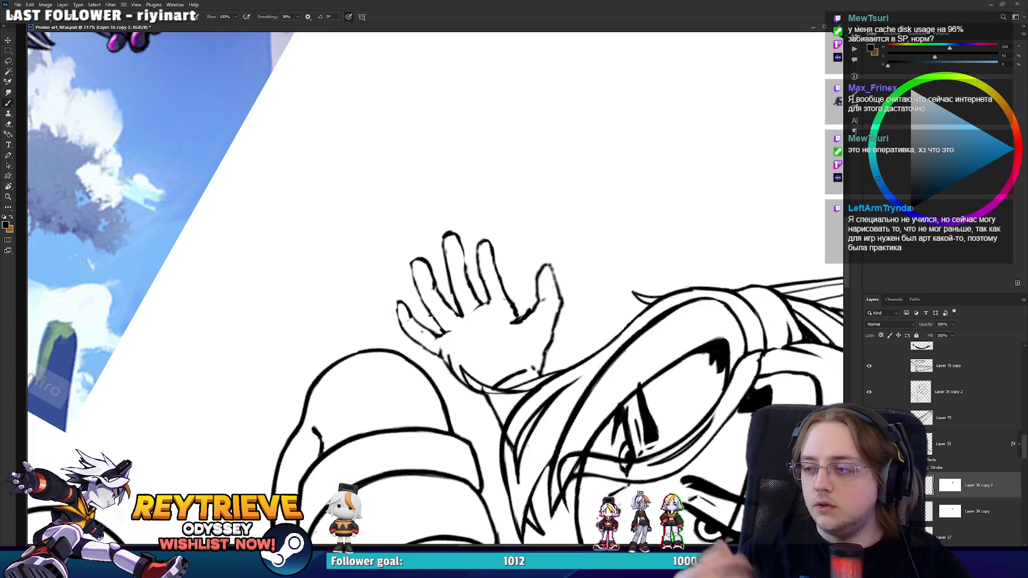
- Erase and redraw a finger line on the raised hand
drag(491, 252, 479, 246)
key(e)
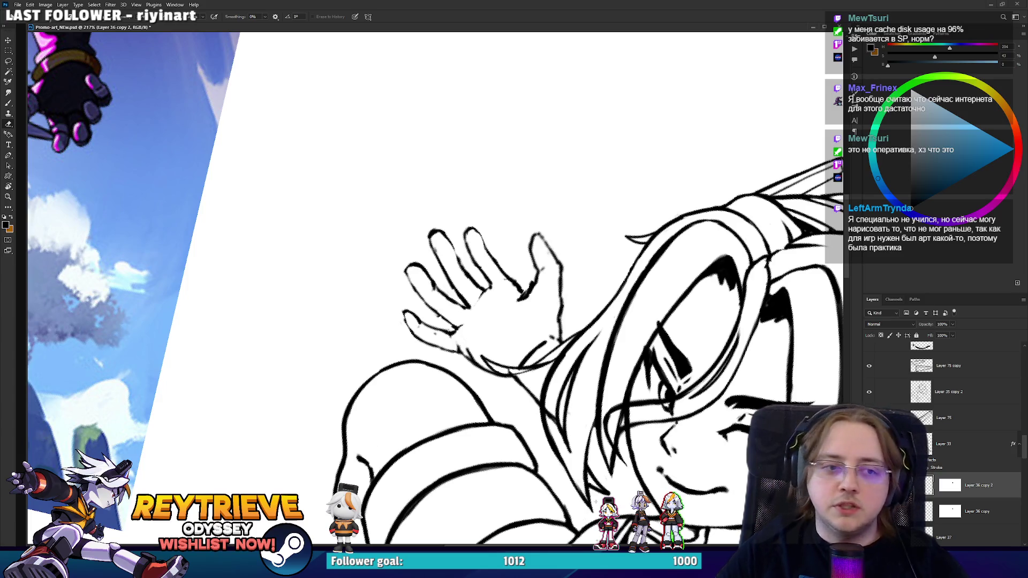
key(b)
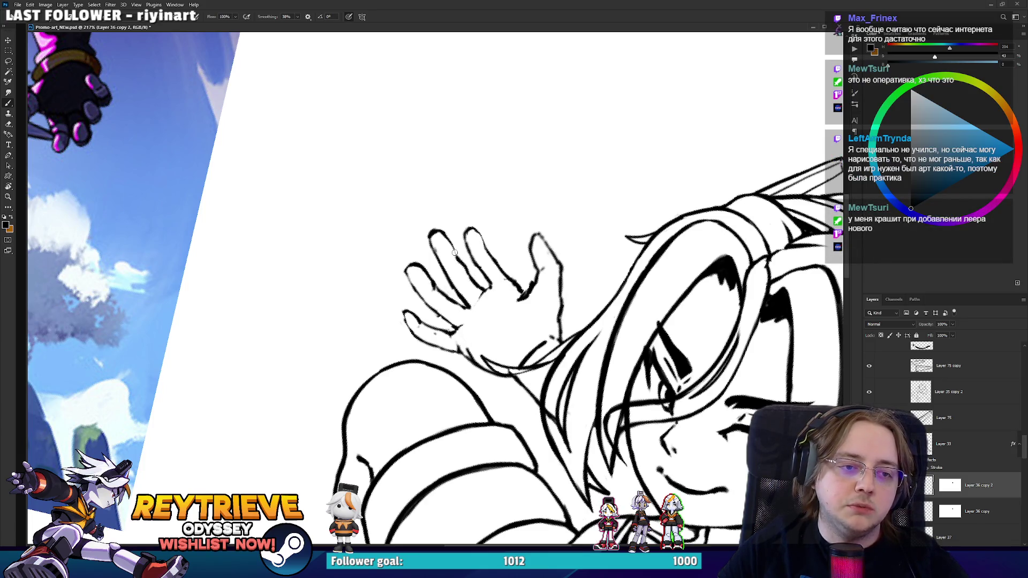
key(e)
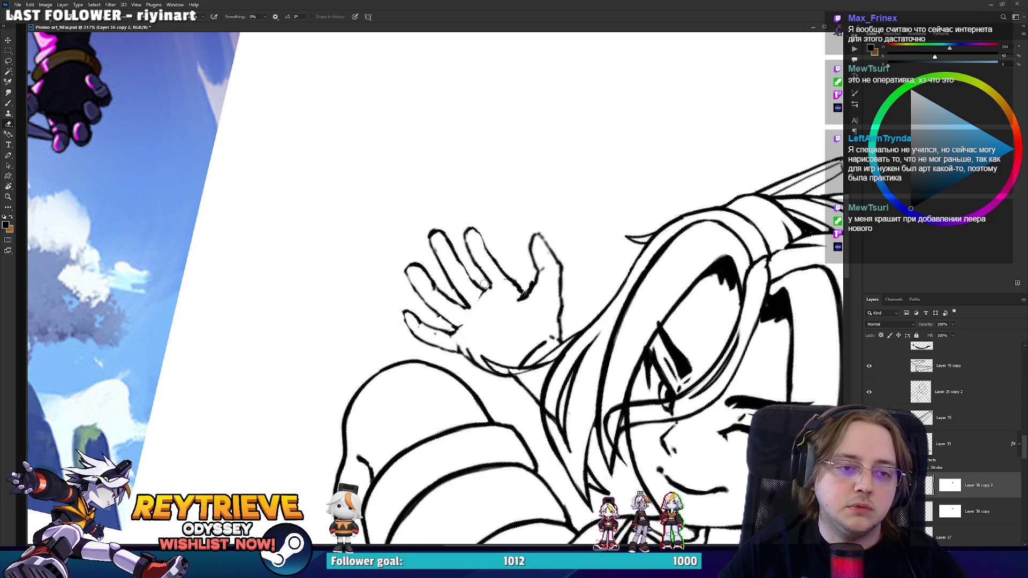
key(b)
key(e)
drag(483, 270, 488, 287)
key(b)
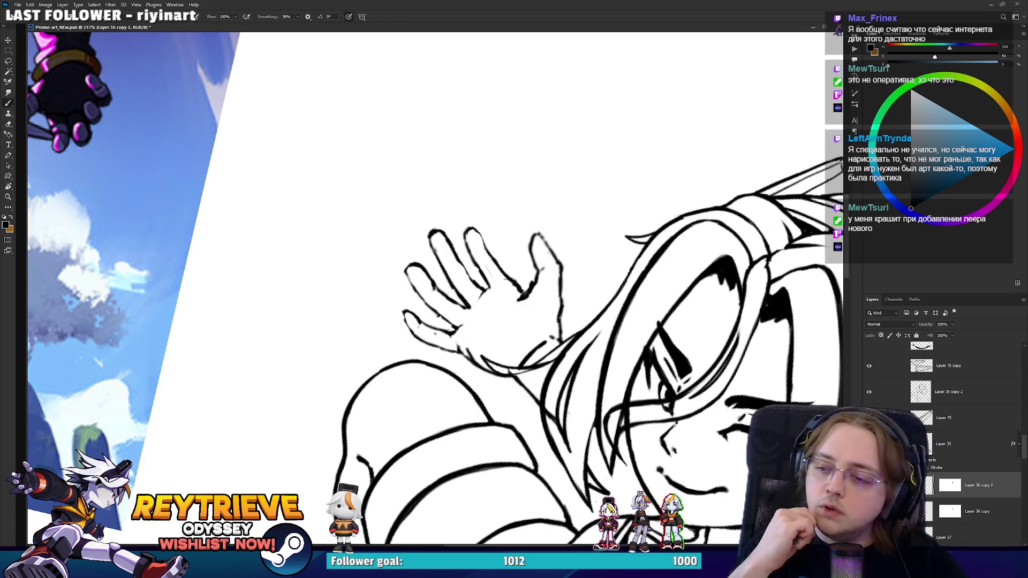
mouse_move(527, 282)
mouse_down()
mouse_move(546, 332)
mouse_move(527, 308)
mouse_up()
mouse_move(567, 337)
mouse_down()
mouse_move(561, 303)
mouse_move(489, 275)
mouse_up()
- Continue refining the raised hand's lines from several rotated angles
key(r)
key(e)
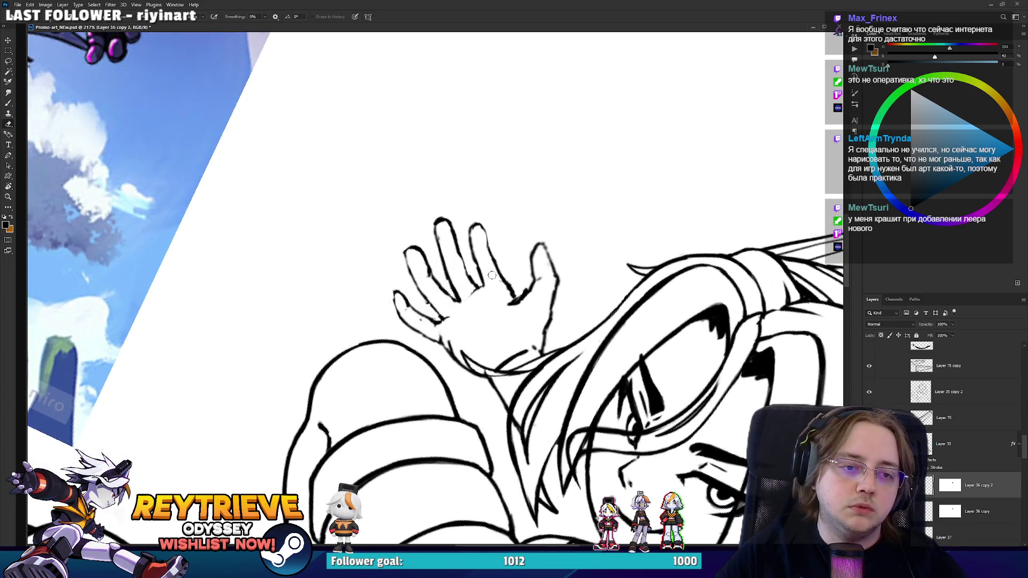
key(r)
drag(482, 238, 496, 246)
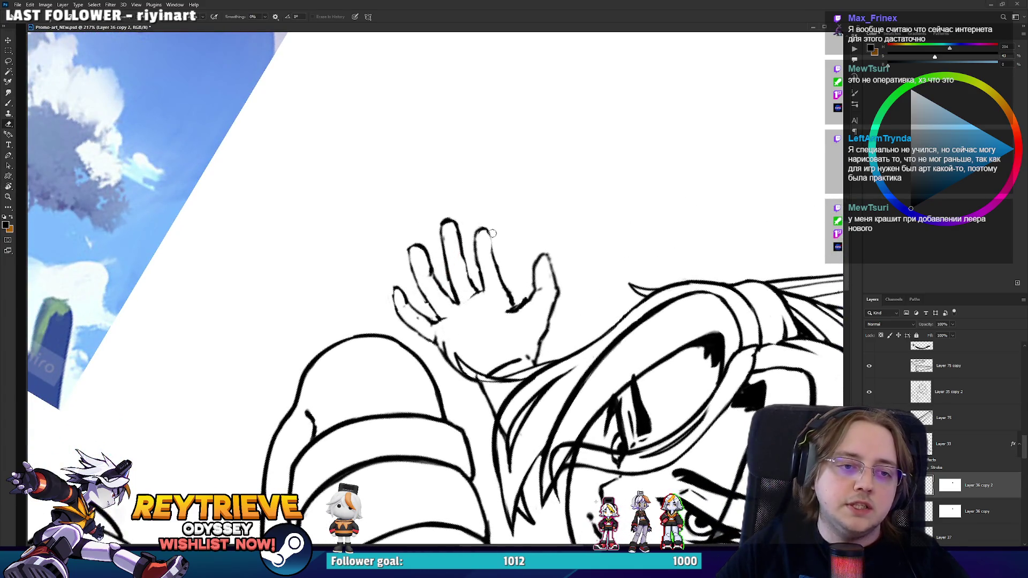
key(b)
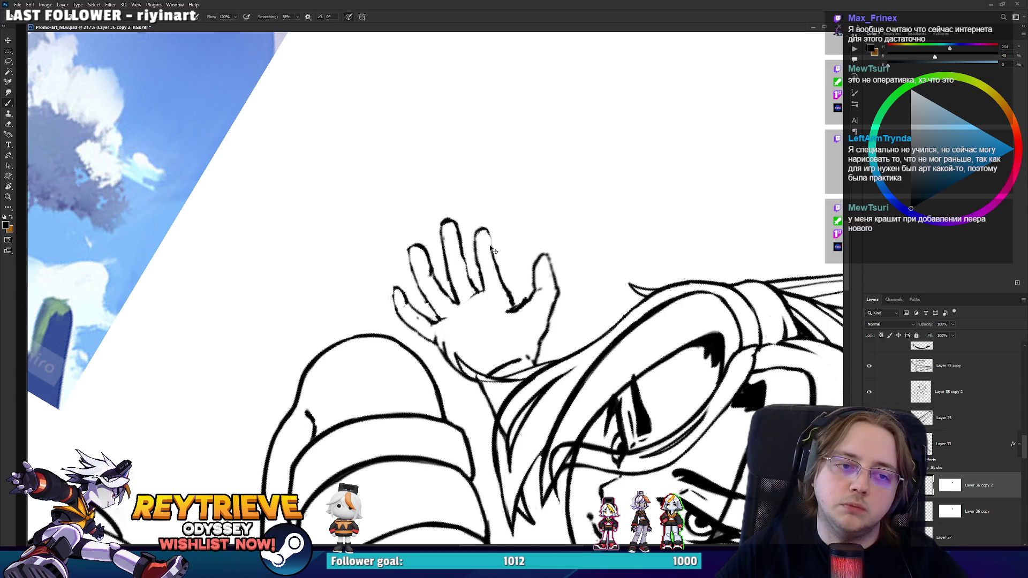
key(r)
mouse_move(487, 231)
mouse_down()
mouse_move(470, 306)
mouse_move(375, 315)
mouse_up()
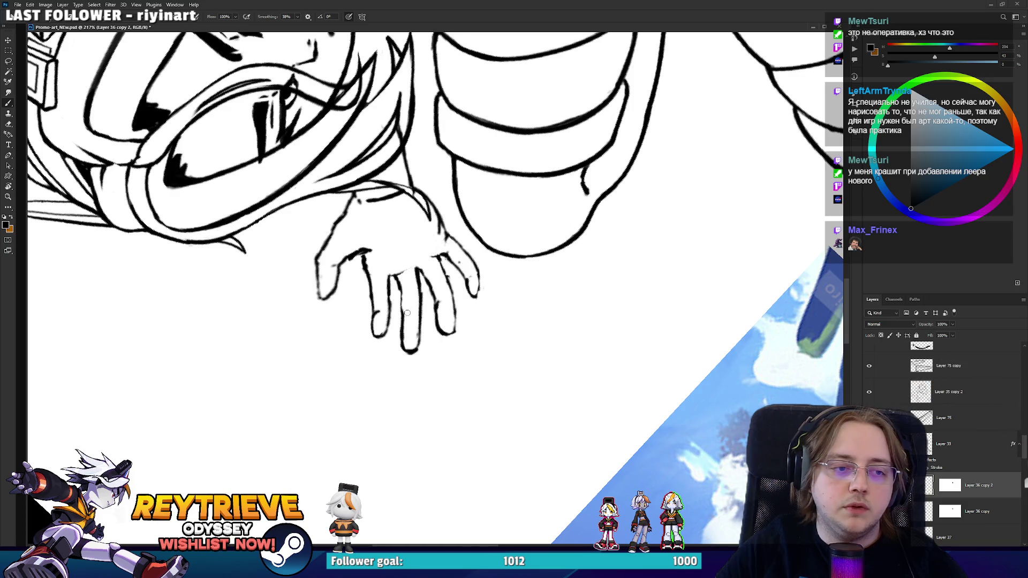
key(e)
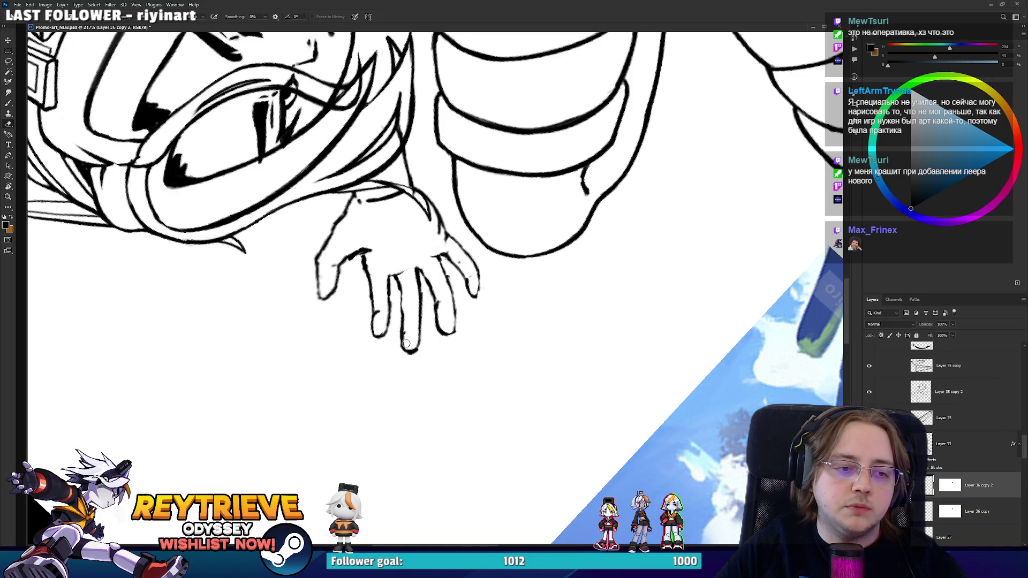
mouse_move(404, 282)
mouse_down()
mouse_move(423, 252)
mouse_move(466, 247)
mouse_move(513, 261)
mouse_move(485, 262)
mouse_up()
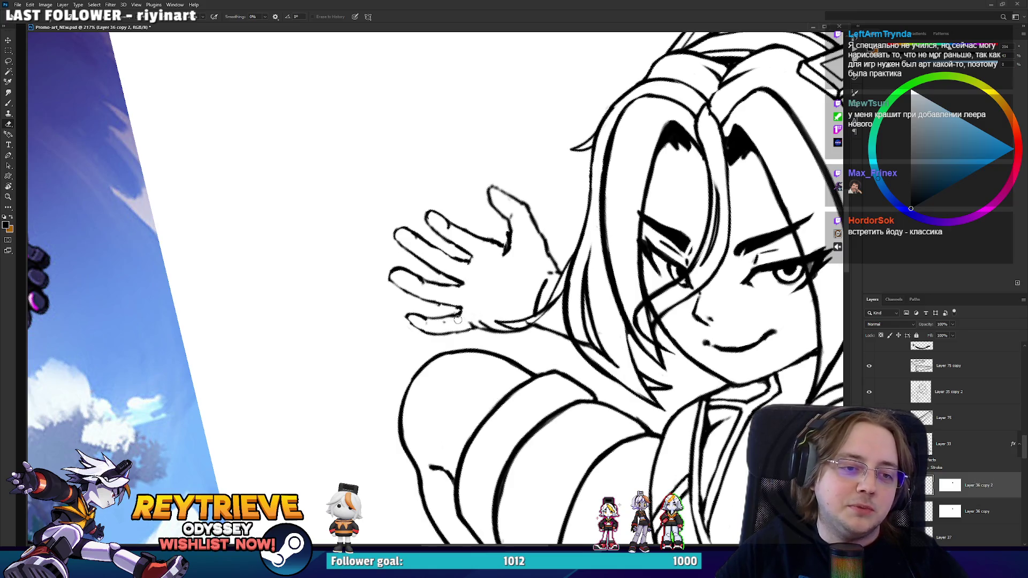
drag(467, 319, 450, 352)
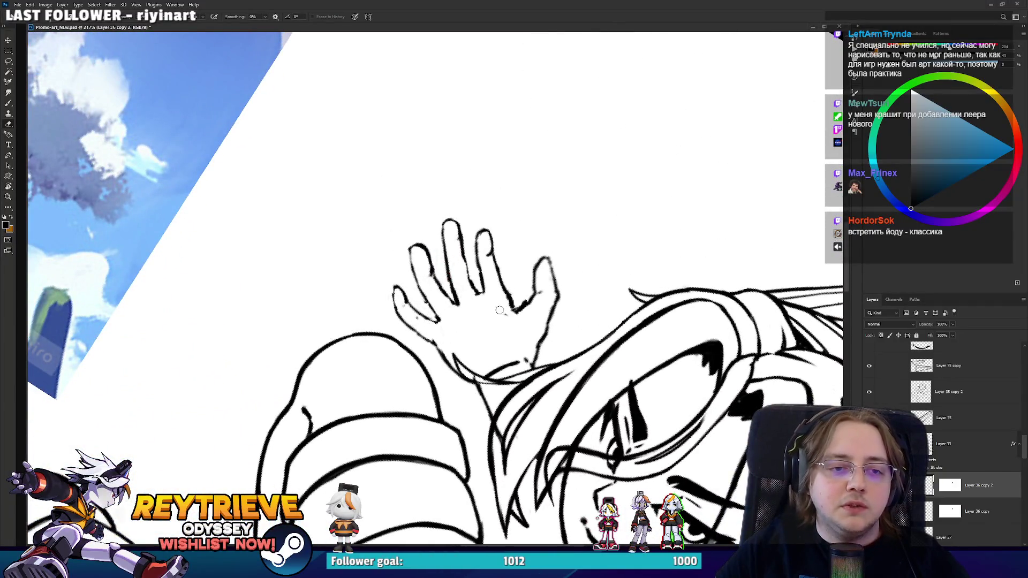
mouse_move(546, 306)
mouse_down()
mouse_move(564, 281)
mouse_move(516, 270)
mouse_move(542, 262)
mouse_move(552, 283)
mouse_move(548, 260)
mouse_up()
- Reposition the thumb, trim its surrounding lines and add a small stroke near the palm
key(l)
key(ctrl+d)
key(e)
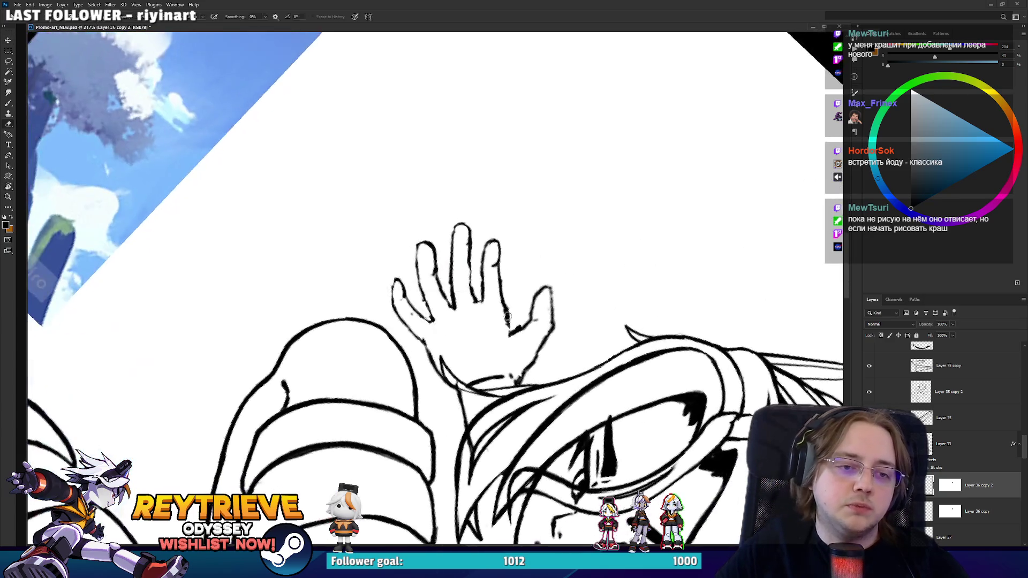
drag(514, 320, 508, 289)
drag(482, 321, 479, 366)
key(b)
key(e)
- Finish touching up the raised hand's fingers with brush and eraser
key(r)
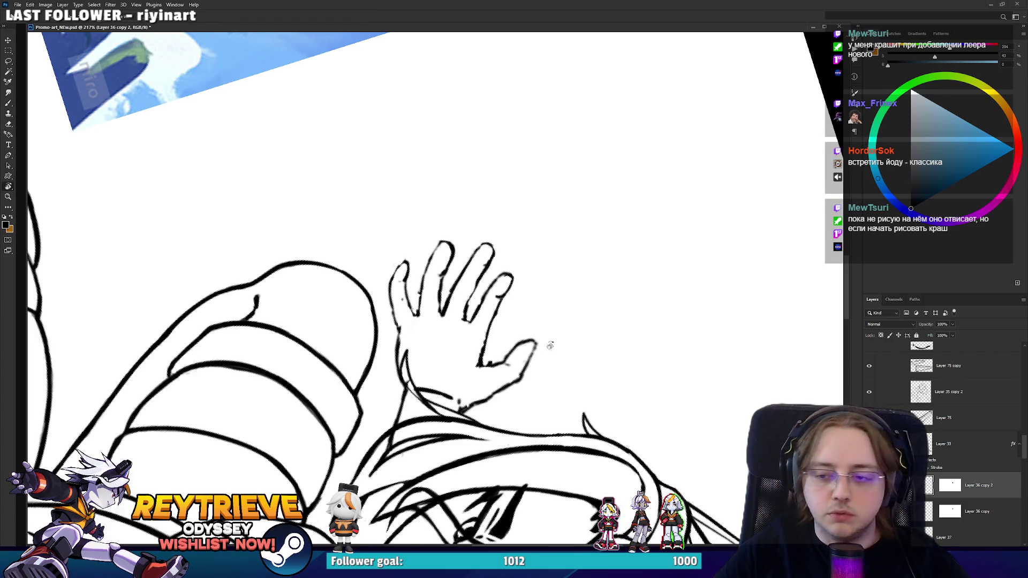
drag(546, 339, 546, 198)
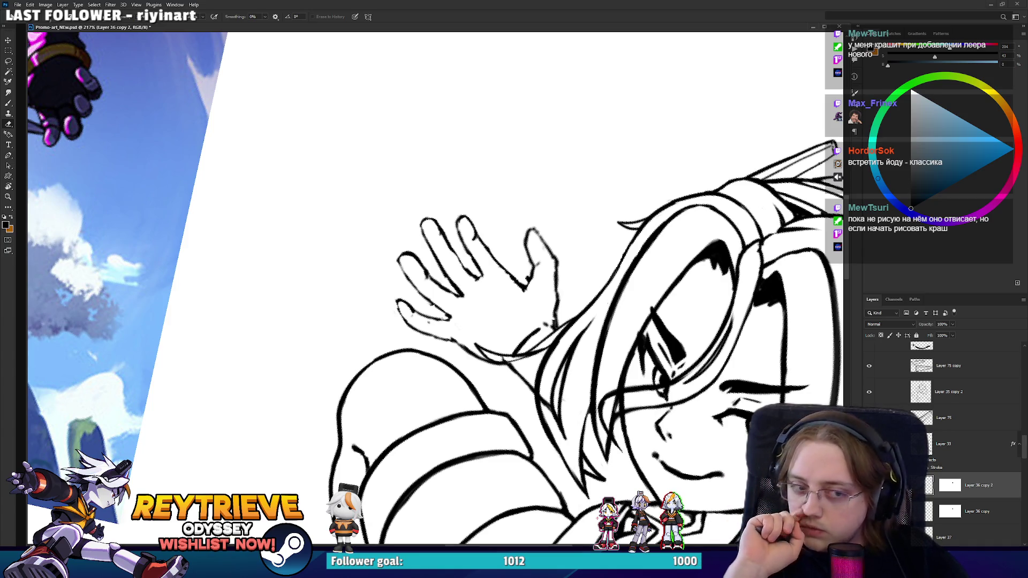
key(r)
drag(402, 343, 386, 314)
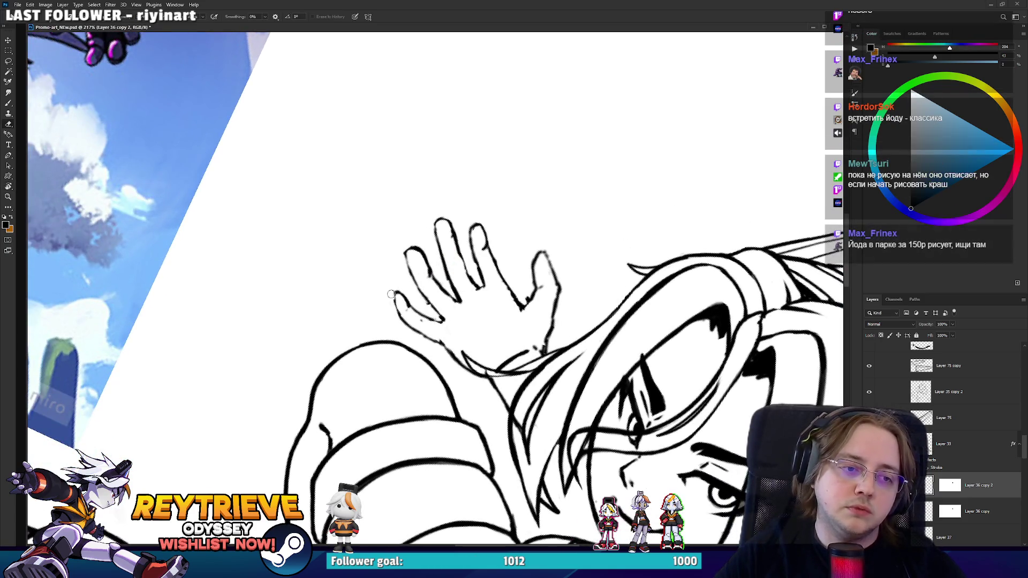
key(b)
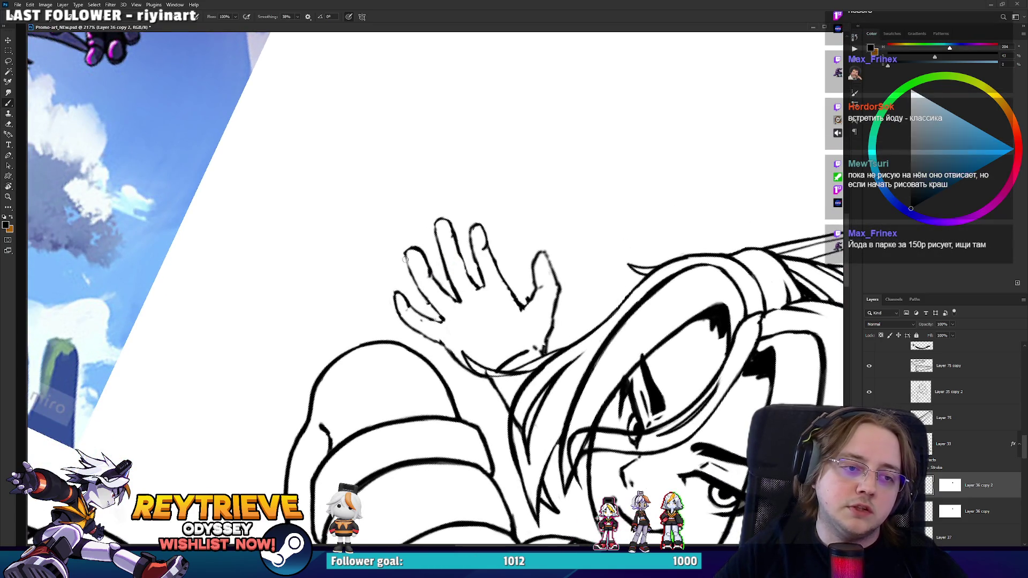
key(e)
key(r)
mouse_move(445, 308)
mouse_down()
mouse_move(428, 296)
mouse_move(449, 279)
mouse_move(459, 243)
mouse_up()
key(r)
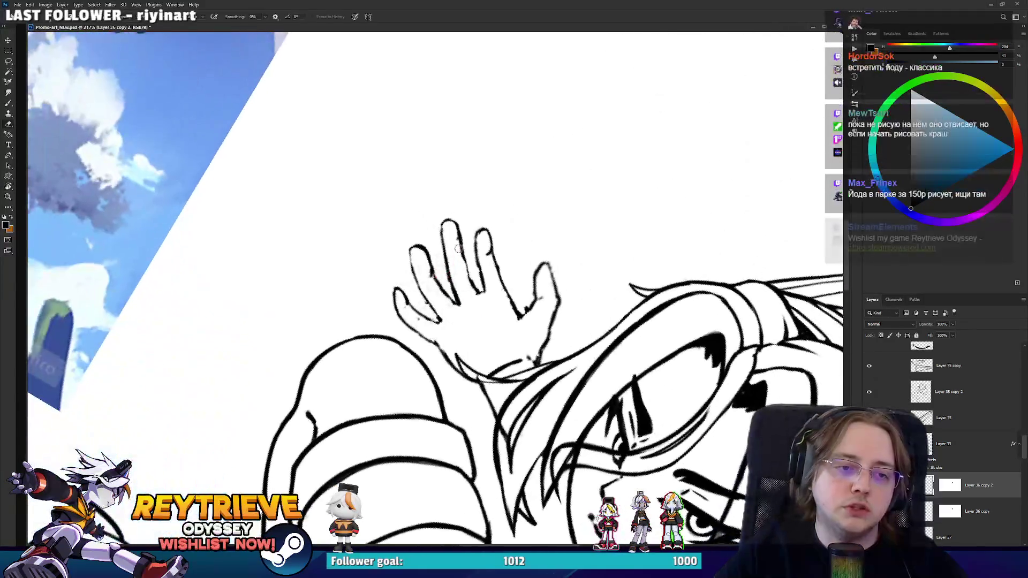
key(b)
key(e)
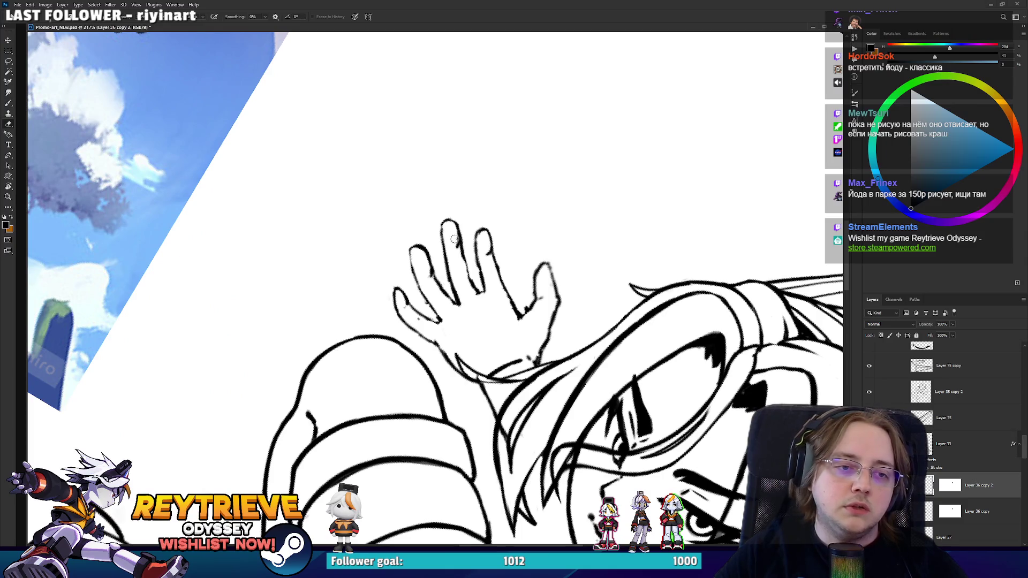
key(r)
mouse_move(499, 263)
mouse_down()
mouse_move(482, 252)
mouse_move(492, 251)
mouse_move(487, 263)
mouse_up()
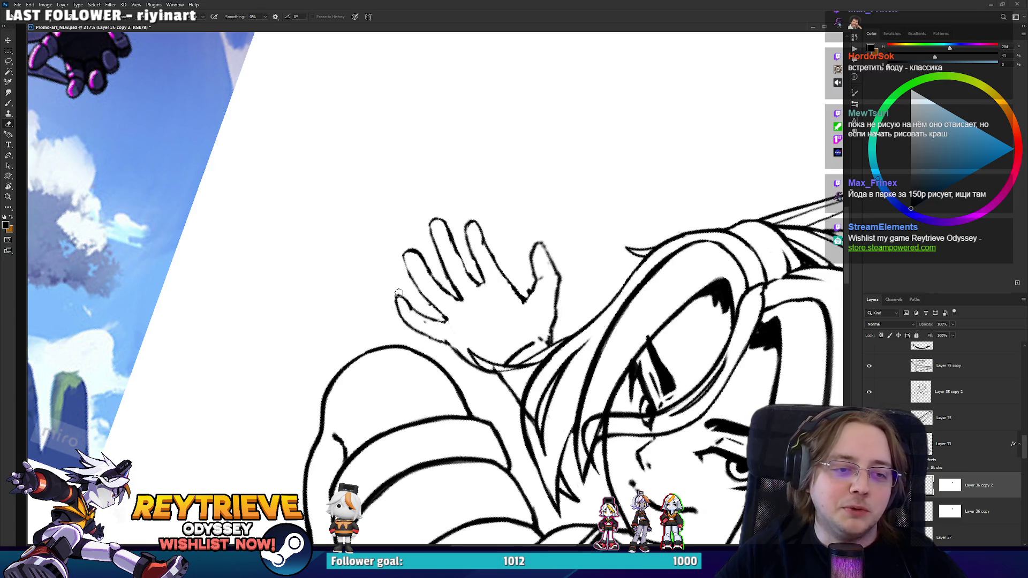
- Fit the whole illustration on screen and straighten the view to check it
key(ctrl+0)
key(Escape)
scroll(396, 141, up, 4)
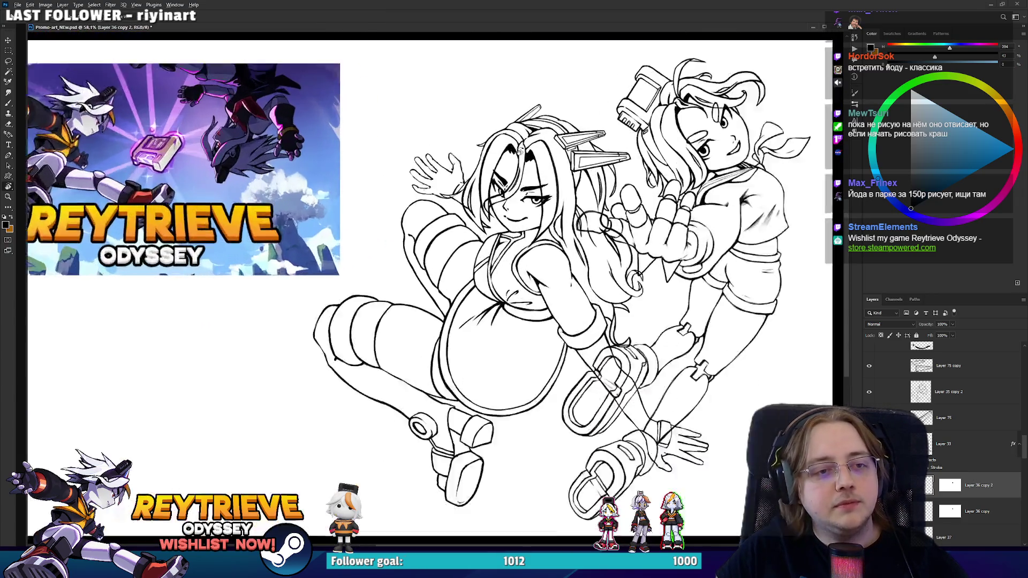
- Zoom and rotate the view onto the thumb of the hand reaching under the hair
scroll(395, 141, up, 5)
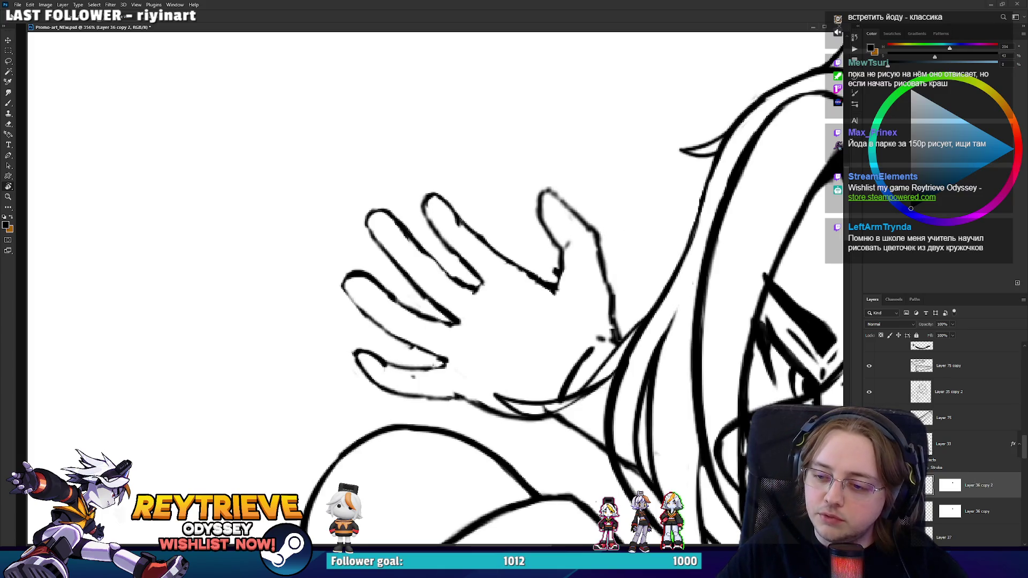
mouse_move(482, 267)
mouse_down()
mouse_move(535, 225)
mouse_move(576, 275)
mouse_up()
key(e)
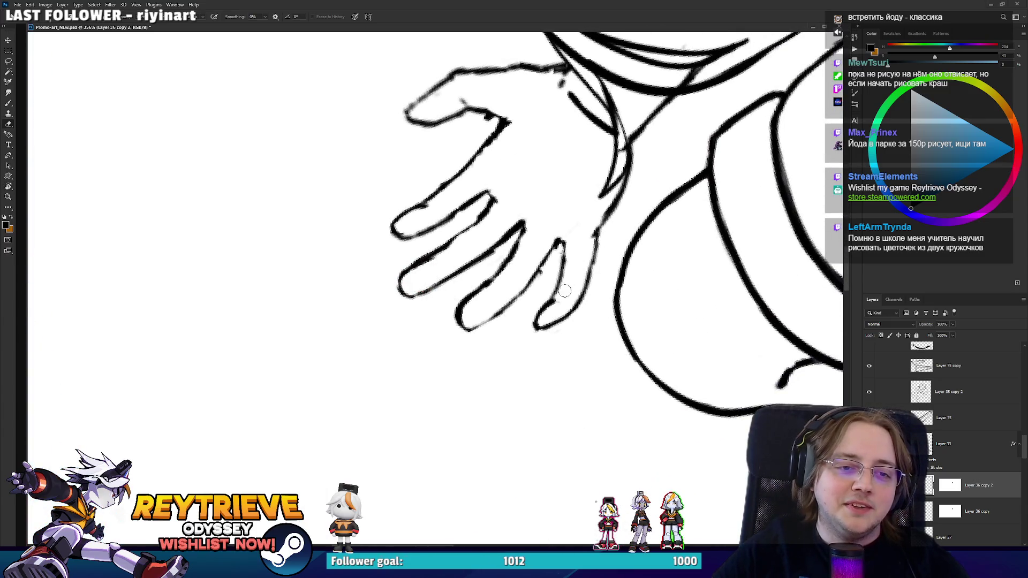
mouse_move(576, 230)
mouse_down()
mouse_move(546, 223)
mouse_move(551, 279)
mouse_move(596, 314)
mouse_up()
key(b)
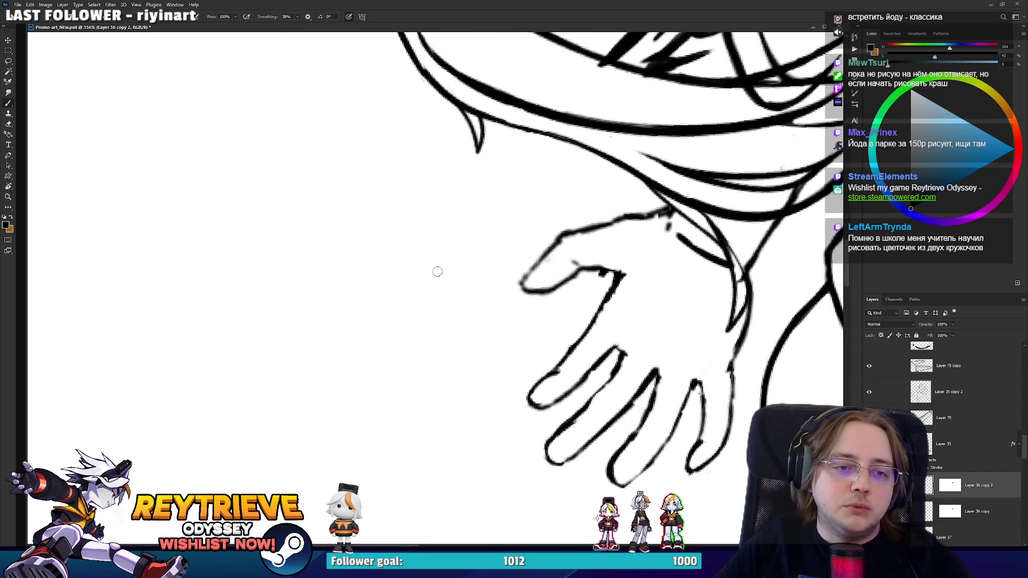
drag(548, 279, 502, 286)
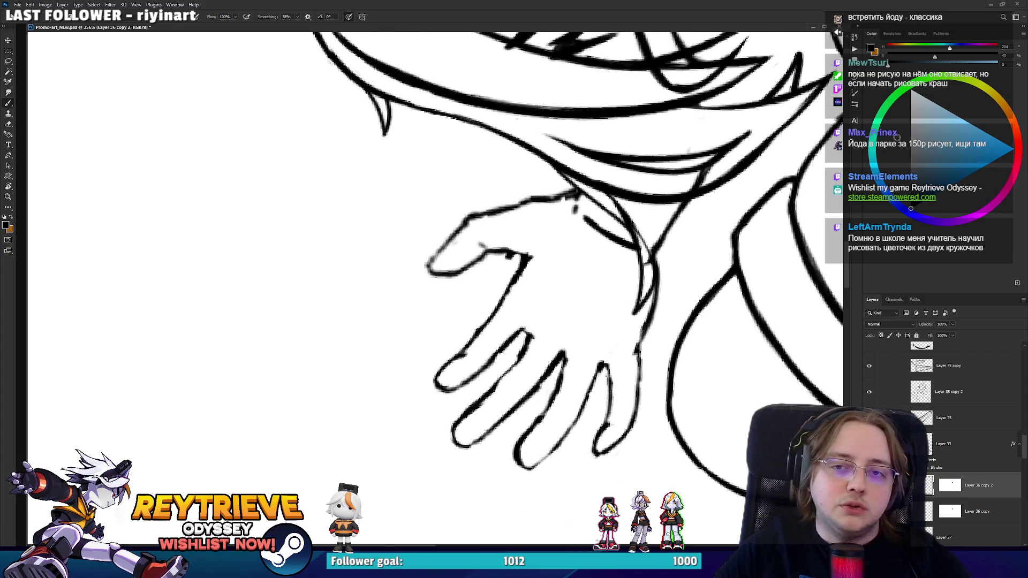
- Add Layer 76 below Layer 36 copy 2 and paint the thumb grey-blue
key(ctrl+shift+alt+n)
mouse_move(487, 246)
mouse_down()
mouse_move(441, 270)
mouse_move(437, 249)
mouse_move(463, 230)
mouse_up()
key(ctrl+z)
drag(953, 483, 953, 511)
mouse_move(486, 246)
mouse_down()
mouse_move(431, 268)
mouse_move(471, 222)
mouse_move(487, 252)
mouse_move(447, 257)
mouse_move(494, 241)
mouse_up()
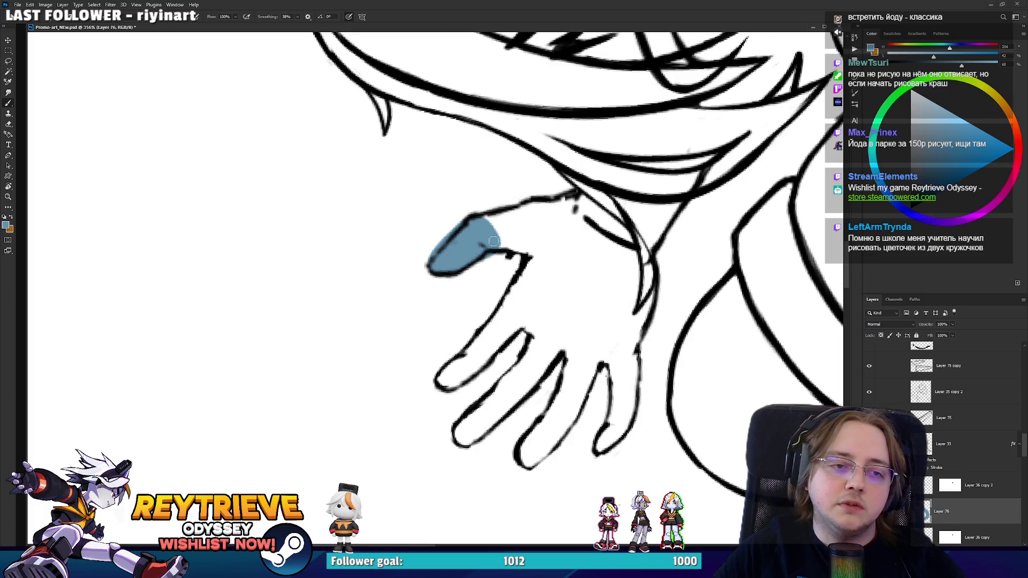
- Delete the grey-blue thumb layer (Layer 76) and dismiss the hidden-layer warning
key(Delete)
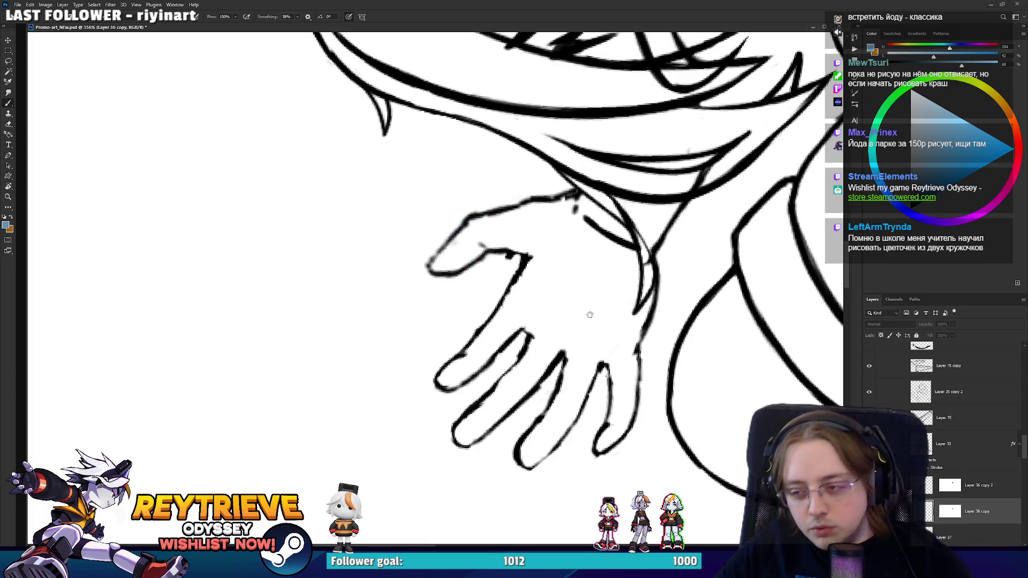
drag(589, 314, 605, 355)
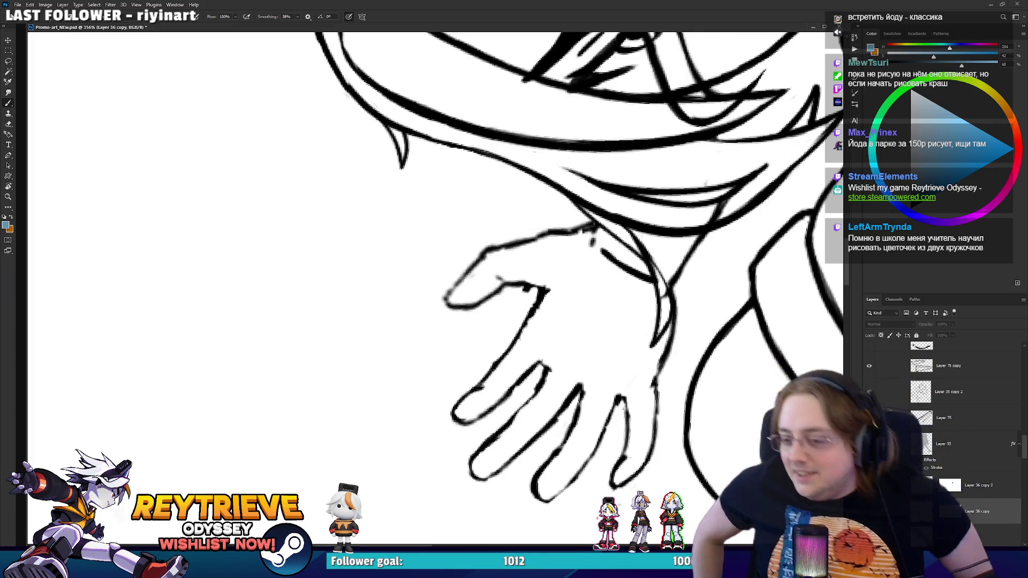
click(249, 301)
key(Return)
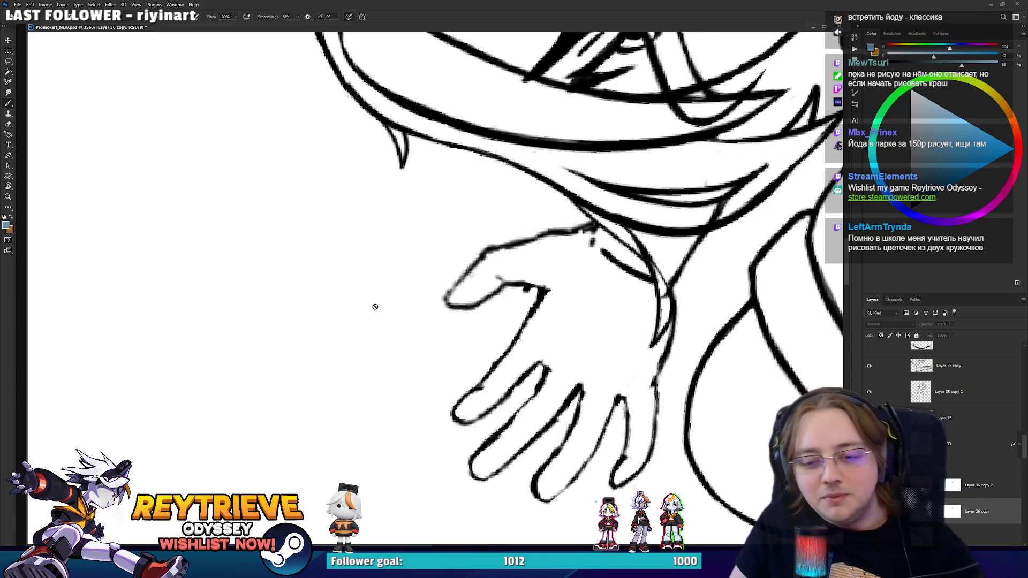
- Paint grey-blue test strokes on a new layer beside the hand, then delete that layer
key(ctrl+shift+alt+n)
mouse_move(318, 321)
mouse_down()
mouse_move(353, 315)
mouse_move(332, 320)
mouse_move(404, 257)
mouse_move(434, 275)
mouse_move(362, 322)
mouse_move(402, 306)
mouse_move(471, 310)
mouse_move(493, 225)
mouse_up()
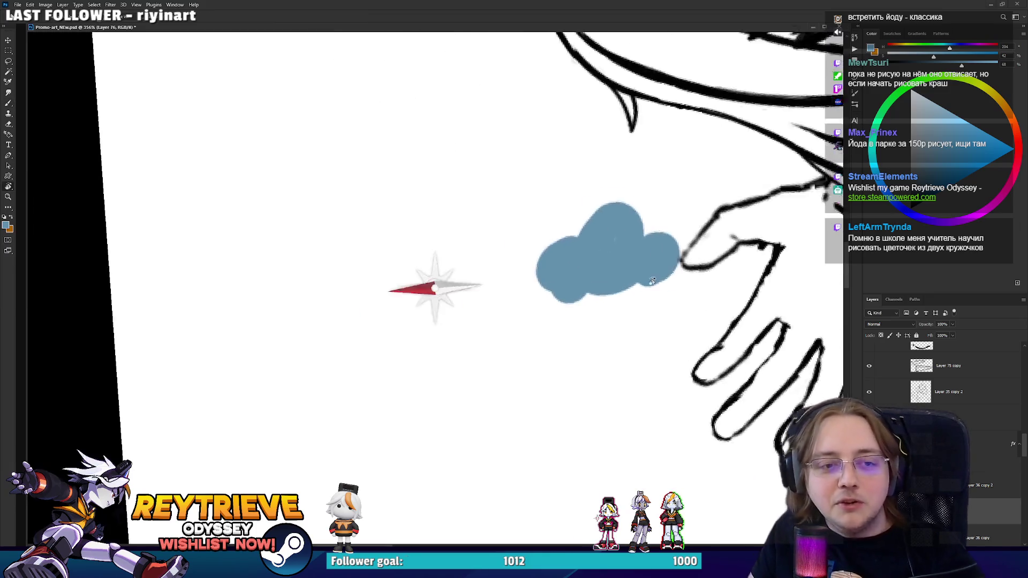
mouse_move(287, 349)
mouse_down()
mouse_move(520, 220)
mouse_move(337, 276)
mouse_move(454, 195)
mouse_move(500, 126)
mouse_move(503, 167)
mouse_move(531, 134)
mouse_move(466, 166)
mouse_up()
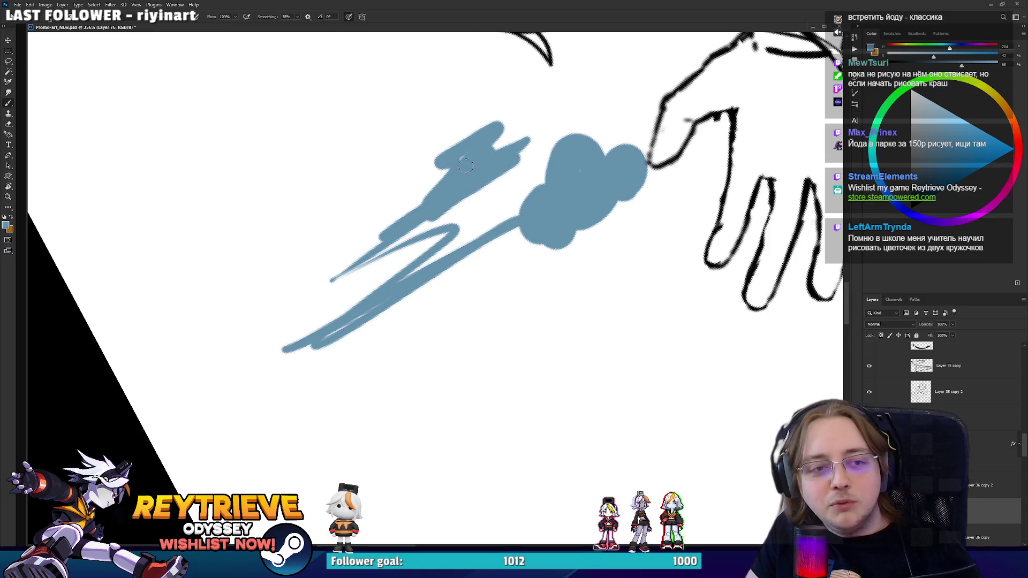
mouse_move(432, 224)
mouse_down()
mouse_move(266, 324)
mouse_move(300, 302)
mouse_up()
mouse_move(473, 285)
mouse_down()
mouse_move(659, 326)
mouse_move(535, 299)
mouse_up()
key(Delete)
- Select the Layer 36 copy 2 lineart and reset the drawing colour to black
click(976, 485)
scroll(751, 371, down, 3)
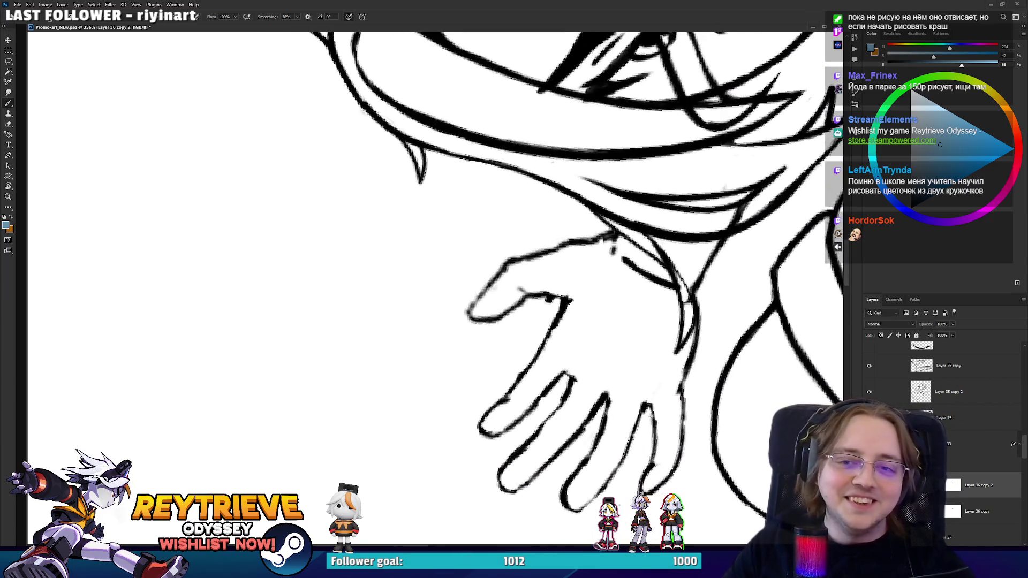
alt+click(751, 371)
- Lasso one finger of the raised hand and scale it to a new size
key(e)
key(r)
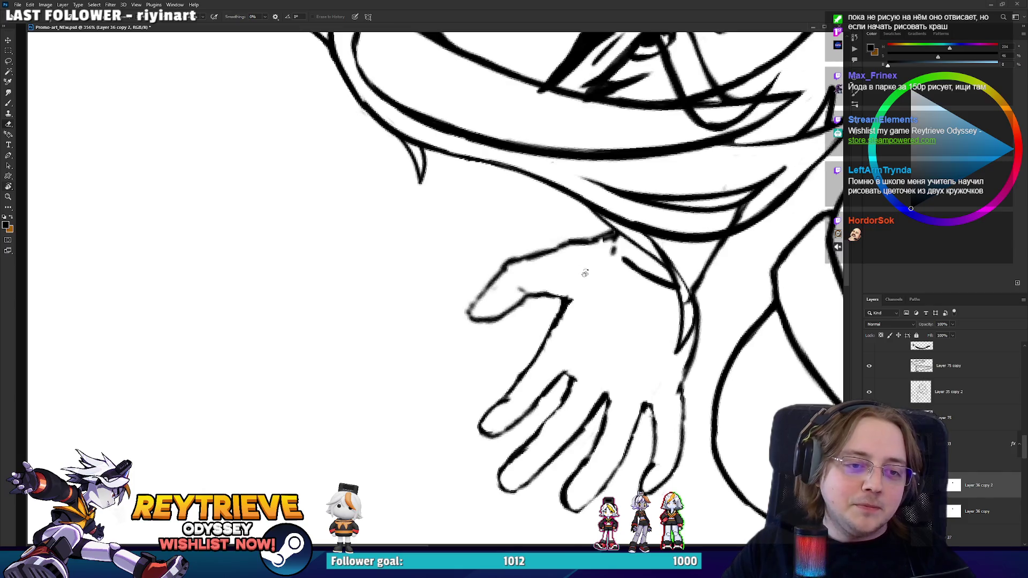
mouse_move(546, 305)
mouse_down()
mouse_move(497, 385)
mouse_move(484, 458)
mouse_move(514, 322)
mouse_move(549, 295)
mouse_up()
key(l)
mouse_move(491, 270)
mouse_down()
mouse_move(522, 186)
mouse_move(562, 329)
mouse_move(490, 279)
mouse_up()
key(ctrl+t)
drag(530, 179, 482, 224)
key(Return)
key(ctrl+d)
- Erase the resized finger's lower-right outline and most of the thumb stroke
key(r)
key(e)
drag(527, 337, 543, 287)
key(b)
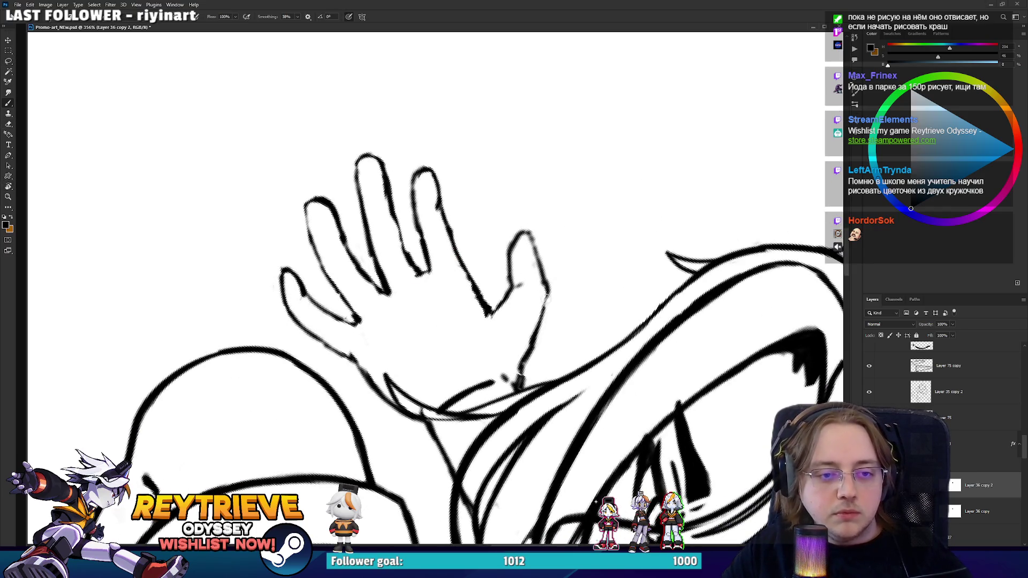
key(r)
mouse_move(520, 383)
mouse_down()
mouse_move(450, 417)
mouse_move(521, 392)
mouse_up()
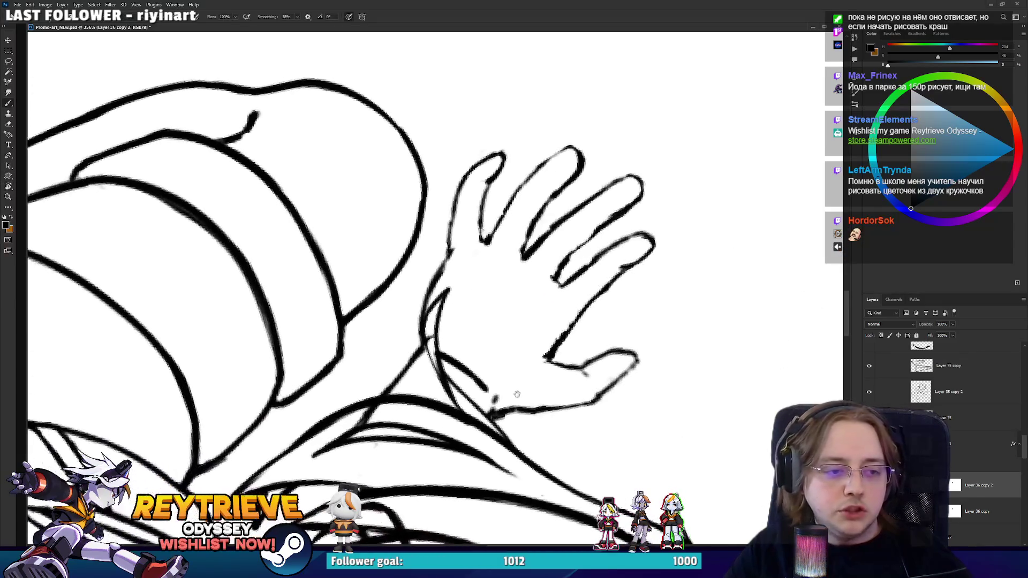
mouse_move(619, 304)
mouse_down()
mouse_move(606, 381)
mouse_move(626, 262)
mouse_move(564, 130)
mouse_move(558, 179)
mouse_up()
key(e)
key(b)
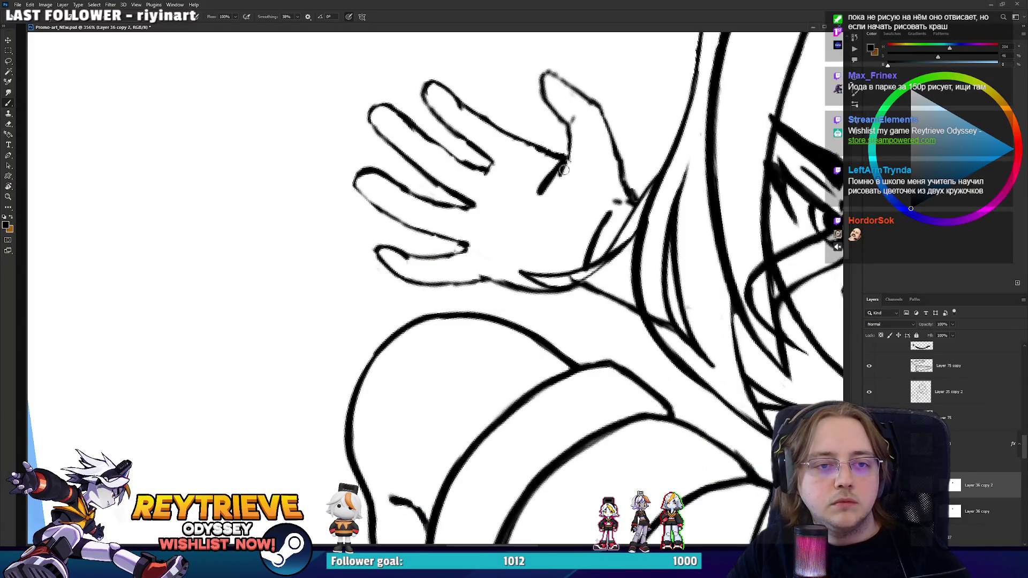
key(e)
mouse_move(571, 160)
mouse_down()
mouse_move(547, 188)
mouse_move(567, 278)
mouse_move(557, 388)
mouse_move(553, 378)
mouse_up()
- Redraw short lines on the palm and along the hand's lower edge
key(r)
key(b)
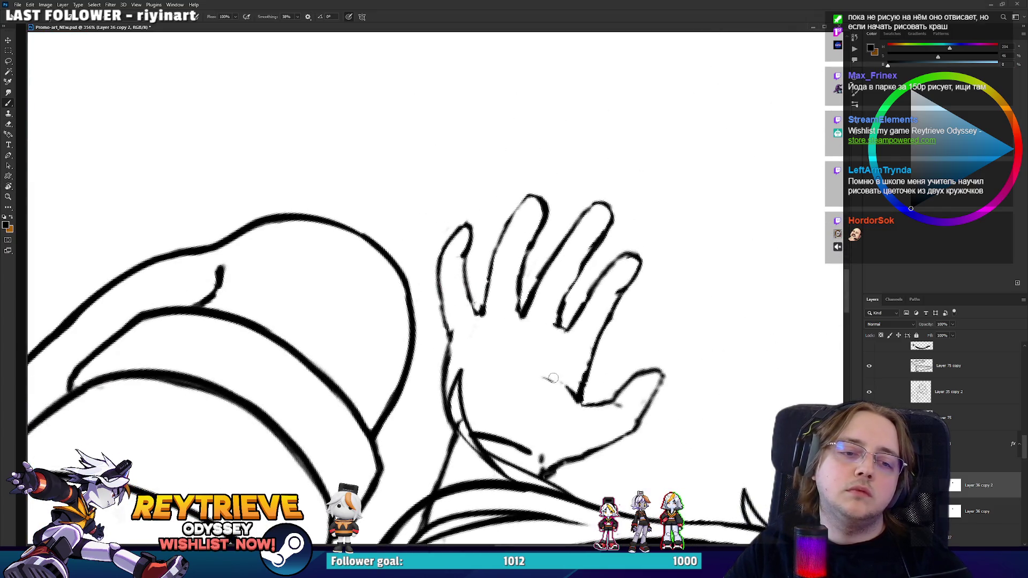
key(r)
drag(474, 363, 523, 259)
key(b)
key(ctrl+z)
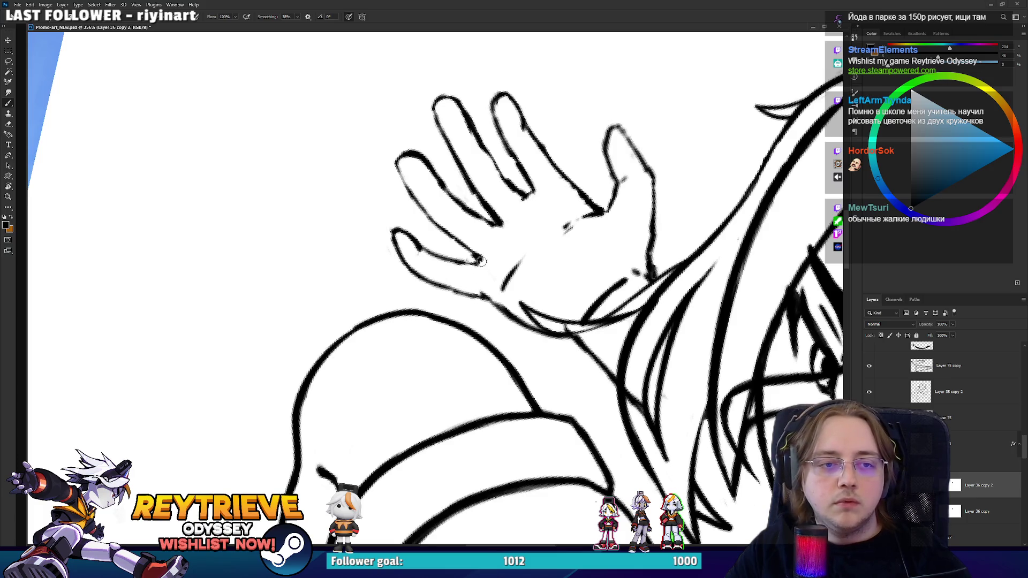
mouse_move(501, 227)
mouse_down()
mouse_move(530, 197)
mouse_move(446, 379)
mouse_up()
key(r)
drag(458, 455, 446, 407)
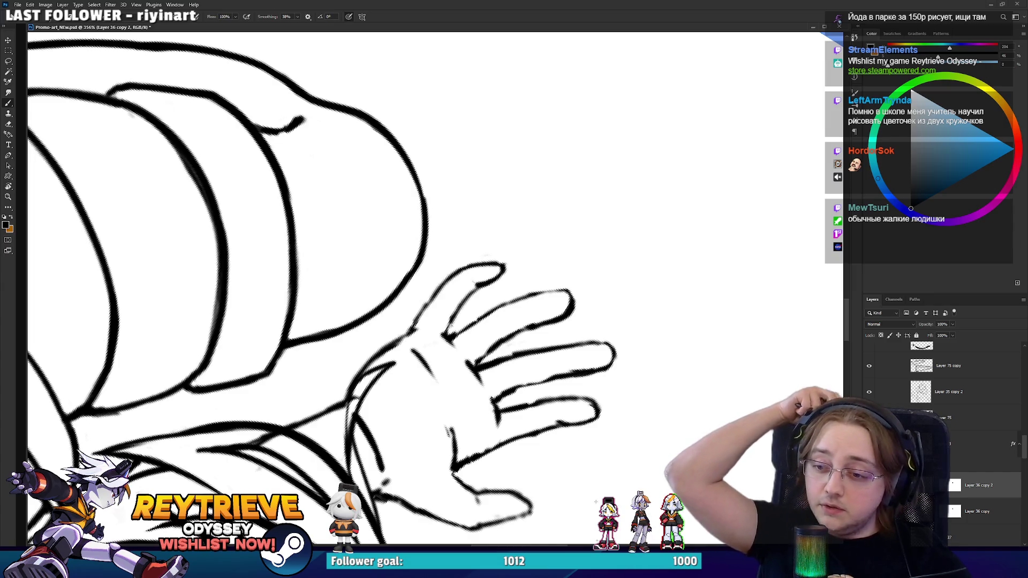
key(r)
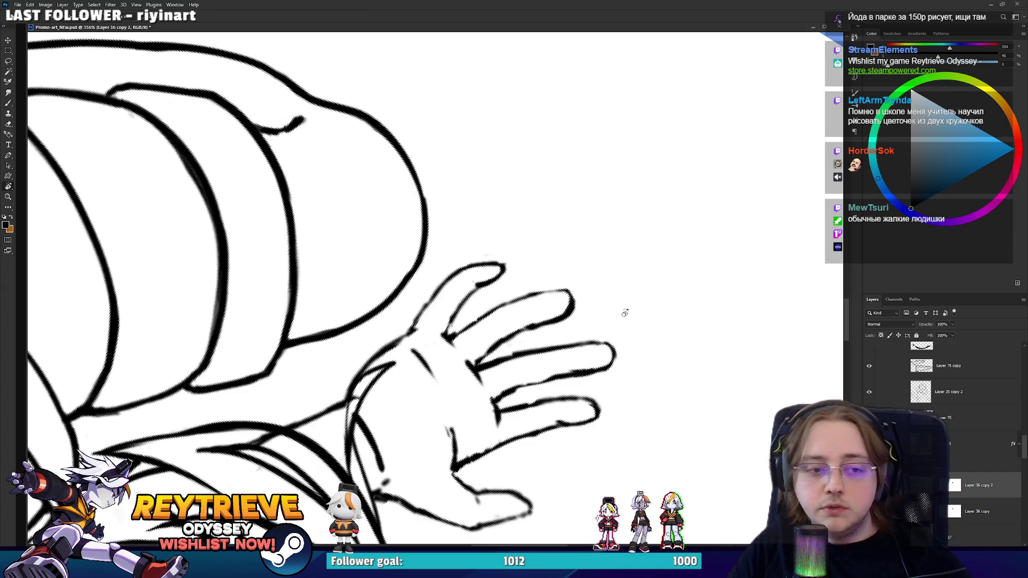
mouse_move(621, 310)
mouse_down()
mouse_move(469, 167)
mouse_move(455, 182)
mouse_move(465, 257)
mouse_up()
key(b)
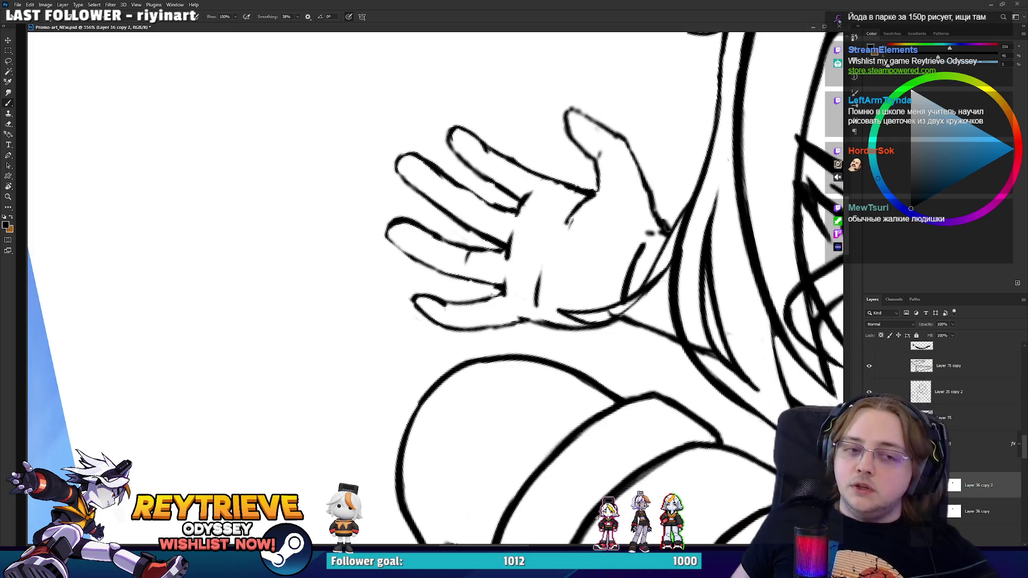
- Redraw the outlines of the hanging hand's first two fingers
key(r)
drag(474, 334, 415, 346)
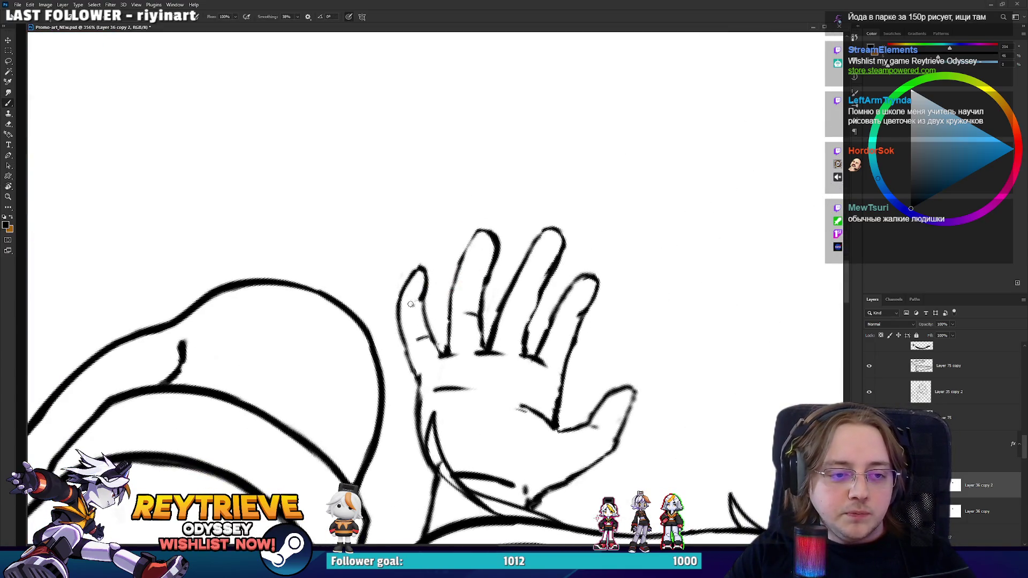
key(r)
drag(431, 311, 482, 311)
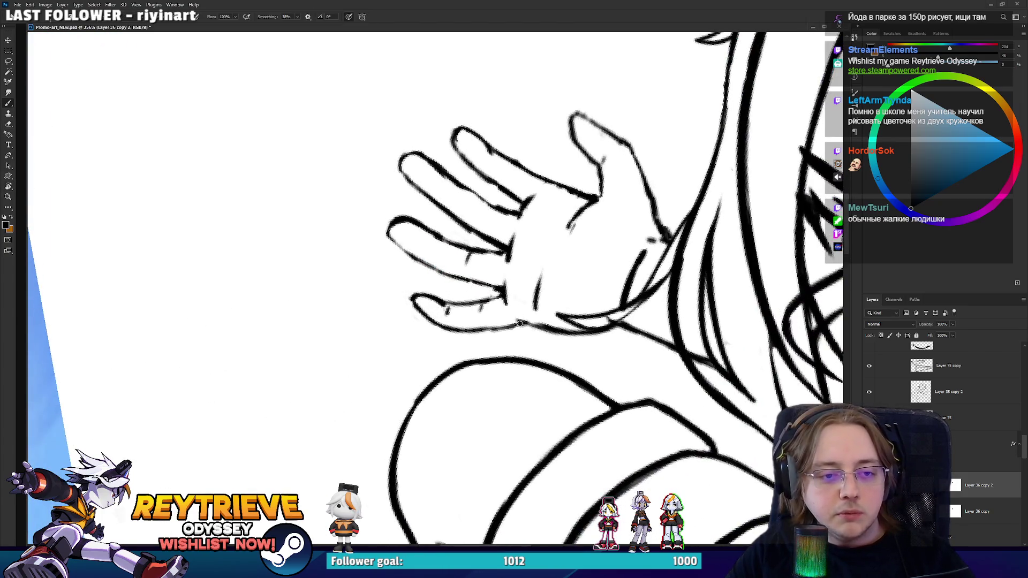
key(r)
drag(455, 343, 426, 367)
key(e)
key(b)
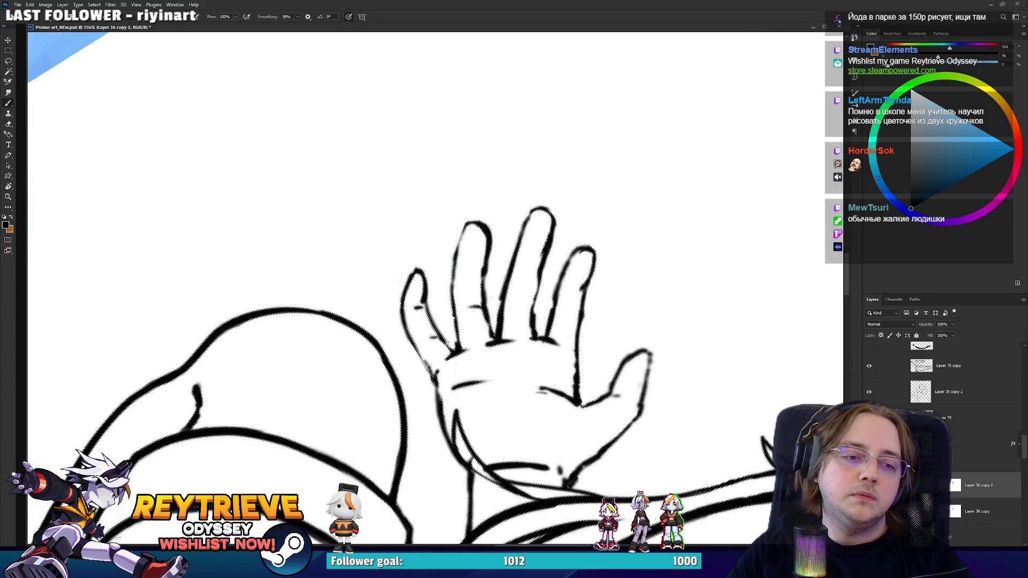
key(r)
drag(525, 329, 486, 236)
mouse_move(520, 182)
mouse_down()
mouse_move(734, 455)
mouse_move(451, 423)
mouse_move(449, 412)
mouse_up()
key(b)
key(e)
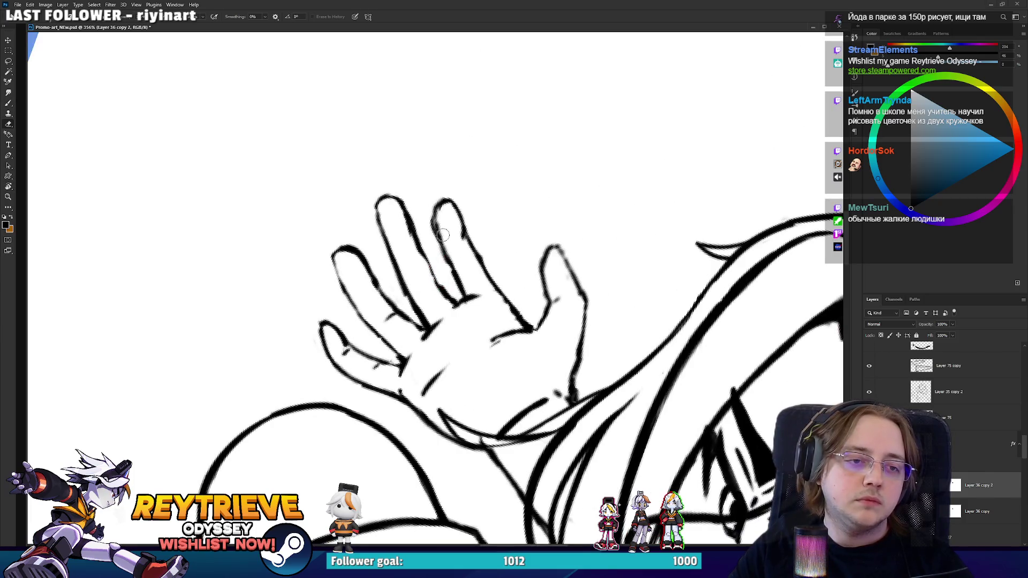
key(b)
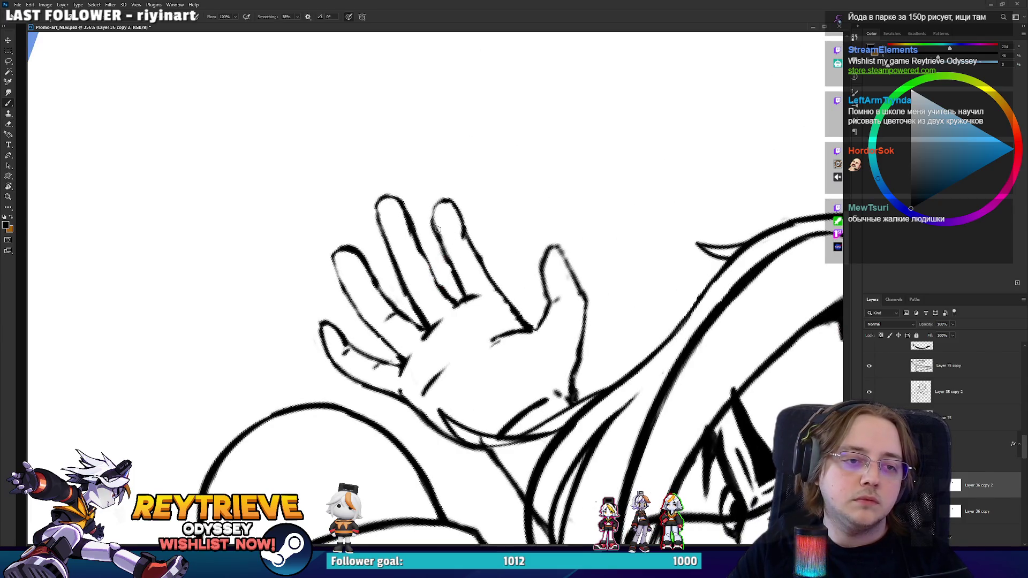
mouse_move(435, 225)
mouse_down()
mouse_move(443, 242)
mouse_move(439, 231)
mouse_up()
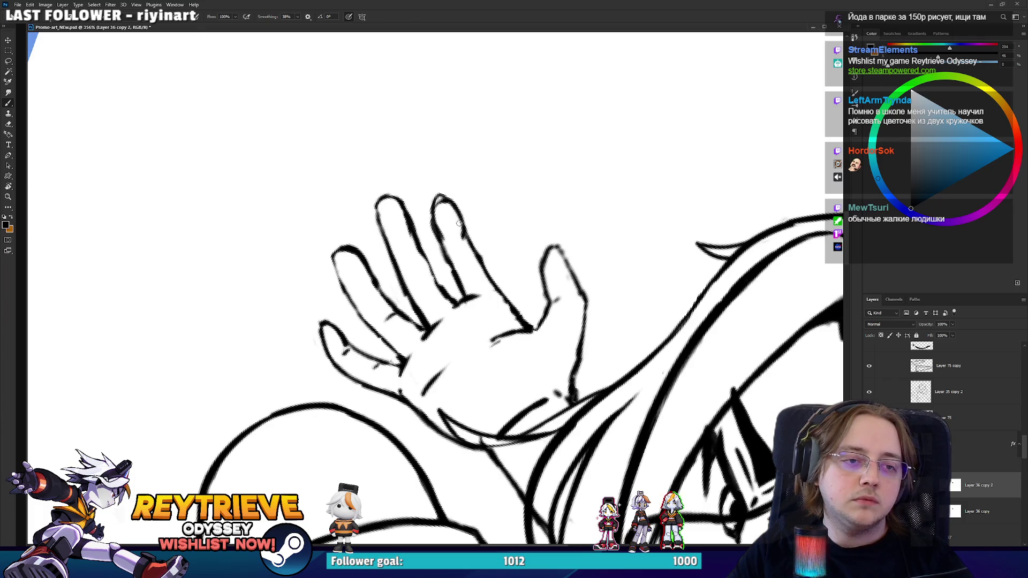
key(e)
mouse_move(436, 196)
mouse_down()
mouse_move(447, 233)
mouse_move(463, 236)
mouse_move(458, 220)
mouse_up()
- Redraw the first fingertip outline and clean stray marks around it
key(b)
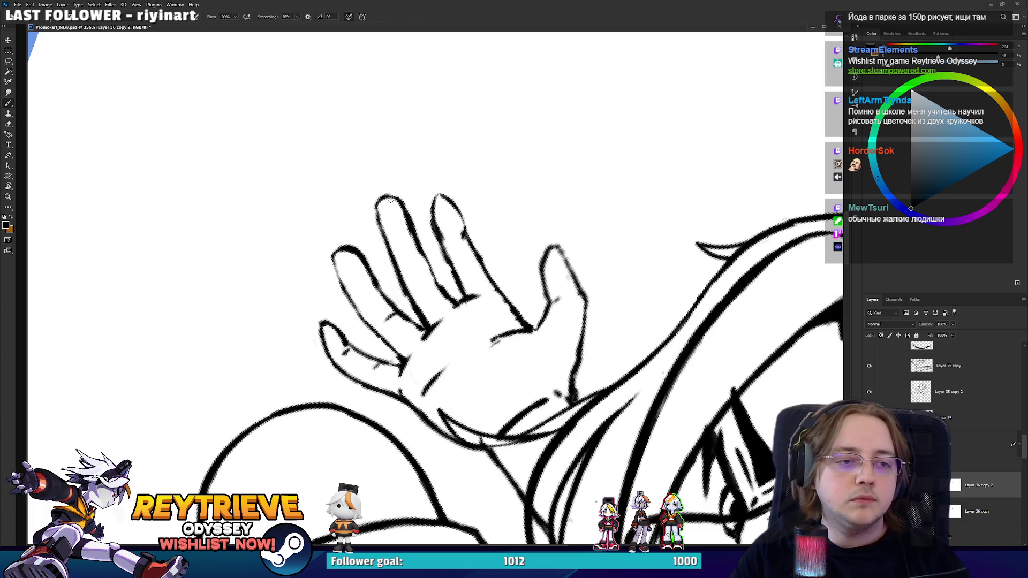
drag(374, 218, 382, 189)
key(ctrl+z)
mouse_move(382, 232)
mouse_down()
mouse_move(389, 191)
mouse_move(408, 227)
mouse_up()
key(e)
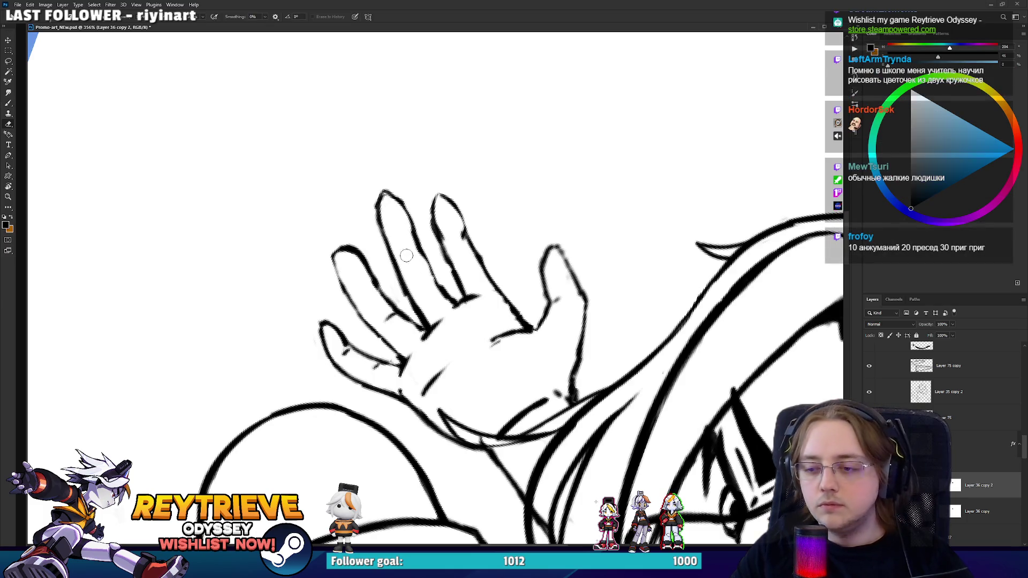
- Turn the canvas so the fingers point down and clean stray marks off the middle fingertip
key(r)
mouse_move(485, 185)
mouse_down()
mouse_move(473, 190)
mouse_move(481, 198)
mouse_move(458, 185)
mouse_up()
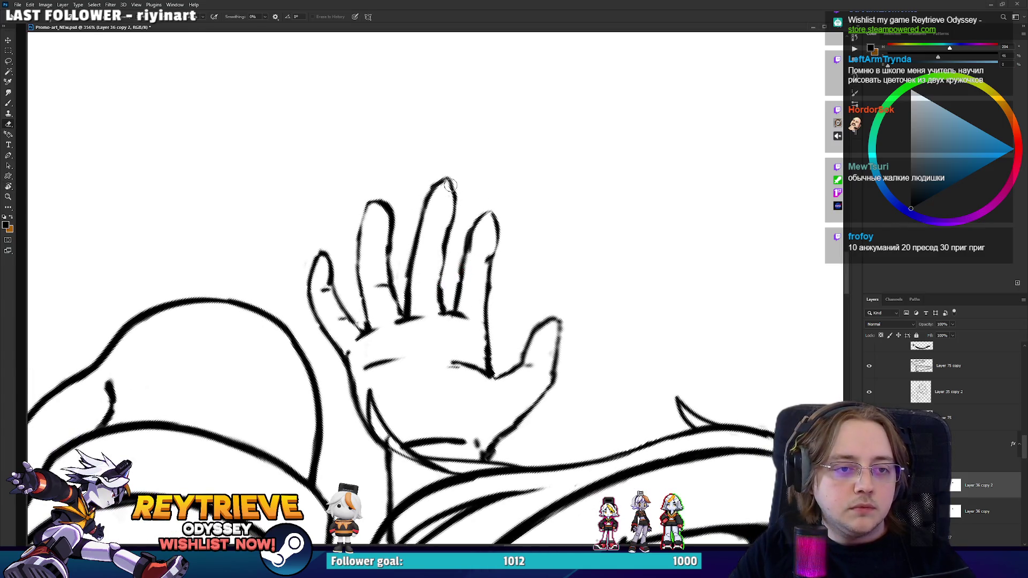
key(b)
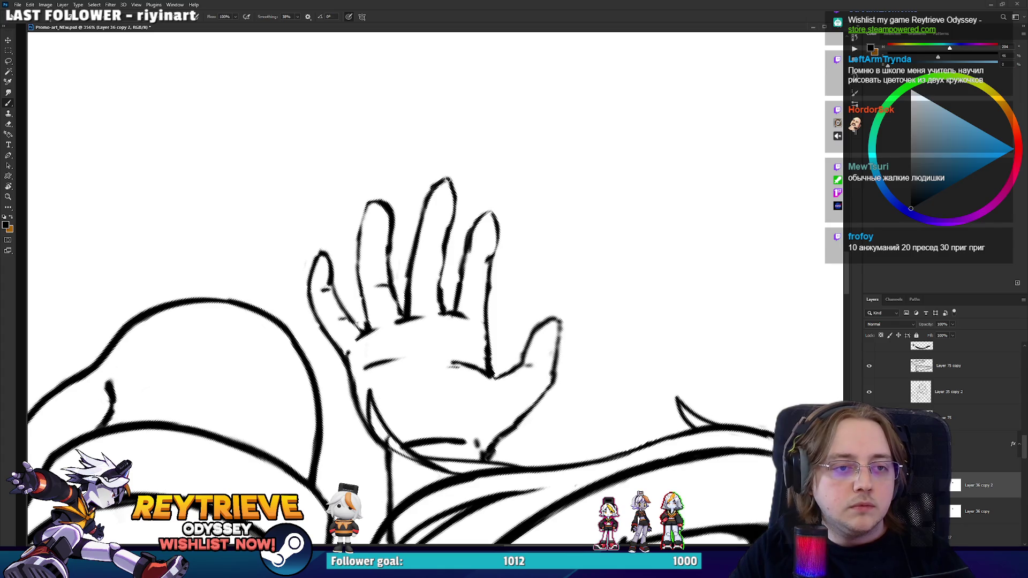
key(r)
mouse_move(432, 190)
mouse_down()
mouse_move(455, 375)
mouse_move(480, 392)
mouse_move(503, 348)
mouse_up()
key(e)
drag(478, 380, 476, 375)
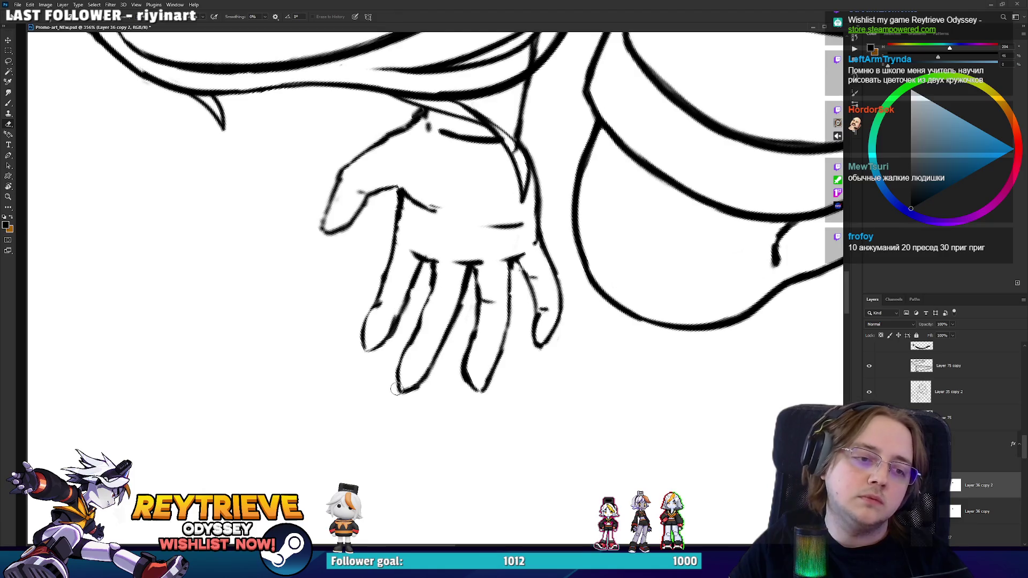
- Erase stray marks around the left fingertip and the pinky fingertip
drag(395, 389, 420, 381)
key(b)
key(e)
key(b)
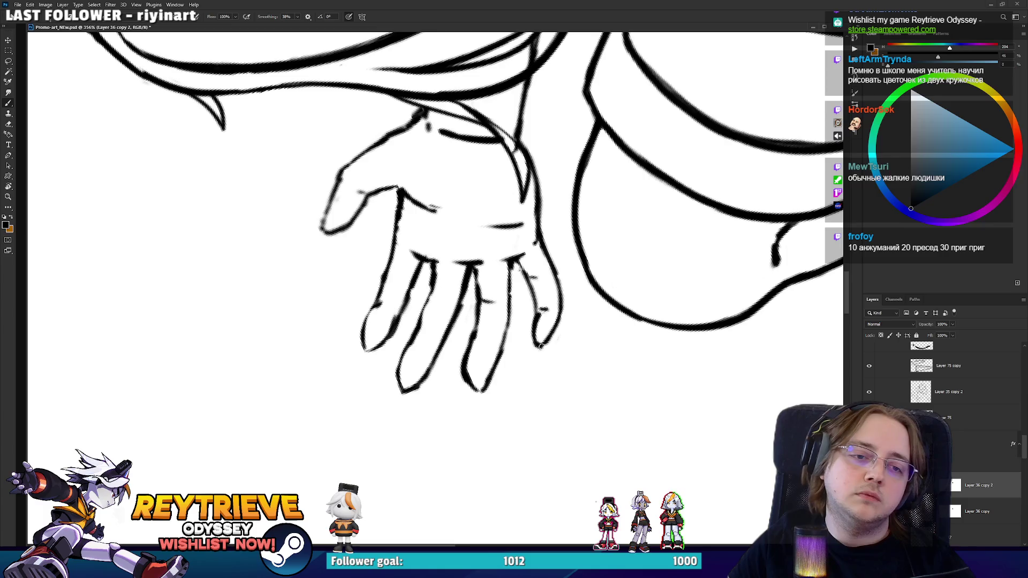
key(e)
mouse_move(552, 335)
mouse_down()
mouse_move(545, 343)
mouse_move(548, 332)
mouse_move(429, 230)
mouse_up()
key(b)
- Zoom out to view the whole illustration upright, then zoom back in on the hand
key(r)
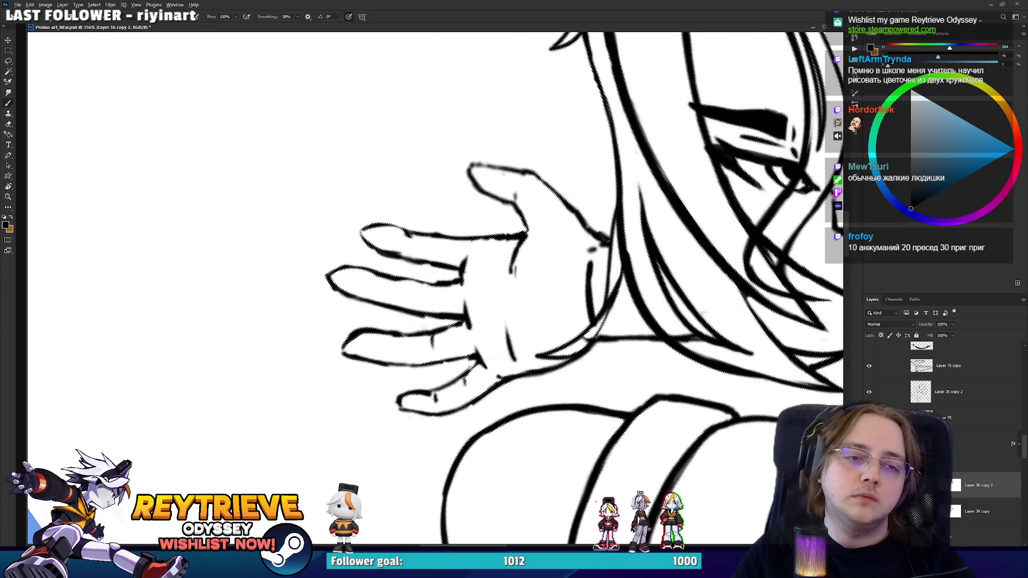
scroll(427, 230, down, 3)
scroll(426, 230, down, 5)
key(r)
key(Escape)
scroll(427, 231, down, 2)
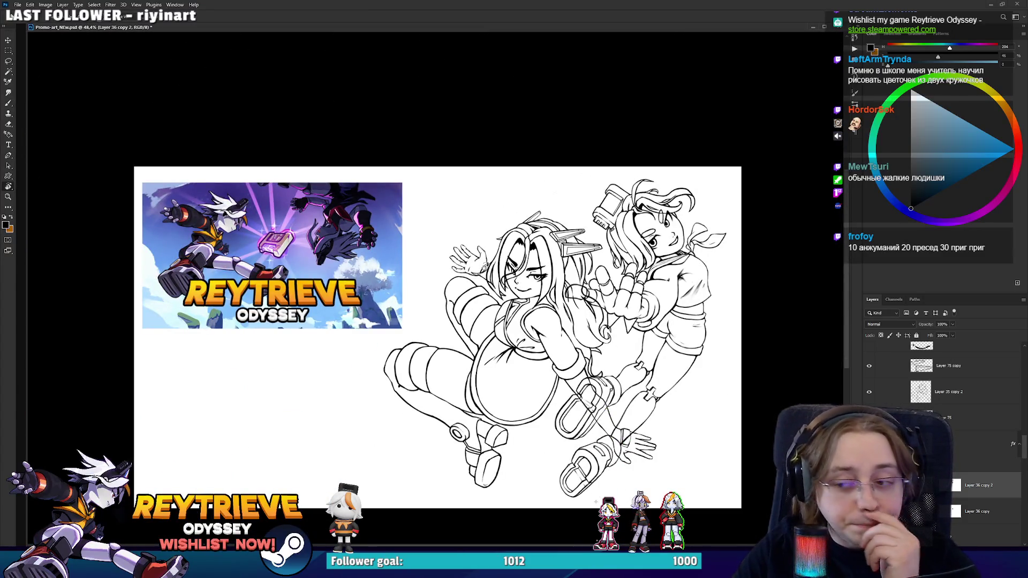
scroll(484, 263, up, 8)
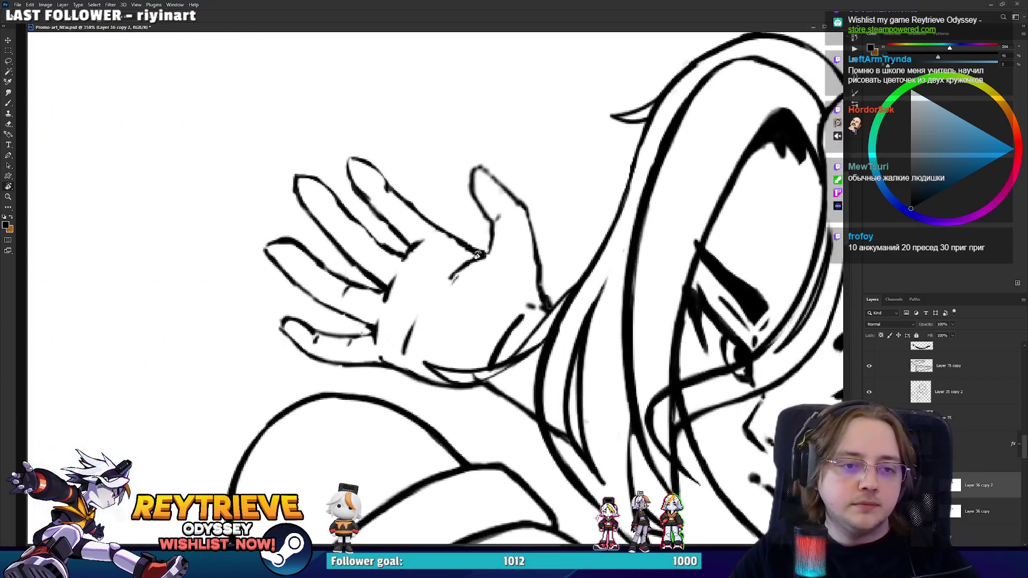
- Erase faint marks on the thumb and palm, between index and middle fingers, and on the middle finger's right edge
mouse_move(478, 255)
mouse_down()
mouse_move(638, 307)
mouse_move(622, 356)
mouse_up()
key(e)
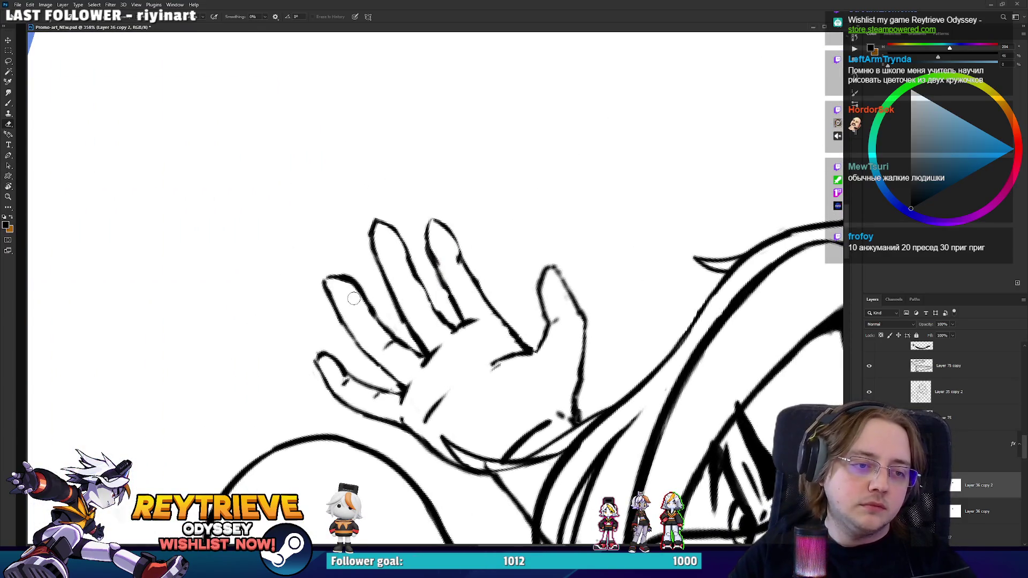
key(b)
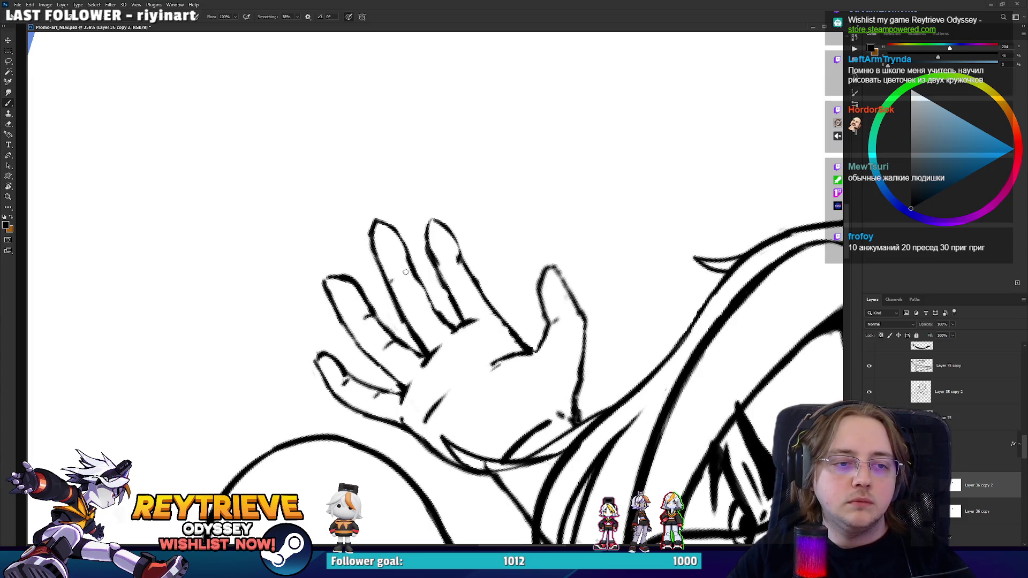
key(e)
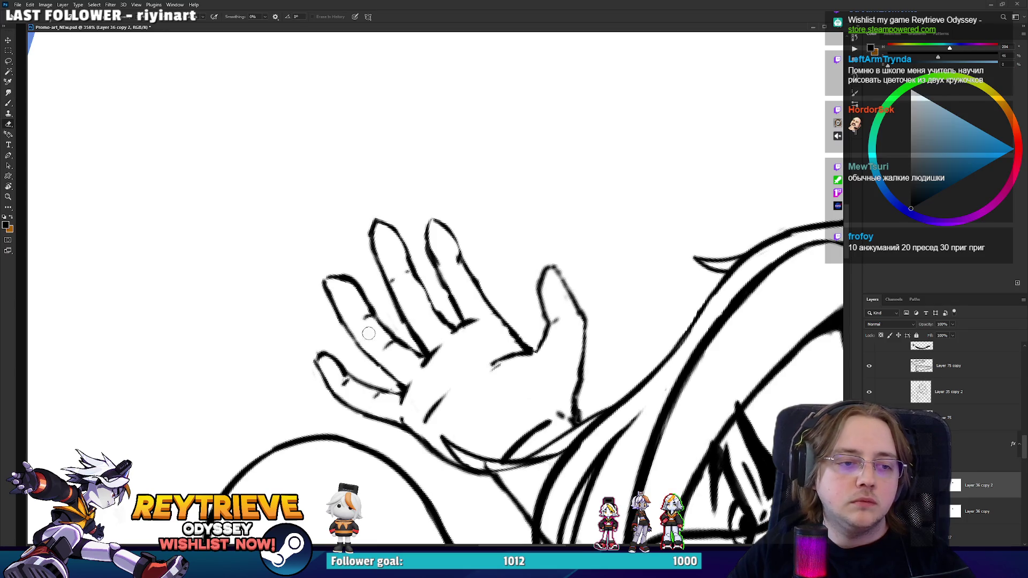
mouse_move(396, 353)
mouse_down()
mouse_move(349, 384)
mouse_move(377, 396)
mouse_move(390, 367)
mouse_up()
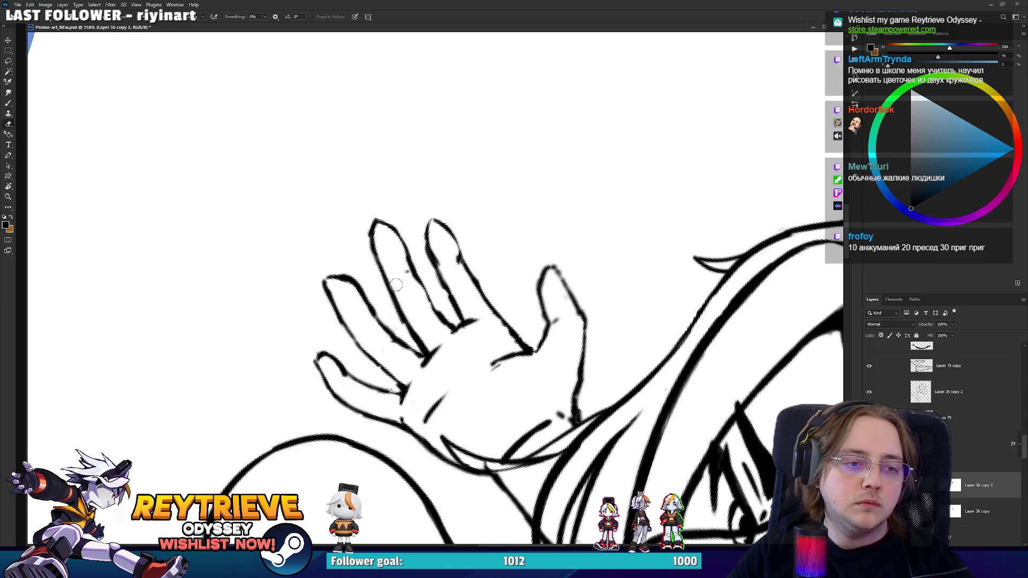
drag(396, 284, 408, 279)
drag(444, 249, 447, 271)
key(b)
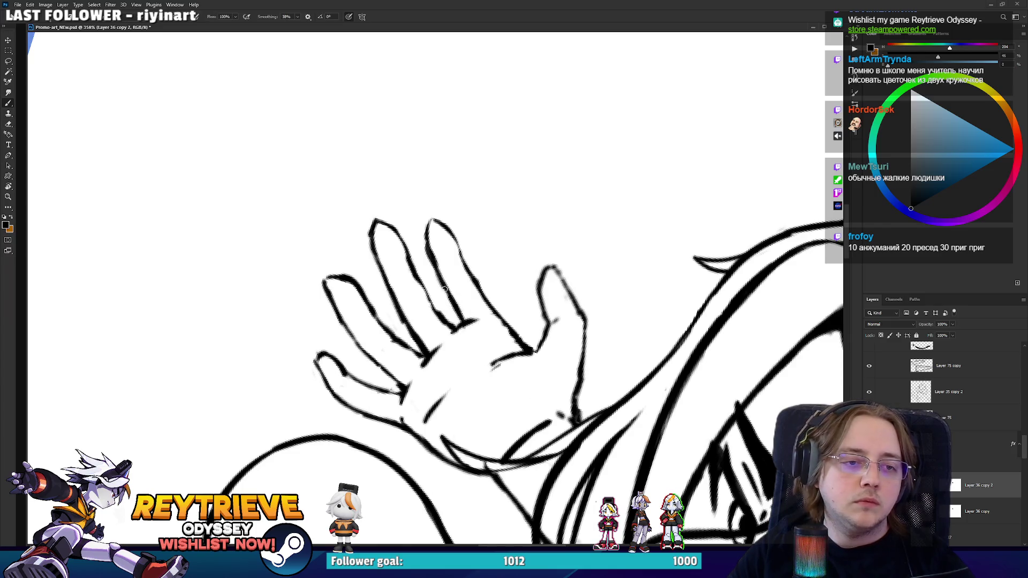
key(e)
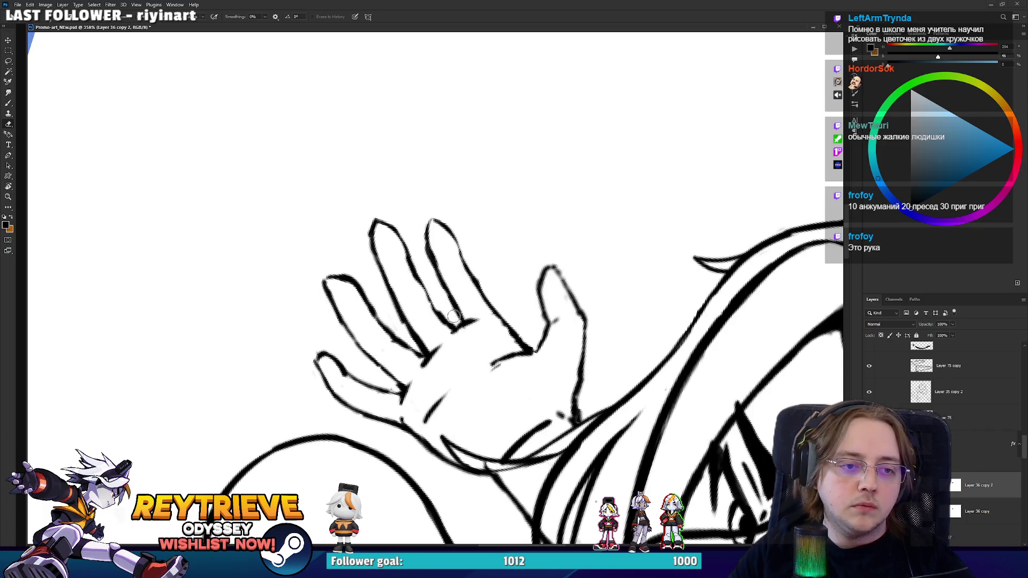
key(r)
mouse_move(500, 299)
mouse_down()
mouse_move(406, 245)
mouse_move(442, 278)
mouse_up()
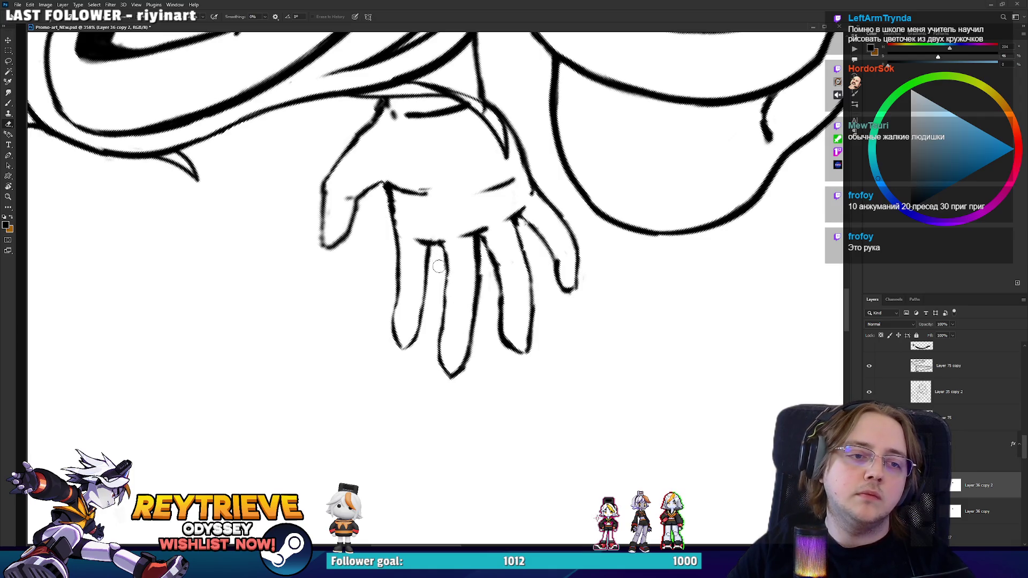
- Ink solid lines over the middle finger's left edge, the ring finger's right edge and the leftmost finger's left edge
key(b)
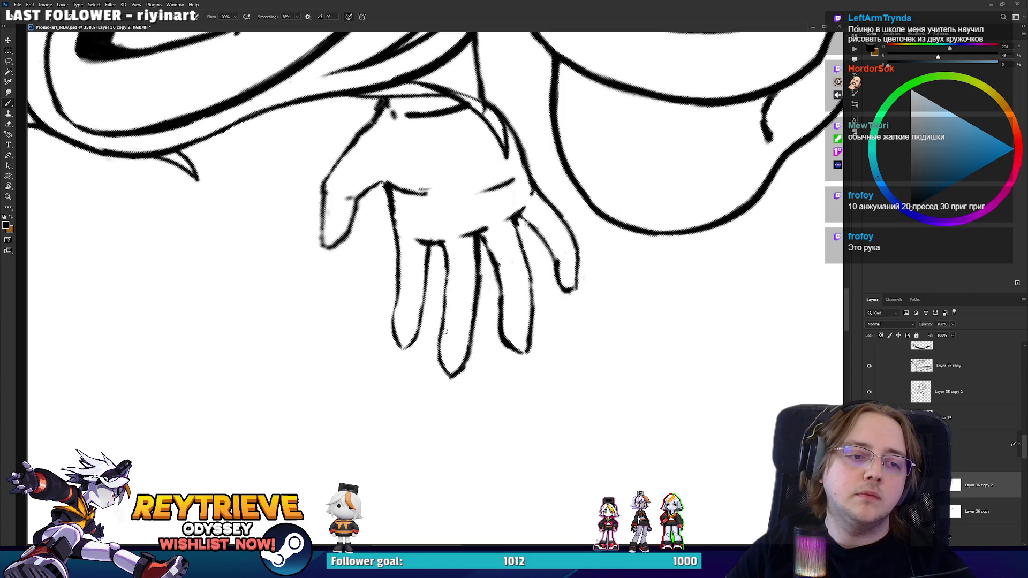
drag(447, 296, 439, 343)
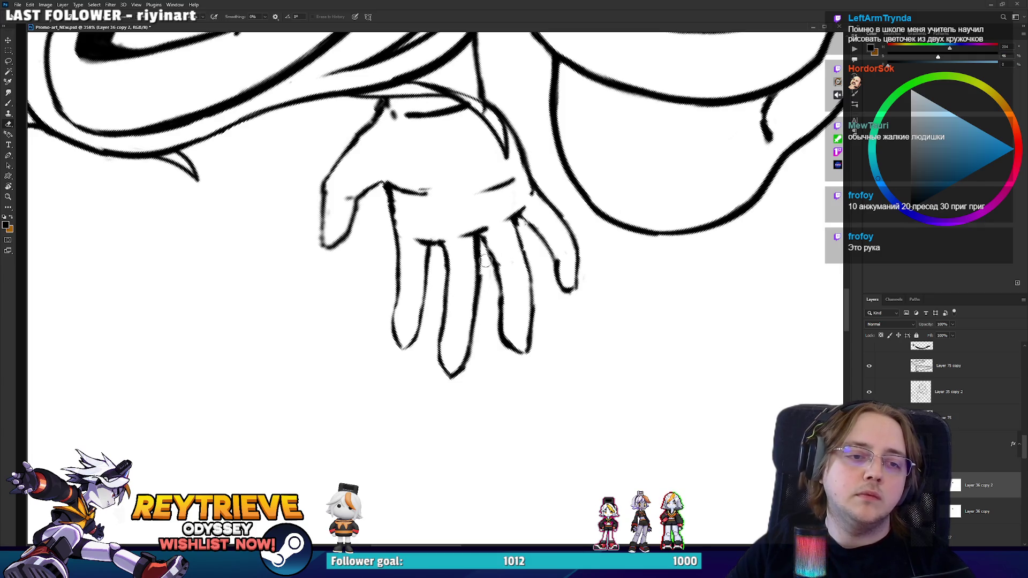
mouse_move(482, 248)
mouse_down()
mouse_move(476, 274)
mouse_move(494, 257)
mouse_move(488, 239)
mouse_up()
key(e)
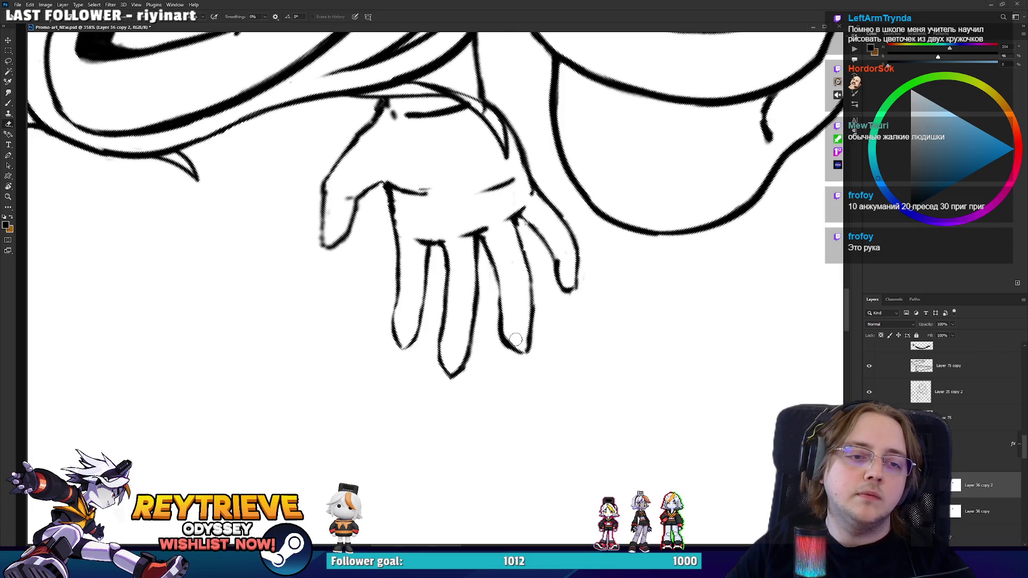
key(b)
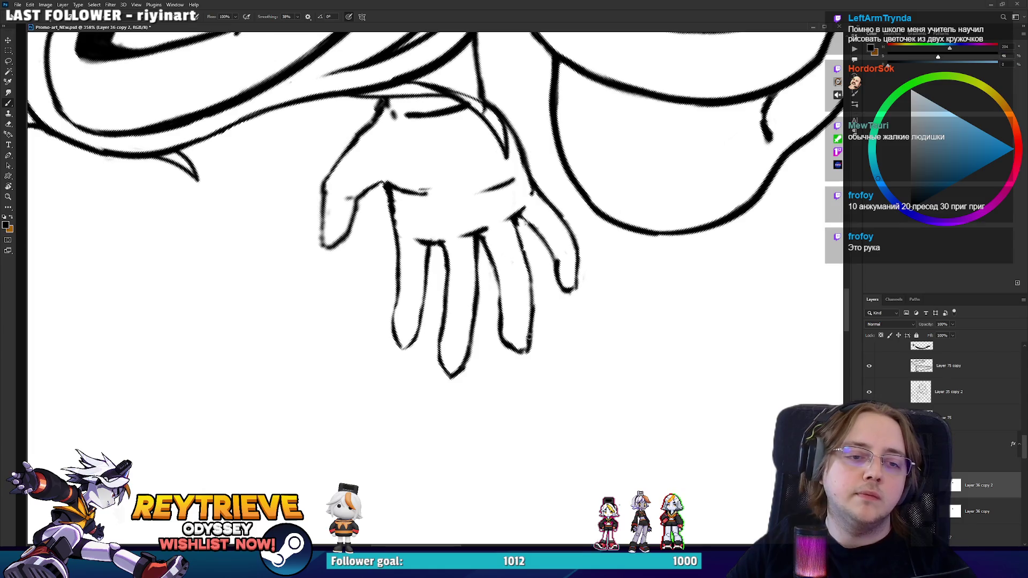
drag(532, 326, 527, 269)
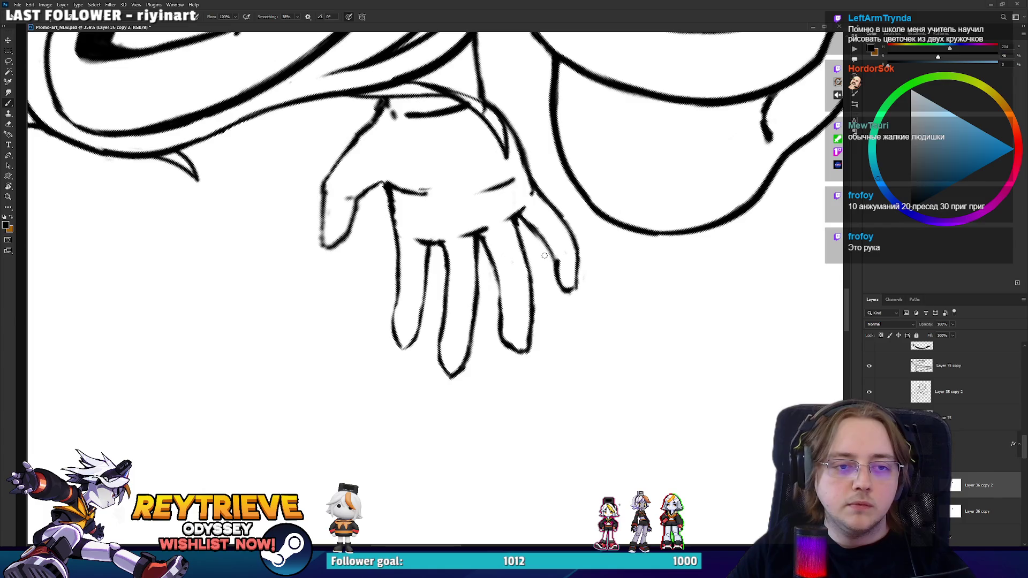
mouse_move(381, 126)
mouse_down()
mouse_move(406, 219)
mouse_move(465, 270)
mouse_up()
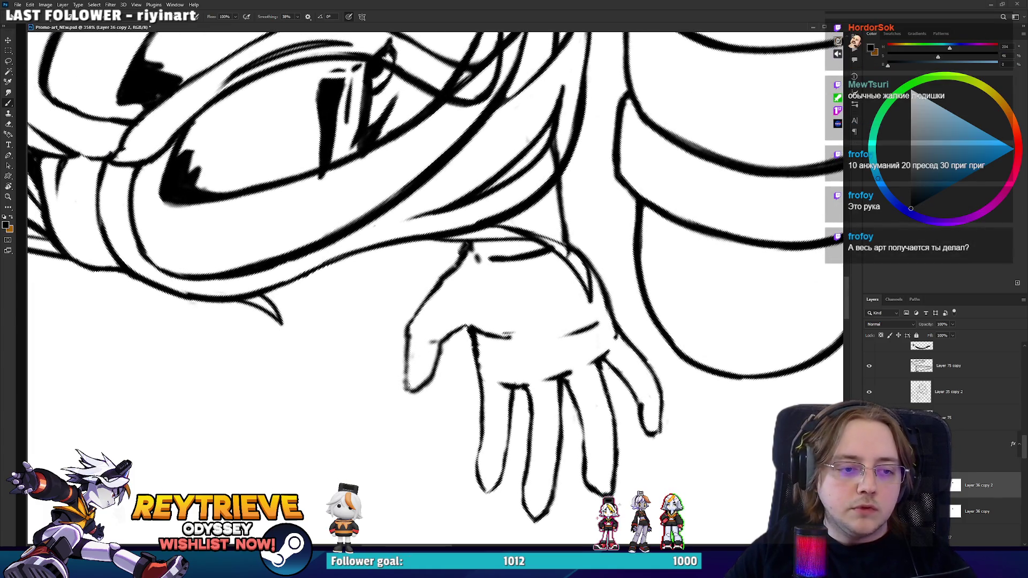
drag(405, 384, 408, 328)
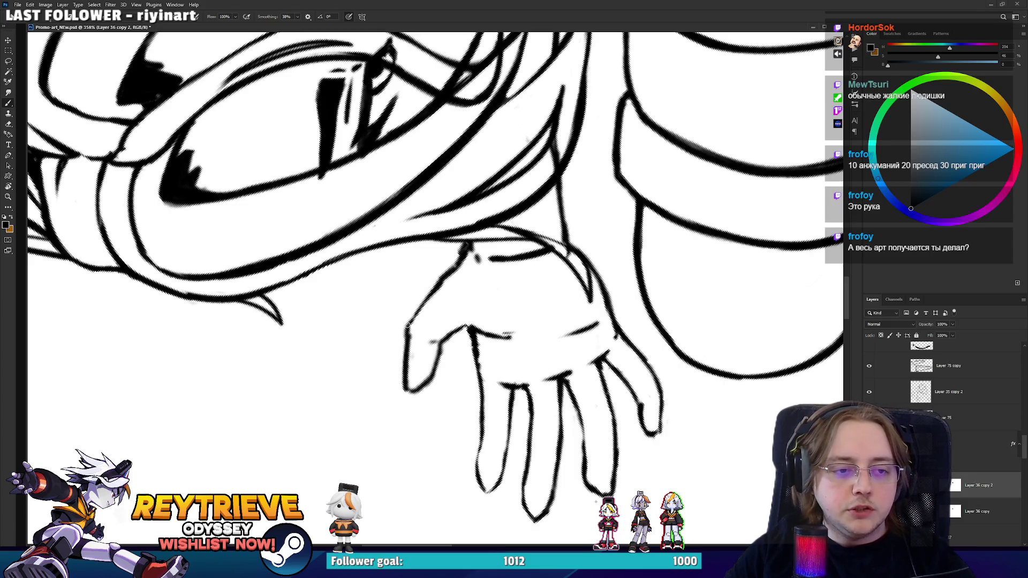
key(r)
mouse_move(458, 269)
mouse_down()
mouse_move(531, 349)
mouse_move(509, 374)
mouse_move(471, 385)
mouse_move(429, 375)
mouse_move(391, 338)
mouse_up()
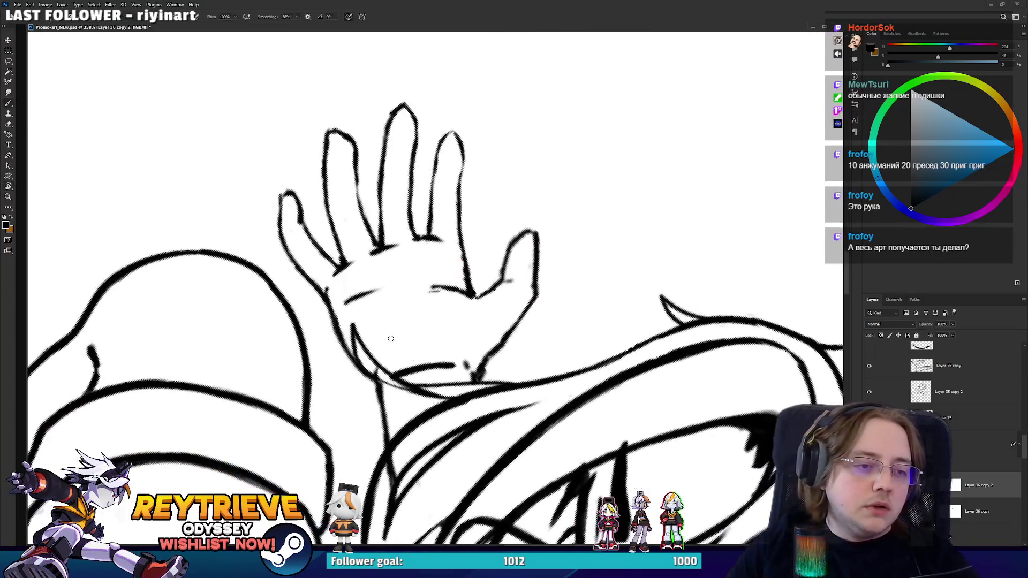
- Redraw the index finger's left contour, then zoom out to check the whole illustration and back in
key(e)
key(b)
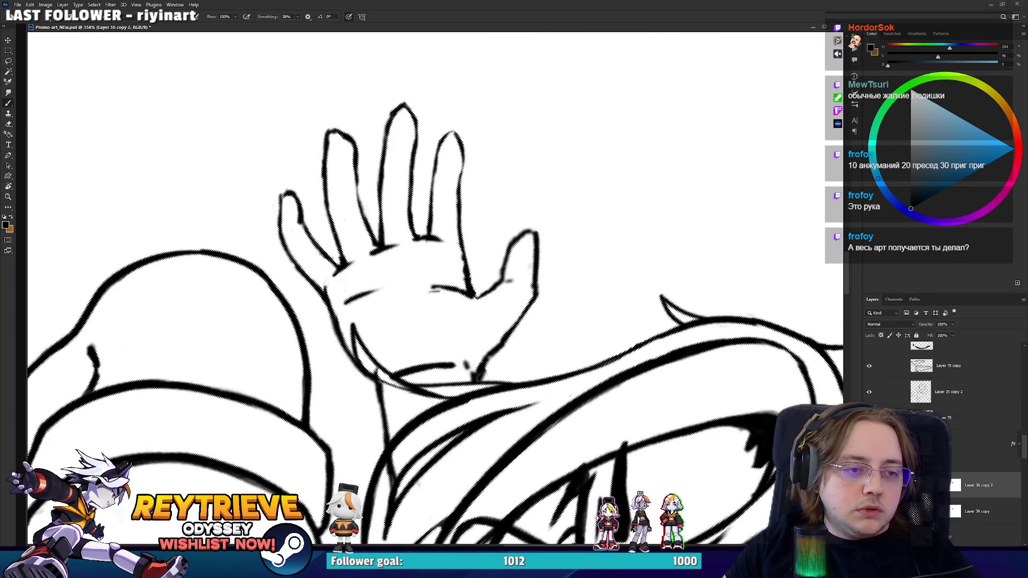
key(r)
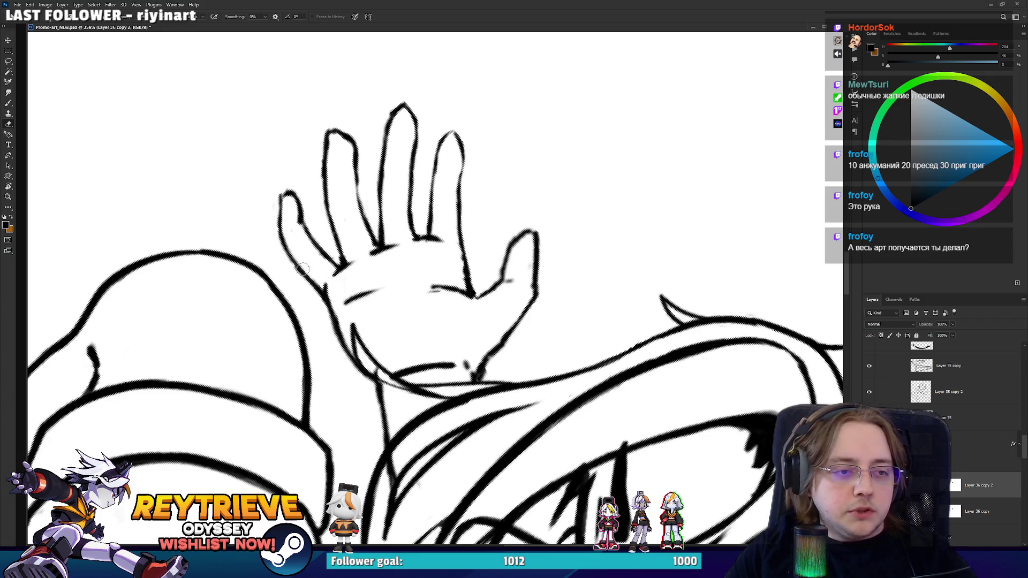
drag(466, 333, 437, 300)
key(e)
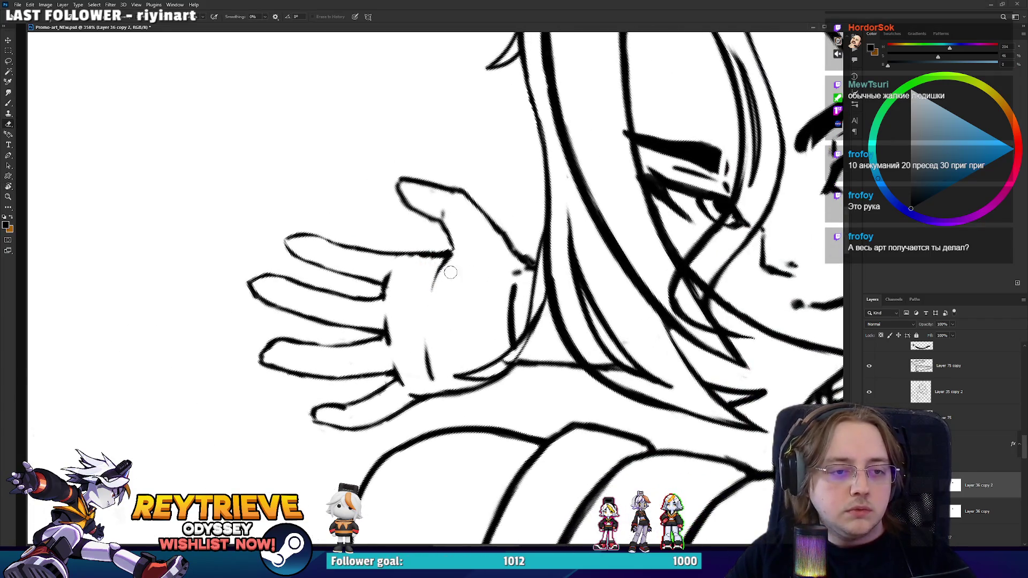
mouse_move(471, 240)
mouse_down()
mouse_move(500, 241)
mouse_move(497, 214)
mouse_up()
key(b)
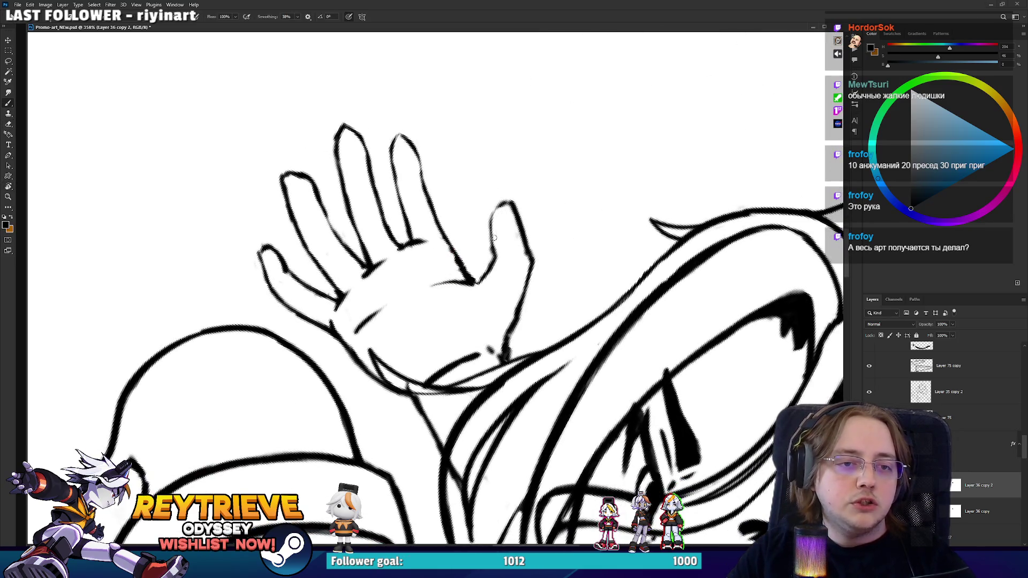
drag(493, 256, 497, 208)
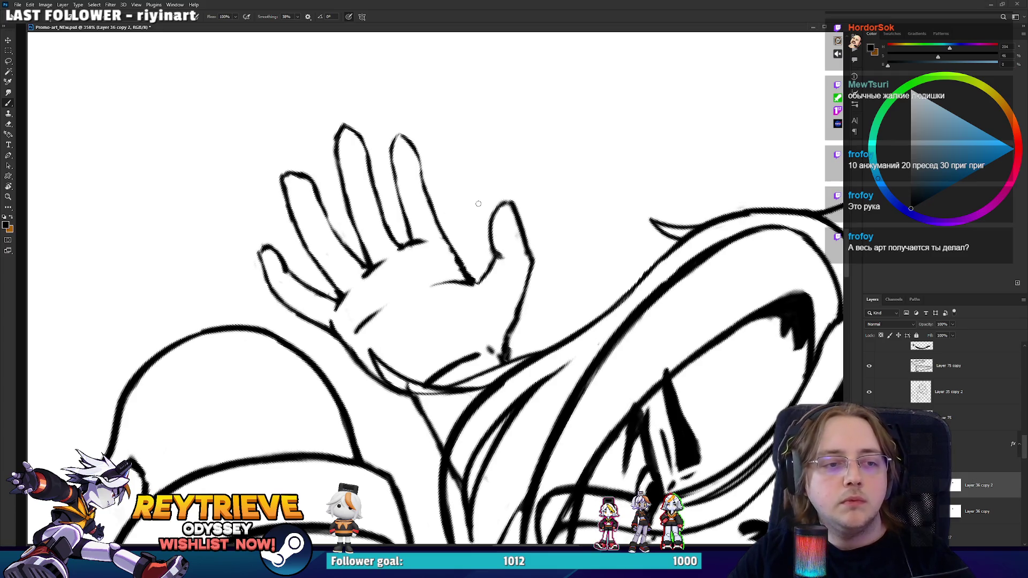
key(ctrl+0)
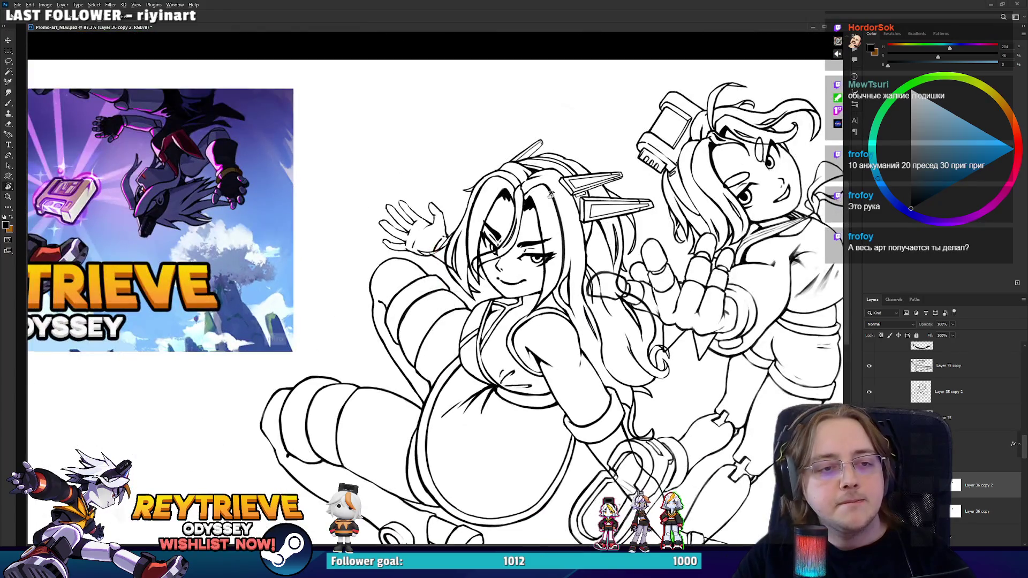
scroll(444, 208, up, 6)
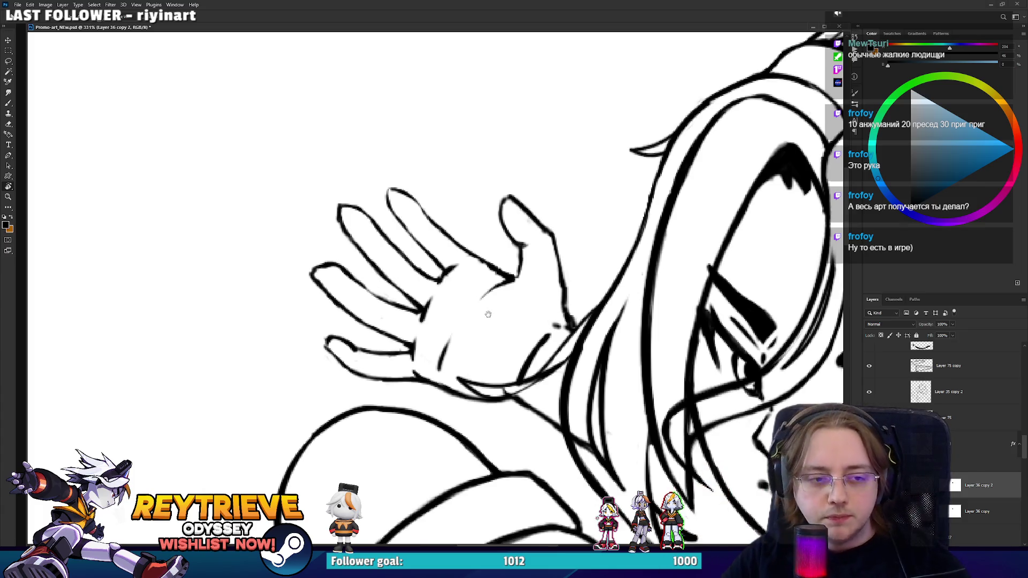
- Erase and redraw the pinky fingertip and its outer stroke on the raised hand
mouse_move(489, 305)
mouse_down()
mouse_move(543, 317)
mouse_move(576, 392)
mouse_move(414, 336)
mouse_up()
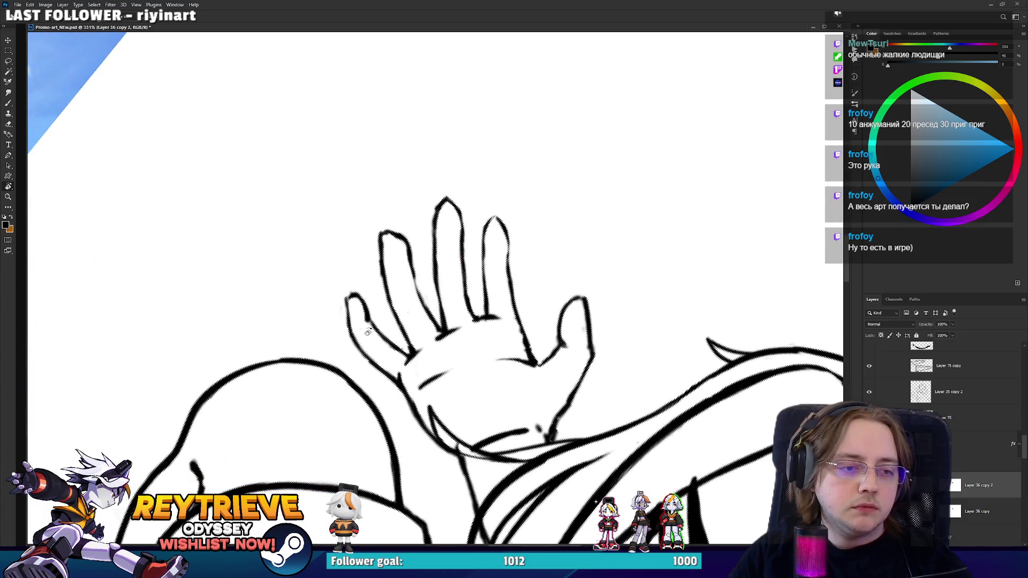
key(b)
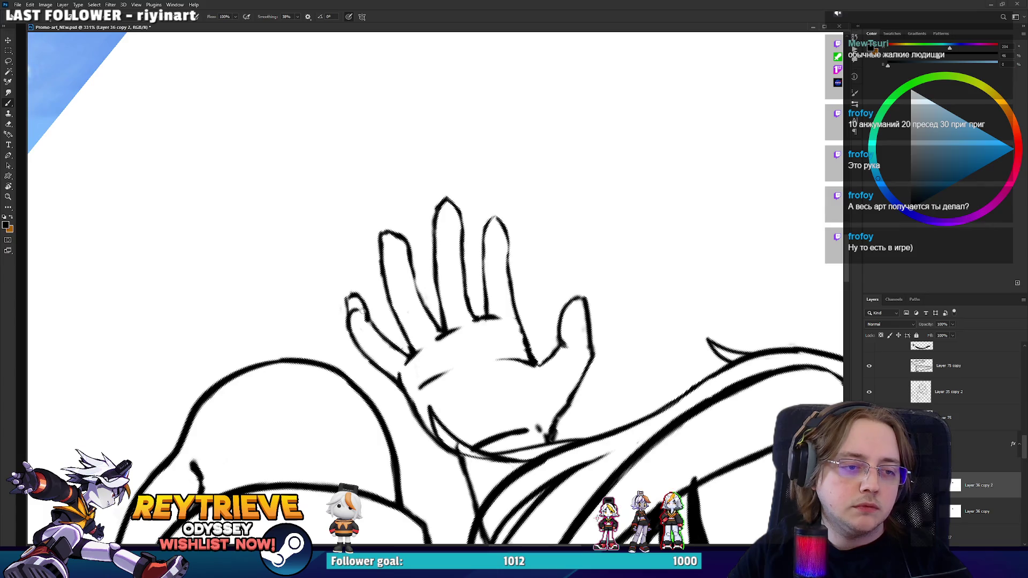
key(e)
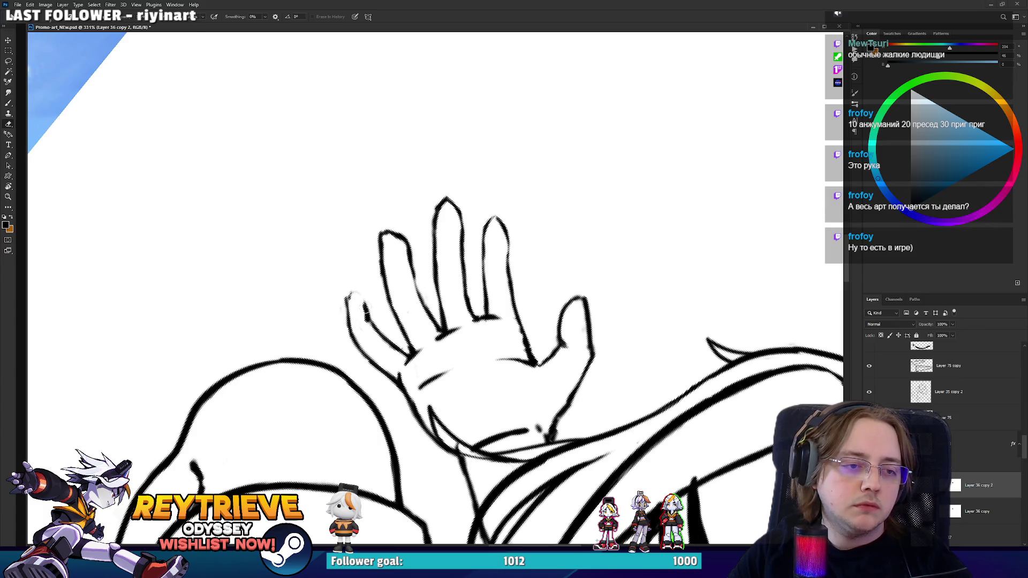
drag(348, 307, 366, 311)
key(b)
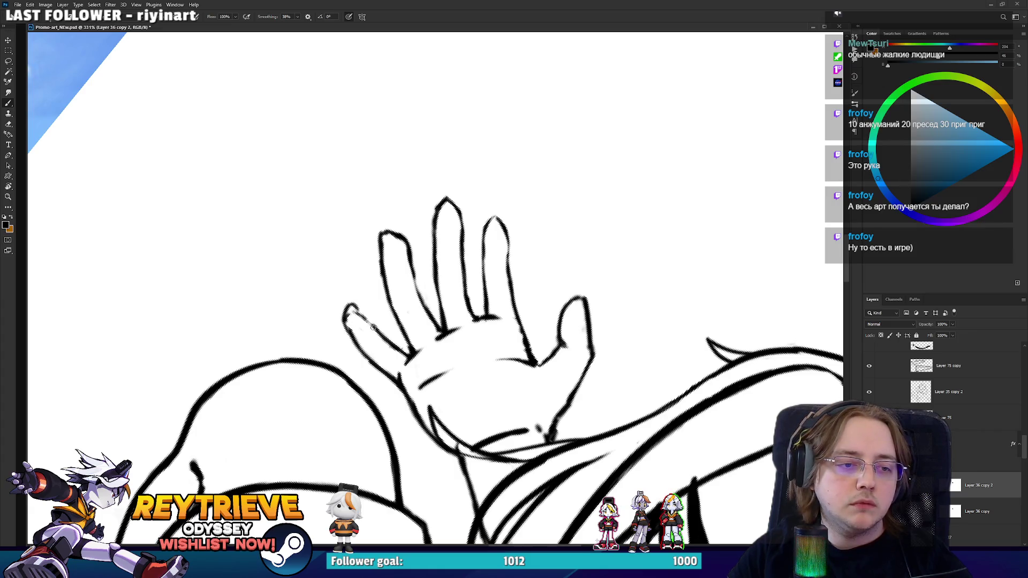
key(e)
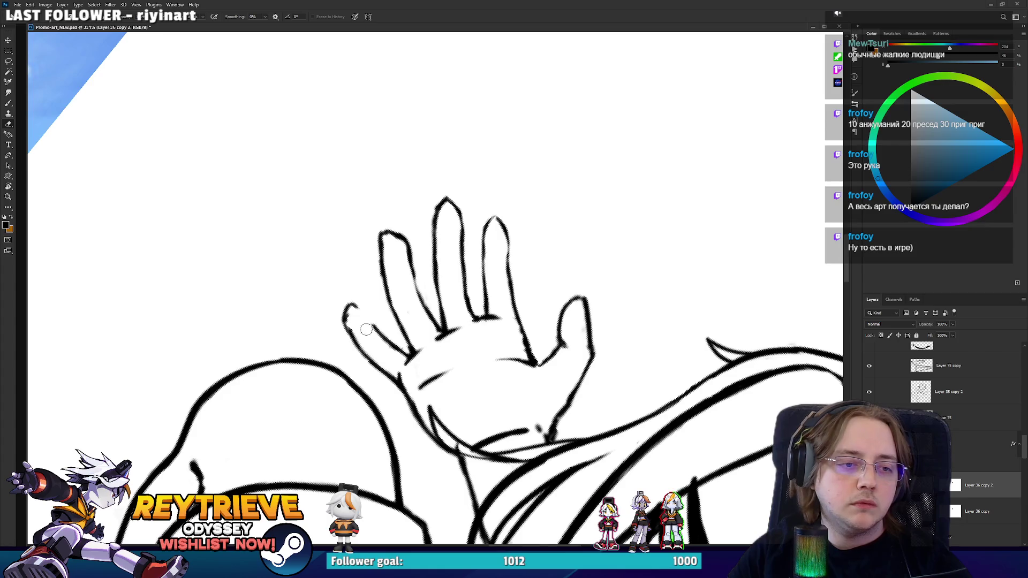
key(b)
drag(350, 305, 359, 306)
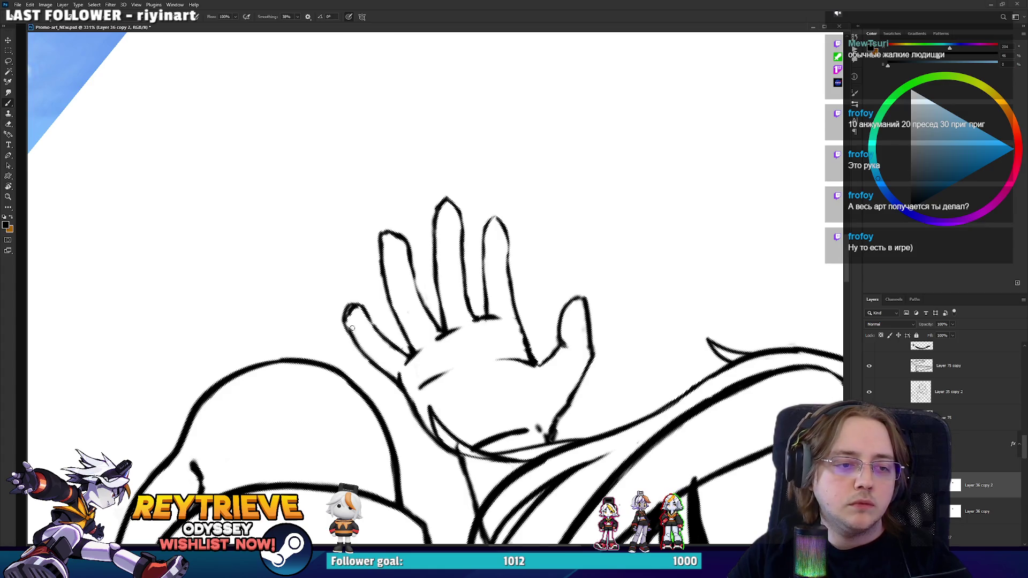
key(e)
mouse_move(359, 350)
mouse_down()
mouse_move(346, 293)
mouse_move(360, 340)
mouse_up()
key(b)
key(e)
key(b)
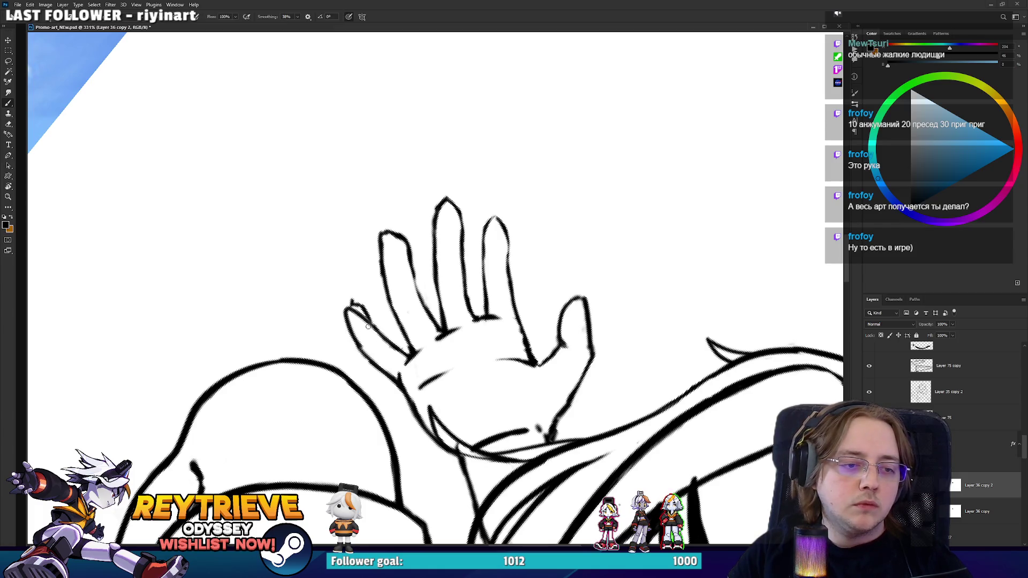
key(e)
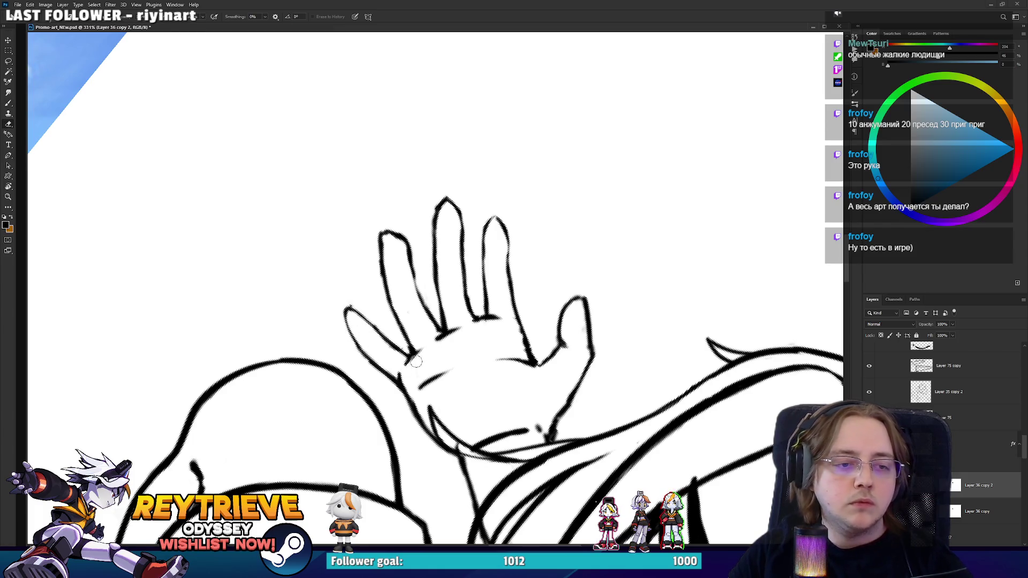
- Zoom onto the raised hand and duplicate its lineart layer as a backup
scroll(392, 351, down, 6)
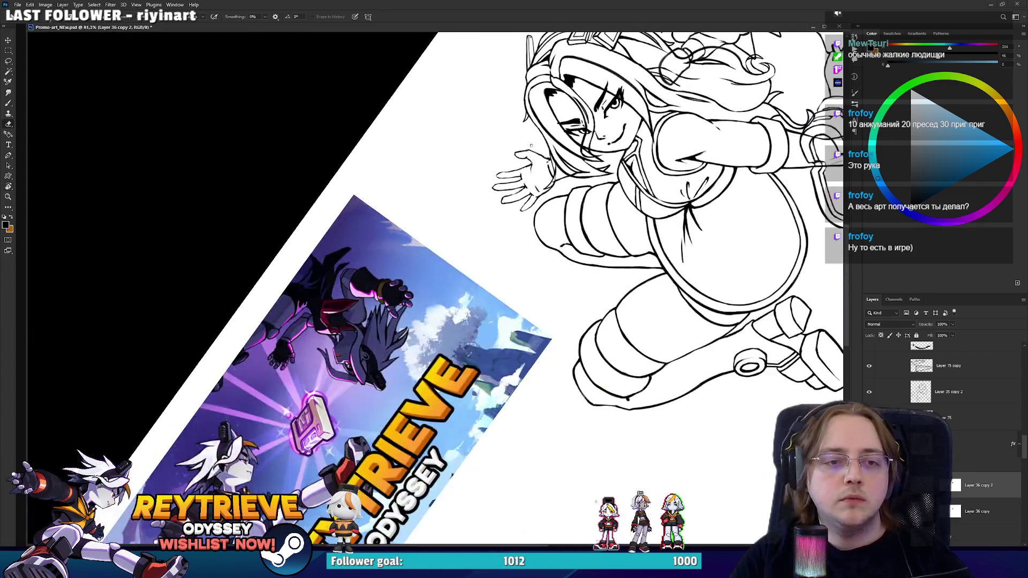
drag(531, 145, 503, 321)
scroll(502, 324, up, 6)
scroll(503, 325, down, 4)
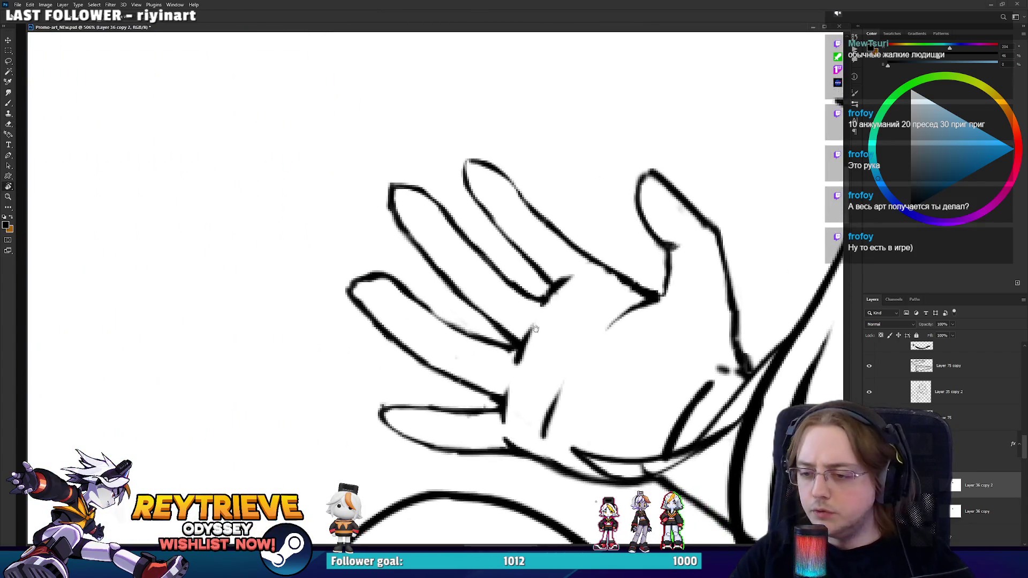
key(ctrl+j)
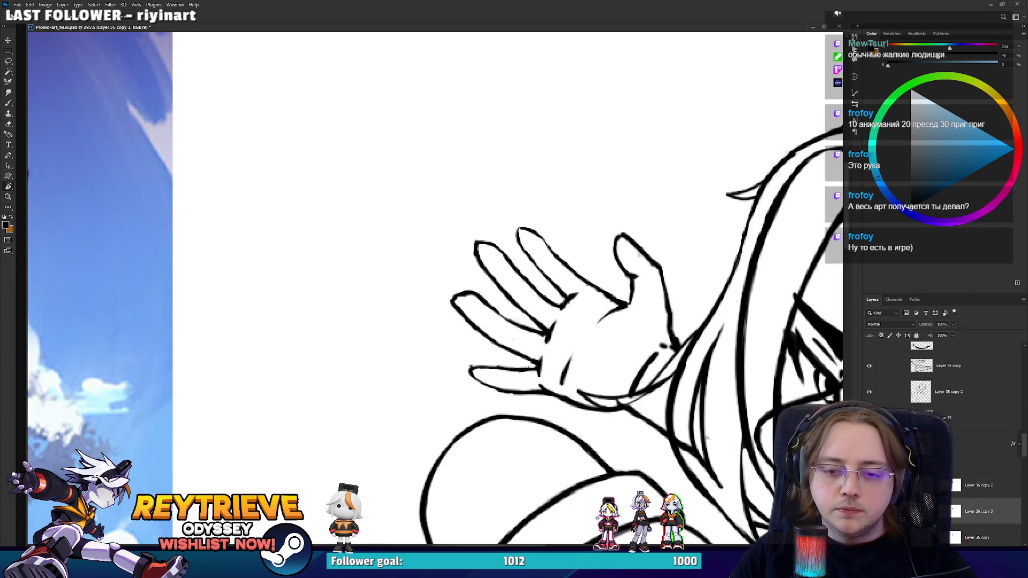
- In Liquify on Layer 36 copy 2, push the raised hand's palm outline upward with Forward Warp
click(979, 485)
key(shift+ctrl+x)
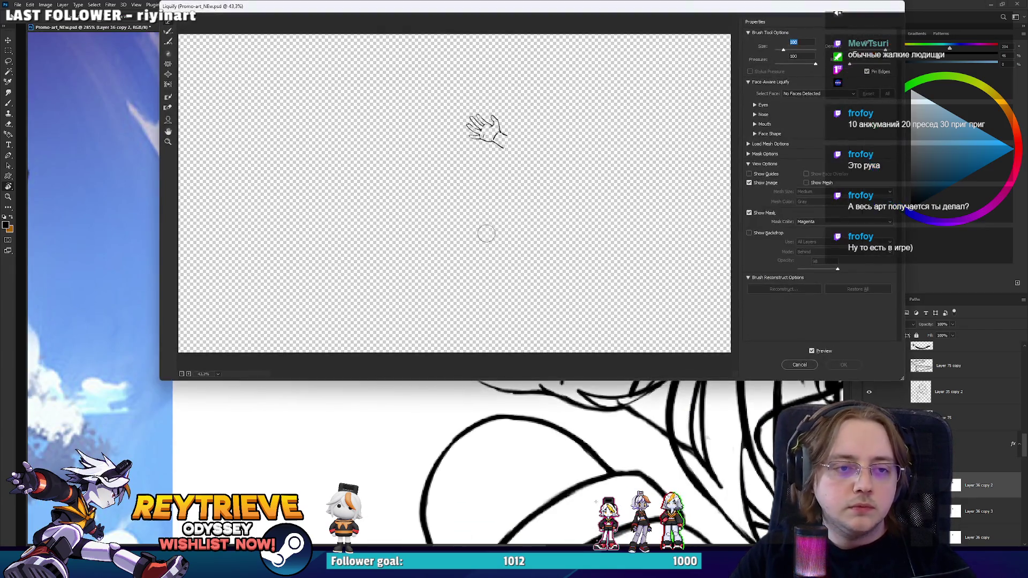
scroll(484, 231, up, 5)
scroll(496, 261, down, 2)
key(bracketright)
key(bracketright)
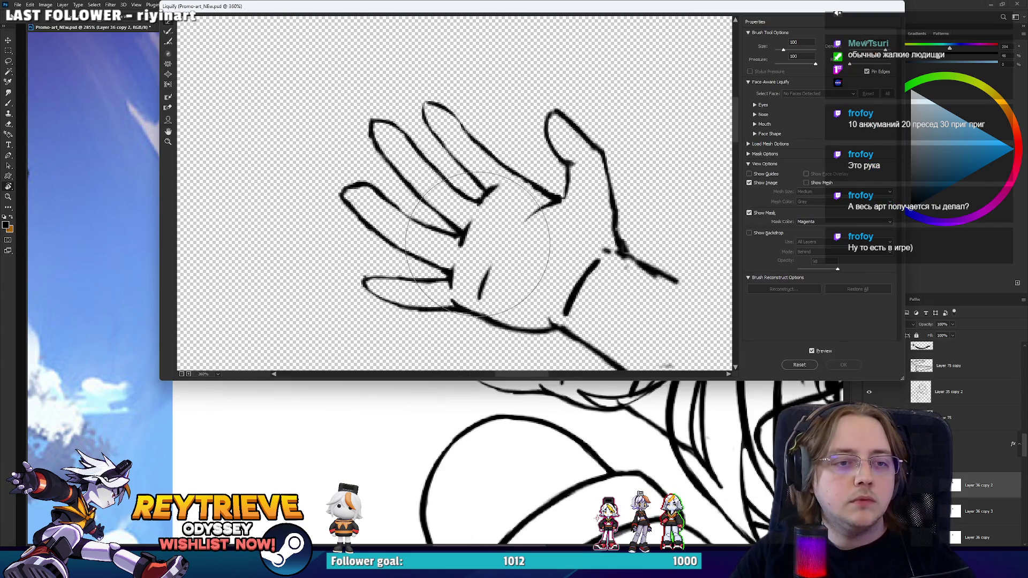
drag(472, 262, 473, 246)
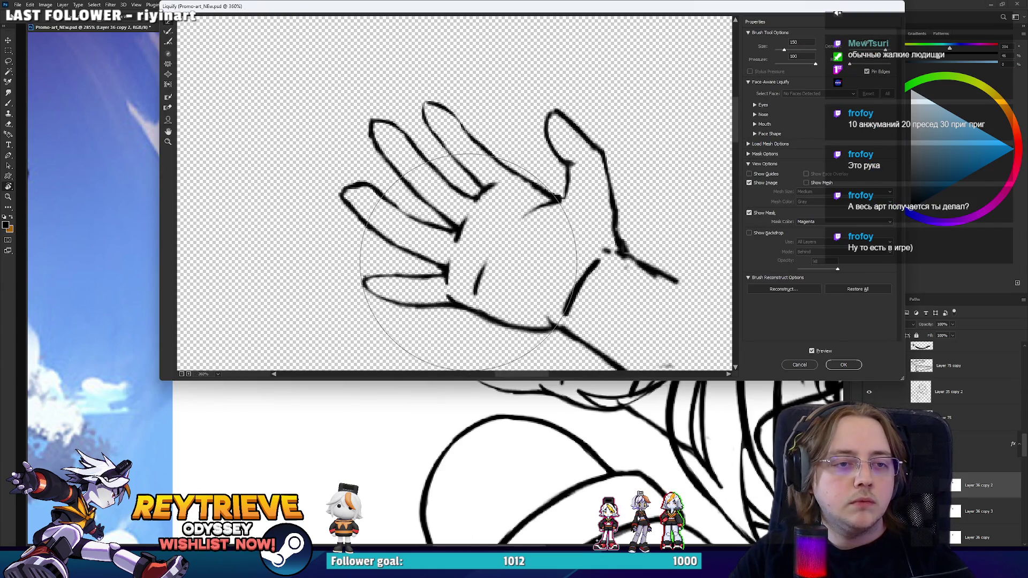
- Try curving the fingers, undo those finger warps, and toggle Preview to compare before and after
key(bracketleft)
key(bracketleft)
key(bracketleft)
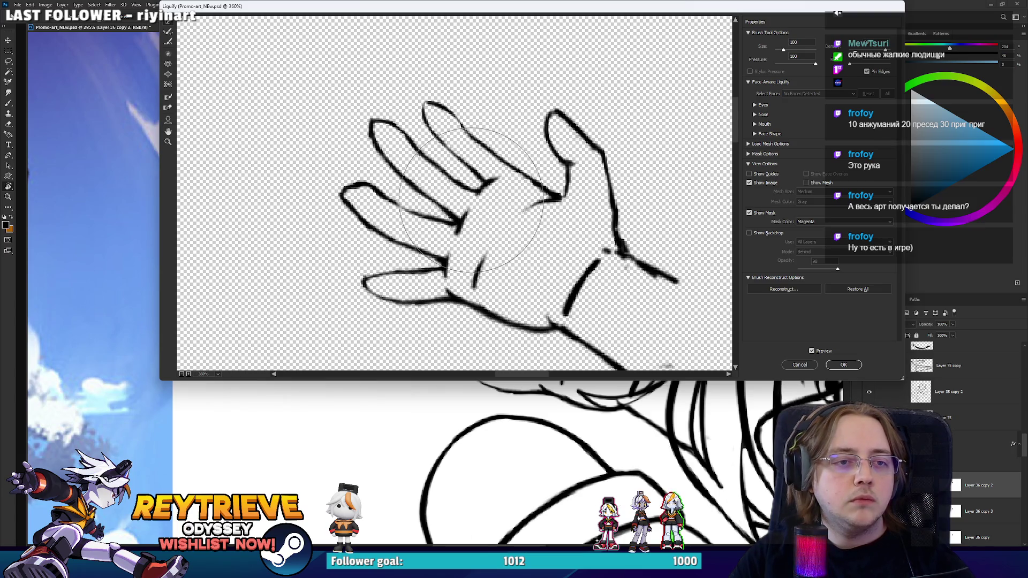
key(bracketright)
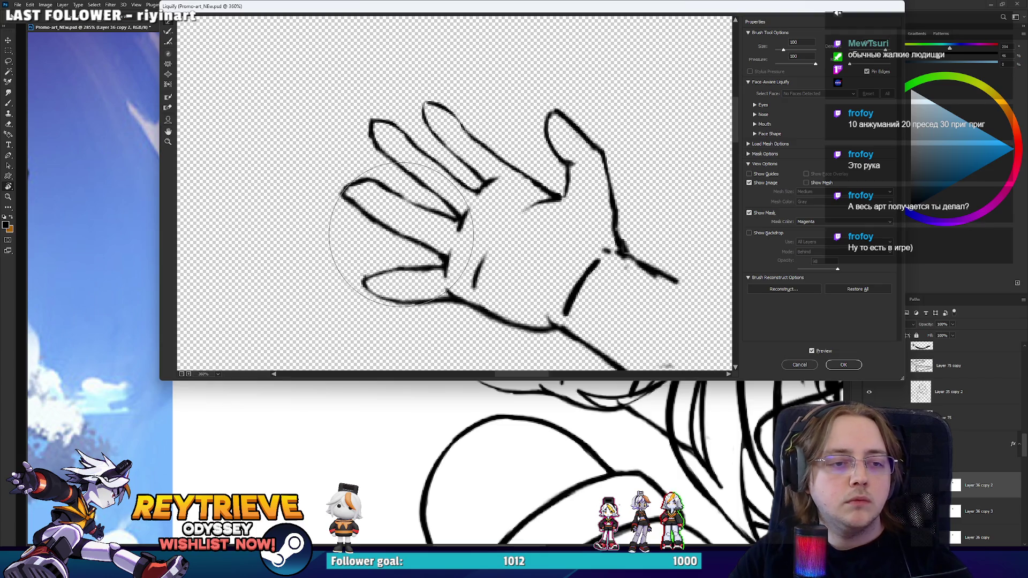
key(bracketleft)
key(bracketleft)
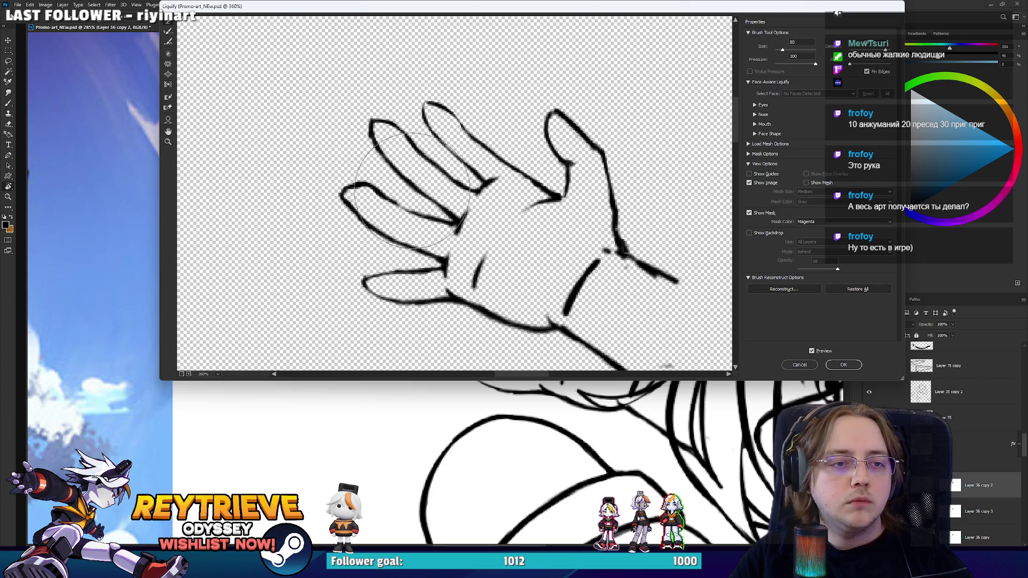
mouse_move(391, 227)
mouse_down()
mouse_move(370, 214)
mouse_move(375, 198)
mouse_move(457, 151)
mouse_up()
mouse_move(375, 284)
mouse_down()
mouse_move(369, 256)
mouse_move(410, 281)
mouse_up()
key(ctrl+alt+z)
key(ctrl+alt+z)
key(ctrl+alt+z)
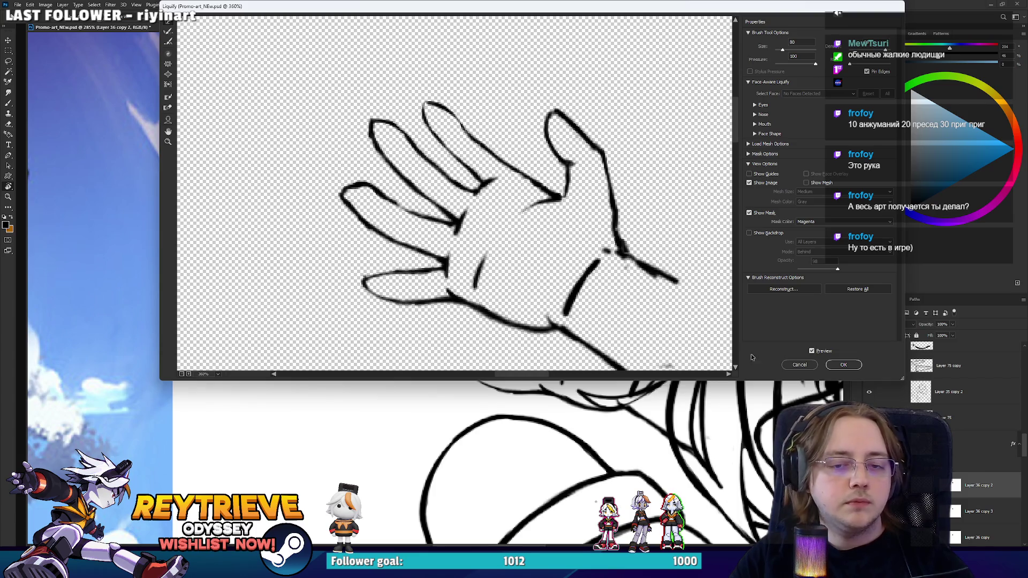
click(812, 351)
click(812, 351)
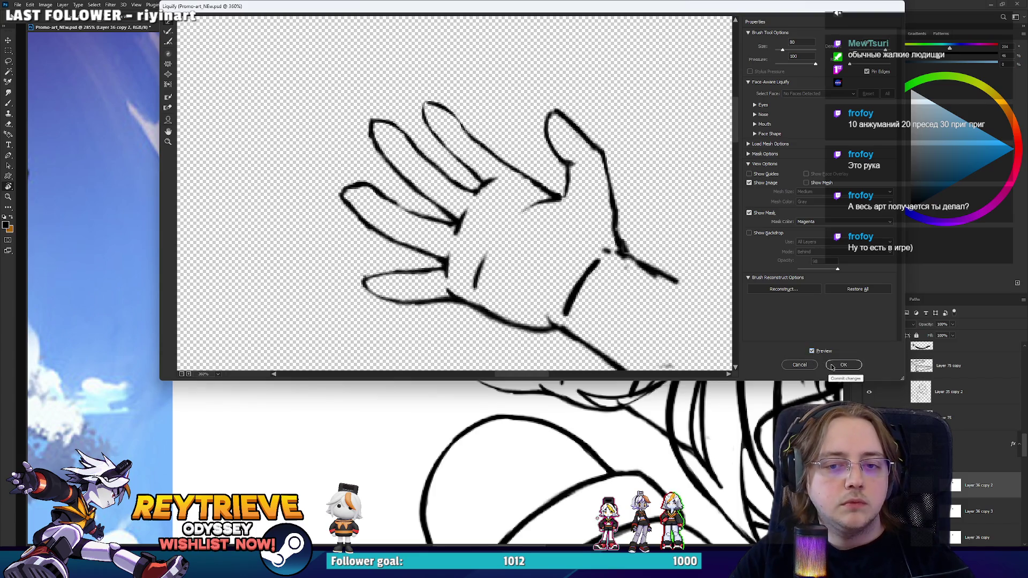
- Commit the Liquify palm reshape with OK, then rotate and reframe the view around the waving hand
click(832, 366)
scroll(564, 316, down, 3)
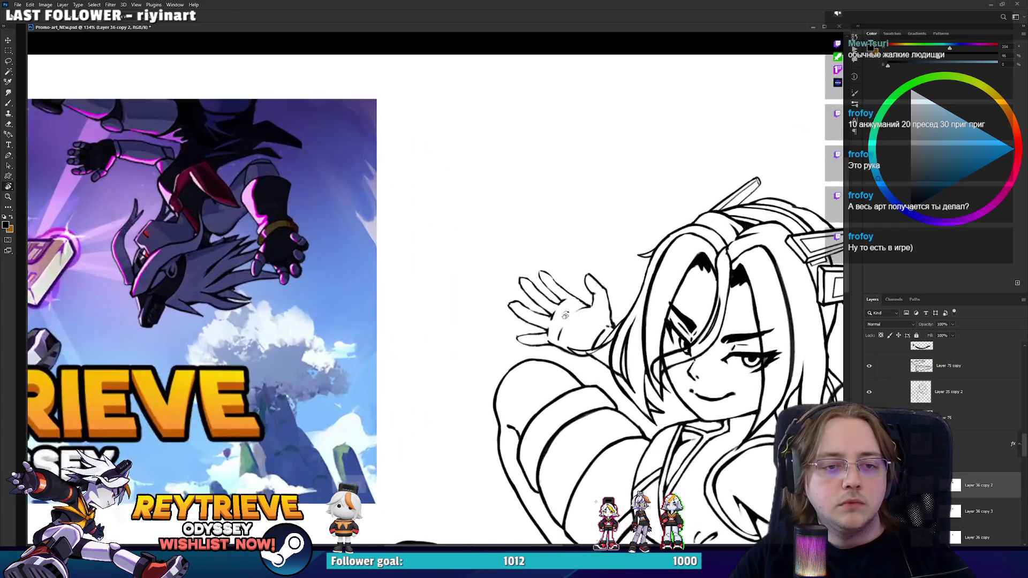
scroll(565, 315, up, 3)
scroll(609, 249, down, 3)
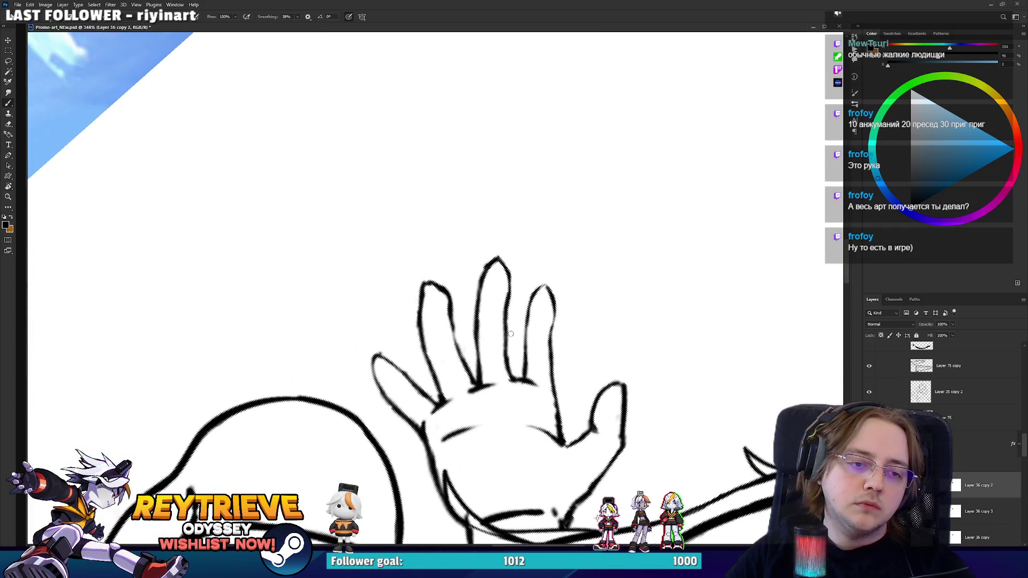
scroll(510, 220, up, 3)
drag(509, 220, 529, 168)
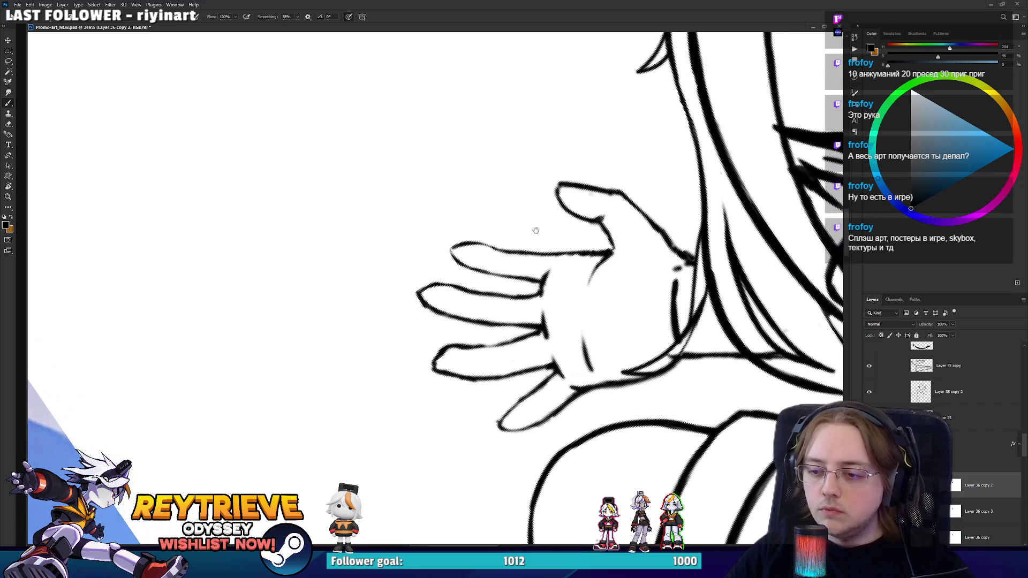
mouse_move(535, 227)
mouse_down()
mouse_move(580, 227)
mouse_move(604, 195)
mouse_up()
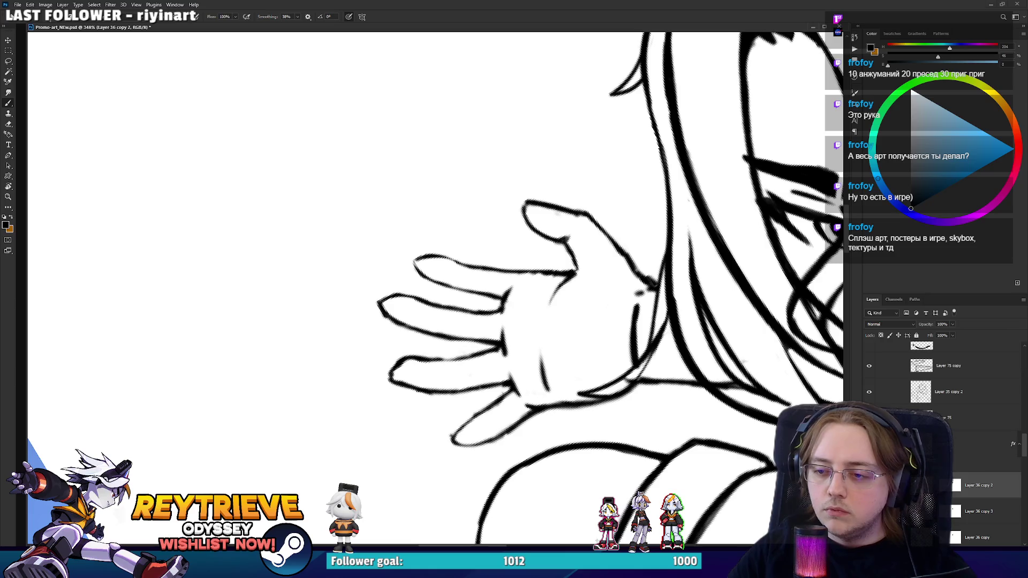
drag(583, 150, 580, 170)
key(l)
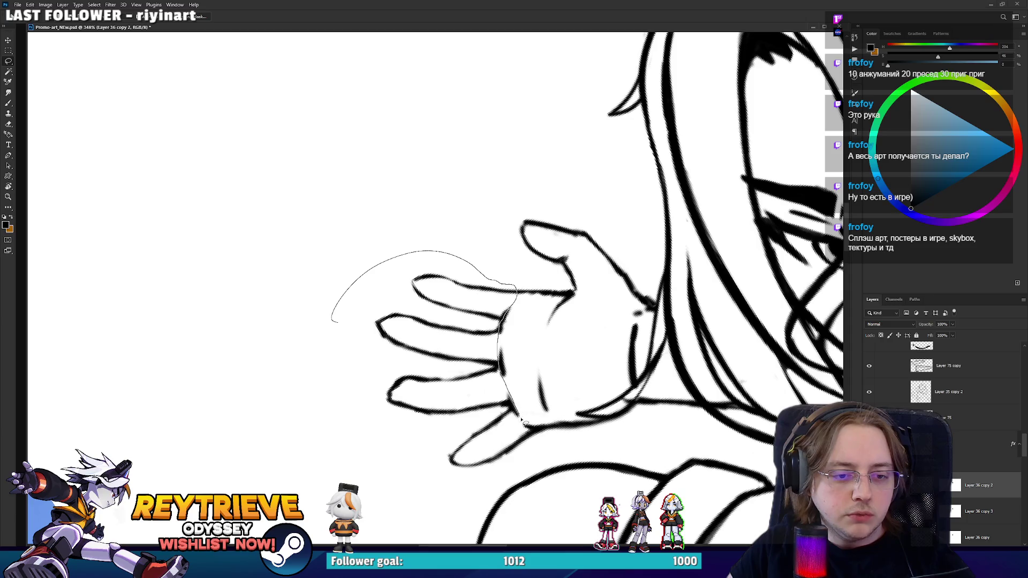
- Lasso-select the raised hand's fingers and rotate the view to straighten the hand
drag(414, 470, 333, 321)
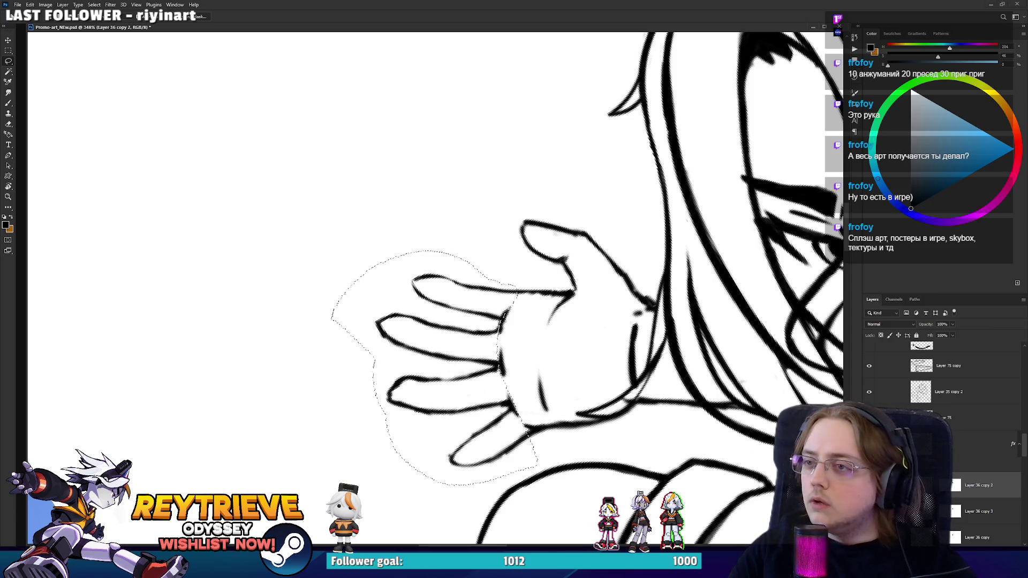
key(ctrl+d)
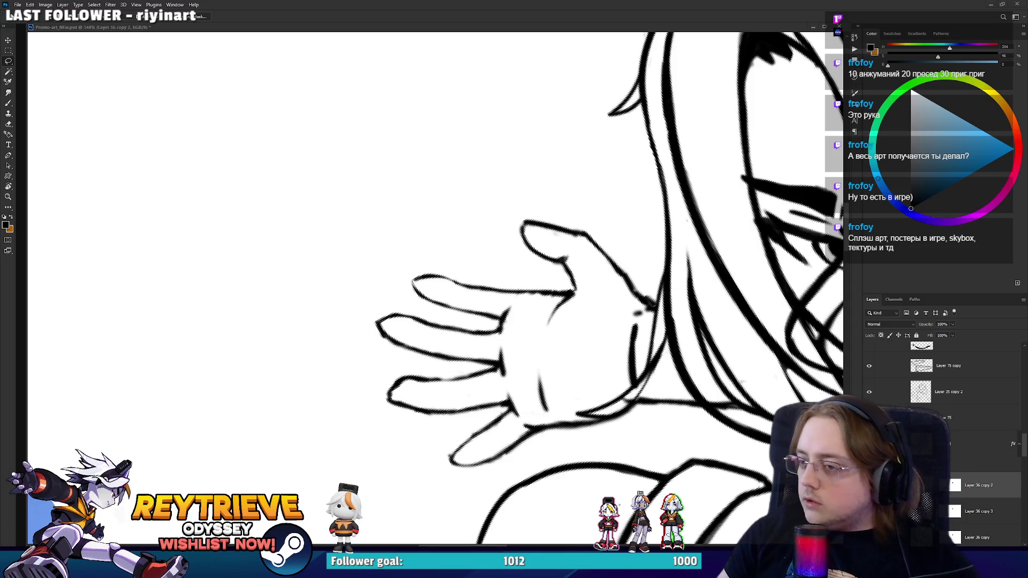
key(ctrl+shift+d)
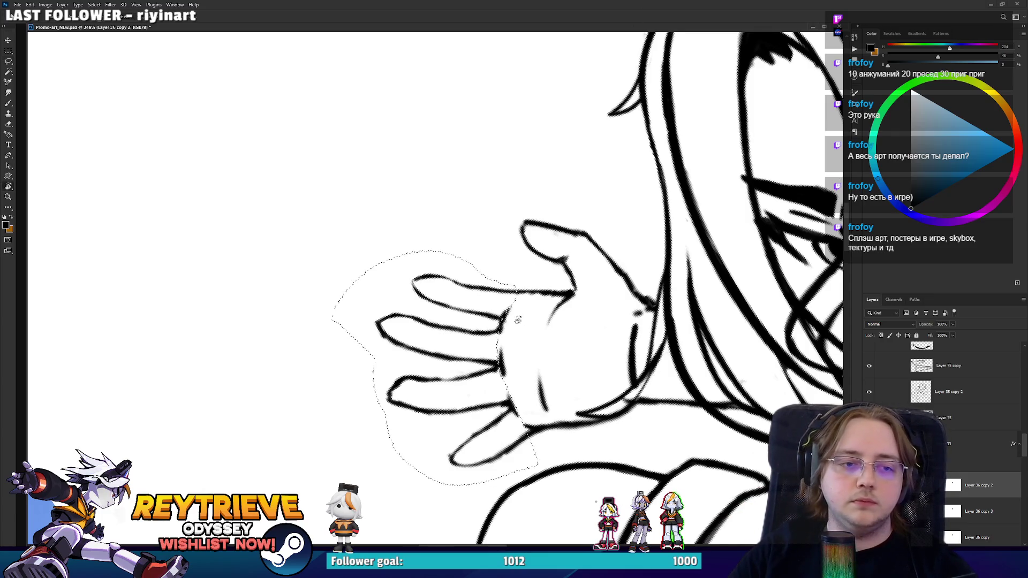
key(r)
drag(482, 374, 509, 407)
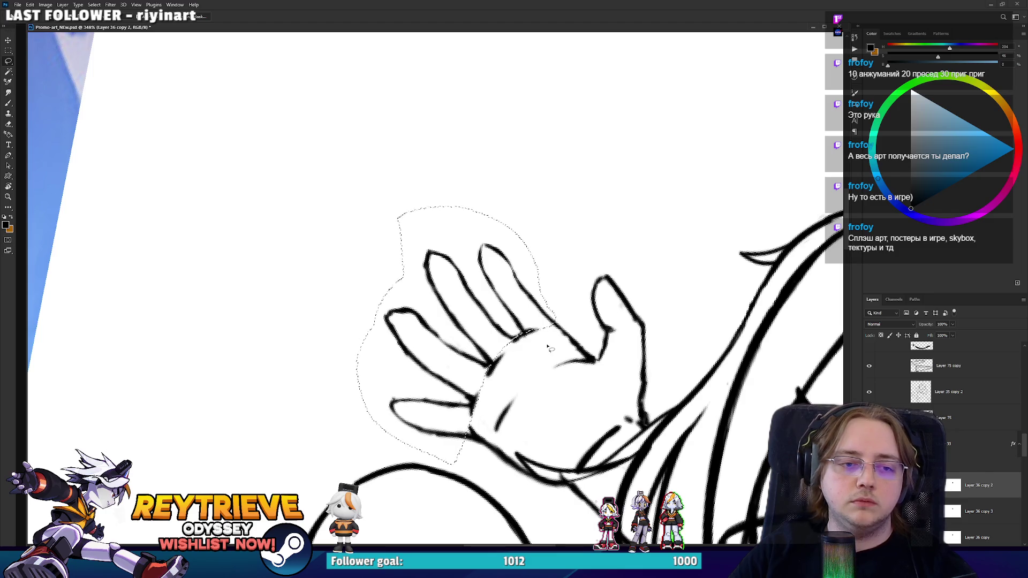
- Warp-transform the selected fingers, bending them up and left with an extra grid line added
key(ctrl+t)
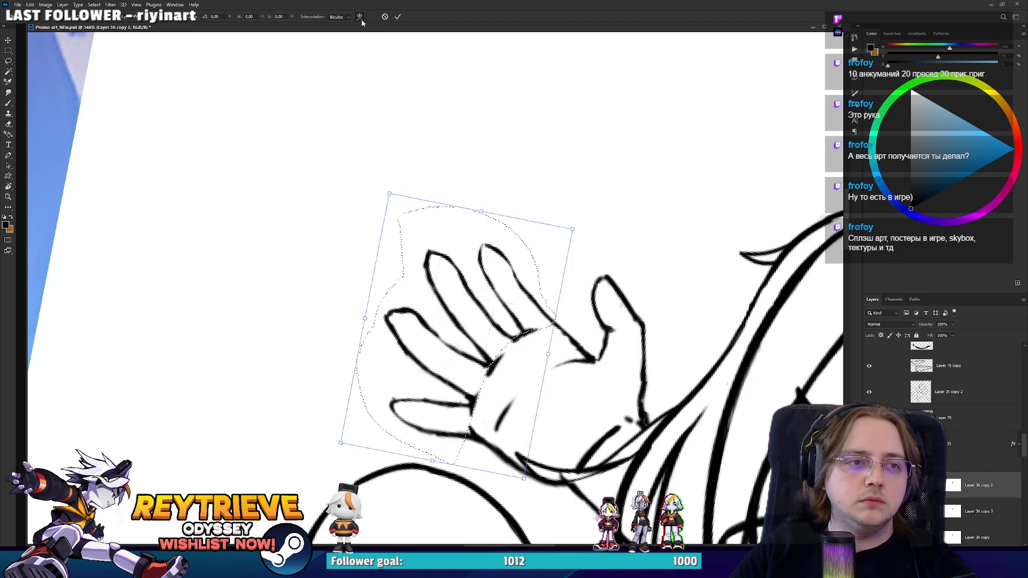
click(359, 17)
drag(511, 297, 499, 287)
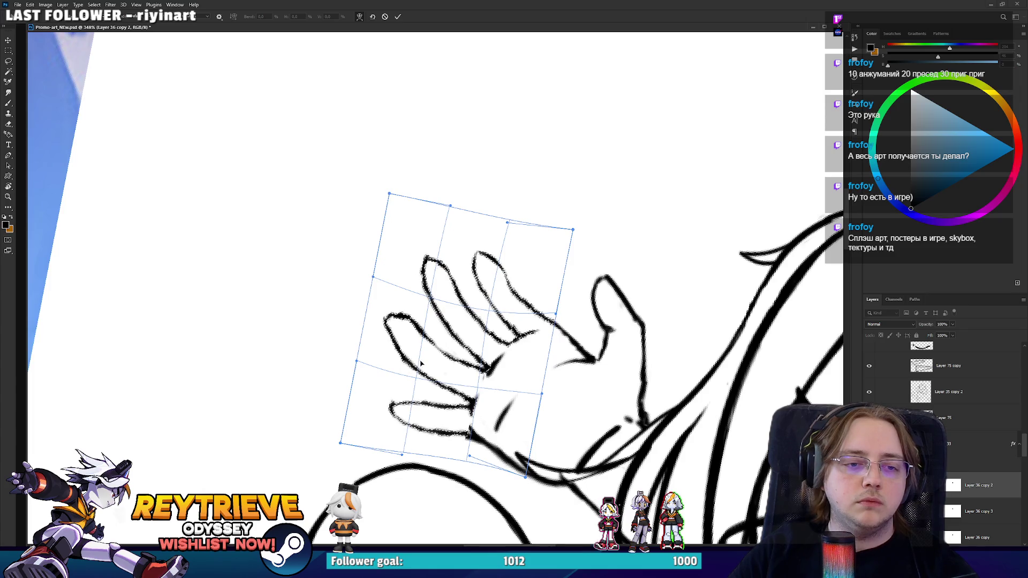
alt+click(426, 364)
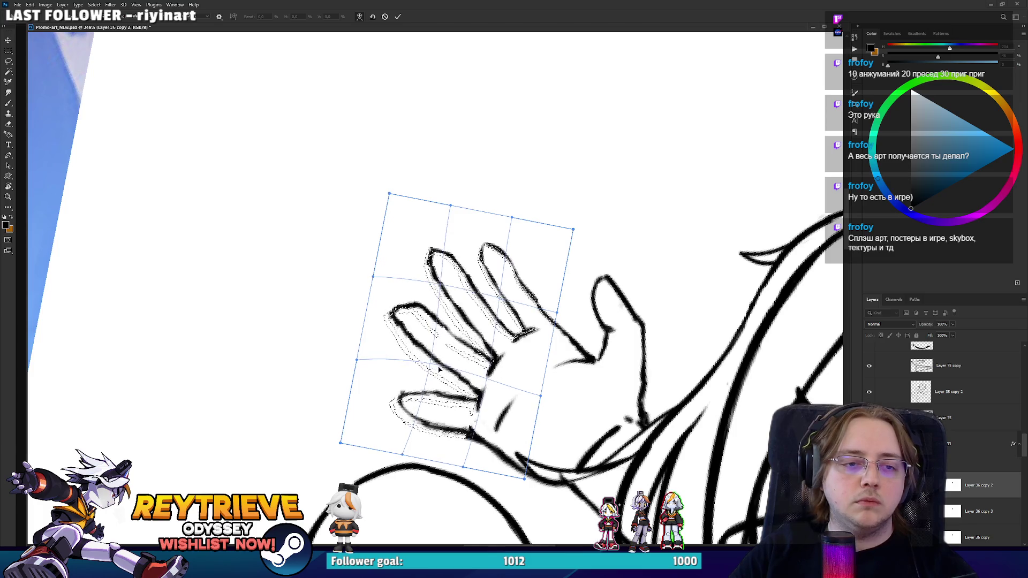
drag(412, 229, 391, 245)
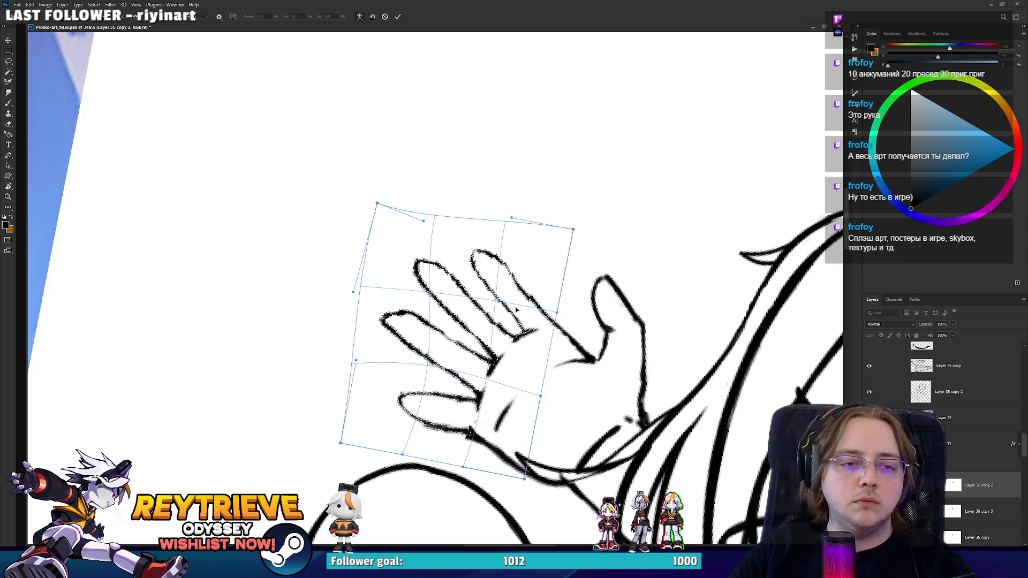
- Refine the warp on the right edge, lower fingers and palm, then commit it and view the whole canvas
drag(540, 395, 526, 395)
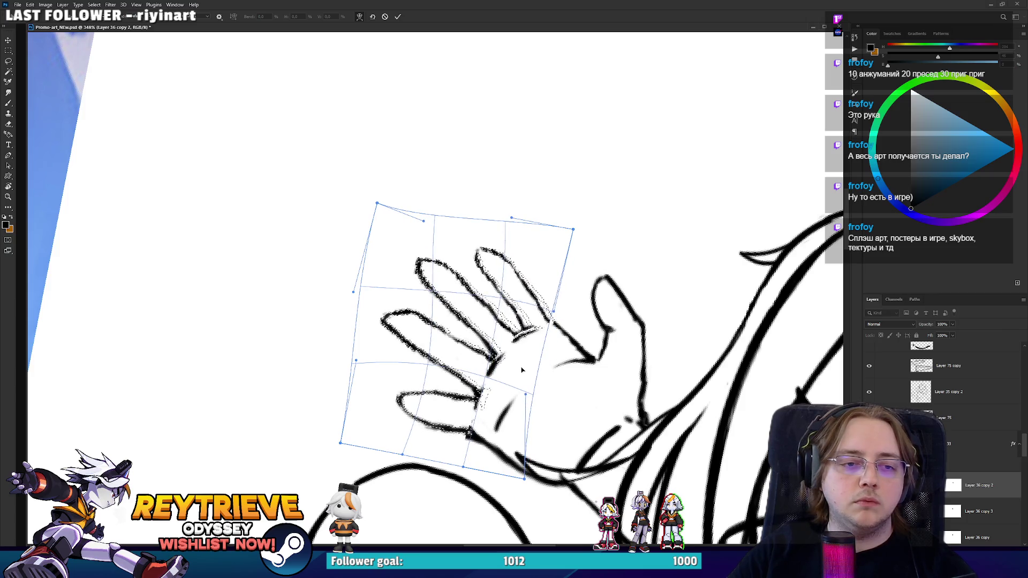
drag(558, 312, 578, 317)
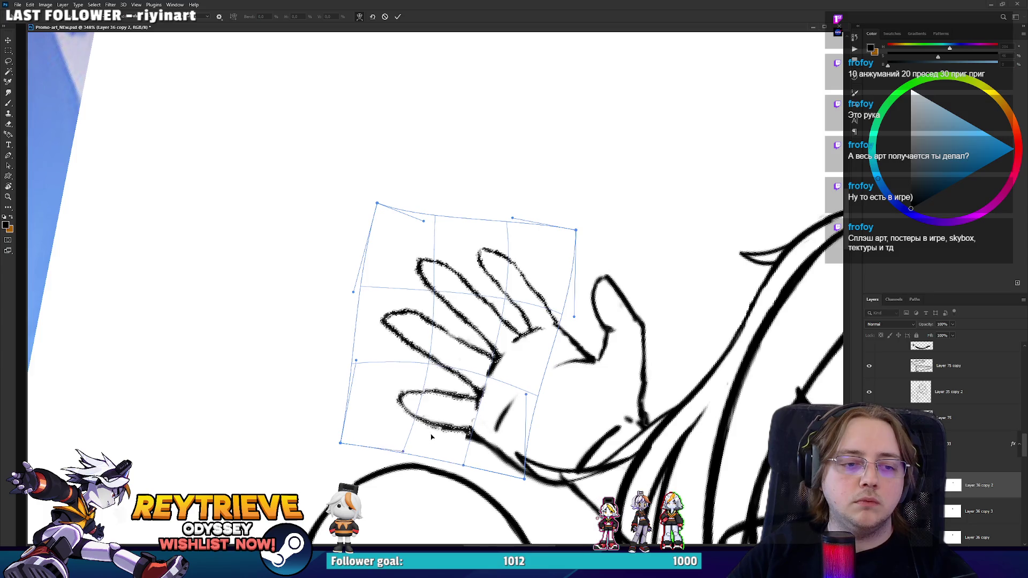
drag(432, 436, 436, 421)
drag(519, 436, 505, 450)
drag(573, 324, 562, 289)
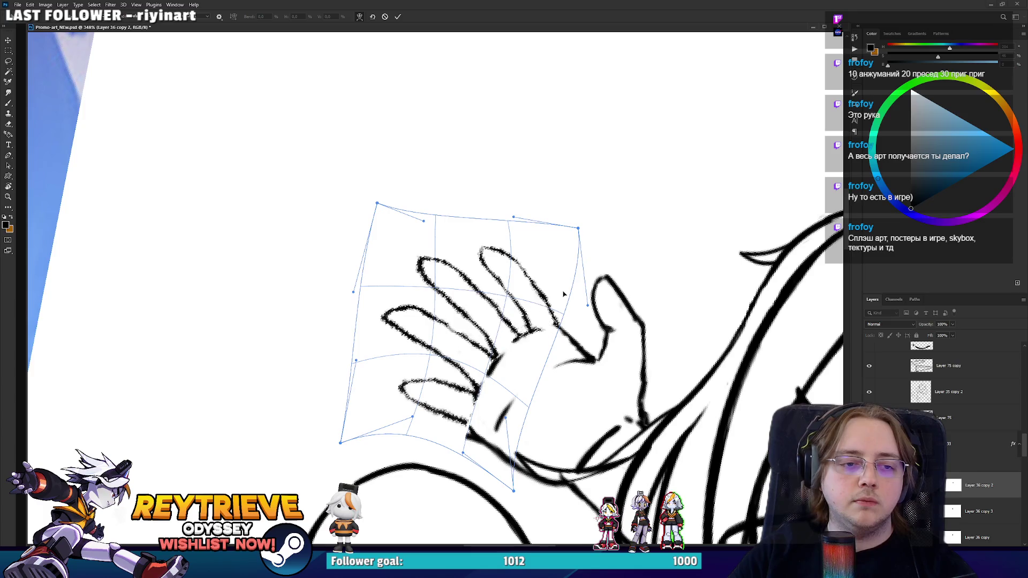
key(Return)
key(ctrl+0)
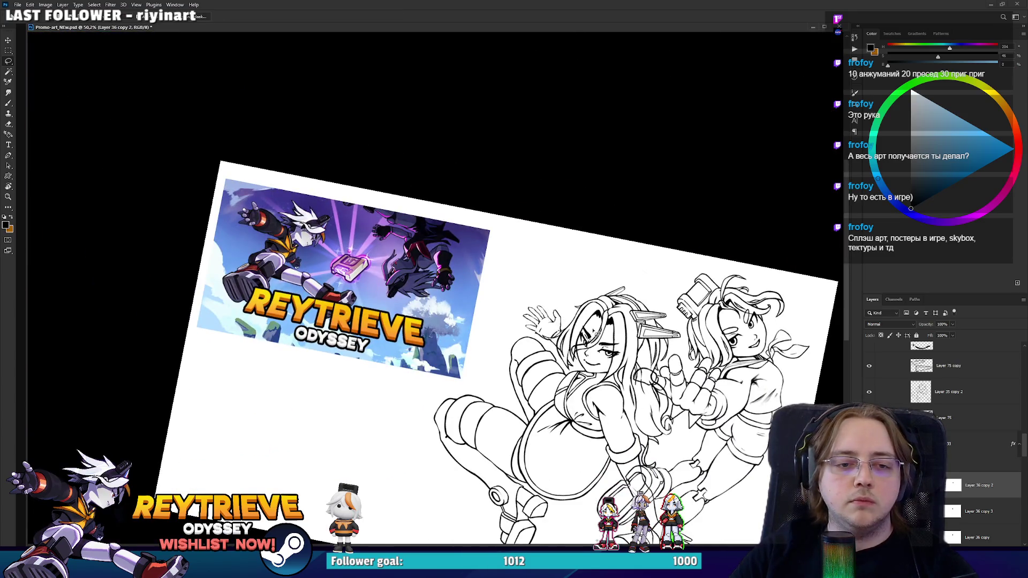
- Turn the hand upright and ink the pinky's edge line, undoing the first attempt
scroll(557, 326, up, 10)
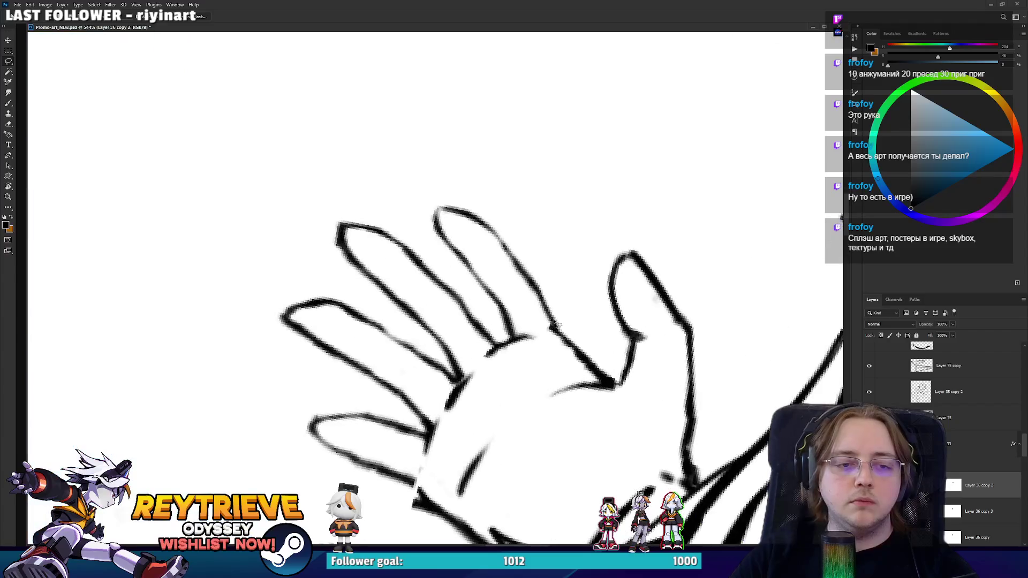
key(r)
drag(556, 325, 524, 386)
key(b)
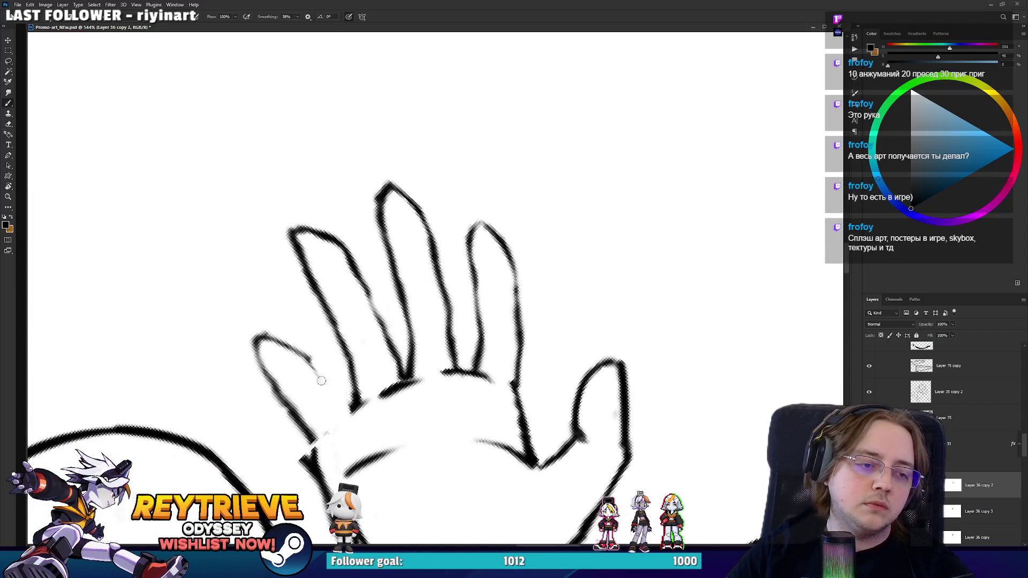
mouse_move(315, 369)
mouse_down()
mouse_move(337, 423)
mouse_move(282, 412)
mouse_move(289, 396)
mouse_move(308, 452)
mouse_move(292, 433)
mouse_move(323, 458)
mouse_move(602, 310)
mouse_up()
key(ctrl+z)
key(ctrl+z)
key(e)
key(b)
key(e)
- Extend the ring-finger tip outline and redraw the index finger's left outline
key(r)
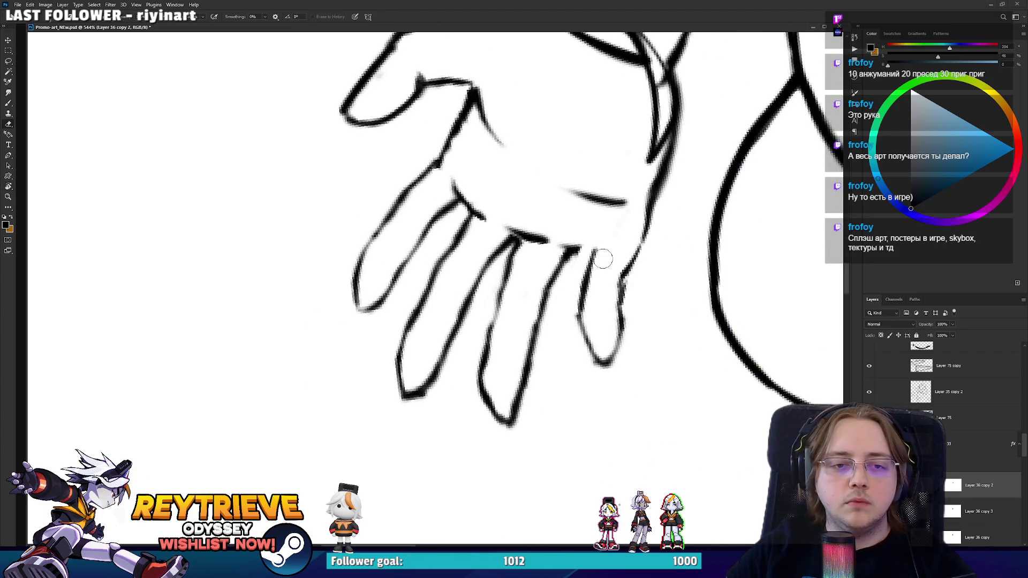
key(b)
mouse_move(587, 258)
mouse_down()
mouse_move(482, 321)
mouse_move(428, 300)
mouse_move(384, 261)
mouse_move(369, 225)
mouse_up()
key(r)
key(e)
key(b)
drag(391, 271, 366, 223)
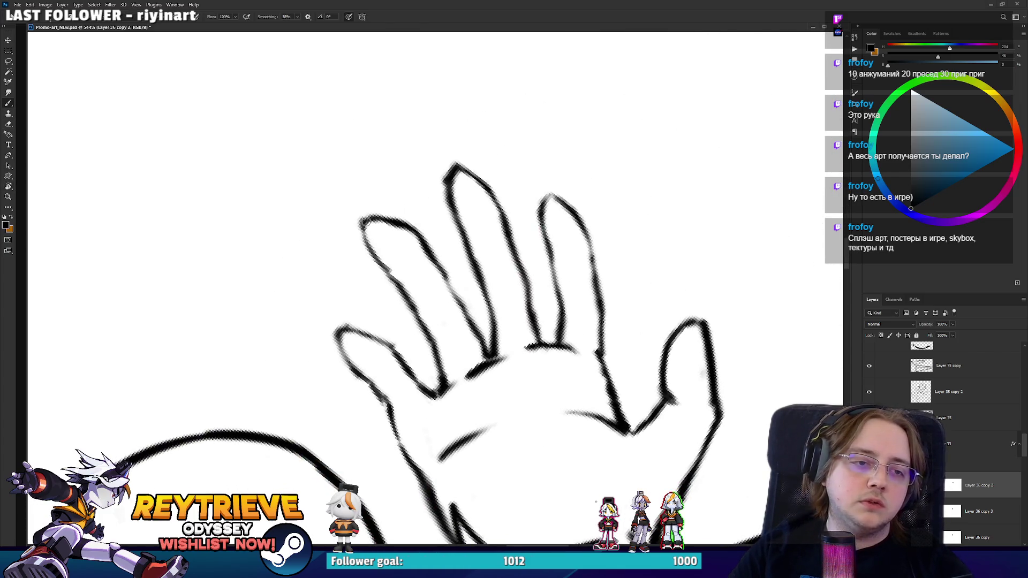
- With the fingers pointing down, erase and redraw a fingertip's right outline
key(r)
drag(452, 305, 471, 311)
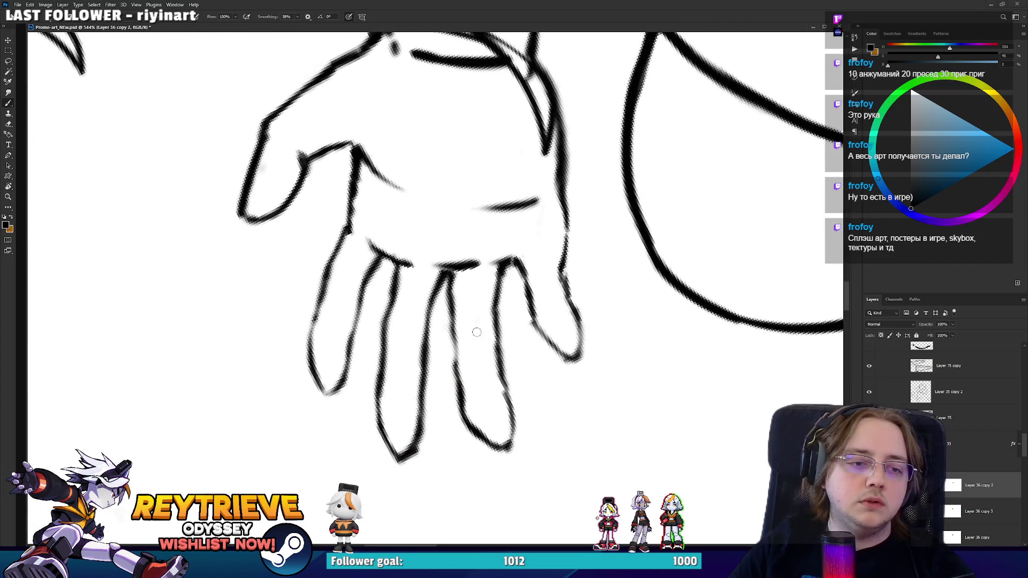
key(e)
key(b)
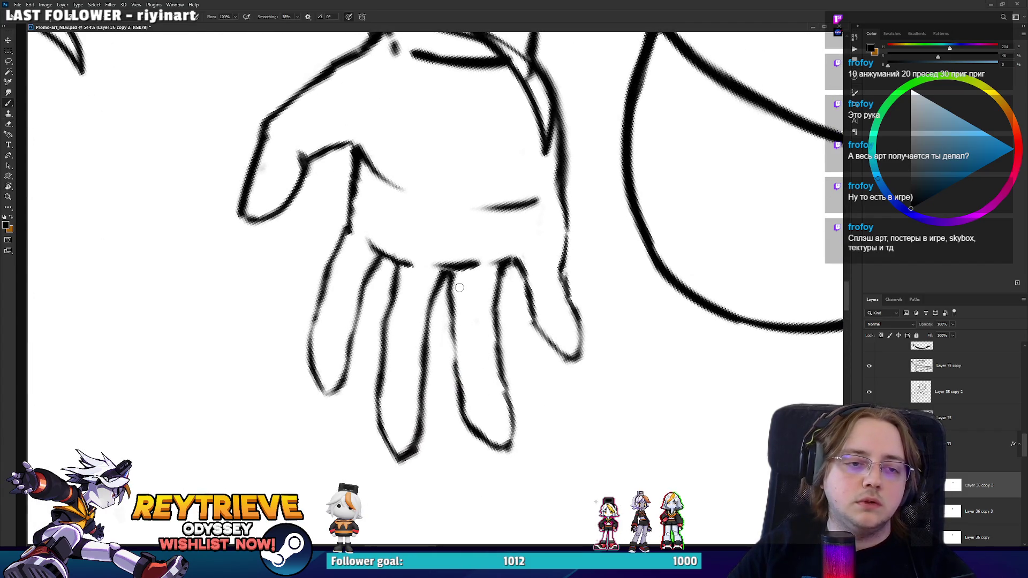
key(e)
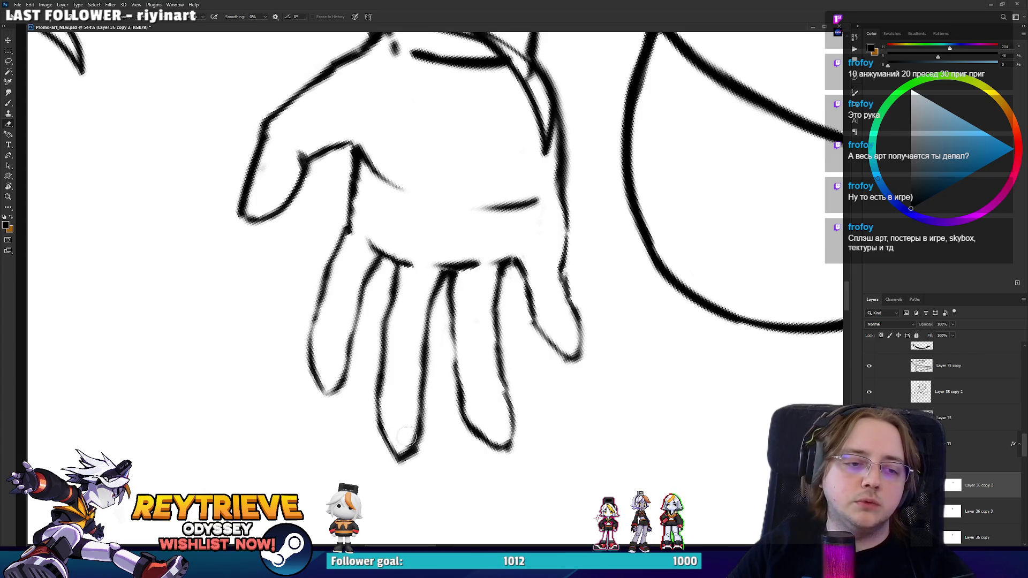
drag(416, 450, 422, 407)
key(b)
mouse_move(412, 454)
mouse_down()
mouse_move(428, 408)
mouse_move(418, 382)
mouse_move(408, 429)
mouse_up()
key(e)
key(b)
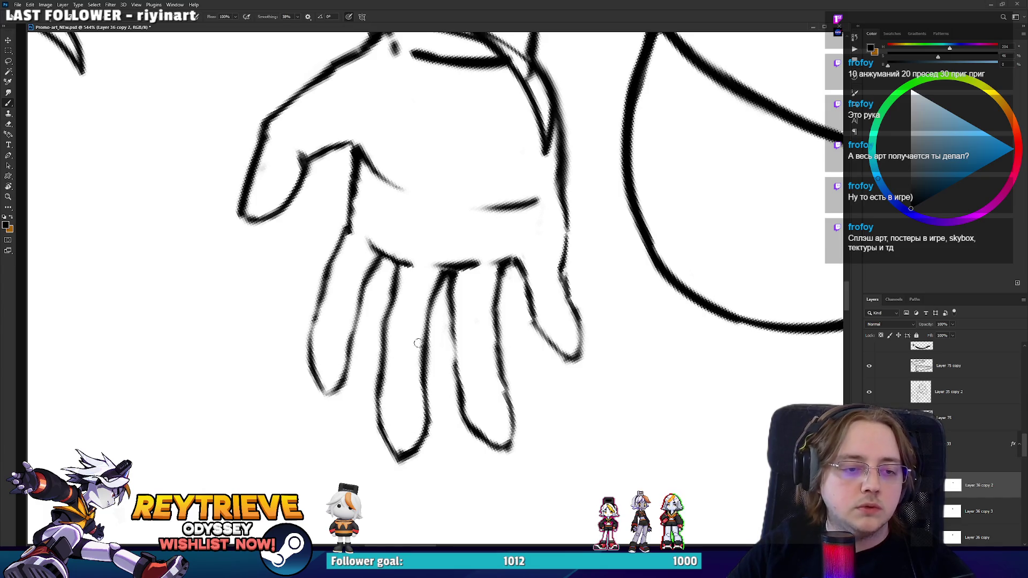
- Turn the fingers up-left and replace the faint stroke between two fingers with a darker line
key(e)
key(r)
drag(325, 364, 498, 236)
key(b)
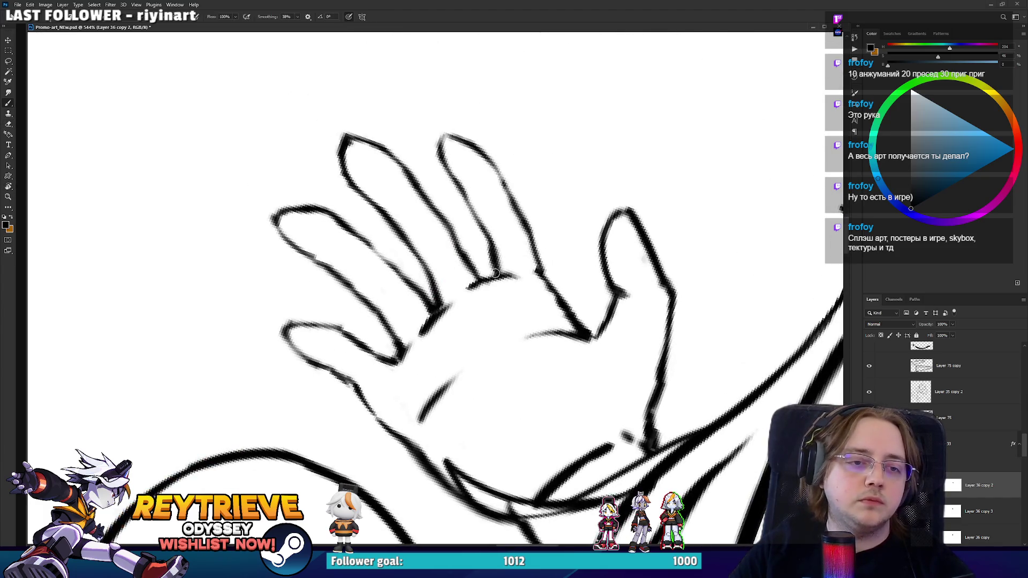
key(e)
drag(493, 274, 496, 221)
key(b)
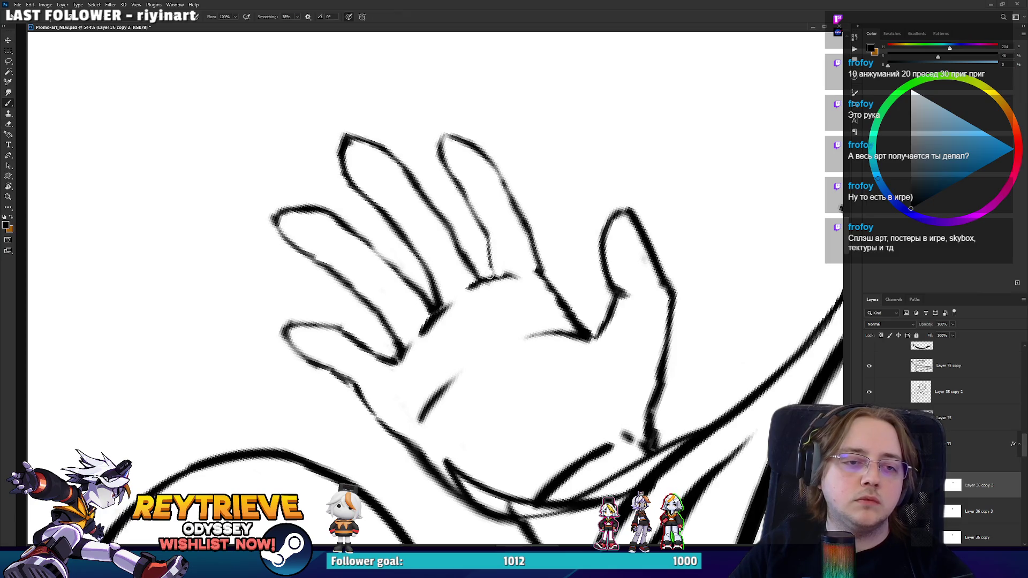
drag(490, 276, 484, 241)
- Erase the old finger stroke, redraw it, and darken the line between the fingers
key(r)
drag(473, 206, 509, 246)
key(e)
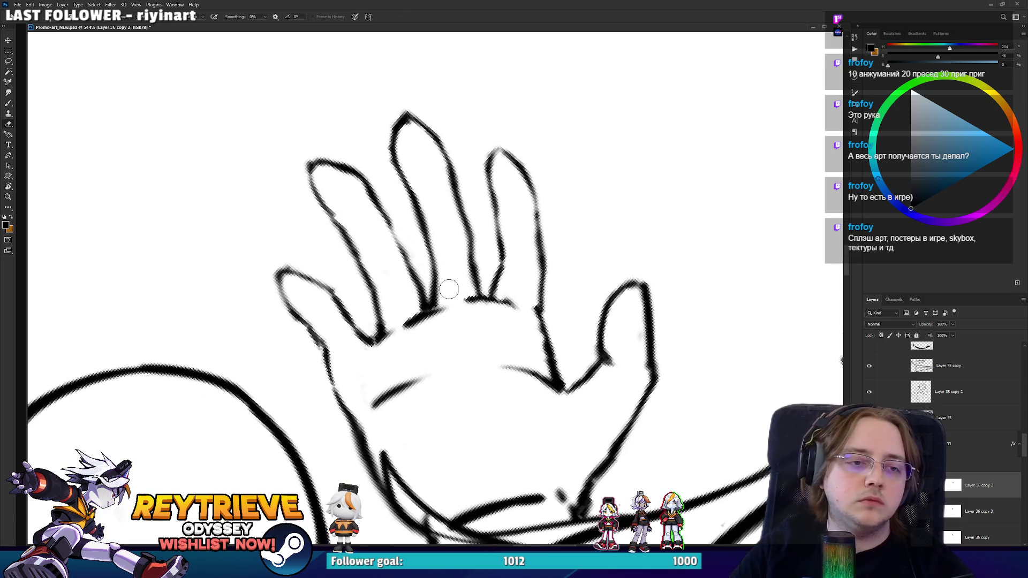
mouse_move(453, 300)
mouse_down()
mouse_move(437, 246)
mouse_move(431, 300)
mouse_move(413, 187)
mouse_up()
key(b)
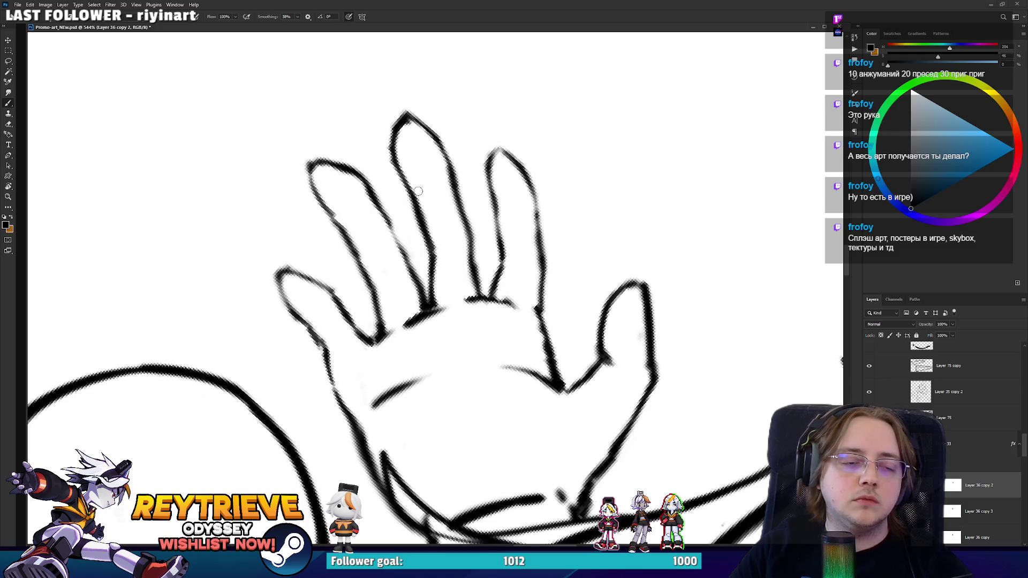
key(e)
drag(442, 257, 423, 201)
key(b)
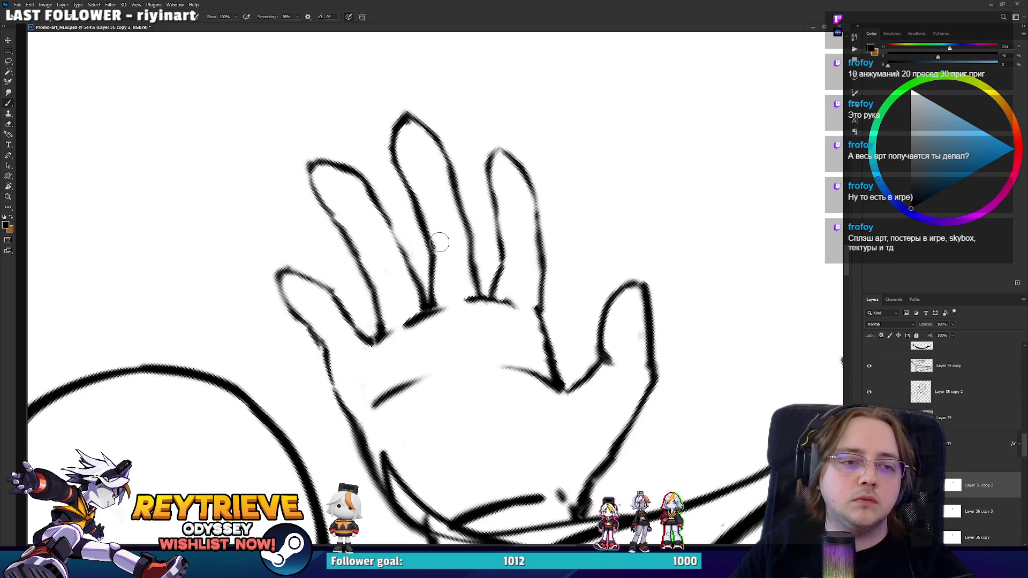
- Lighten part of a finger line and erase the faint leftover finger line
key(e)
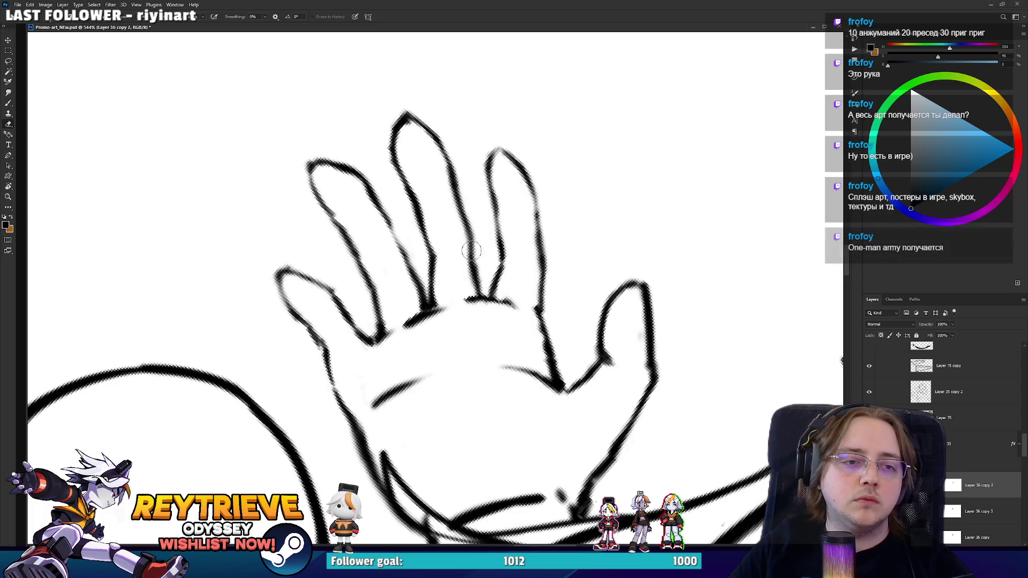
drag(482, 254, 484, 270)
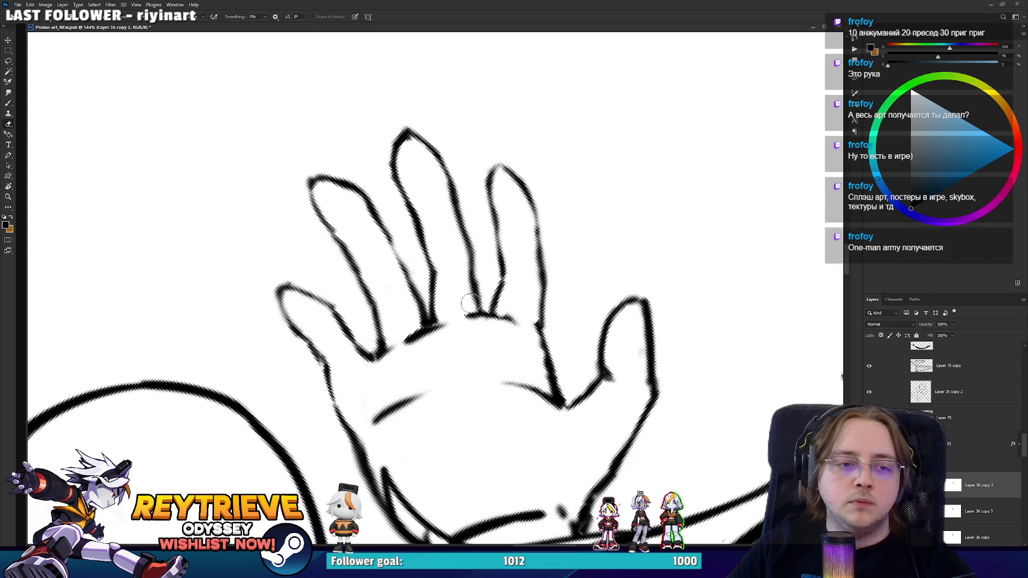
mouse_move(469, 304)
mouse_down()
mouse_move(475, 239)
mouse_move(461, 241)
mouse_move(443, 195)
mouse_move(407, 300)
mouse_move(368, 339)
mouse_up()
key(b)
key(e)
- Redraw the middle and ring fingers' left lines as darker strokes
key(r)
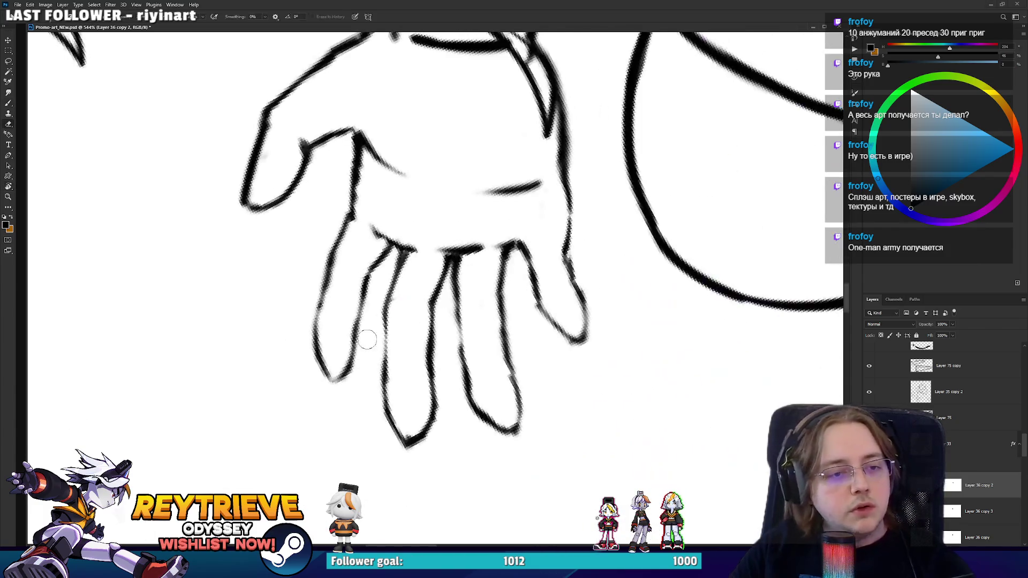
key(b)
drag(388, 384, 386, 300)
key(ctrl+z)
key(ctrl+z)
drag(470, 376, 458, 301)
key(ctrl+z)
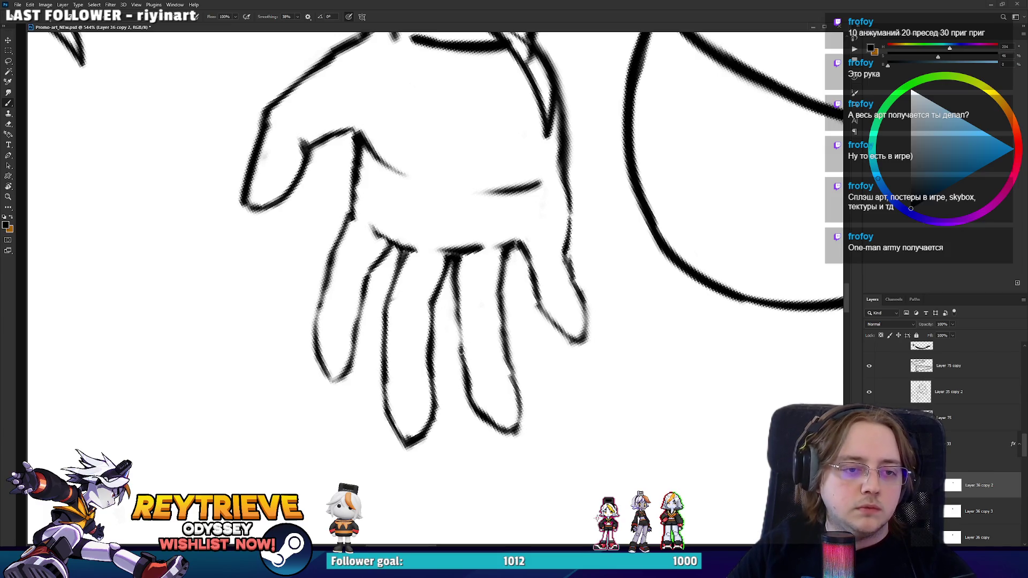
mouse_move(460, 365)
mouse_down()
mouse_move(455, 294)
mouse_move(382, 321)
mouse_move(375, 305)
mouse_up()
- Erase part of the index finger's outline and draw a cleaner replacement
key(r)
key(e)
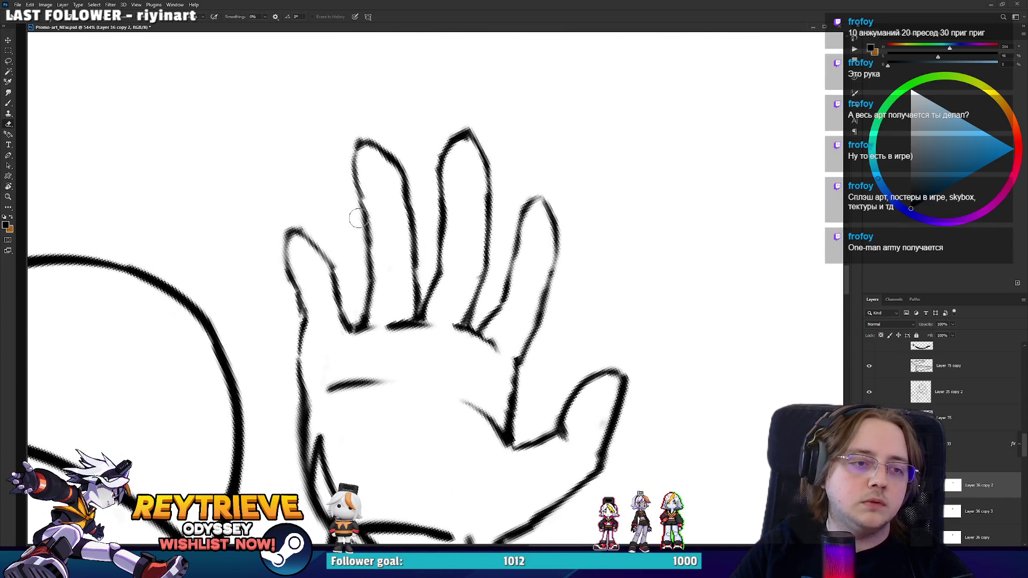
drag(357, 217, 362, 232)
key(b)
mouse_move(393, 145)
mouse_down()
mouse_move(407, 199)
mouse_move(361, 262)
mouse_up()
key(e)
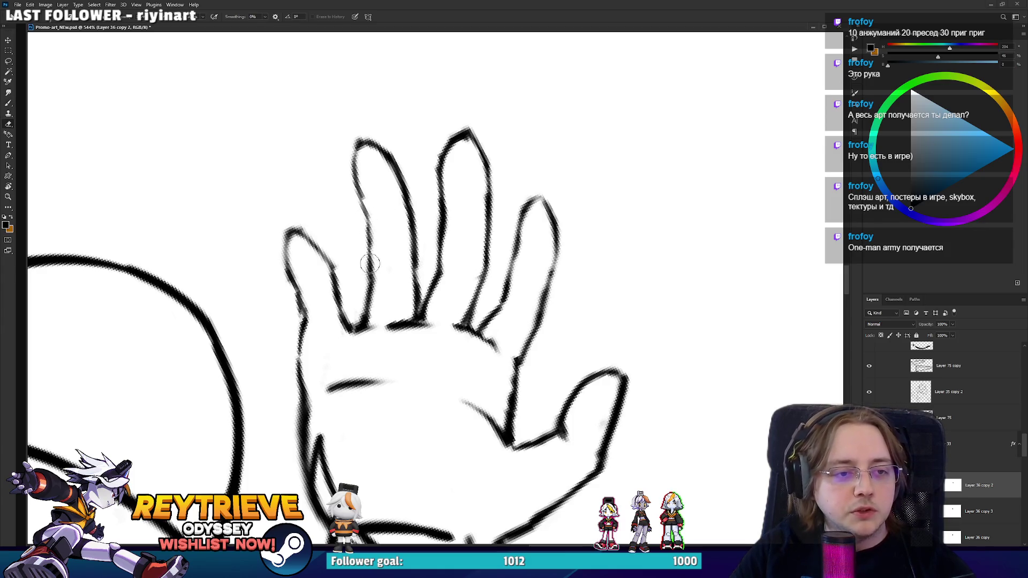
key(b)
key(e)
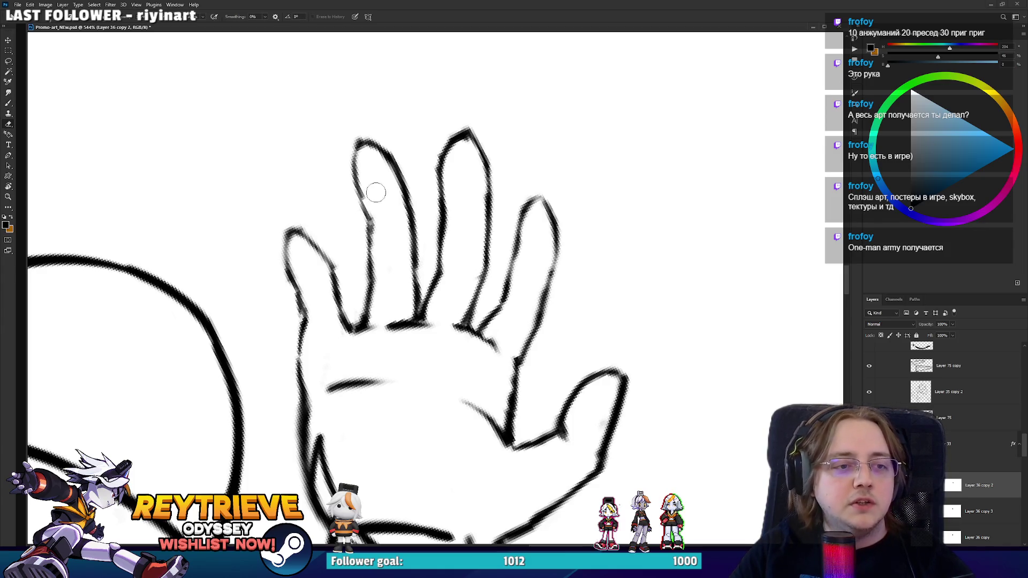
mouse_move(326, 302)
mouse_down()
mouse_move(424, 276)
mouse_move(531, 405)
mouse_move(425, 275)
mouse_move(455, 440)
mouse_up()
key(b)
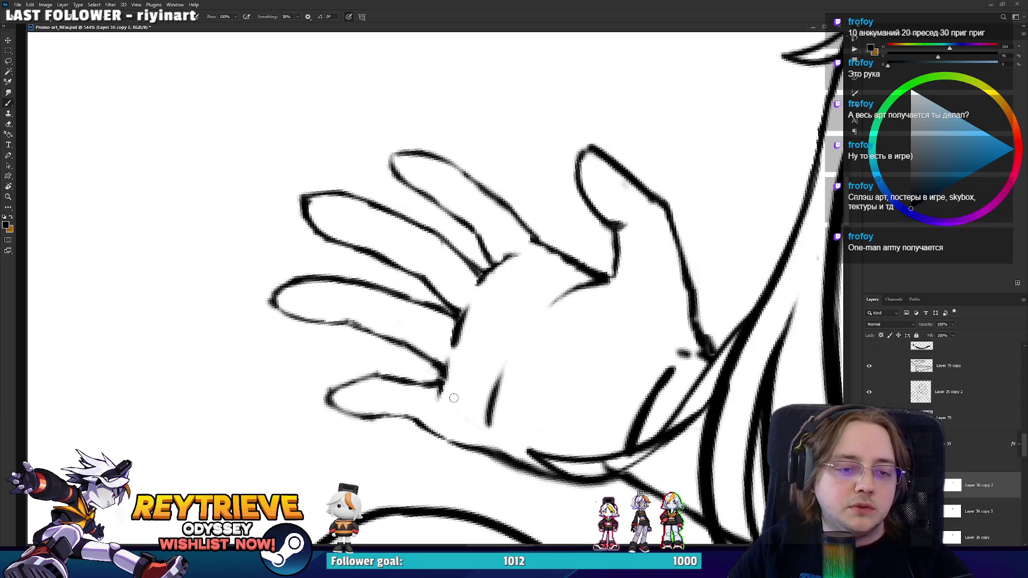
- Rotate to check the hand and erase the small stray stroke and the dark diagonal stroke
mouse_move(453, 397)
mouse_down()
mouse_move(445, 392)
mouse_move(563, 288)
mouse_move(562, 268)
mouse_move(595, 249)
mouse_up()
key(e)
key(r)
mouse_move(594, 249)
mouse_down()
mouse_move(557, 360)
mouse_move(498, 385)
mouse_move(511, 393)
mouse_move(517, 437)
mouse_move(519, 280)
mouse_move(523, 319)
mouse_move(567, 270)
mouse_move(436, 287)
mouse_move(569, 203)
mouse_up()
key(v)
key(e)
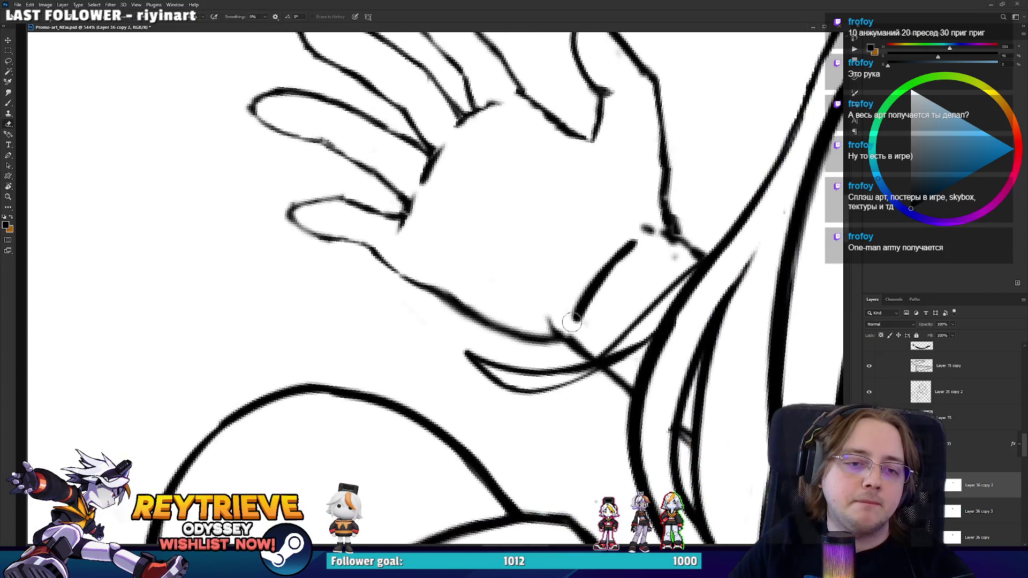
mouse_move(571, 321)
mouse_down()
mouse_move(599, 268)
mouse_move(645, 231)
mouse_up()
key(b)
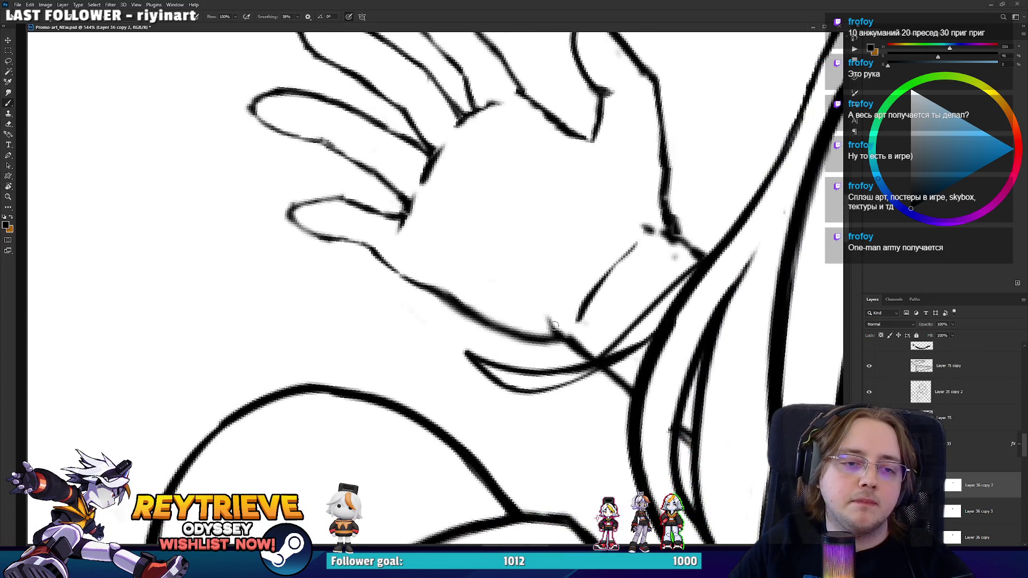
- With the fingers pointing up, ink a curved palm line, a short stroke near the fingers and a crease
mouse_move(556, 294)
mouse_down()
mouse_move(435, 280)
mouse_move(532, 411)
mouse_up()
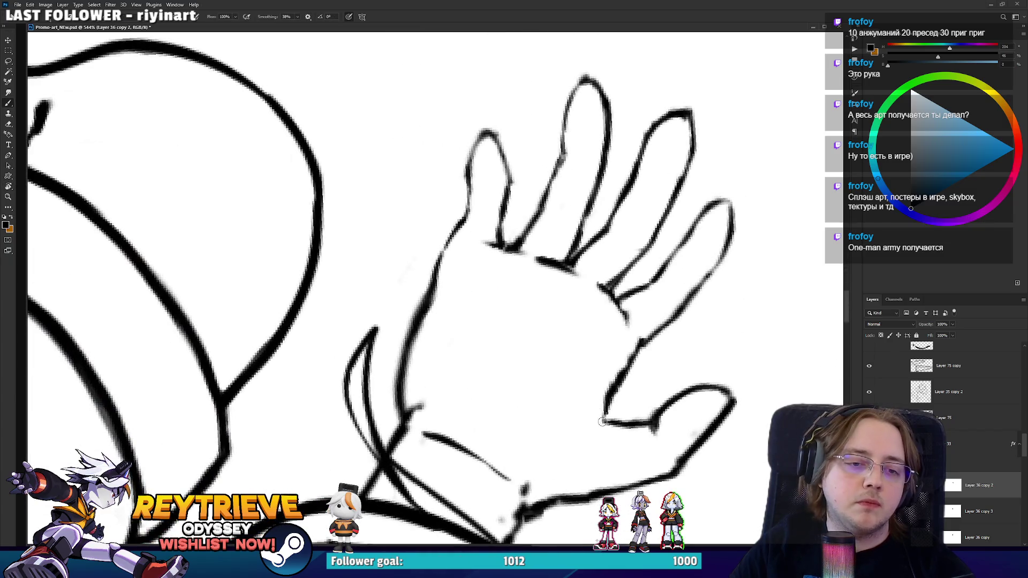
mouse_move(601, 421)
mouse_down()
mouse_move(570, 383)
mouse_move(538, 370)
mouse_move(482, 268)
mouse_up()
drag(592, 161, 554, 182)
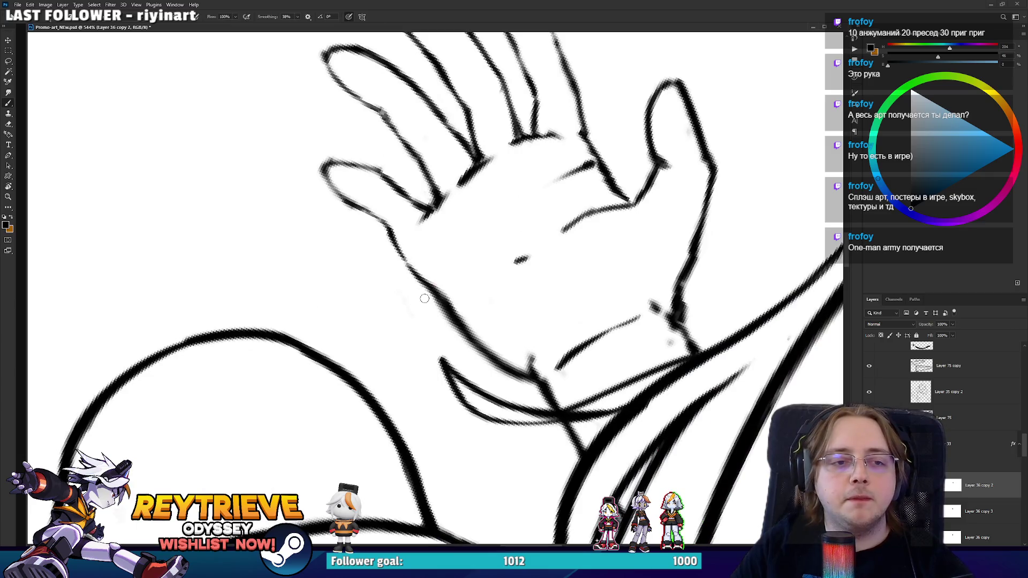
mouse_move(440, 267)
mouse_down()
mouse_move(497, 207)
mouse_move(514, 337)
mouse_move(470, 301)
mouse_move(514, 343)
mouse_up()
key(r)
key(b)
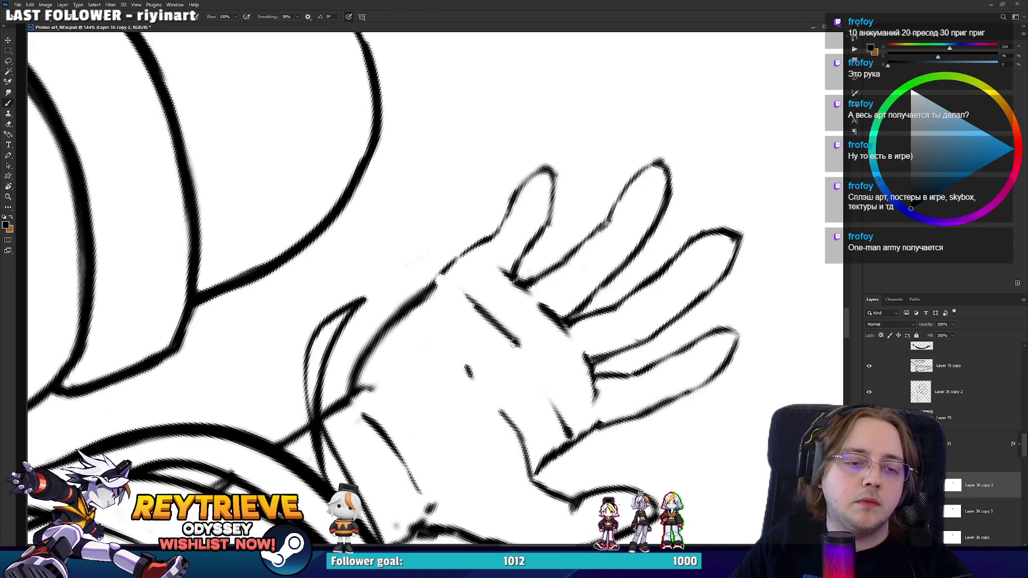
- Ink the hanging hand's right, middle and left finger outlines, then recentre on the character's face
mouse_move(453, 264)
mouse_down()
mouse_move(402, 280)
mouse_move(400, 378)
mouse_up()
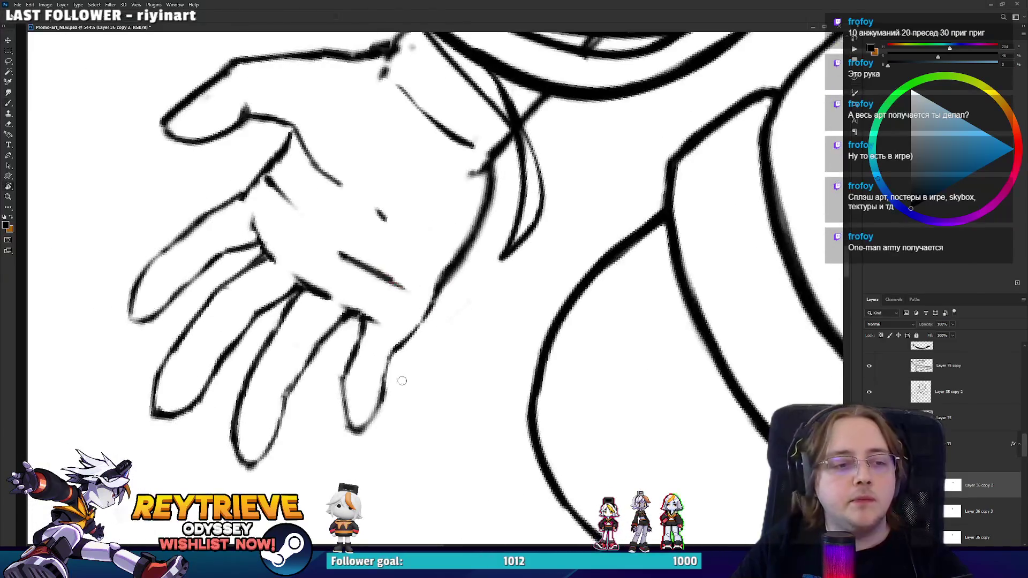
drag(363, 425, 384, 381)
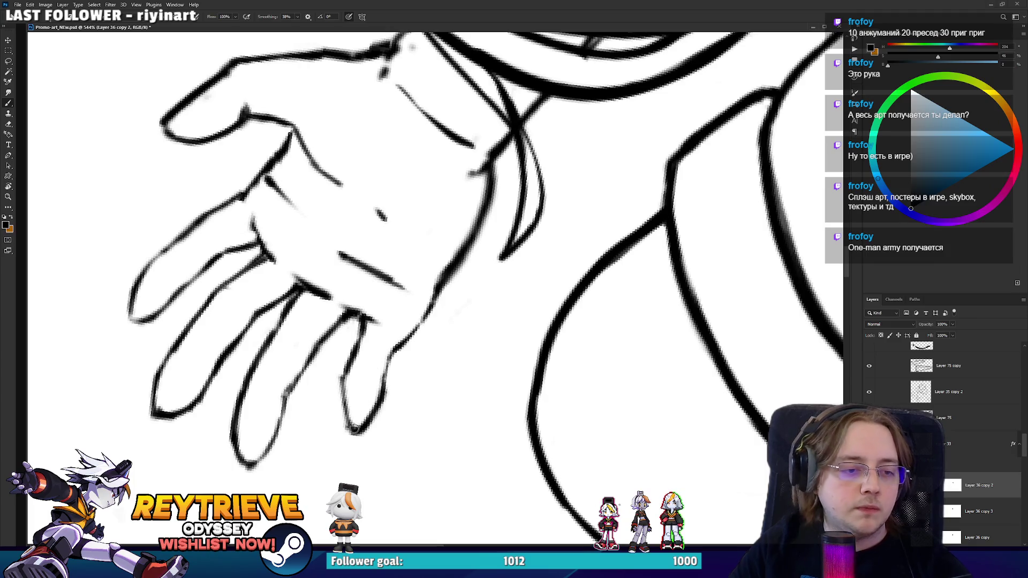
drag(354, 429, 342, 382)
key(ctrl+z)
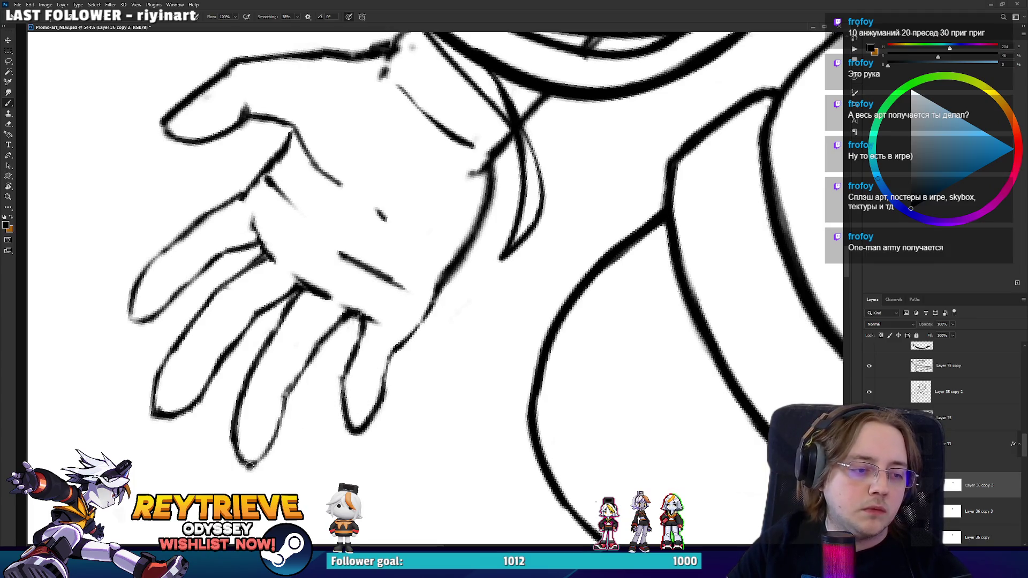
drag(251, 465, 274, 435)
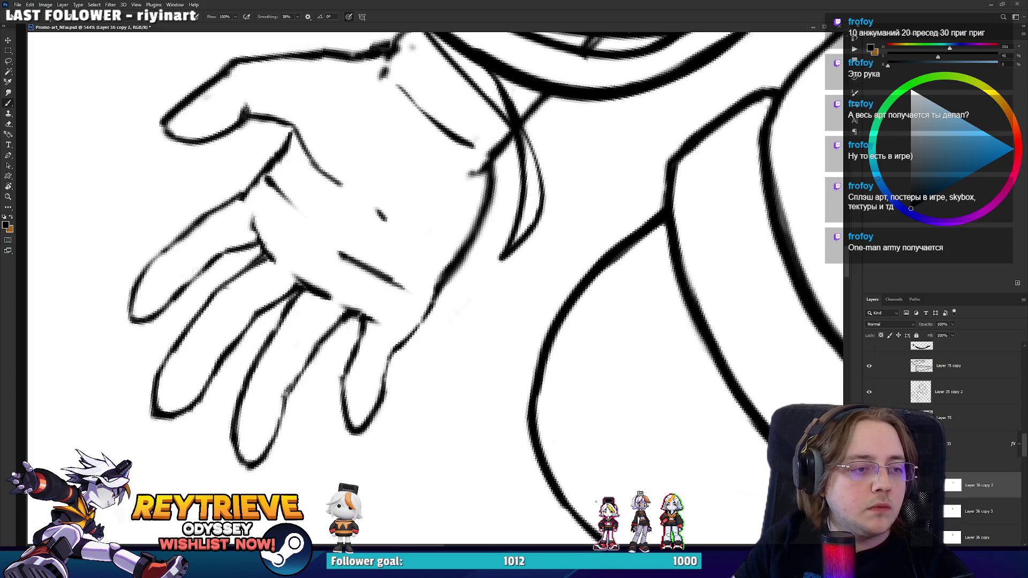
drag(136, 282, 184, 234)
scroll(616, 177, down, 10)
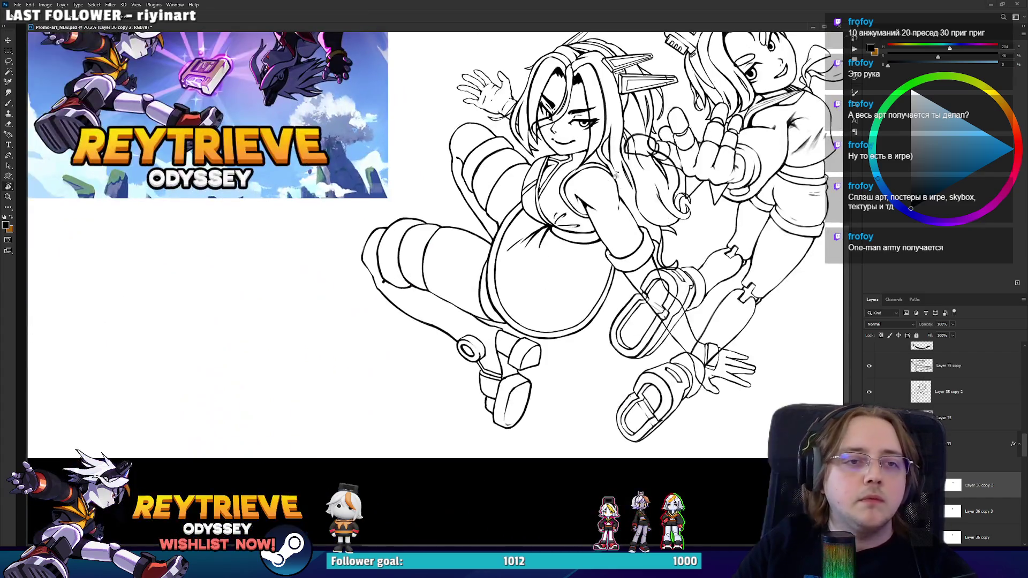
drag(615, 175, 487, 276)
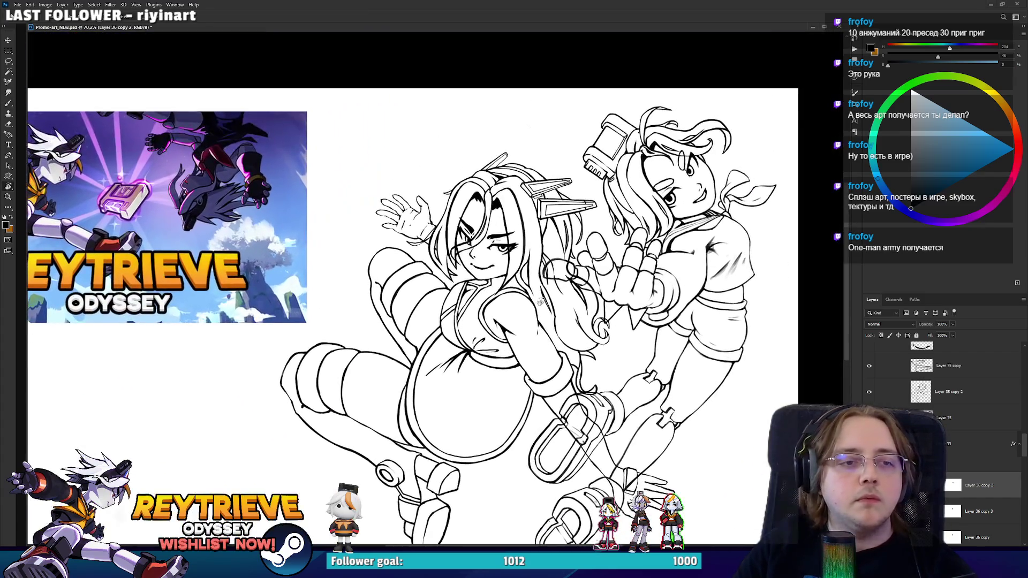
- Lasso the waving hand's leftmost finger and turn the view so the hand lies sideways
scroll(407, 216, up, 6)
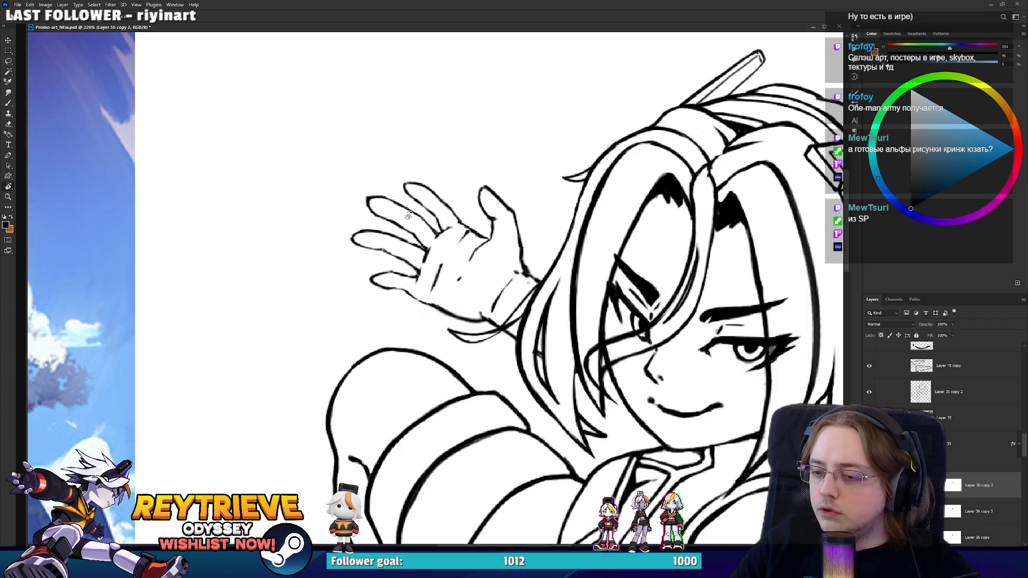
scroll(407, 216, up, 5)
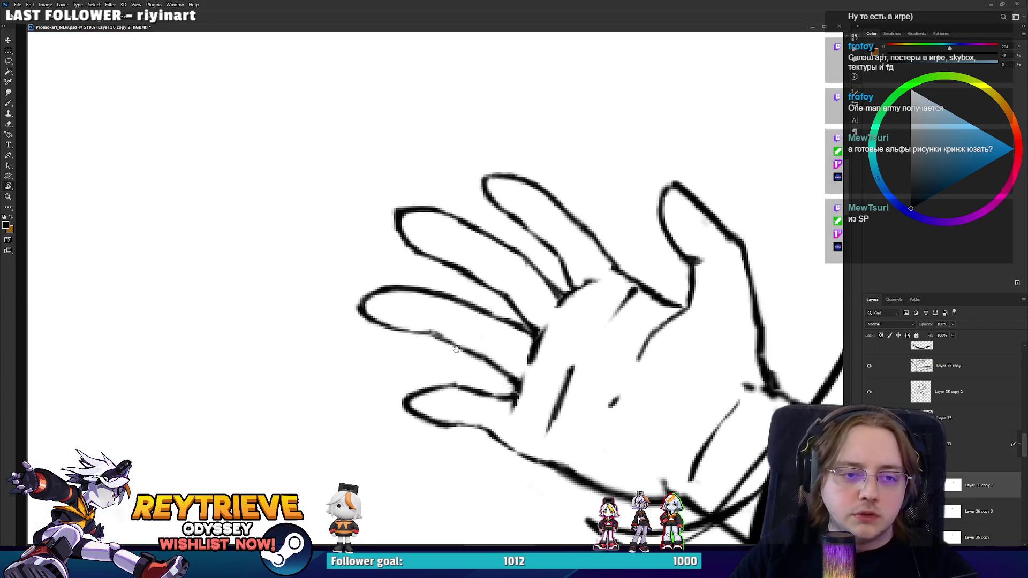
key(l)
key(r)
mouse_move(589, 225)
mouse_down()
mouse_move(557, 267)
mouse_move(568, 279)
mouse_move(425, 445)
mouse_move(511, 261)
mouse_up()
- Nudge the selected finger slightly down-right and rotate it a few degrees with Free Transform
key(v)
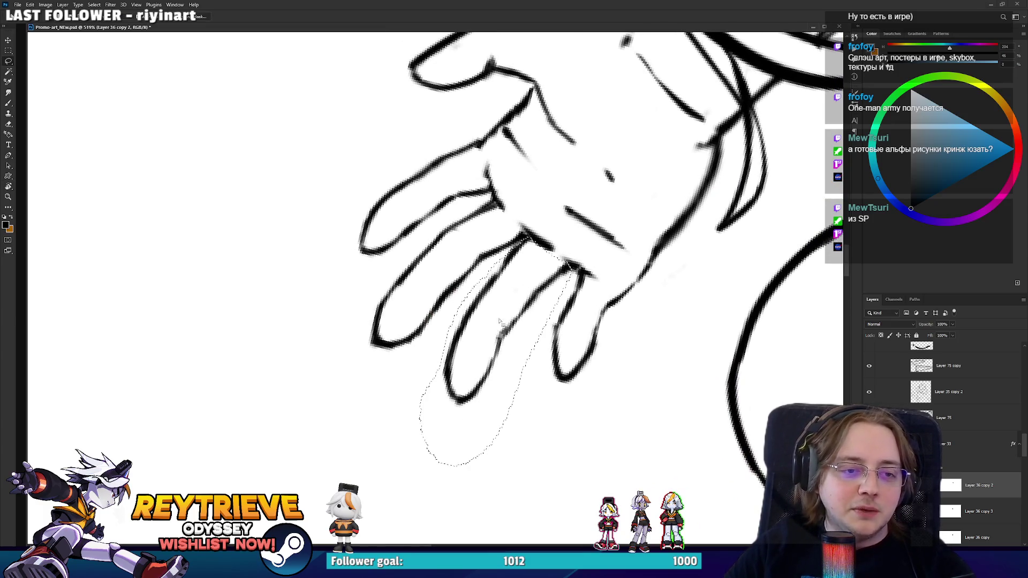
drag(511, 308, 512, 310)
key(ctrl+d)
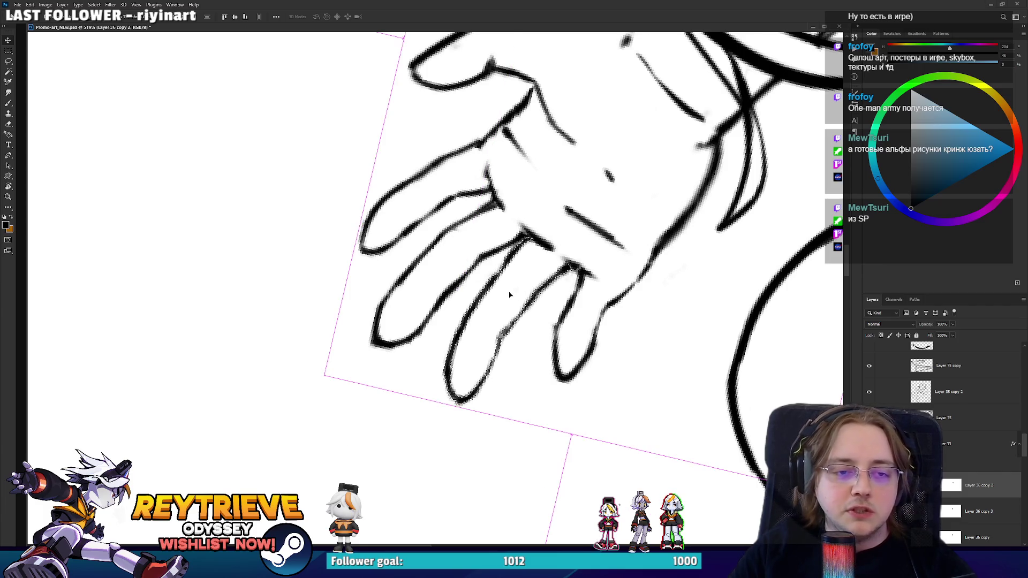
key(ctrl+r)
key(ctrl+r)
mouse_move(645, 307)
mouse_down()
mouse_move(569, 294)
mouse_move(574, 312)
mouse_move(611, 303)
mouse_move(493, 271)
mouse_move(518, 230)
mouse_move(400, 177)
mouse_move(399, 137)
mouse_up()
key(Return)
scroll(577, 314, down, 3)
scroll(610, 303, up, 3)
key(b)
key(b)
- Erase and redraw the index finger's upper edge and fingertip outer strokes
mouse_move(422, 187)
mouse_down()
mouse_move(402, 153)
mouse_move(436, 143)
mouse_move(452, 163)
mouse_move(425, 150)
mouse_move(438, 159)
mouse_up()
key(e)
mouse_move(410, 192)
mouse_down()
mouse_move(406, 134)
mouse_move(413, 187)
mouse_up()
key(r)
mouse_move(452, 152)
mouse_down()
mouse_move(413, 257)
mouse_move(428, 225)
mouse_up()
key(b)
key(r)
mouse_move(368, 249)
mouse_down()
mouse_move(399, 196)
mouse_move(468, 185)
mouse_move(546, 221)
mouse_move(467, 162)
mouse_up()
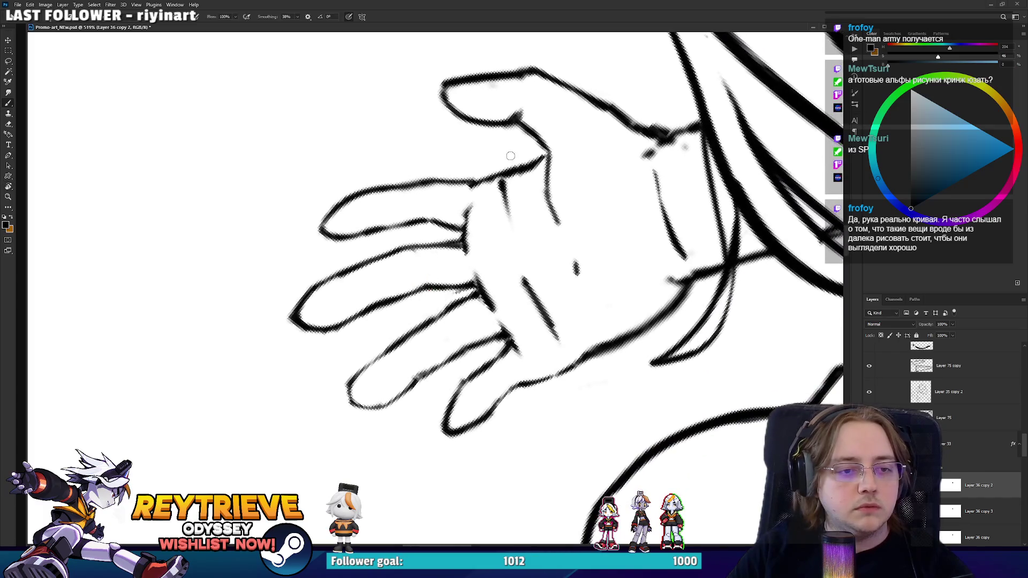
key(r)
mouse_move(499, 246)
mouse_down()
mouse_move(445, 212)
mouse_move(408, 251)
mouse_up()
- Draw fresh strokes along the fingers, erasing to lighten them as needed
mouse_move(384, 298)
mouse_down()
mouse_move(408, 247)
mouse_move(375, 161)
mouse_move(481, 161)
mouse_up()
key(e)
key(r)
key(b)
mouse_move(485, 299)
mouse_down()
mouse_move(478, 274)
mouse_move(490, 313)
mouse_up()
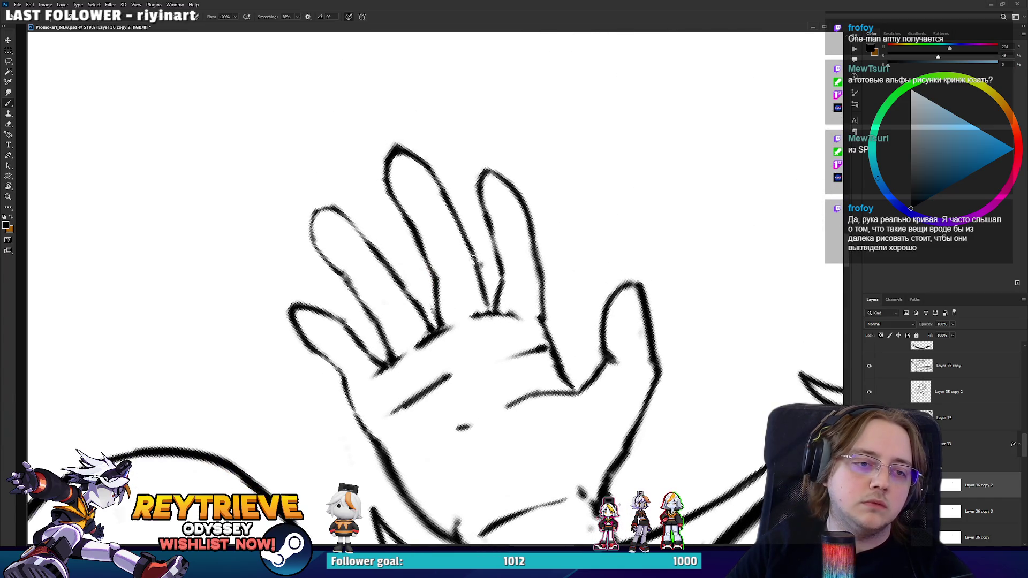
key(e)
key(r)
drag(427, 207, 478, 213)
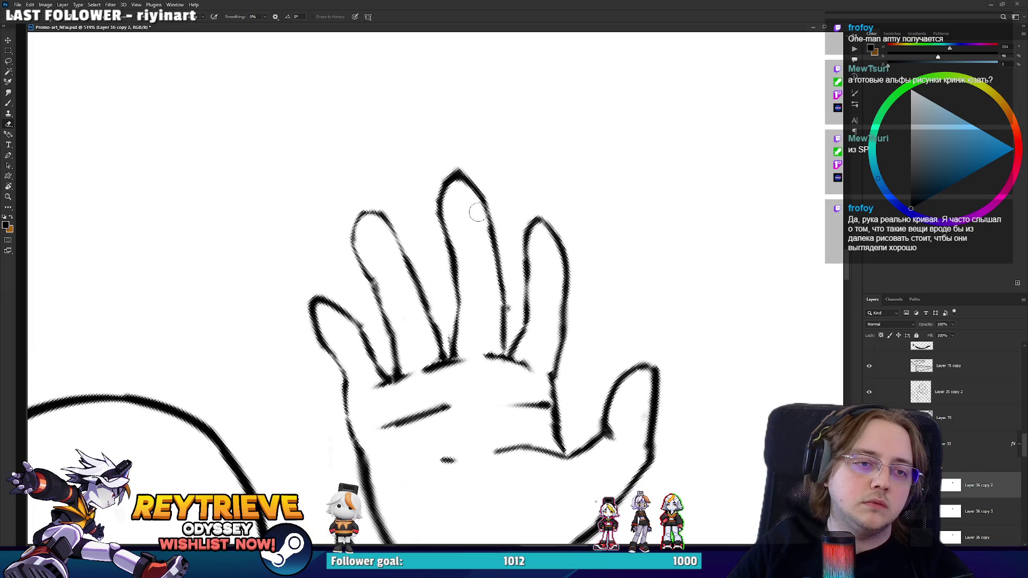
key(r)
mouse_move(473, 168)
mouse_down()
mouse_move(477, 147)
mouse_move(513, 170)
mouse_move(532, 218)
mouse_up()
- Redraw the middle fingertip, the ring finger's inner line and a fingertip outline as clean strokes
key(b)
mouse_move(496, 190)
mouse_down()
mouse_move(525, 184)
mouse_move(541, 211)
mouse_up()
key(e)
drag(542, 316, 519, 237)
key(b)
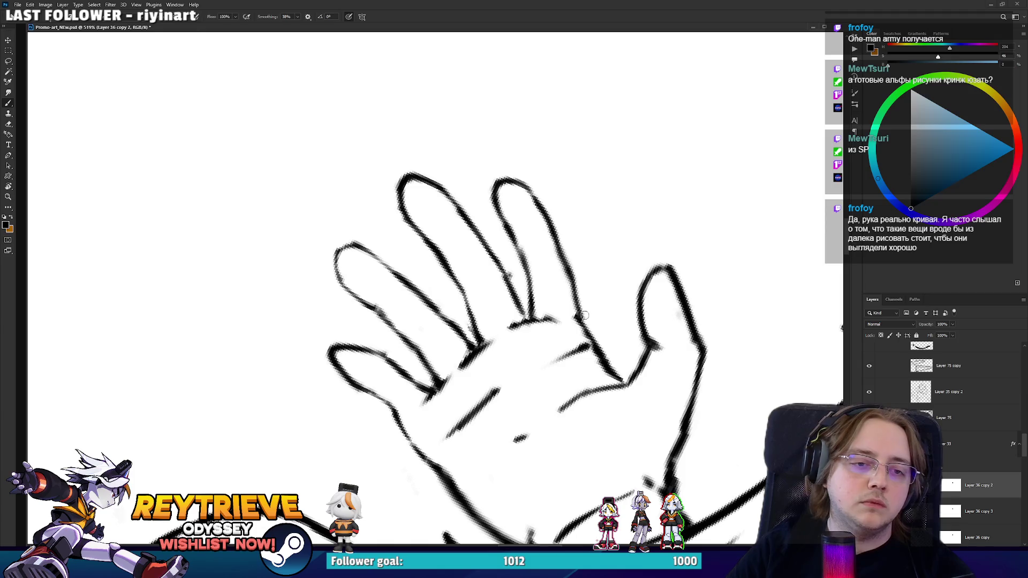
key(e)
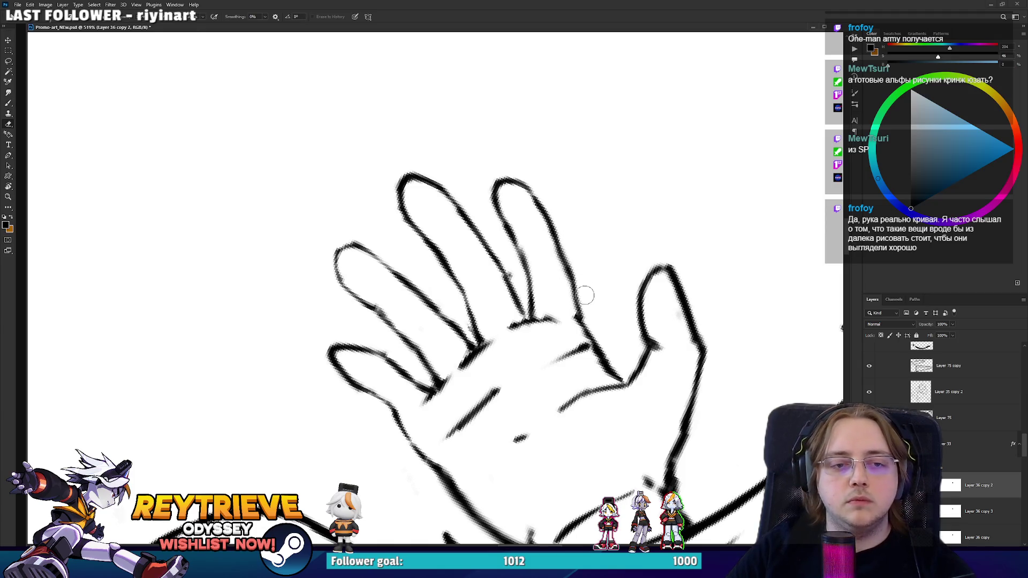
mouse_move(575, 252)
mouse_down()
mouse_move(481, 300)
mouse_move(501, 355)
mouse_move(494, 315)
mouse_up()
key(b)
mouse_move(490, 373)
mouse_down()
mouse_move(462, 374)
mouse_move(450, 334)
mouse_up()
scroll(488, 215, down, 5)
key(r)
mouse_move(488, 215)
mouse_down()
mouse_move(428, 289)
mouse_move(463, 373)
mouse_up()
- Draw a short crease line on the palm and trim part of it with the eraser
scroll(463, 373, up, 5)
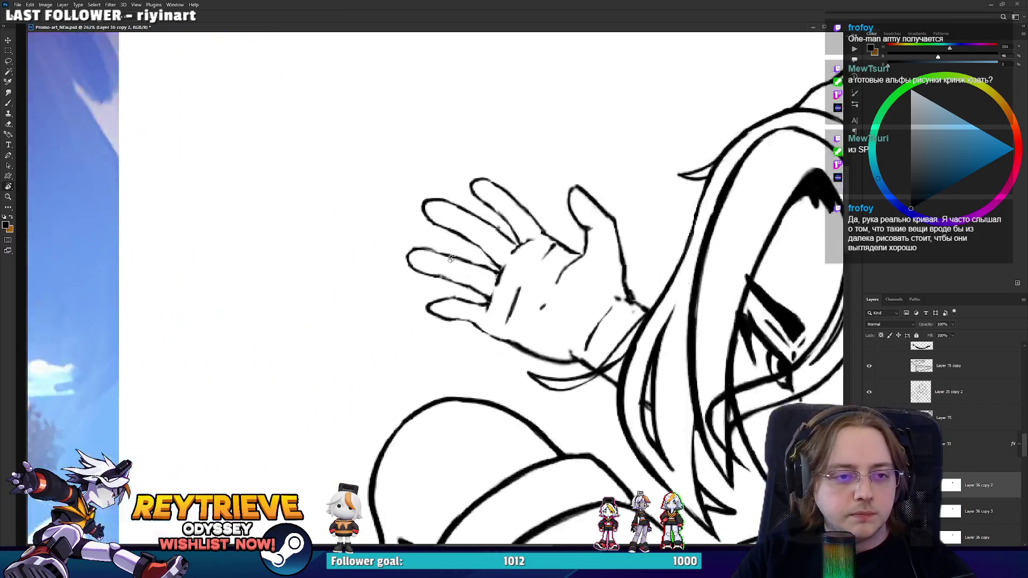
key(b)
key(r)
drag(457, 314, 481, 321)
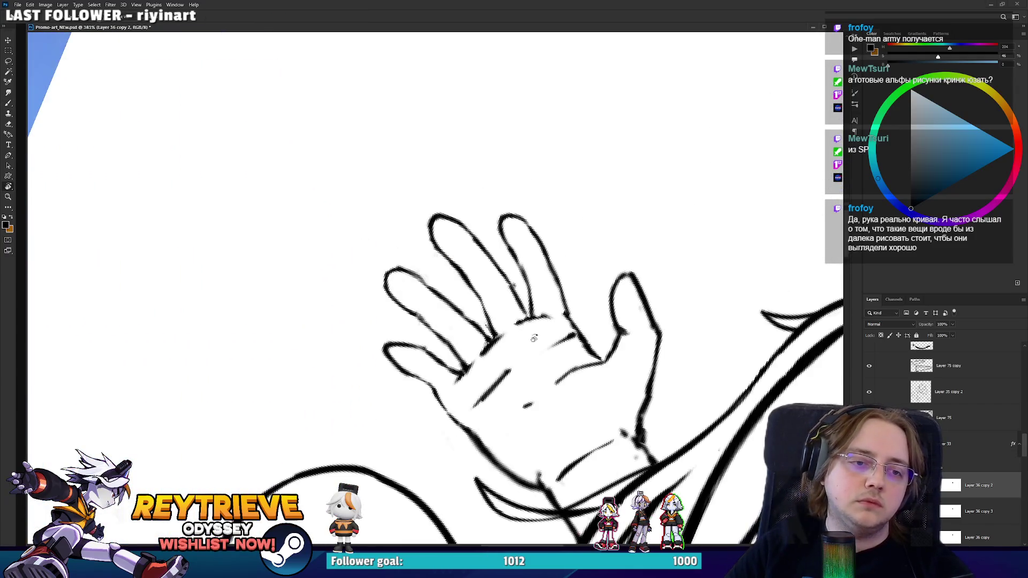
key(e)
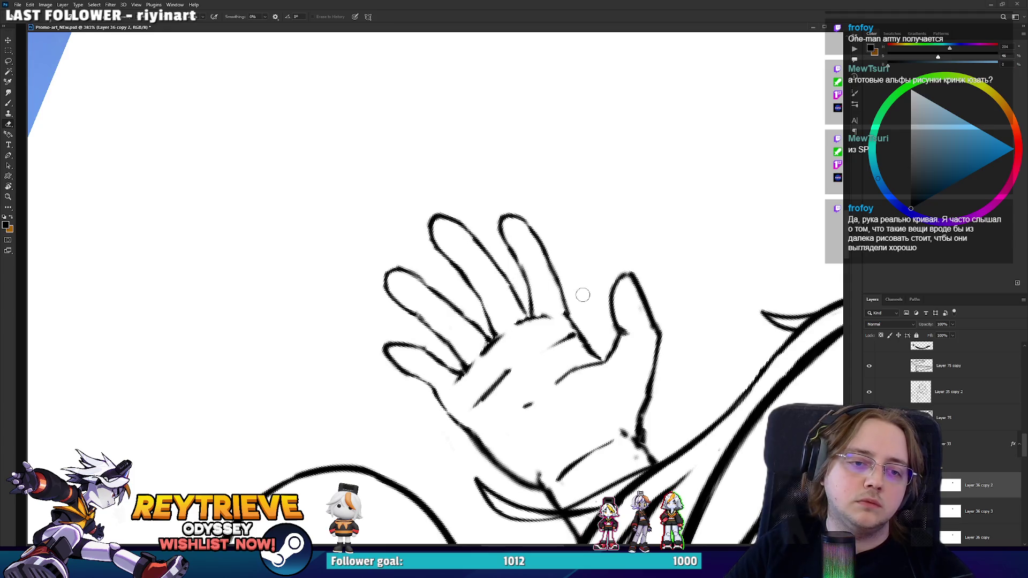
key(r)
mouse_move(555, 257)
mouse_down()
mouse_move(564, 230)
mouse_move(546, 208)
mouse_up()
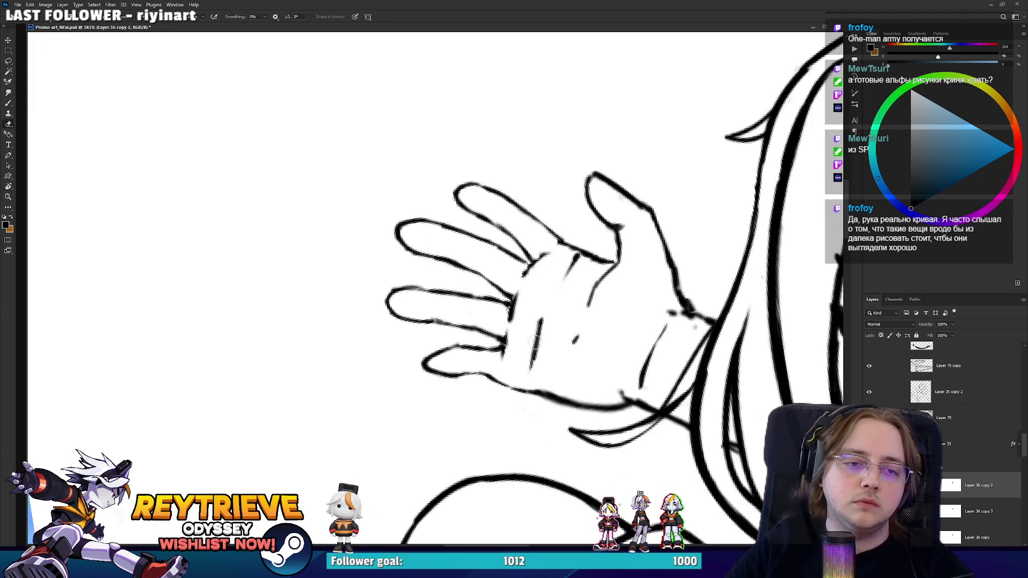
key(b)
mouse_move(541, 349)
mouse_down()
mouse_move(563, 286)
mouse_move(548, 348)
mouse_move(514, 299)
mouse_up()
key(e)
key(r)
key(b)
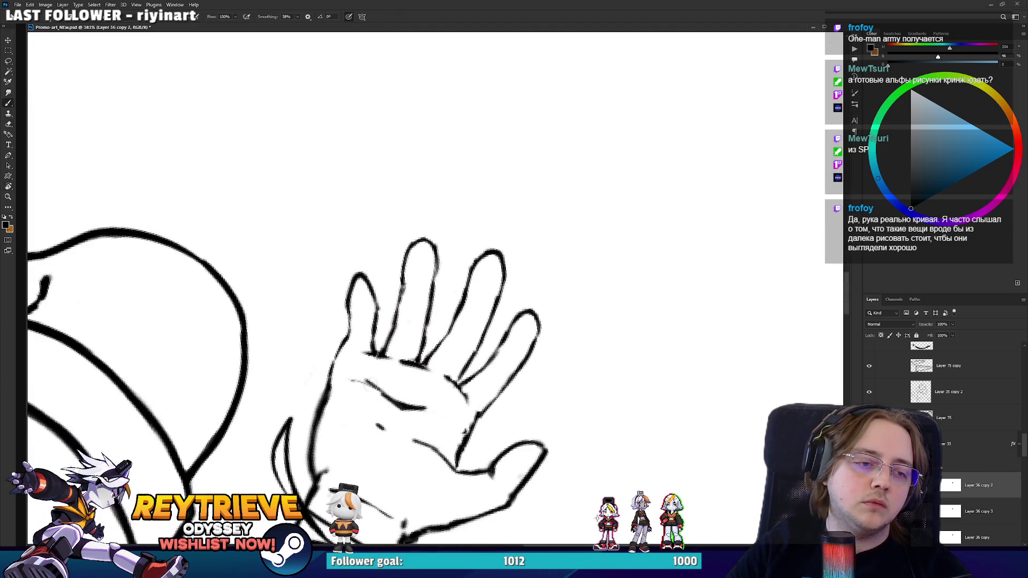
- Add a short palm crease, trim its lower part, and erase a stray thumb and finger-base line
key(r)
mouse_move(394, 417)
mouse_down()
mouse_move(455, 428)
mouse_move(535, 374)
mouse_up()
key(b)
drag(581, 322, 587, 294)
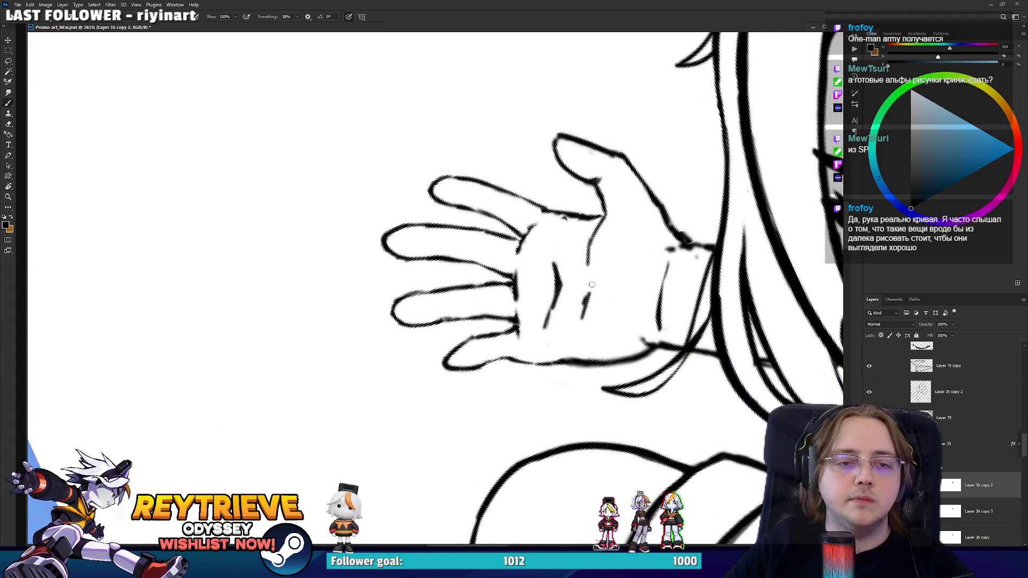
key(e)
drag(581, 335, 586, 281)
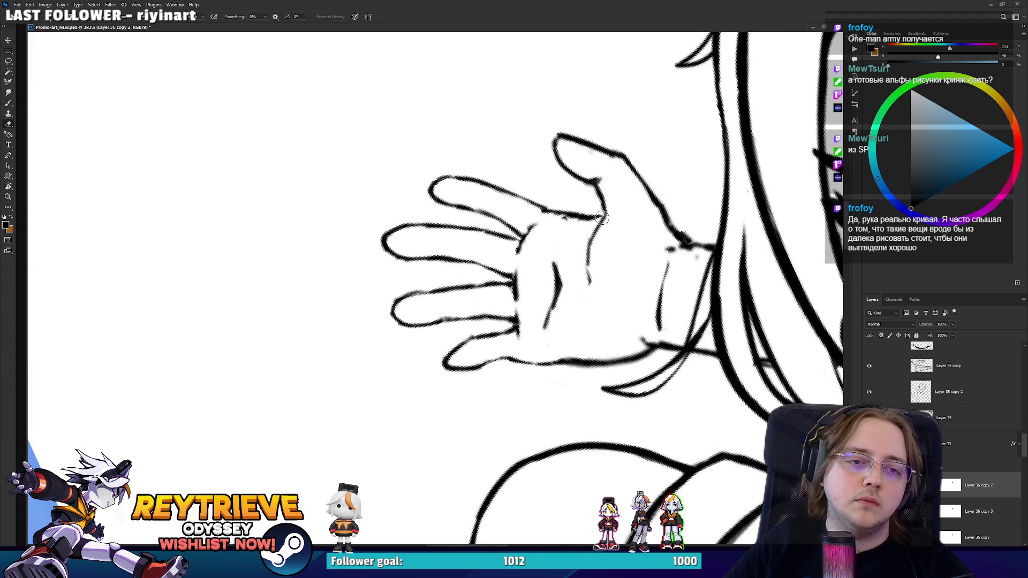
key(b)
key(e)
mouse_move(600, 224)
mouse_down()
mouse_move(627, 201)
mouse_move(572, 388)
mouse_move(555, 356)
mouse_up()
- Erase a stretch of the lower palm line and shift the hand lines to the left
key(b)
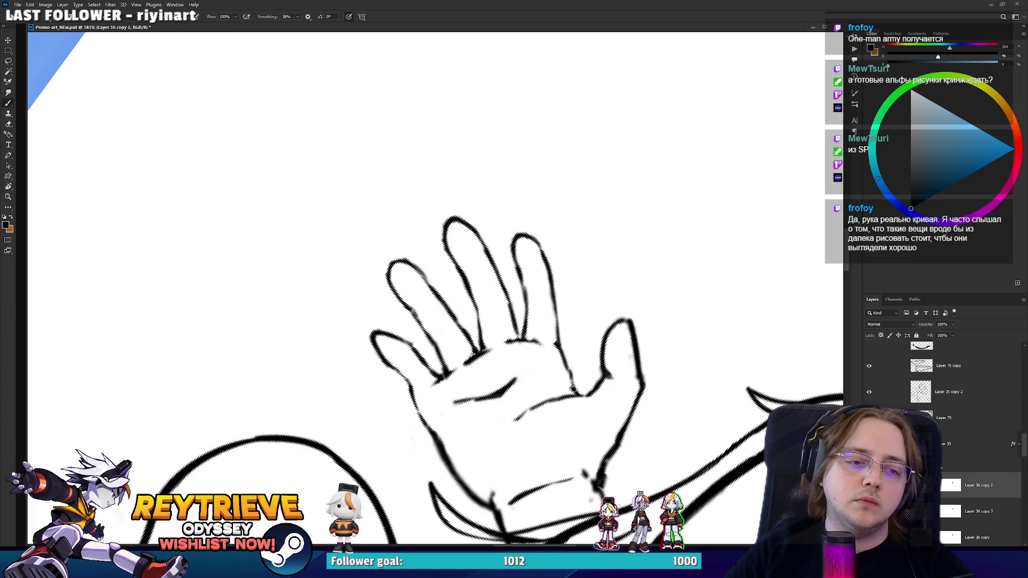
key(e)
mouse_move(441, 427)
mouse_down()
mouse_move(485, 424)
mouse_move(617, 382)
mouse_up()
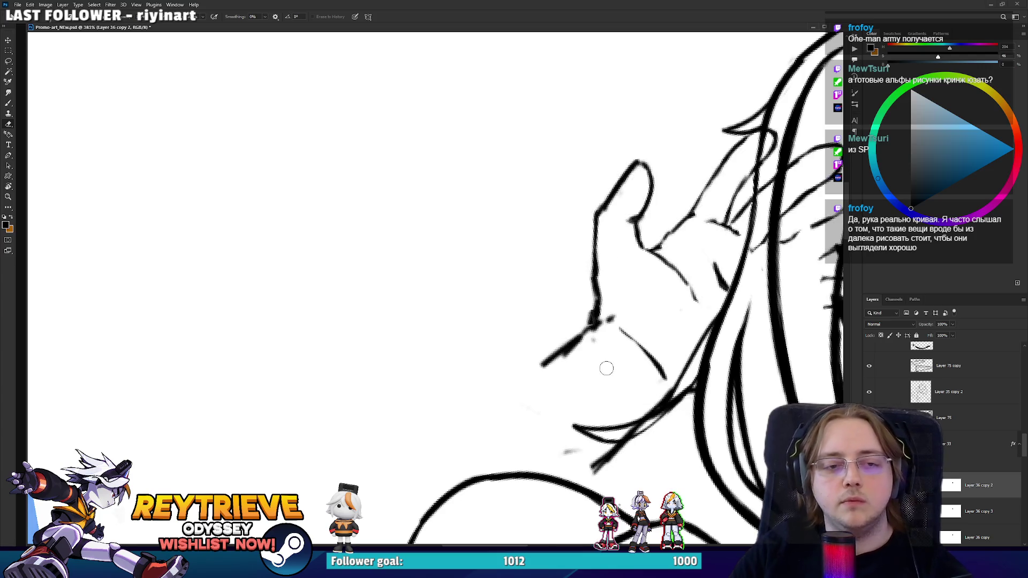
key(v)
mouse_move(678, 280)
mouse_down()
mouse_move(465, 341)
mouse_move(471, 320)
mouse_move(514, 289)
mouse_move(536, 252)
mouse_up()
scroll(471, 320, up, 3)
- Touch up the finger knuckle lines with brush and eraser, then bring up Liquify on the hand
key(r)
key(e)
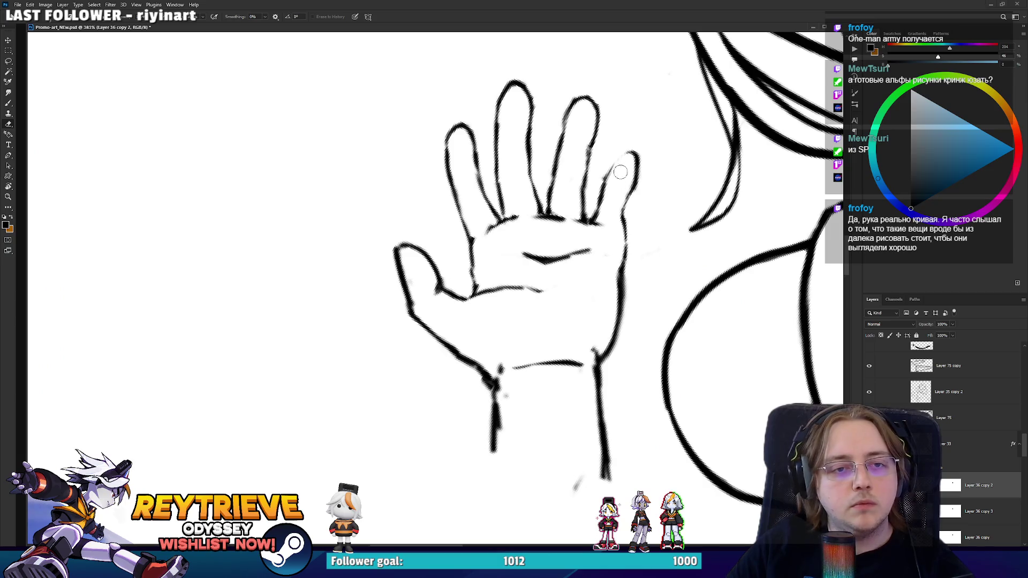
key(b)
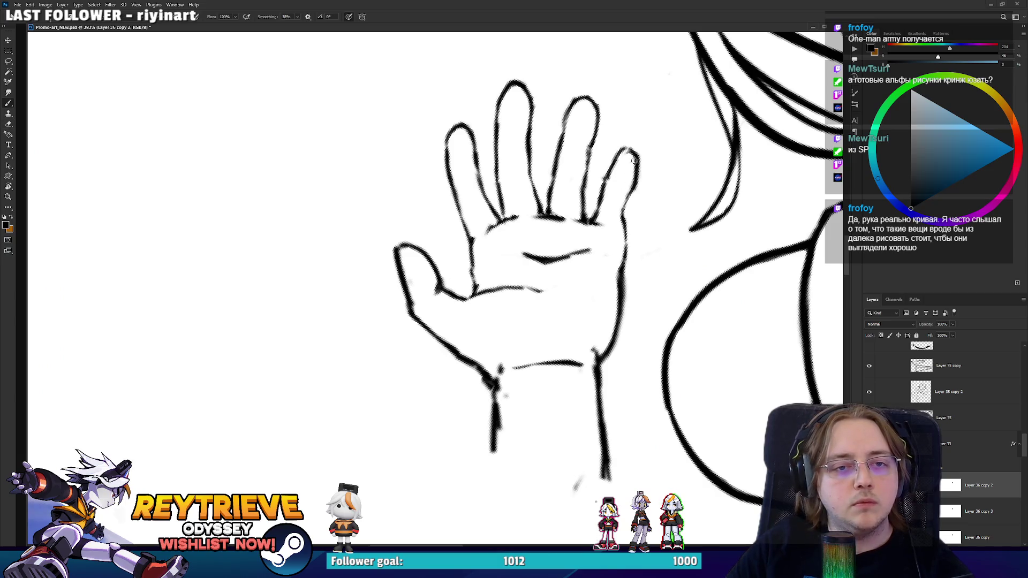
key(e)
key(b)
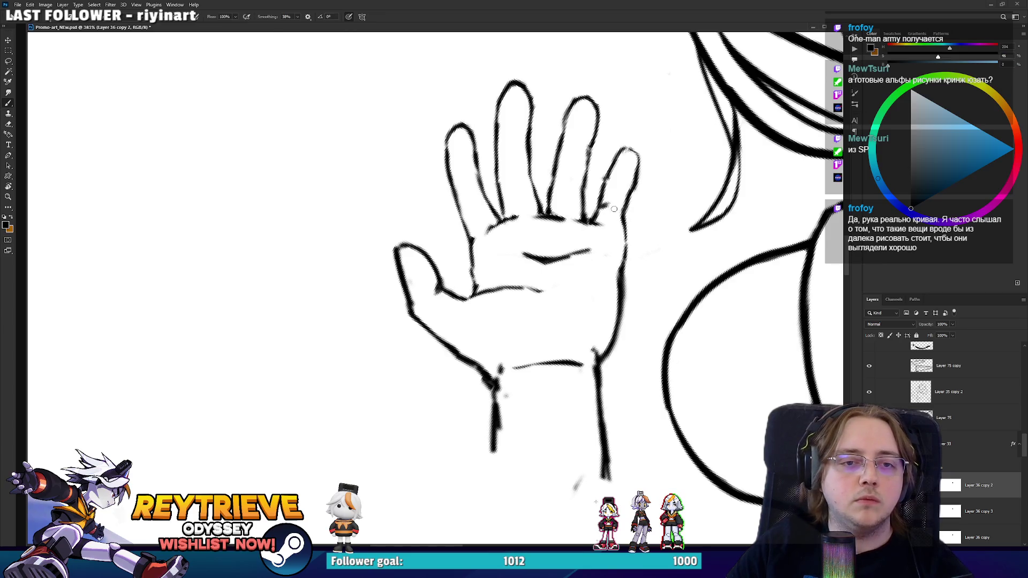
drag(639, 200, 643, 327)
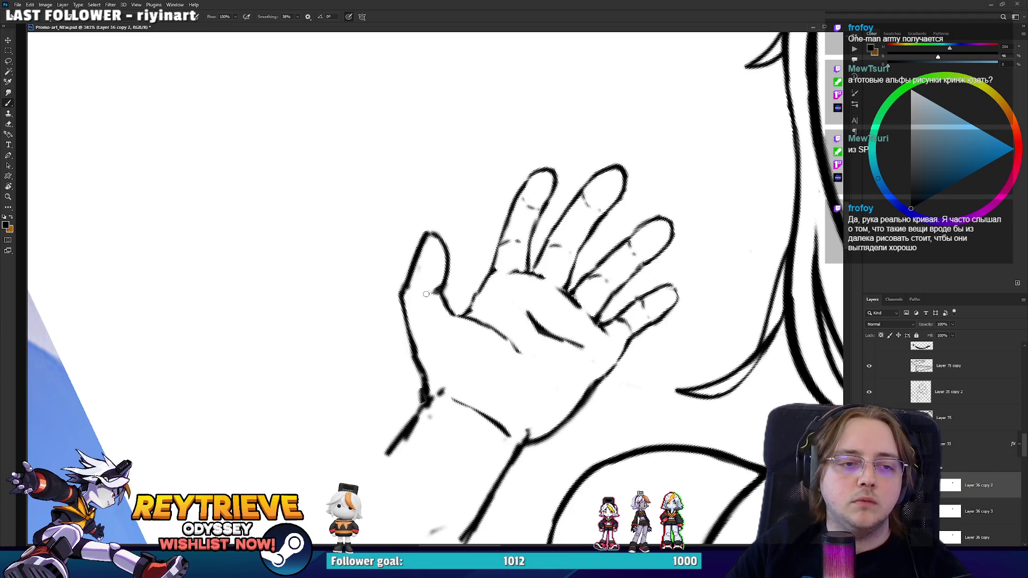
key(e)
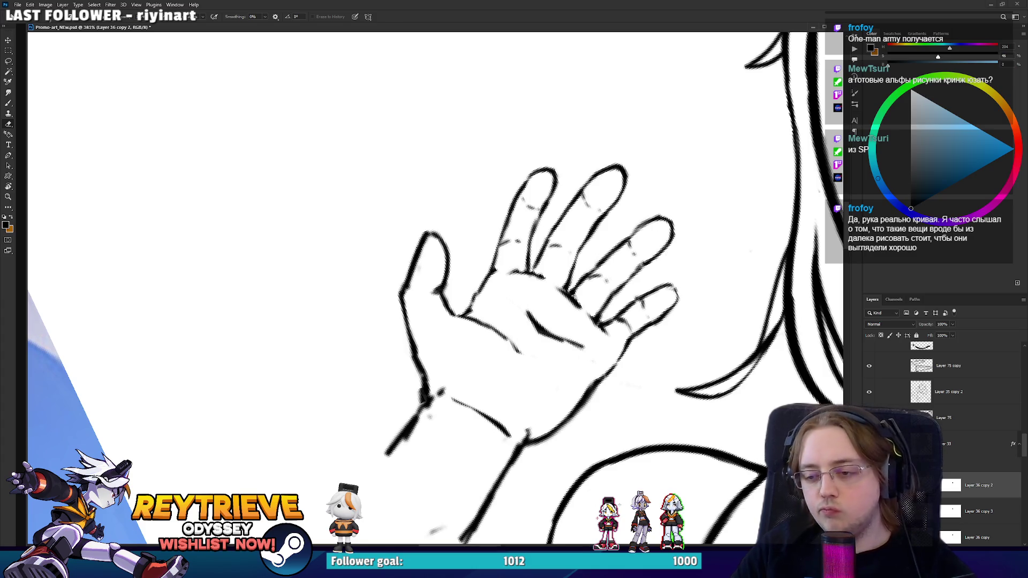
key(shift+ctrl+x)
- Warp the finger shapes slightly, nudge the finger lines downward, and apply the Liquify
scroll(419, 128, up, 5)
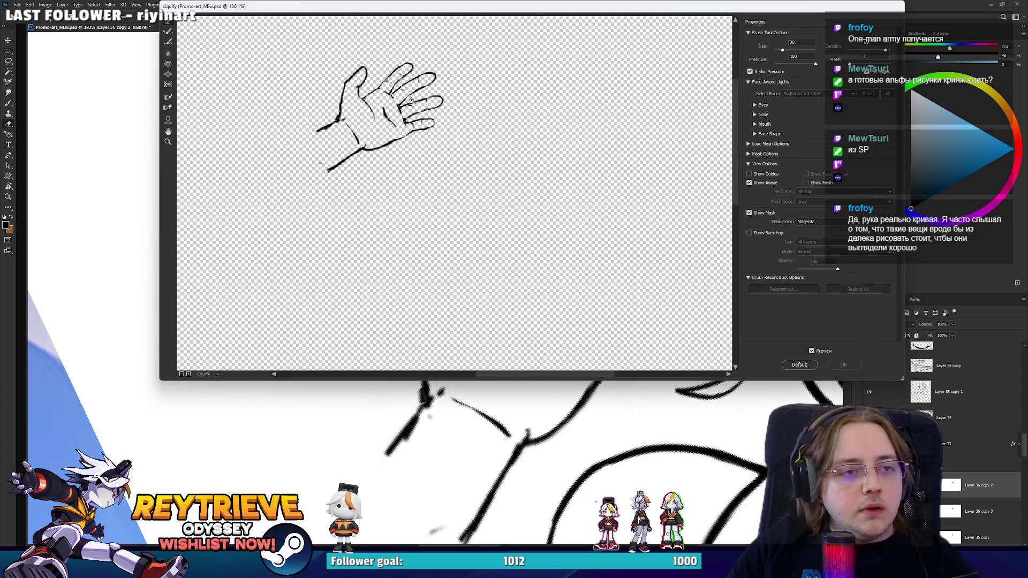
scroll(419, 127, down, 2)
drag(491, 168, 495, 171)
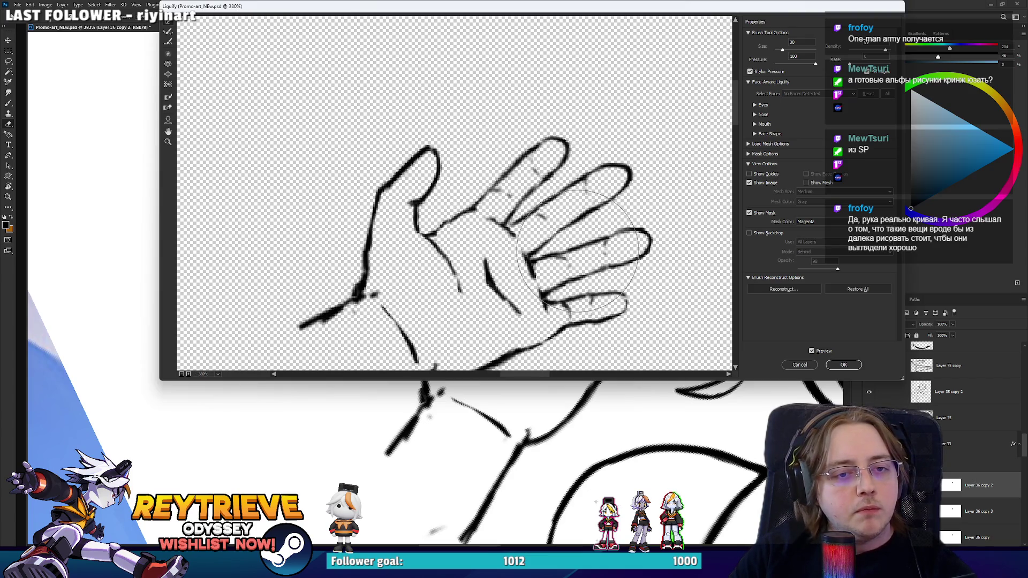
drag(577, 295, 579, 298)
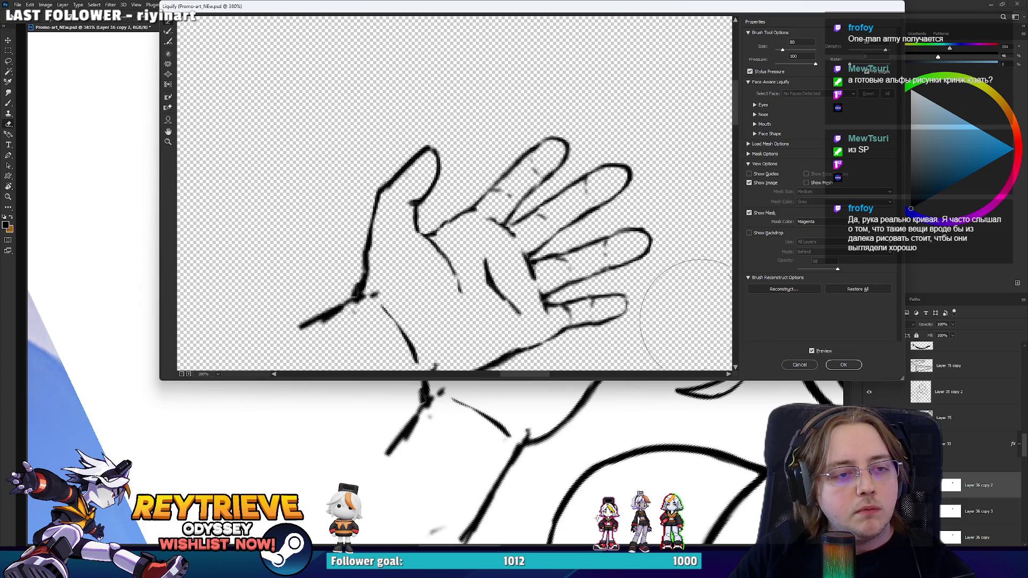
key(Return)
- Move the hand to the right so it sits next to the character's face
scroll(620, 287, down, 4)
scroll(620, 287, down, 3)
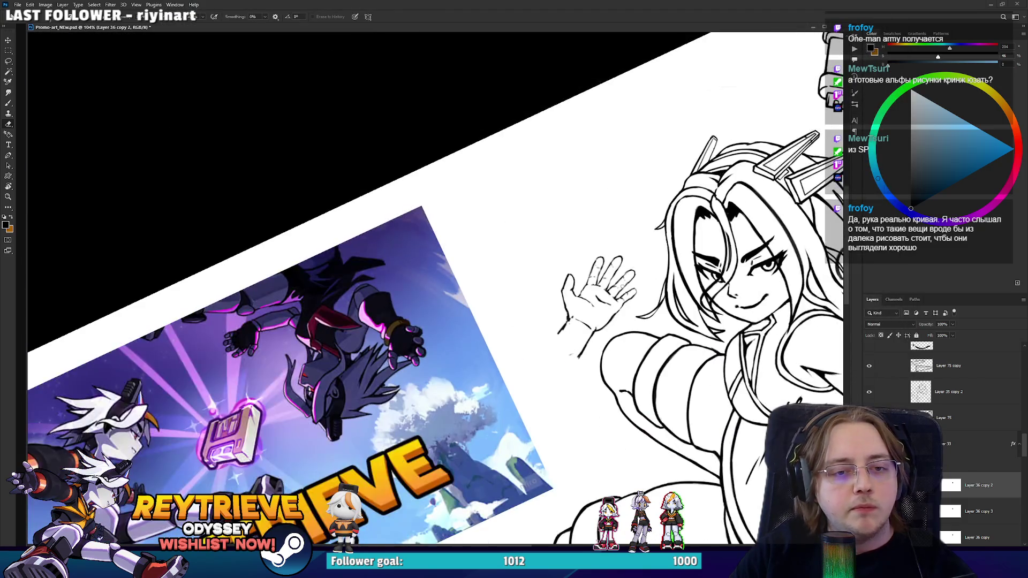
key(Escape)
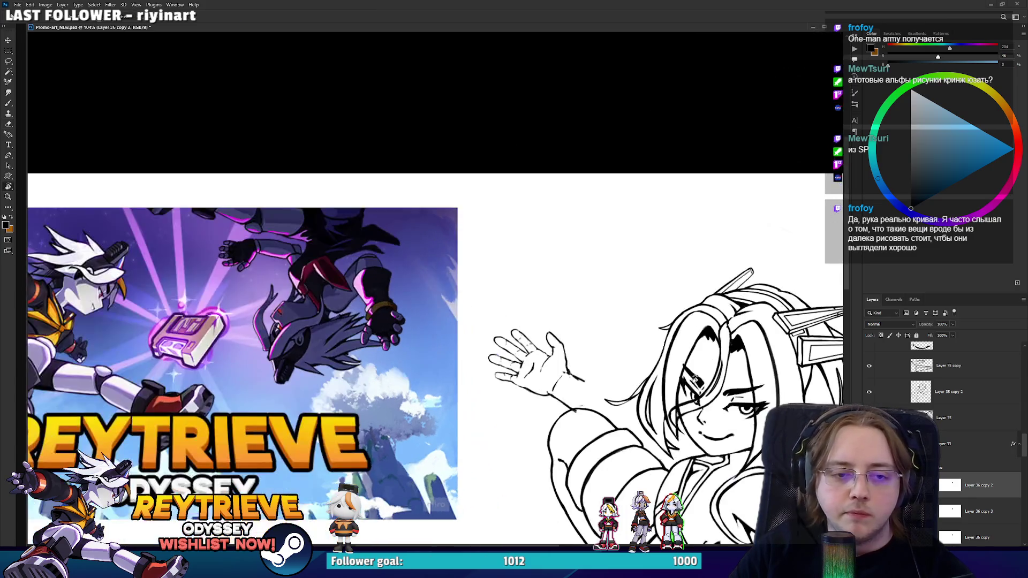
scroll(690, 375, up, 3)
mouse_move(385, 379)
mouse_down()
mouse_move(570, 389)
mouse_move(603, 361)
mouse_move(588, 363)
mouse_up()
scroll(587, 363, down, 4)
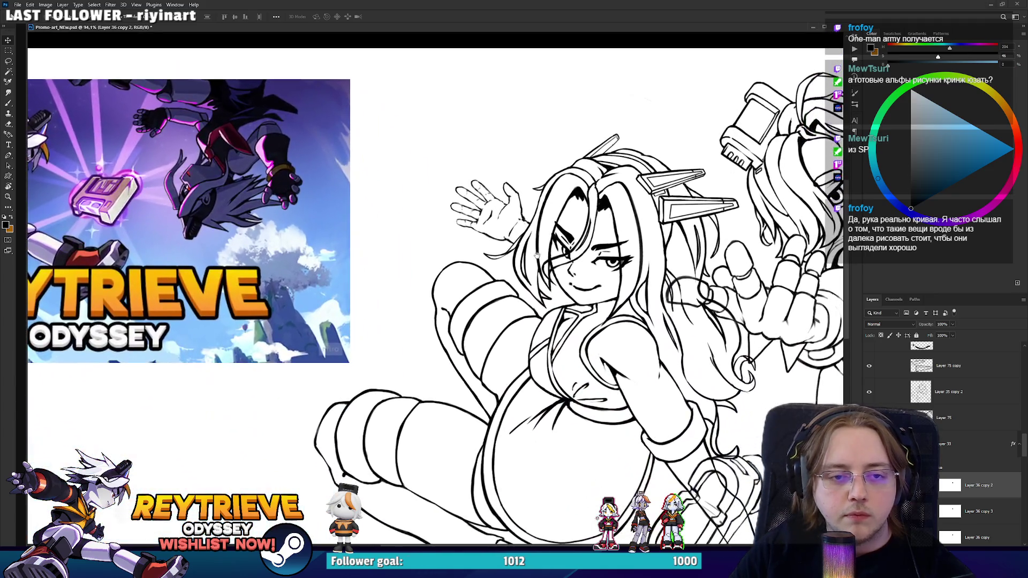
mouse_move(527, 233)
mouse_down()
mouse_move(536, 264)
mouse_move(538, 250)
mouse_up()
scroll(451, 181, up, 5)
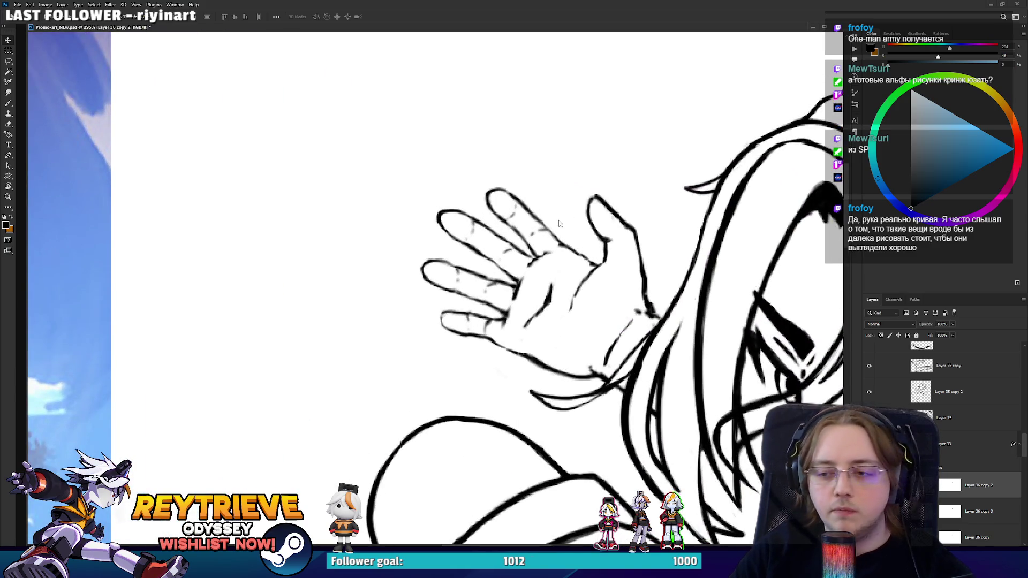
- In Liquify, push the fingers and palm outline into shape with a smaller Forward Warp brush and commit
key(shift+ctrl+x)
scroll(532, 216, up, 5)
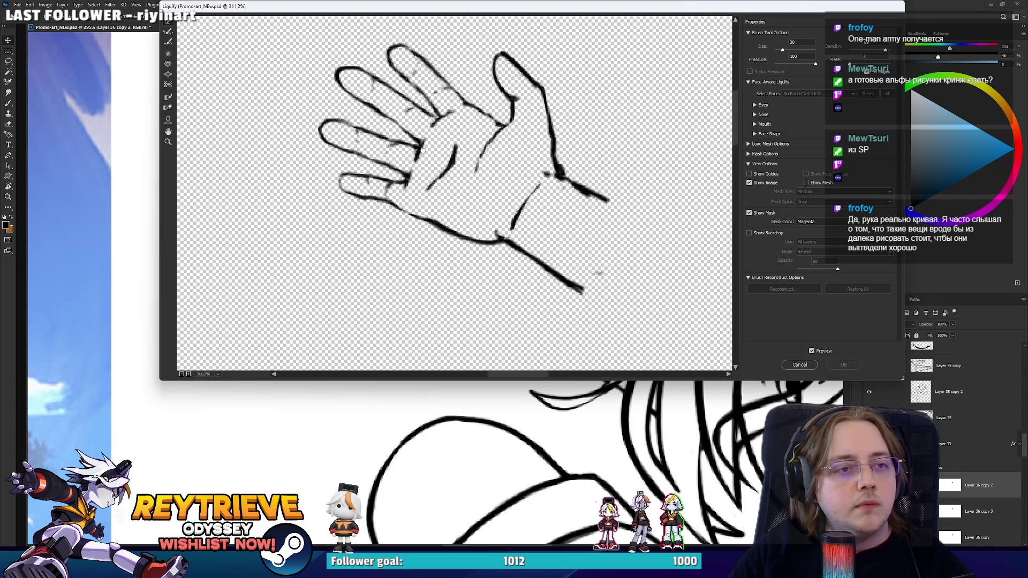
click(168, 73)
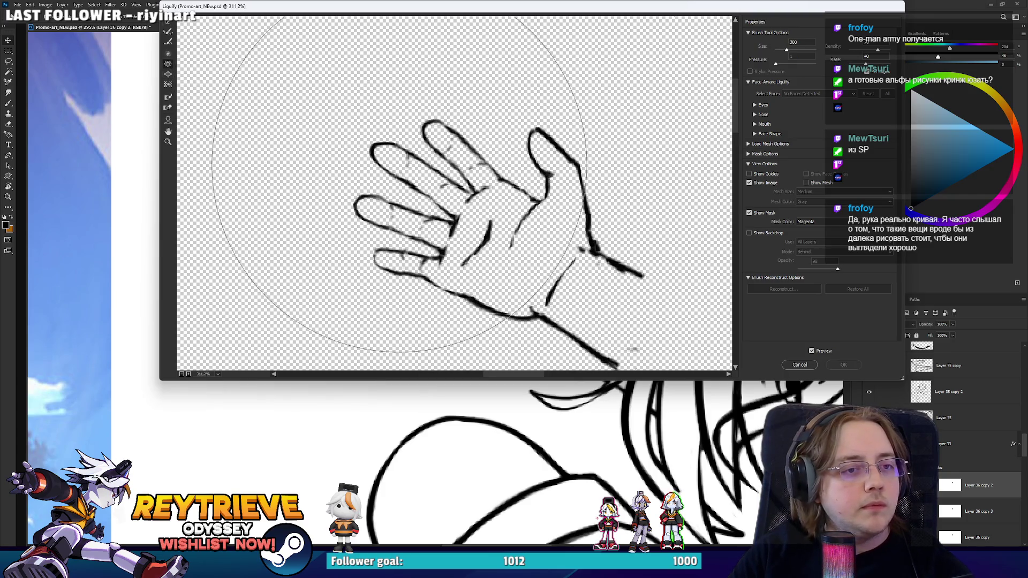
key(bracketleft)
key(bracketleft)
drag(378, 172, 368, 179)
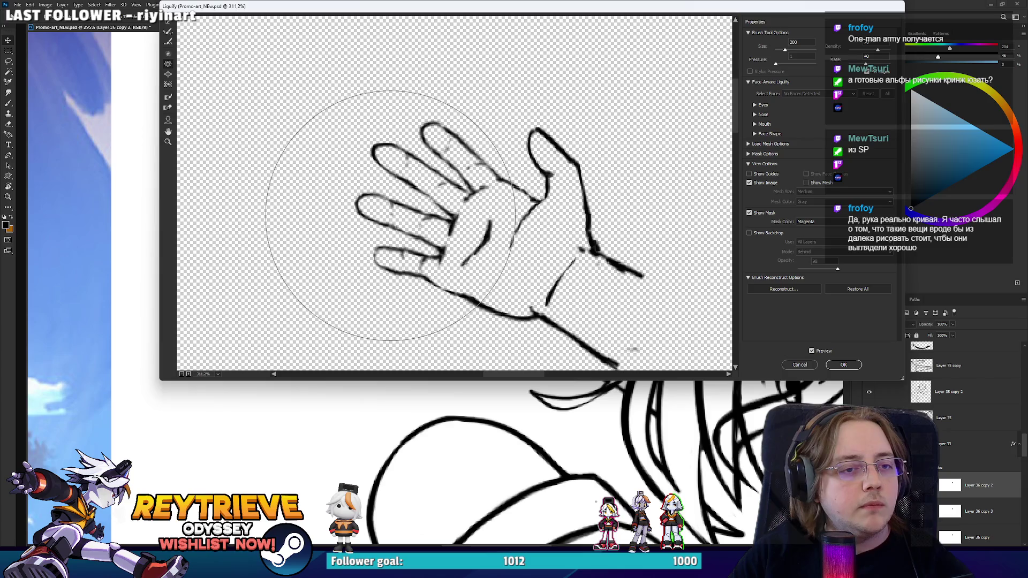
drag(390, 215, 368, 207)
drag(412, 142, 406, 167)
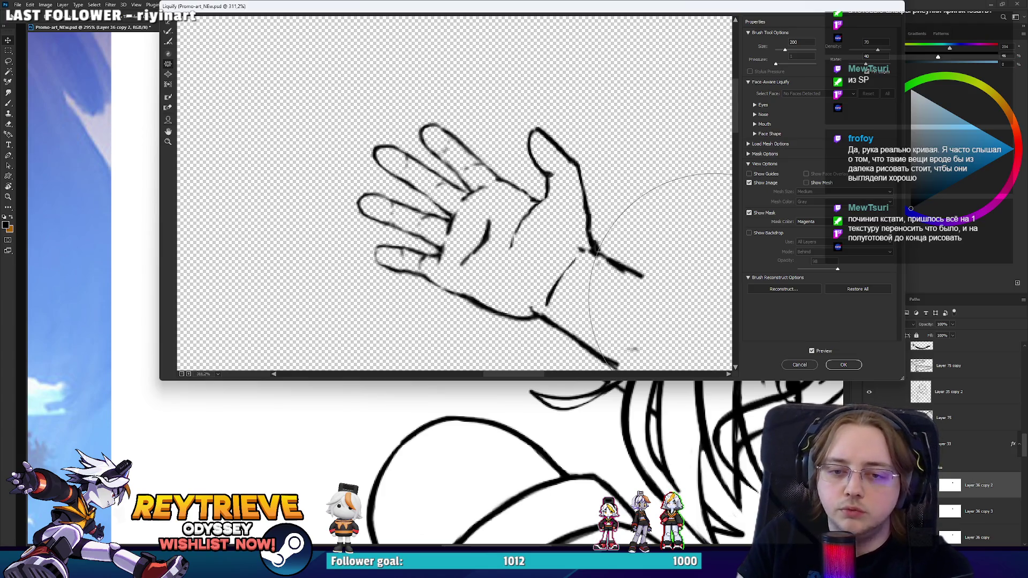
click(843, 364)
key(alt+Tab)
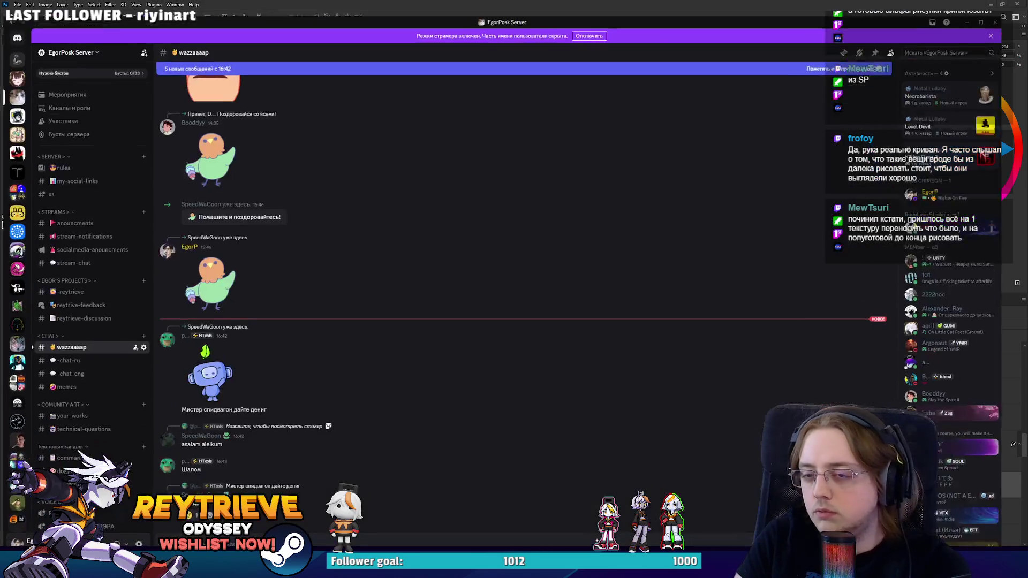
key(alt+Tab)
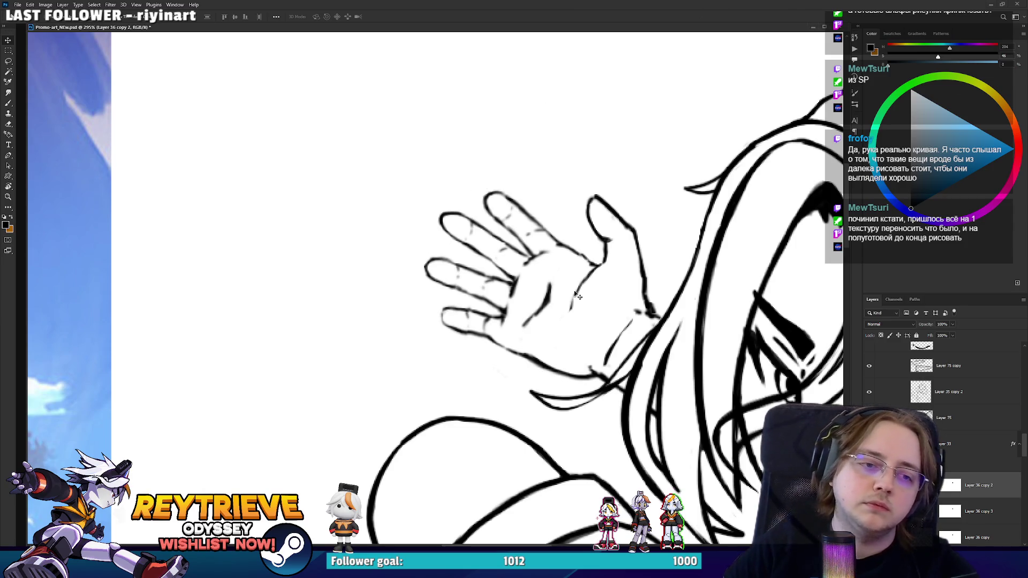
- Turn and pan the view to show the raised hand beside the face
drag(578, 296, 449, 340)
key(e)
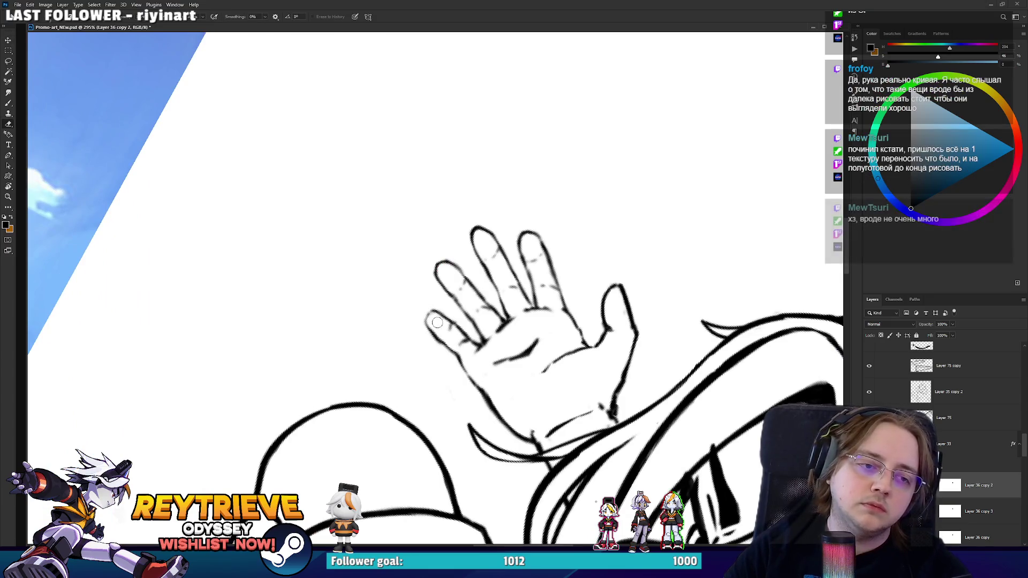
key(b)
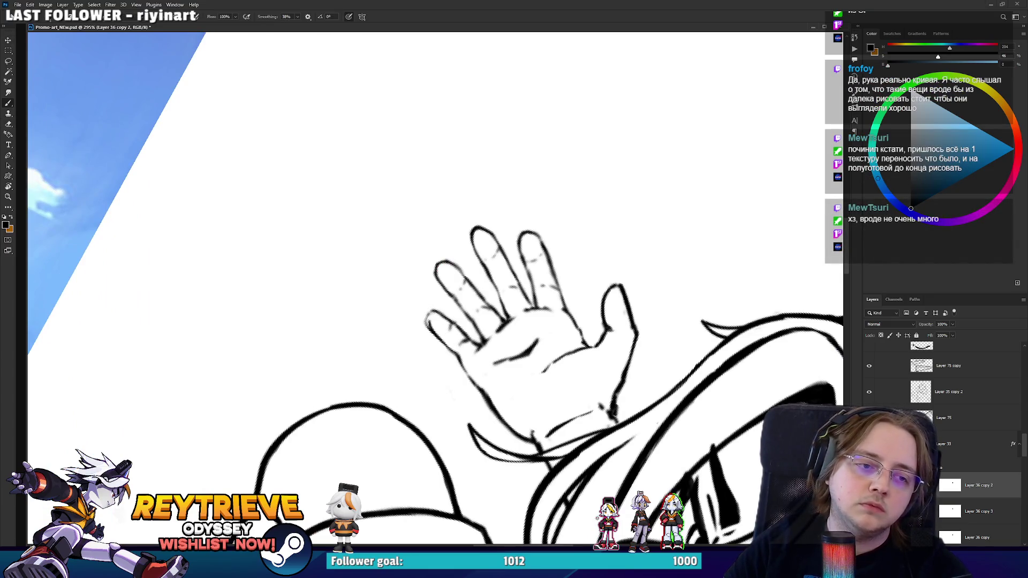
key(e)
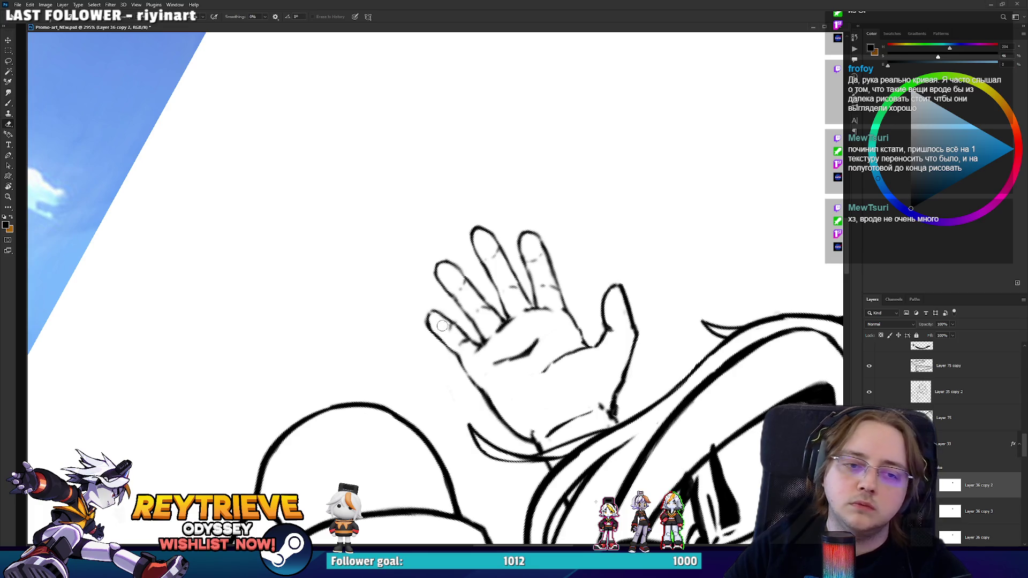
key(r)
mouse_move(442, 325)
mouse_down()
mouse_move(498, 300)
mouse_move(525, 224)
mouse_move(519, 184)
mouse_up()
key(r)
drag(443, 359, 471, 316)
key(b)
scroll(525, 278, down, 4)
mouse_move(524, 279)
mouse_down()
mouse_move(482, 321)
mouse_move(502, 349)
mouse_up()
scroll(502, 349, down, 3)
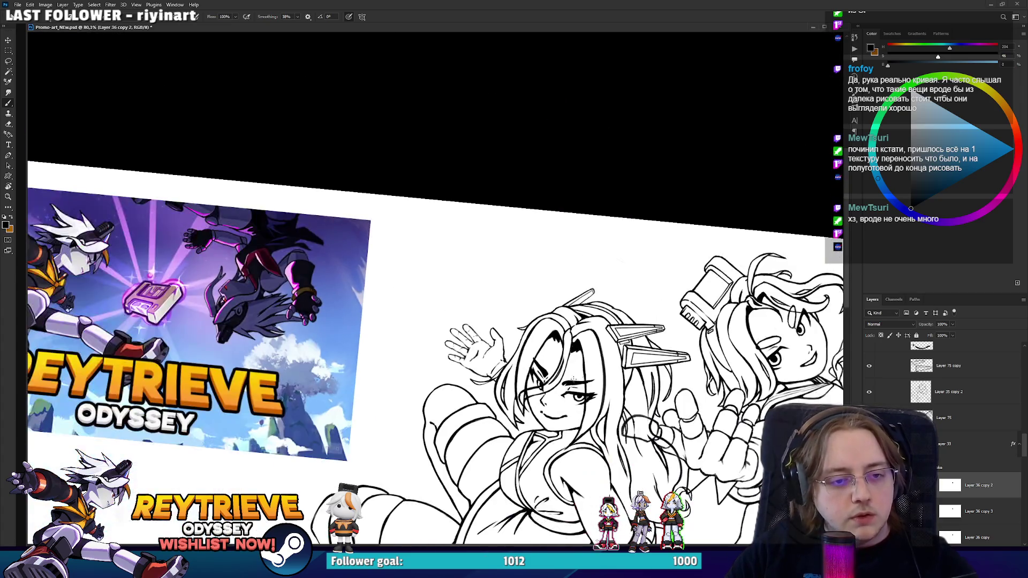
scroll(481, 268, up, 2)
- With the hand upright, erase the stray line fragments near the wrist
key(r)
scroll(472, 245, up, 3)
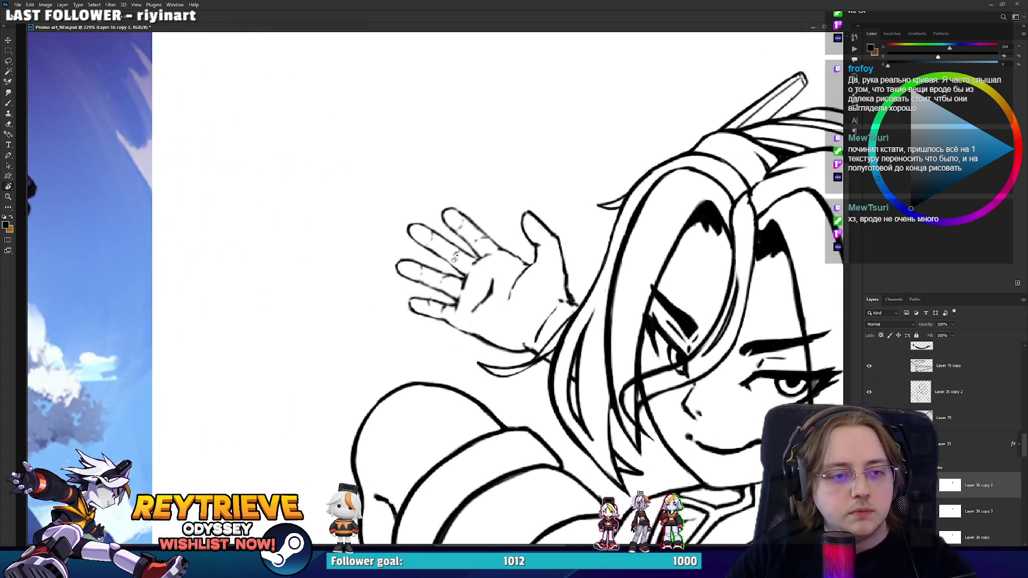
scroll(453, 259, up, 2)
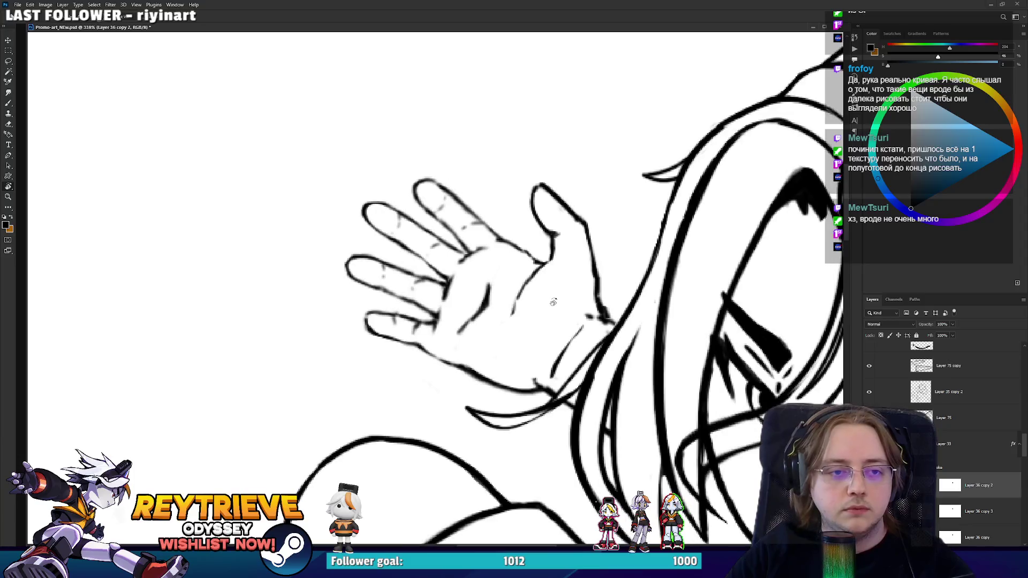
mouse_move(453, 258)
mouse_down()
mouse_move(444, 251)
mouse_move(417, 278)
mouse_up()
key(e)
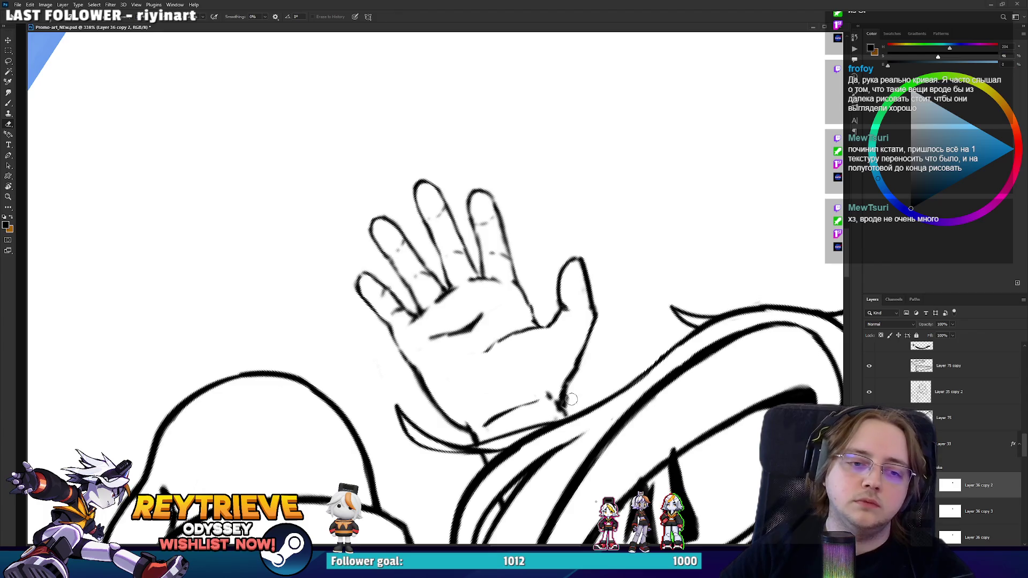
drag(571, 399, 580, 379)
key(r)
mouse_move(599, 328)
mouse_down()
mouse_move(578, 289)
mouse_move(587, 294)
mouse_up()
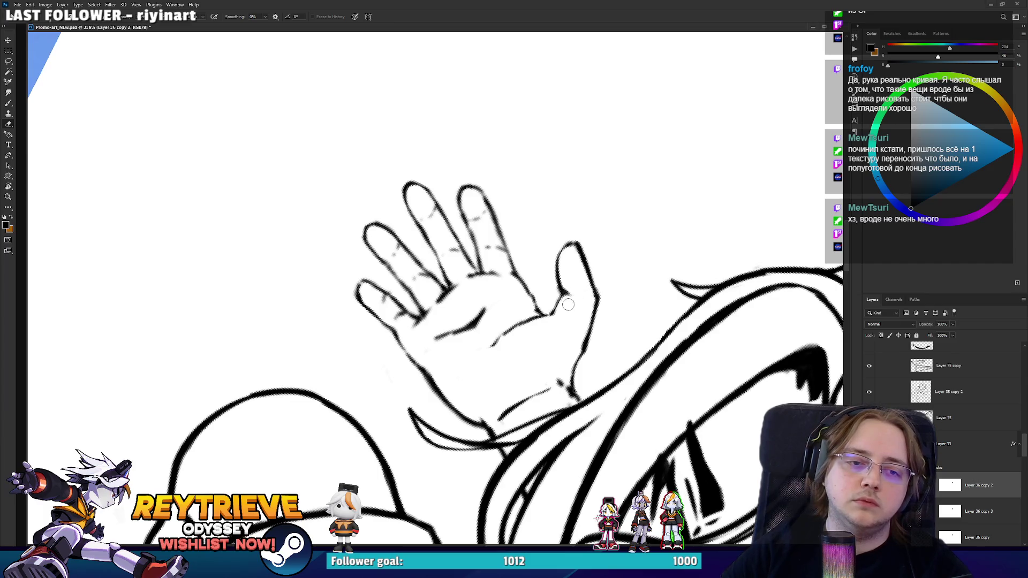
key(b)
mouse_move(578, 295)
mouse_down()
mouse_move(525, 235)
mouse_move(562, 296)
mouse_move(456, 442)
mouse_move(458, 214)
mouse_move(545, 280)
mouse_move(524, 322)
mouse_move(538, 340)
mouse_up()
- Lasso the raised hand and nudge it slightly right and down
key(l)
key(v)
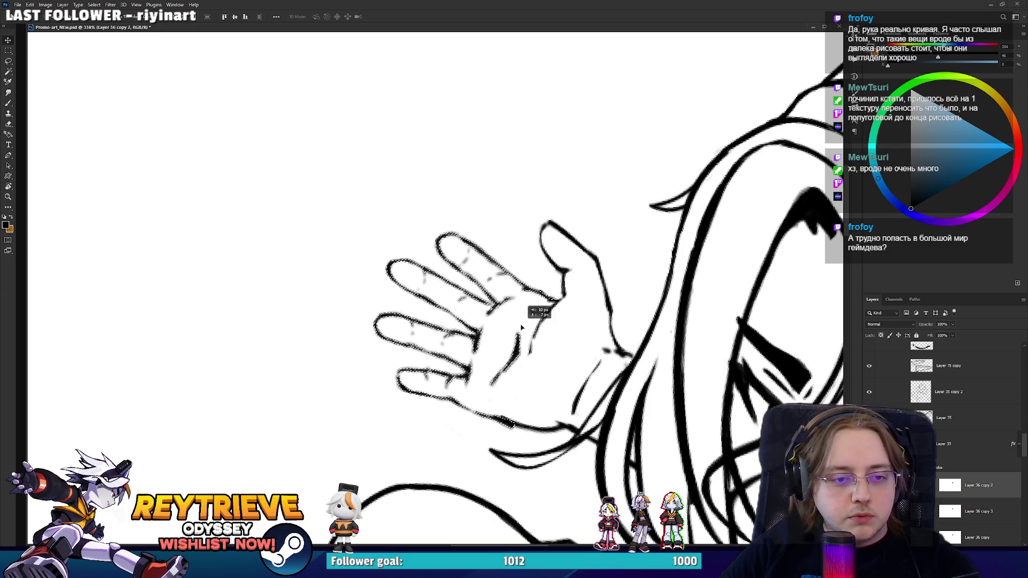
key(e)
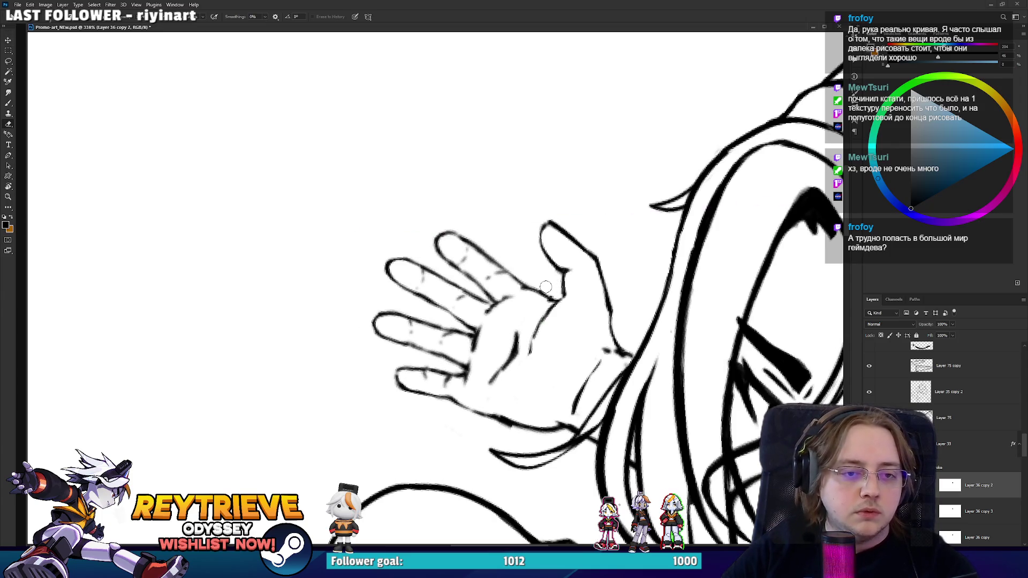
- Try a brush stroke along the palm edge, then undo it
mouse_move(508, 431)
mouse_down()
mouse_move(385, 440)
mouse_move(517, 383)
mouse_up()
key(r)
key(b)
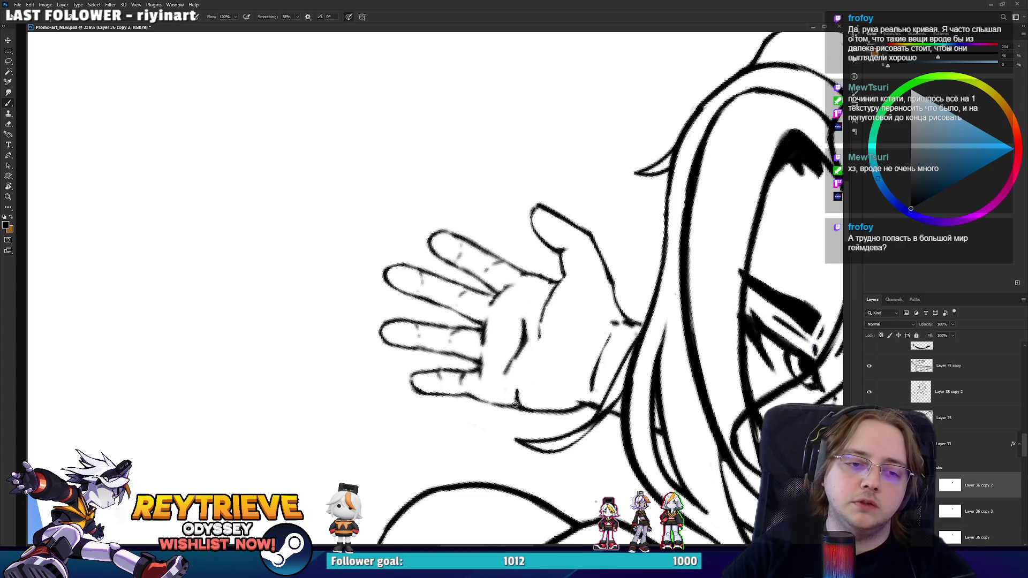
key(e)
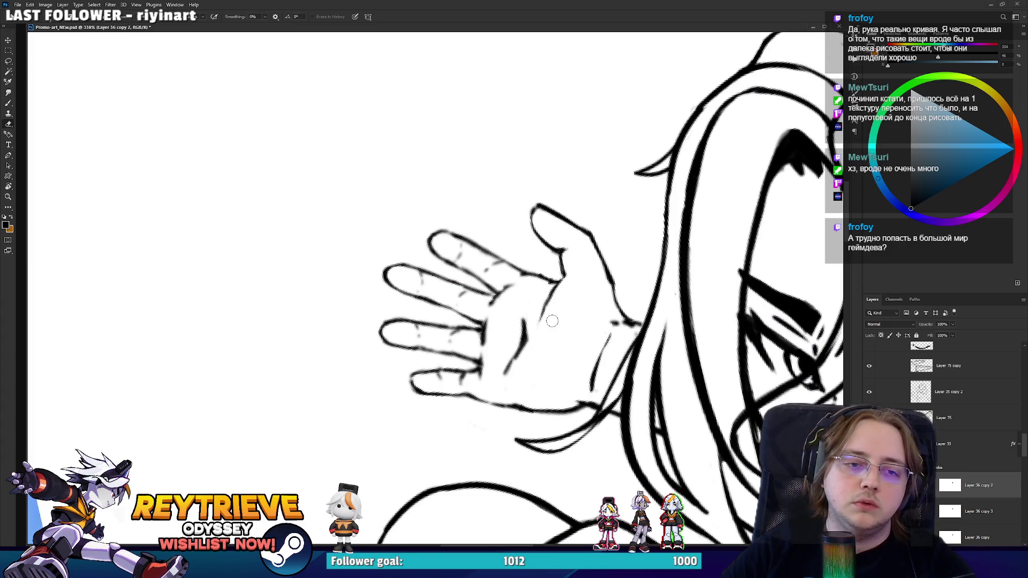
key(b)
drag(540, 320, 561, 276)
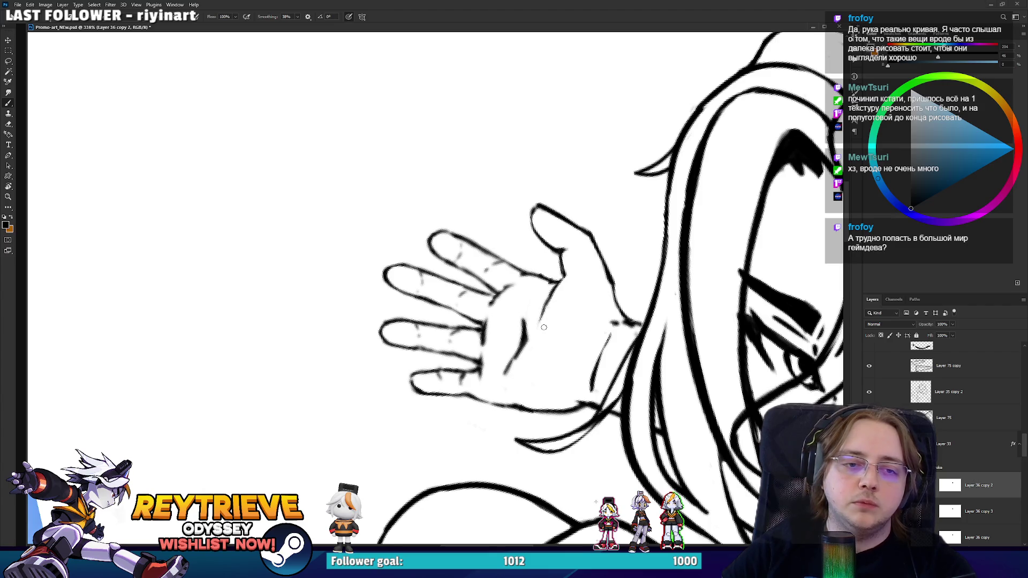
drag(543, 328, 562, 282)
key(ctrl+z)
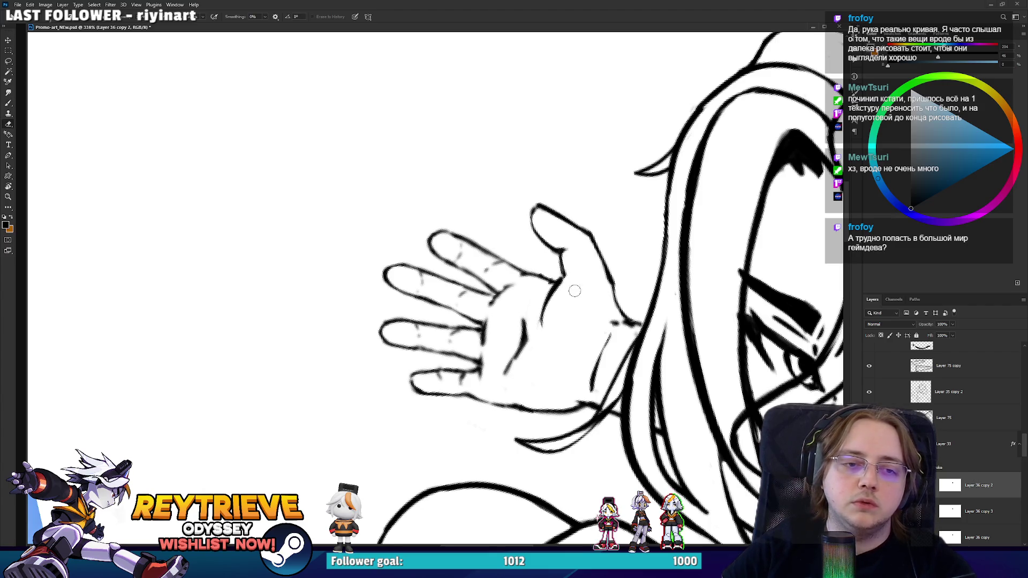
- Rotate the view around the hand to check it from several angles
key(r)
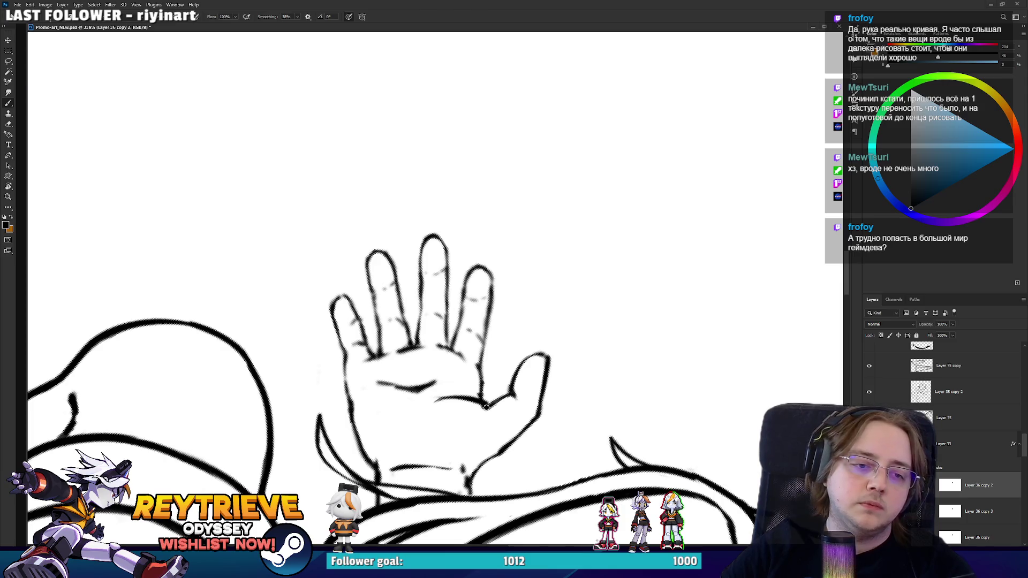
mouse_move(486, 407)
mouse_down()
mouse_move(546, 353)
mouse_move(573, 274)
mouse_up()
key(e)
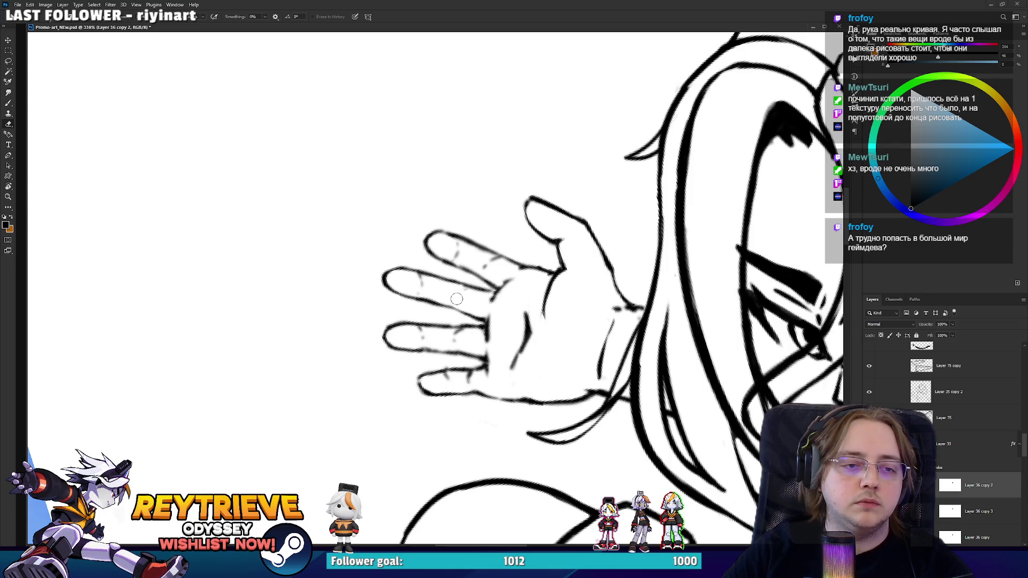
drag(423, 283, 467, 301)
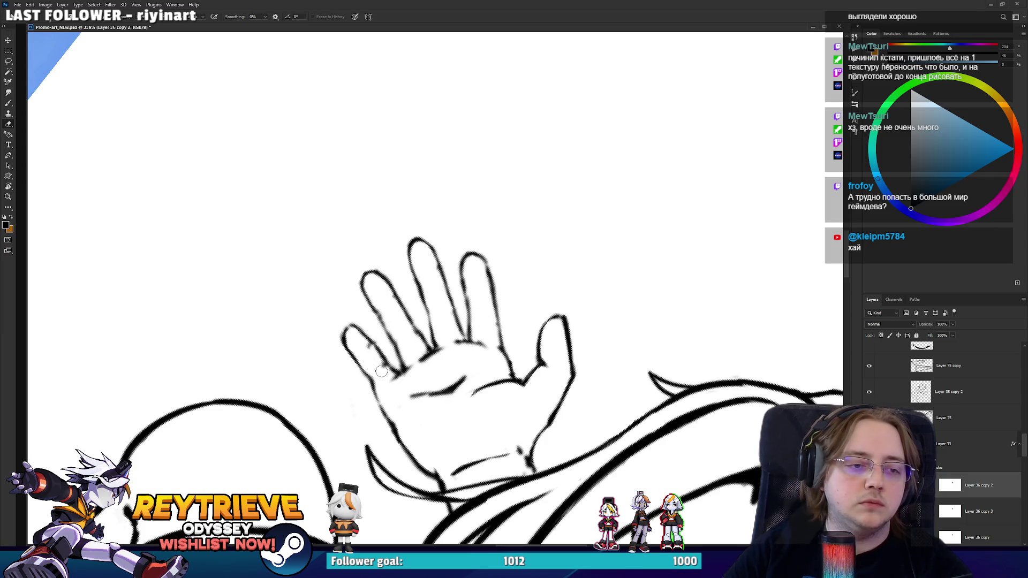
drag(384, 374, 508, 350)
key(b)
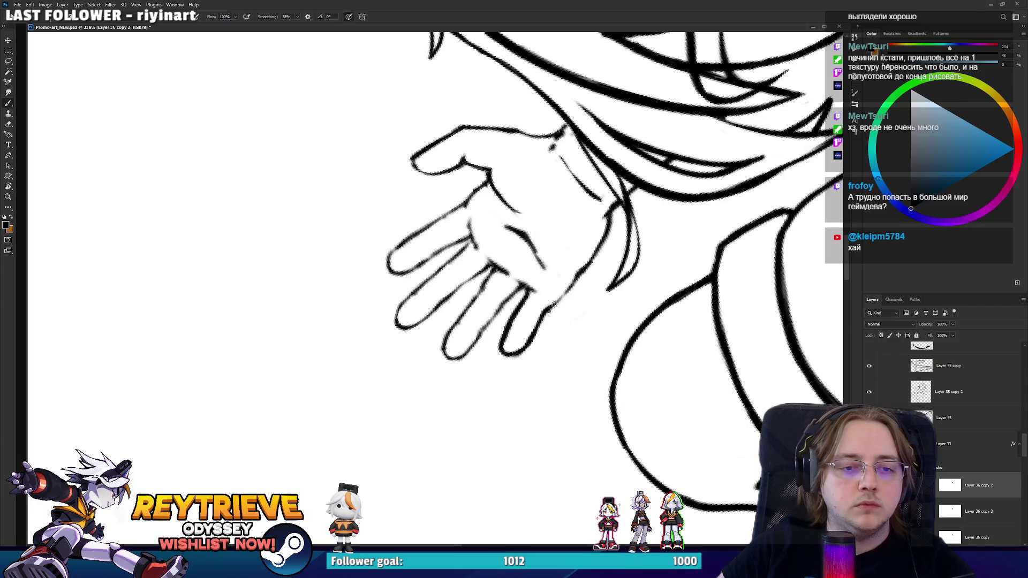
- Redraw the waving hand's upper wrist outline as one continuous brush stroke
mouse_move(567, 300)
mouse_down()
mouse_move(559, 244)
mouse_move(536, 204)
mouse_up()
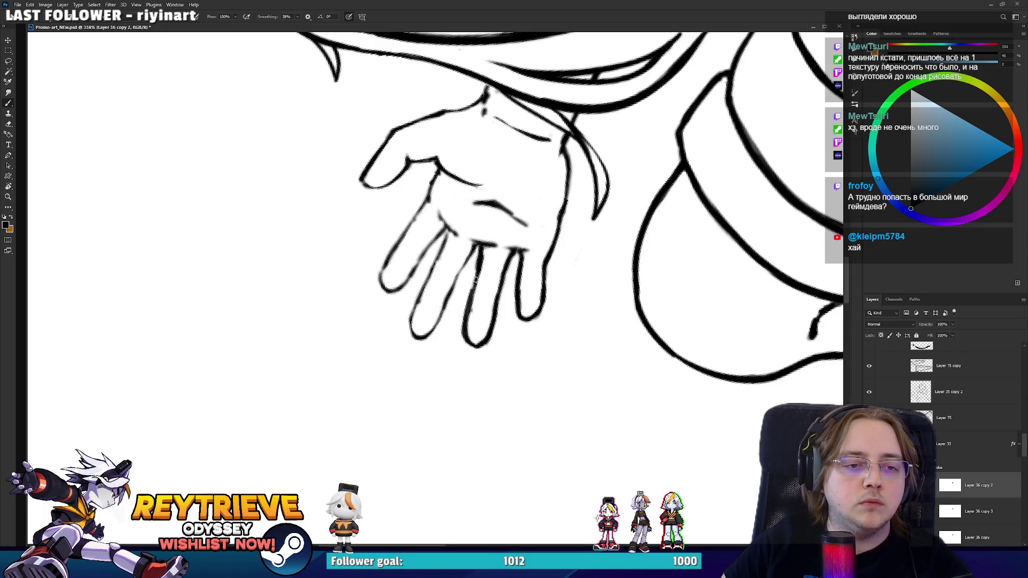
mouse_move(475, 274)
mouse_down()
mouse_move(457, 325)
mouse_move(408, 322)
mouse_up()
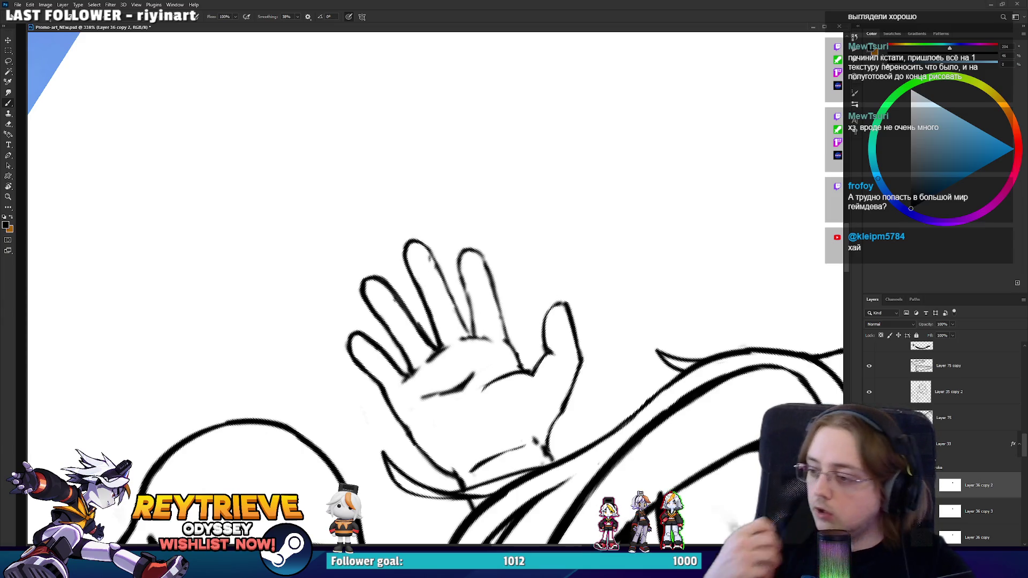
key(e)
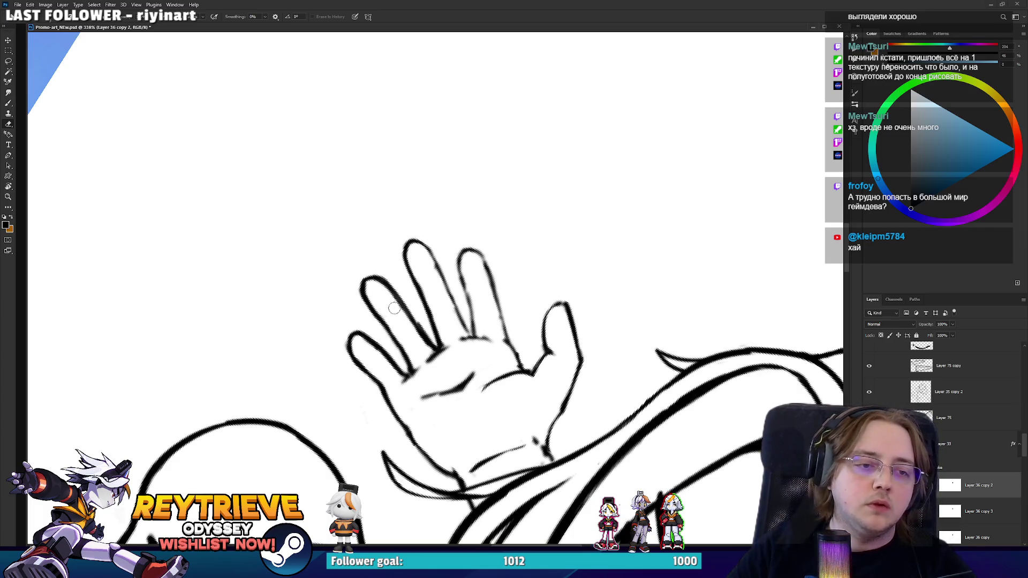
key(b)
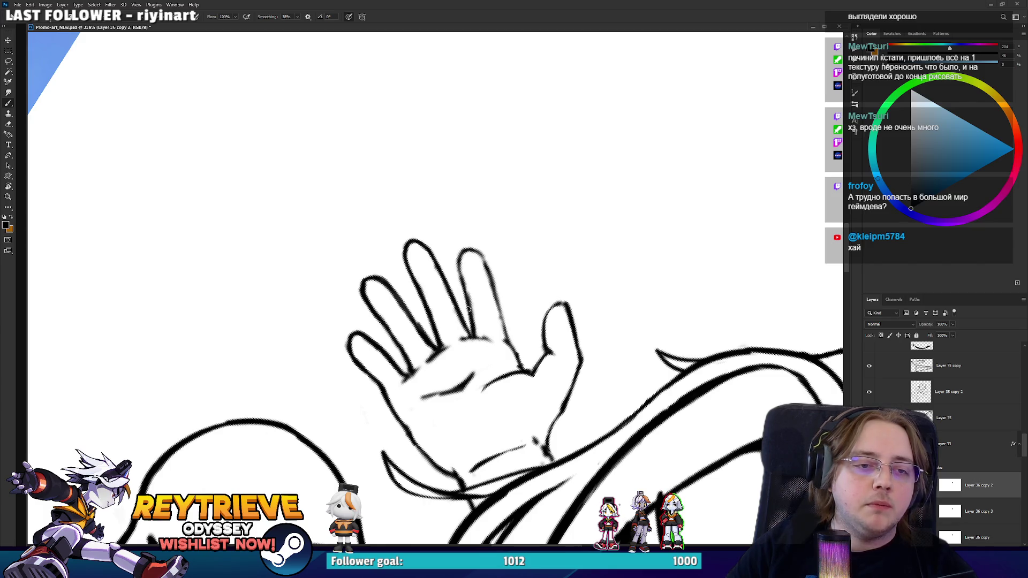
key(r)
mouse_move(475, 285)
mouse_down()
mouse_move(413, 275)
mouse_move(379, 288)
mouse_up()
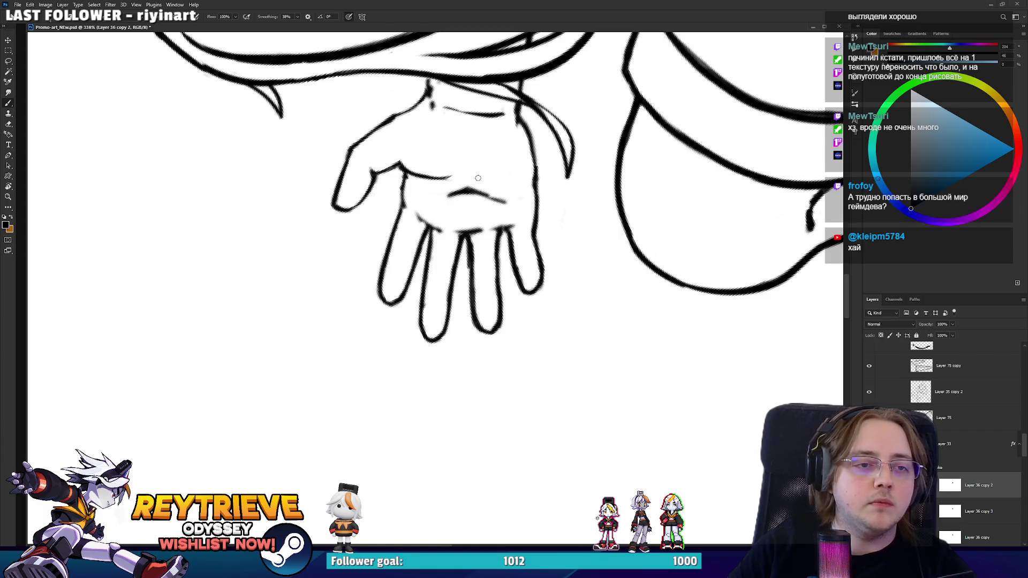
key(r)
key(Escape)
key(b)
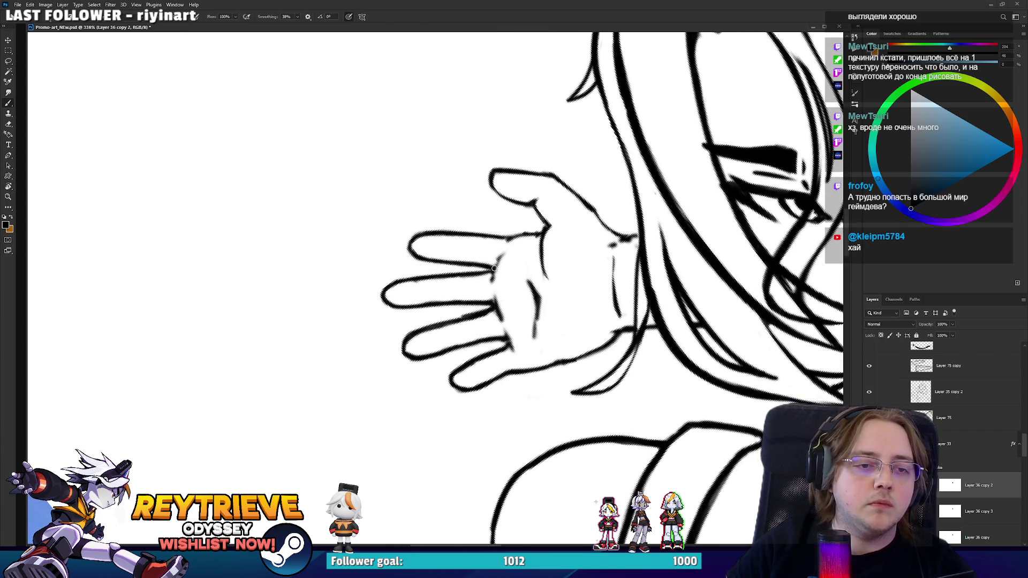
- Erase stray lines around the waving hand, then level the view upright
key(e)
key(b)
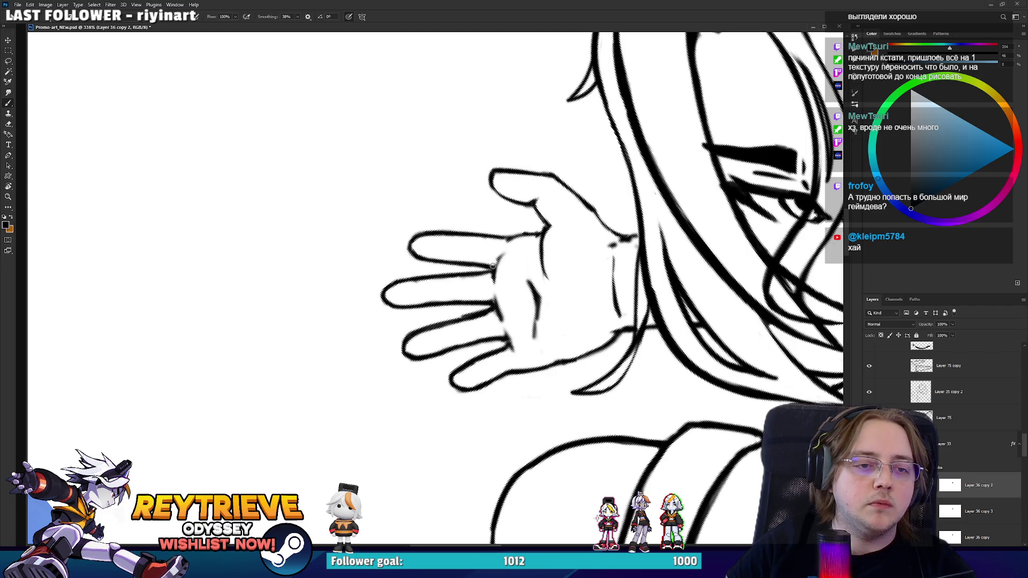
drag(491, 280, 437, 285)
key(e)
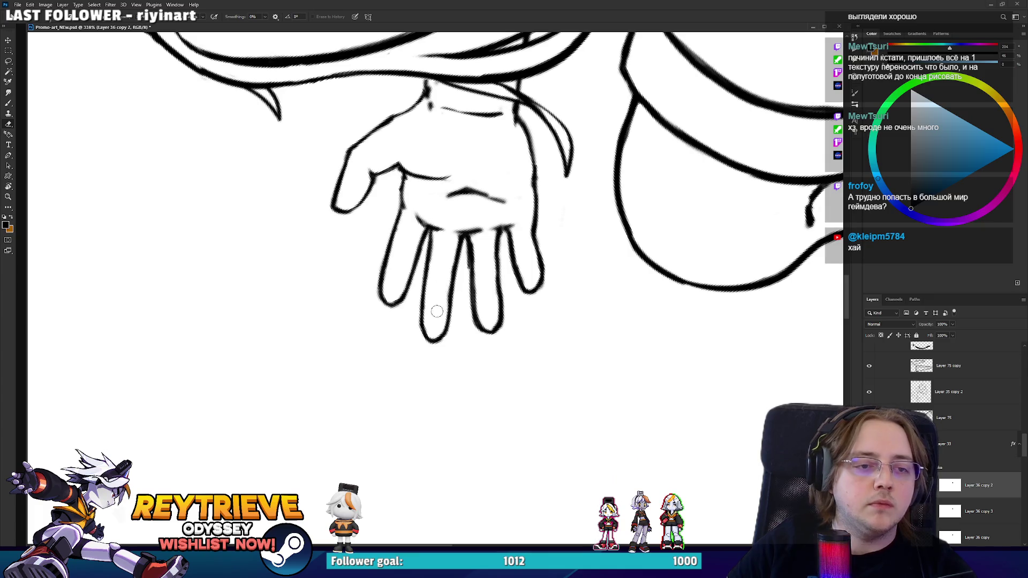
key(b)
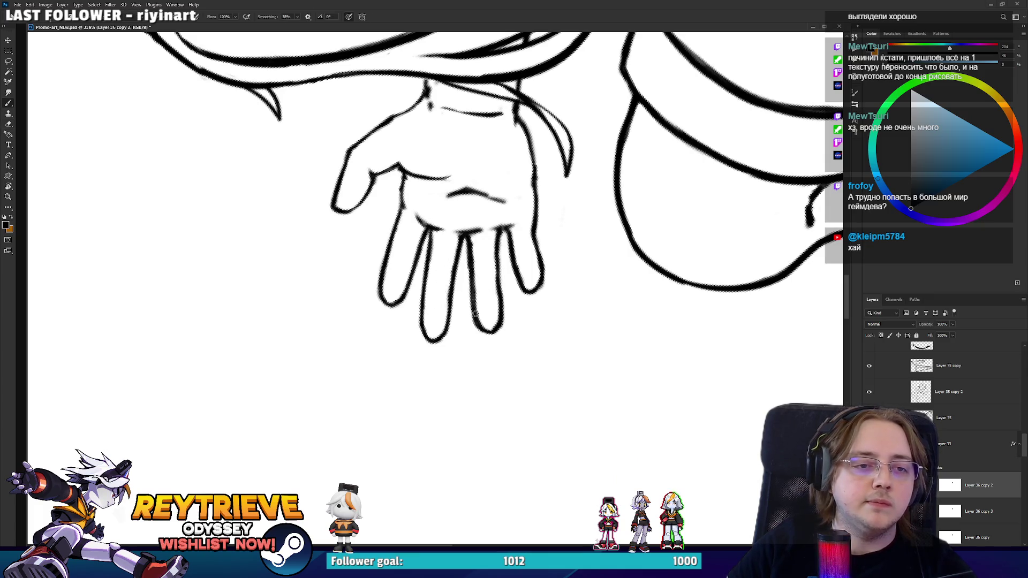
drag(498, 207, 551, 300)
key(e)
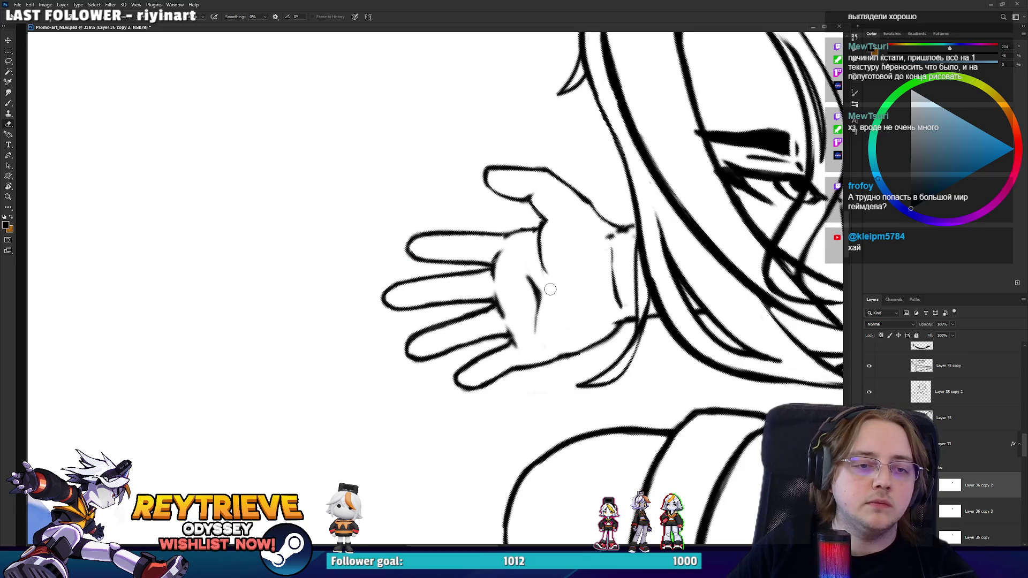
key(Escape)
click(509, 335)
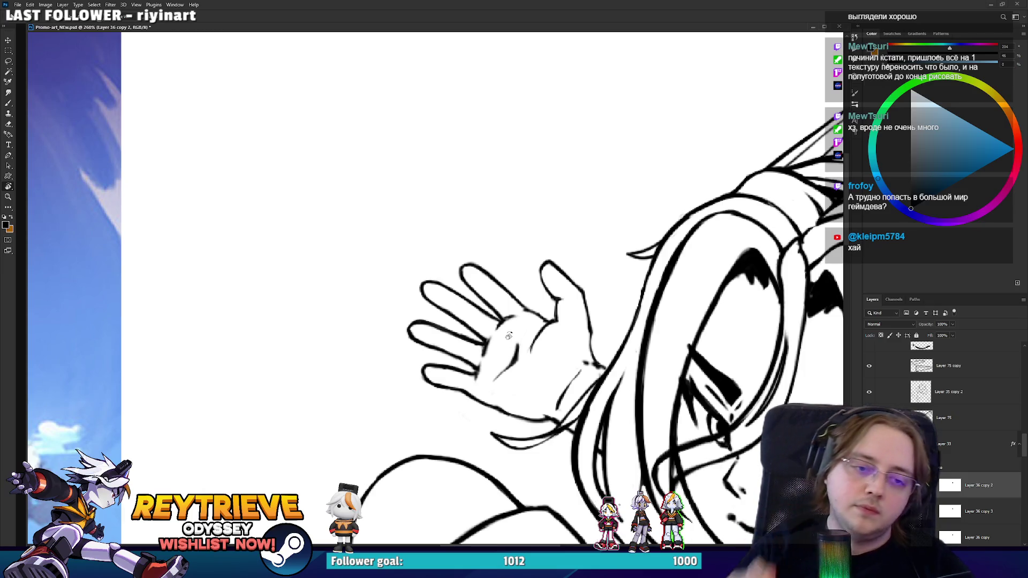
- Nudge the hand drawing up and to the left
mouse_move(509, 335)
mouse_down()
mouse_move(493, 284)
mouse_move(455, 267)
mouse_up()
key(v)
key(e)
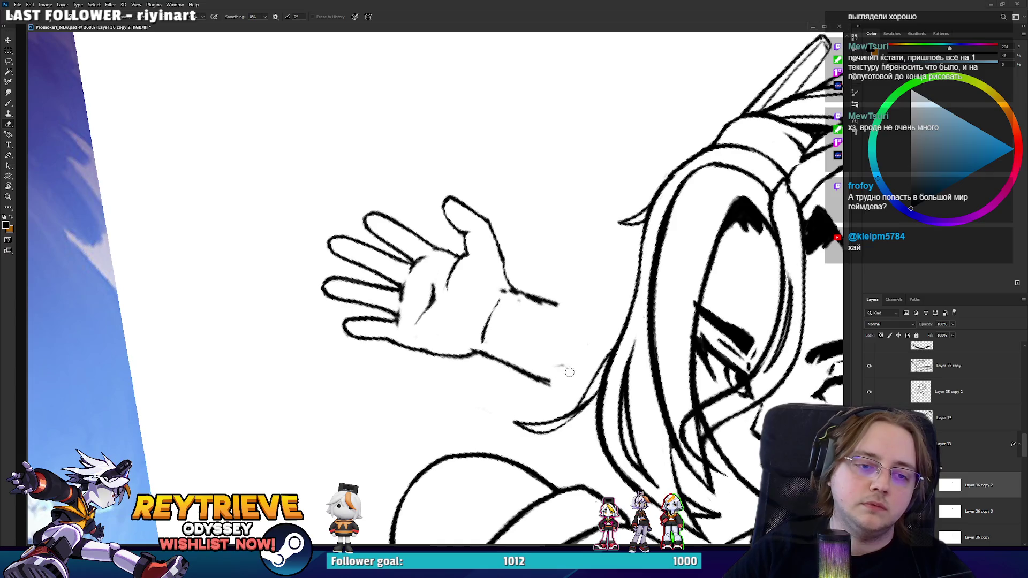
- Touch up the hand outline at new view angles, undoing back to an earlier version
mouse_move(540, 341)
mouse_down()
mouse_move(477, 235)
mouse_move(479, 208)
mouse_up()
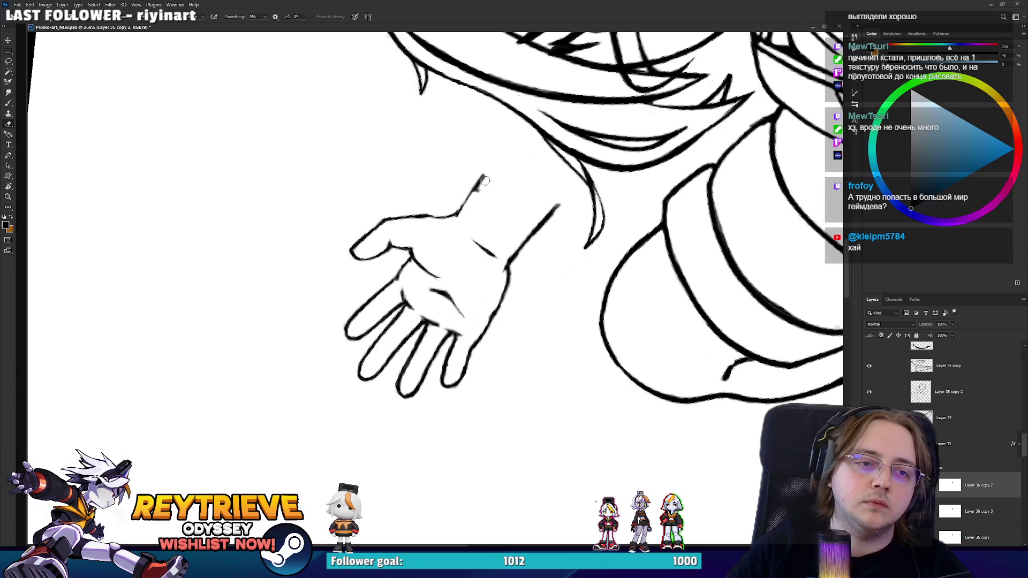
key(b)
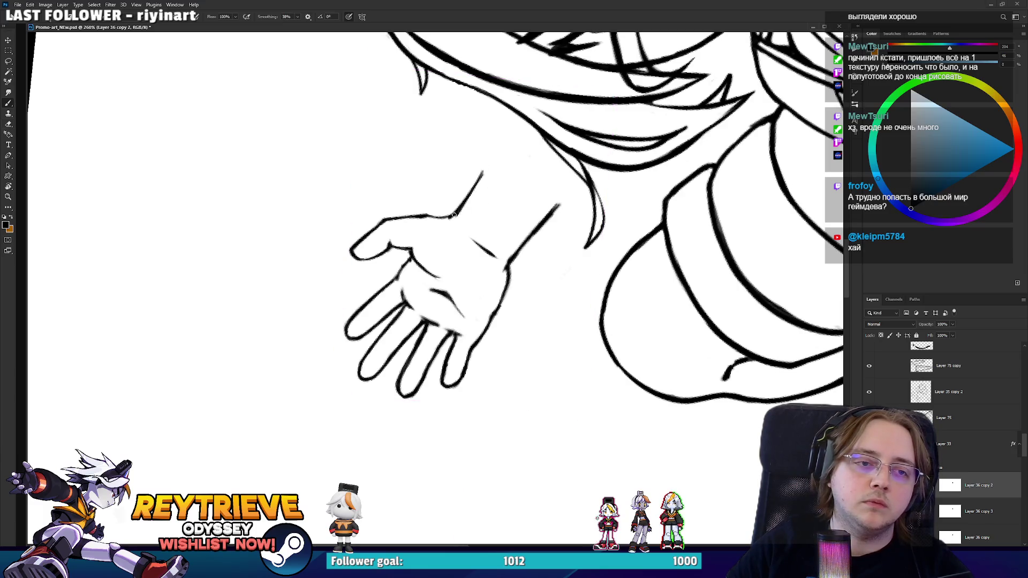
drag(488, 168, 506, 332)
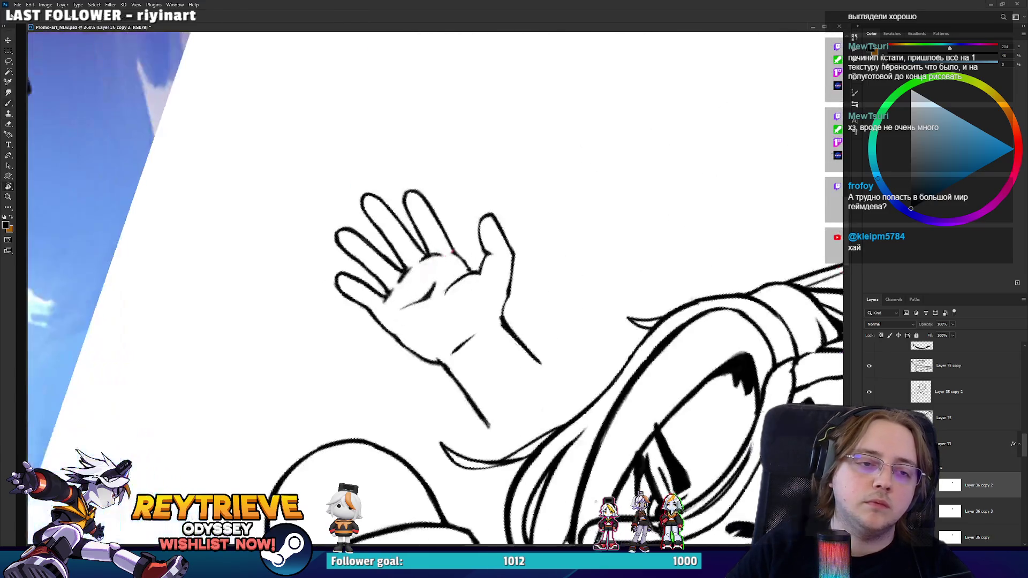
key(e)
key(b)
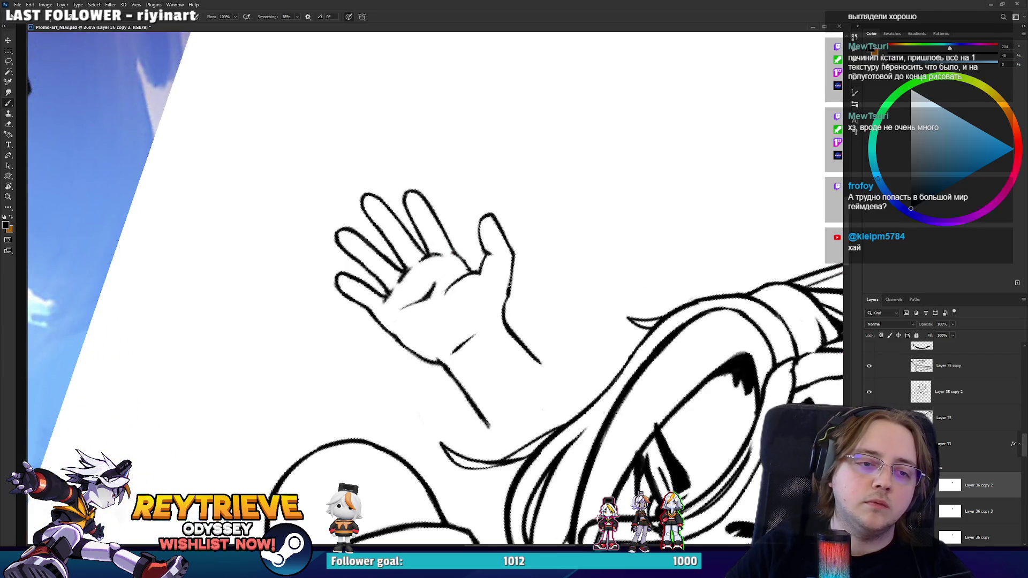
key(ctrl+z)
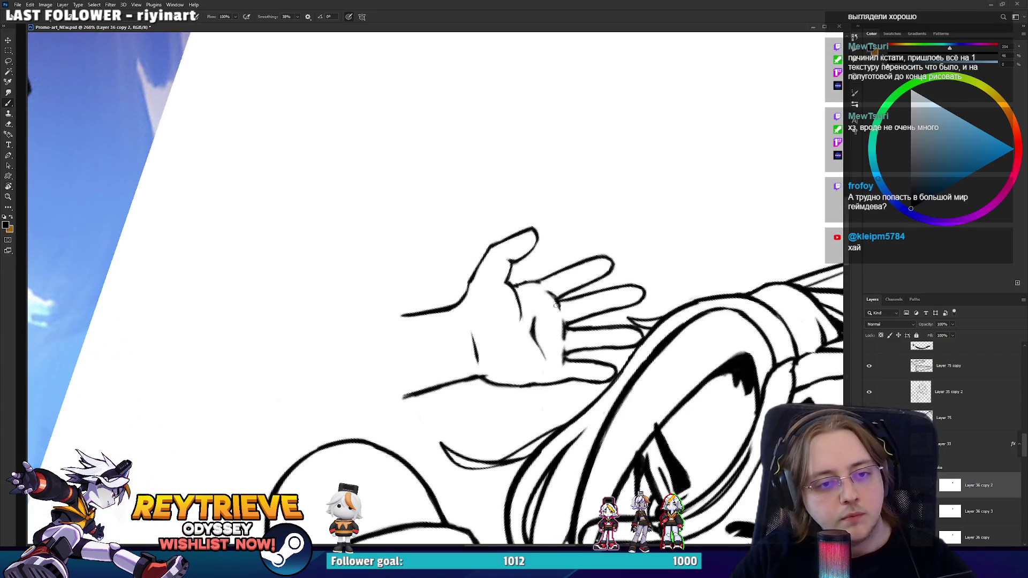
key(r)
scroll(557, 305, up, 2)
mouse_move(557, 305)
mouse_down()
mouse_move(614, 175)
mouse_move(600, 130)
mouse_up()
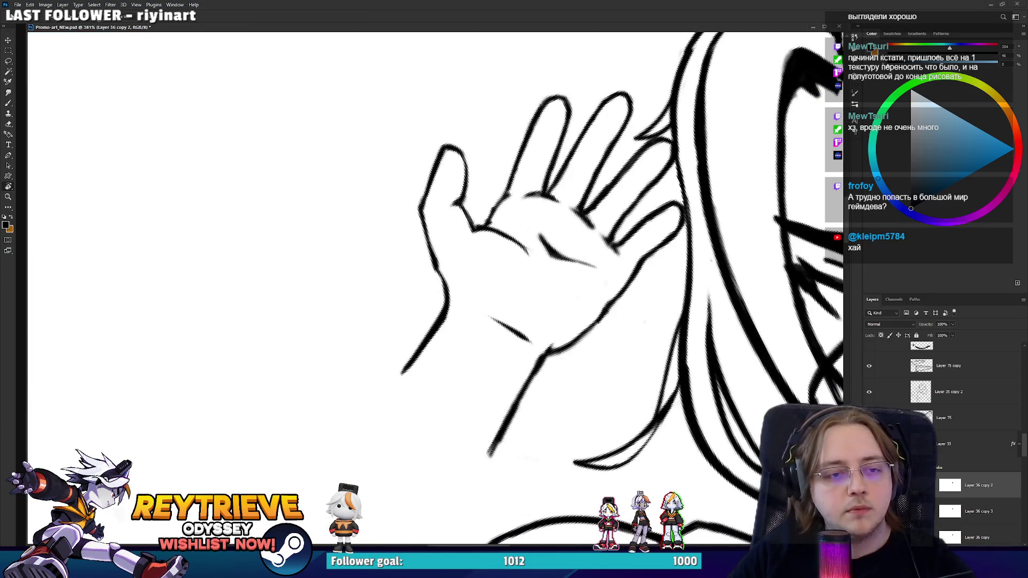
- Move the waving hand drawing right and slightly down
key(Escape)
scroll(523, 166, down, 5)
key(v)
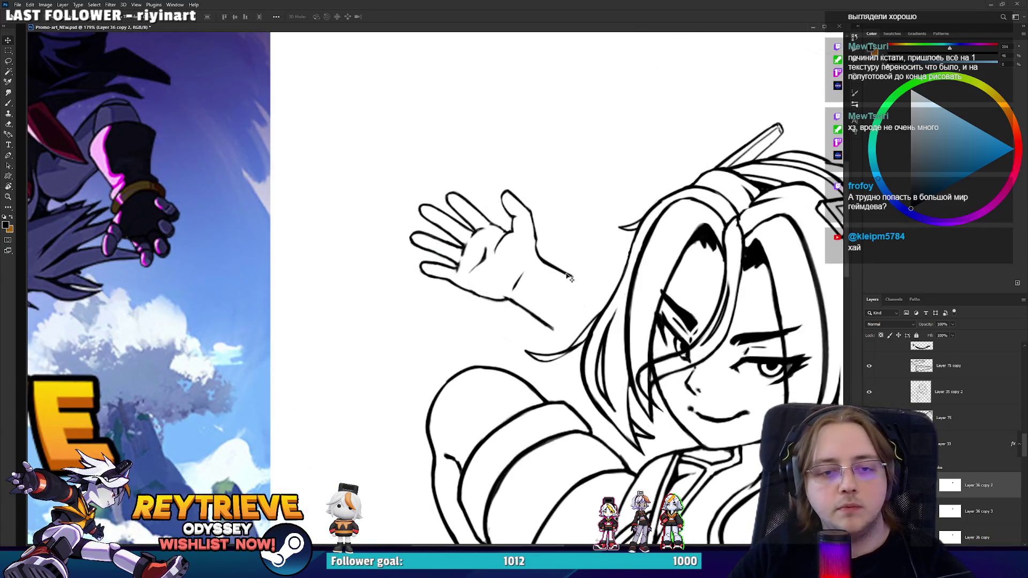
mouse_move(567, 275)
mouse_down()
mouse_move(667, 313)
mouse_move(653, 336)
mouse_move(660, 327)
mouse_up()
scroll(660, 328, down, 5)
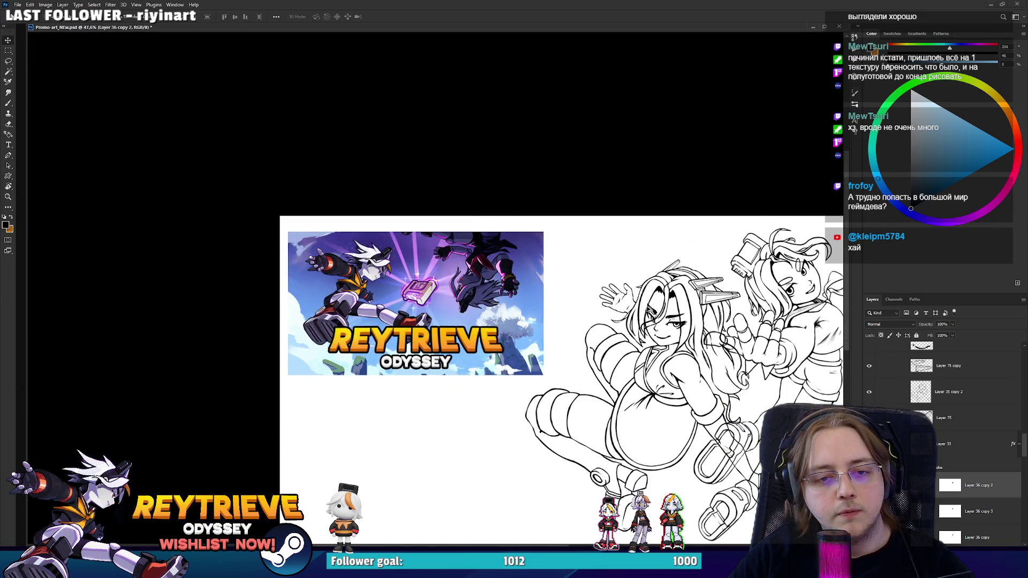
scroll(620, 301, up, 5)
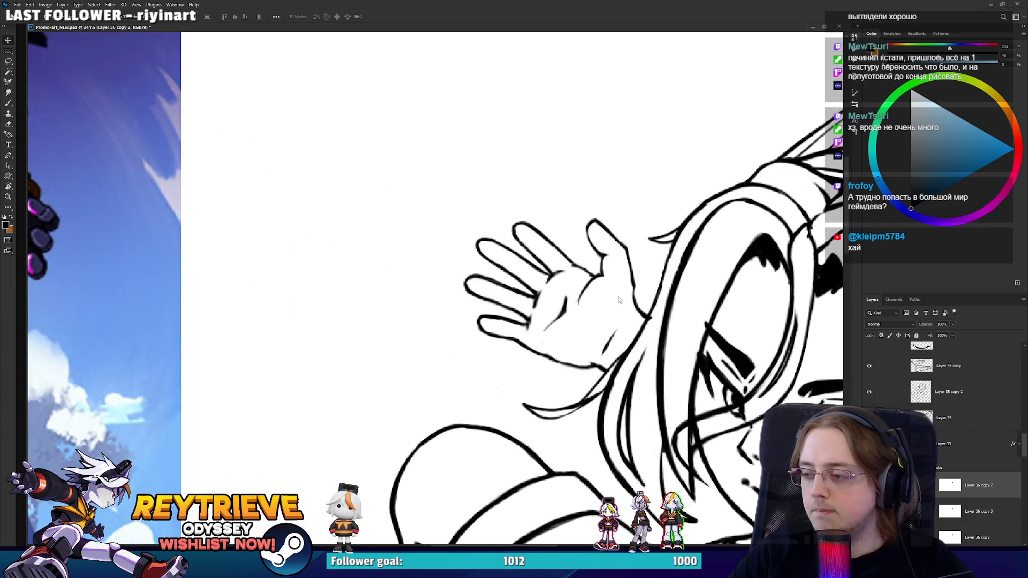
- In Liquify, reshape the fingertips with Forward Warp at brush sizes 20 and 15
key(shift+ctrl+x)
scroll(567, 193, up, 5)
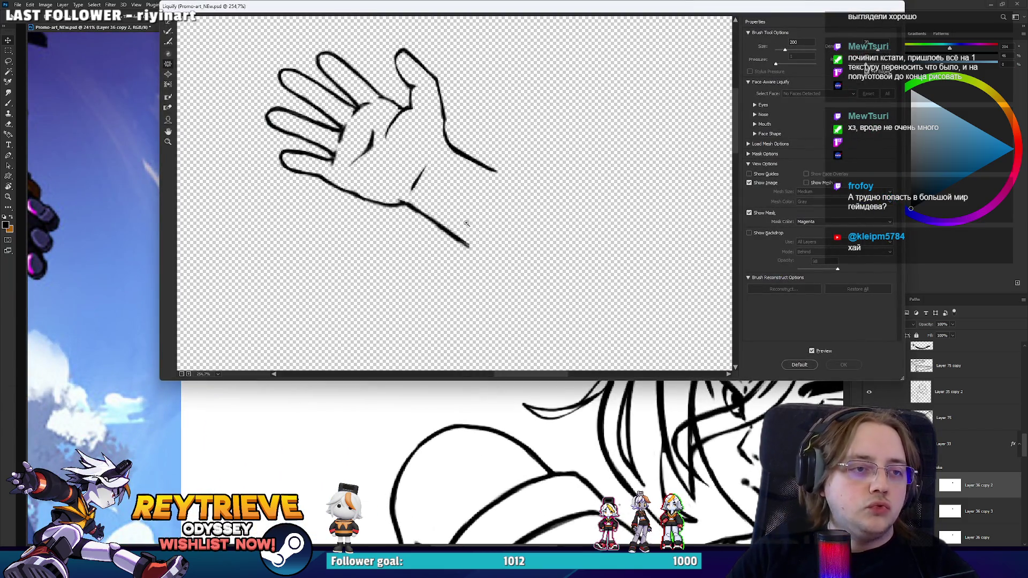
scroll(581, 287, up, 2)
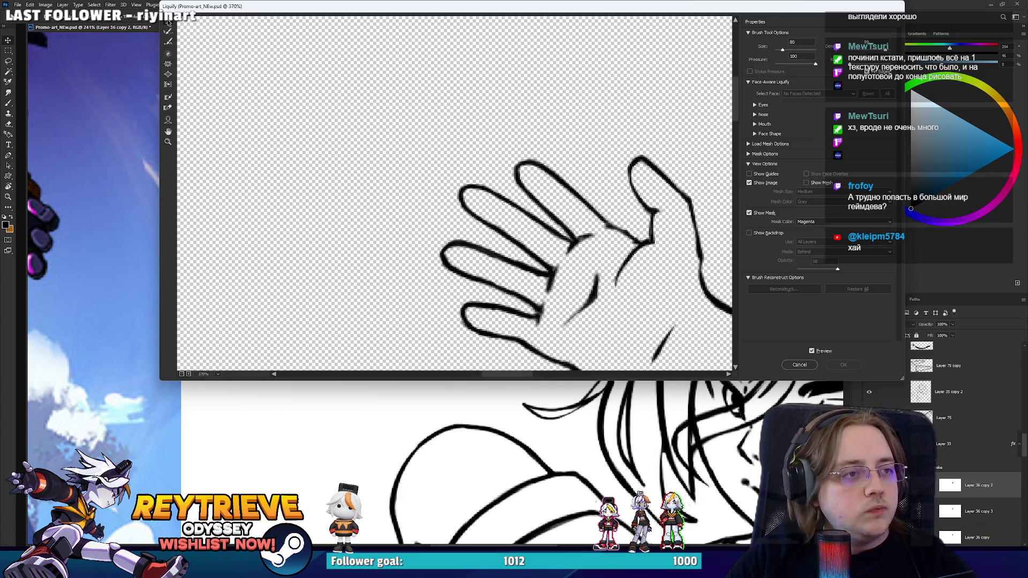
key(bracketleft)
key(bracketleft)
key(bracketleft)
drag(513, 168, 513, 161)
key(bracketleft)
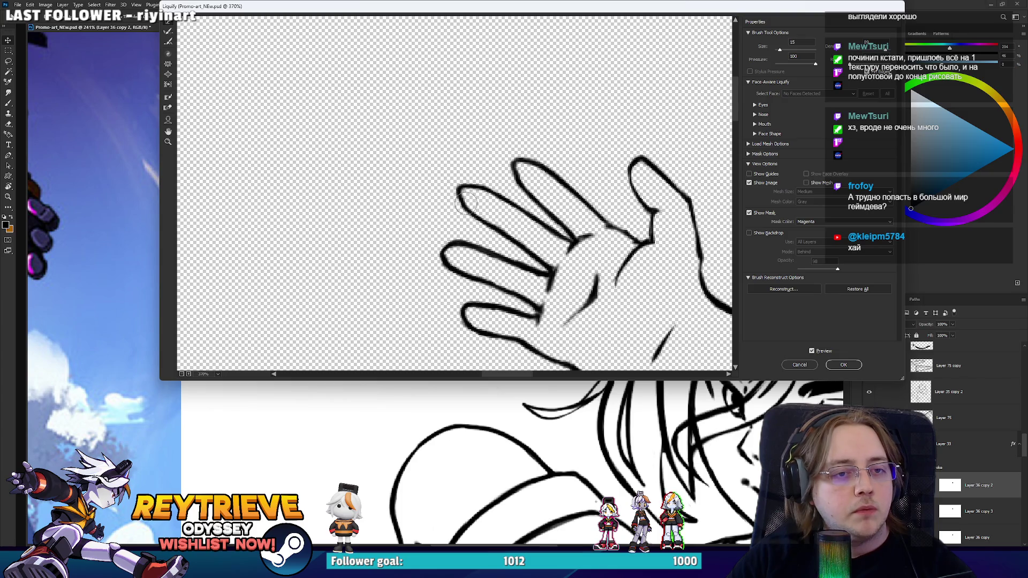
drag(454, 248, 445, 252)
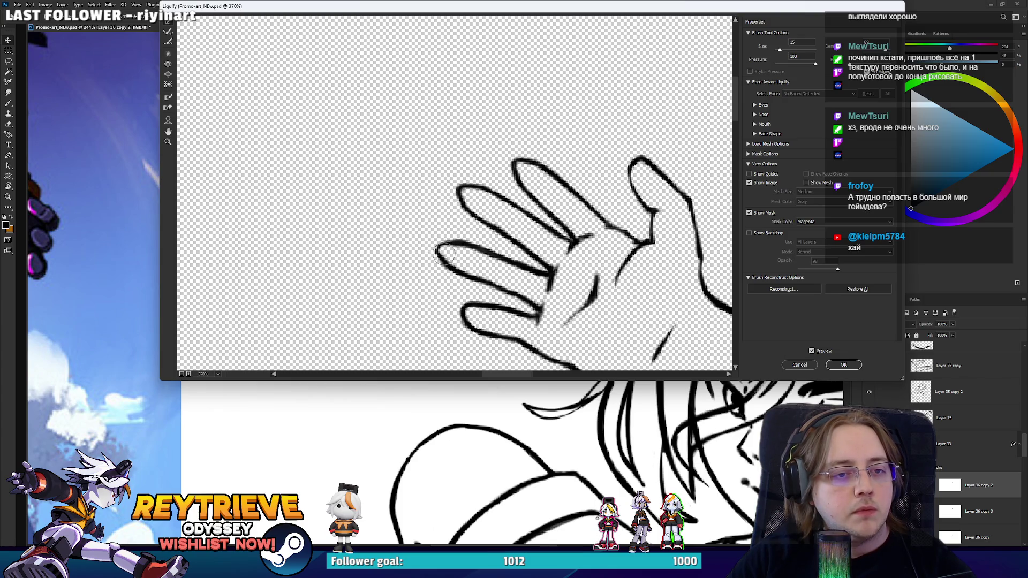
drag(466, 312, 464, 314)
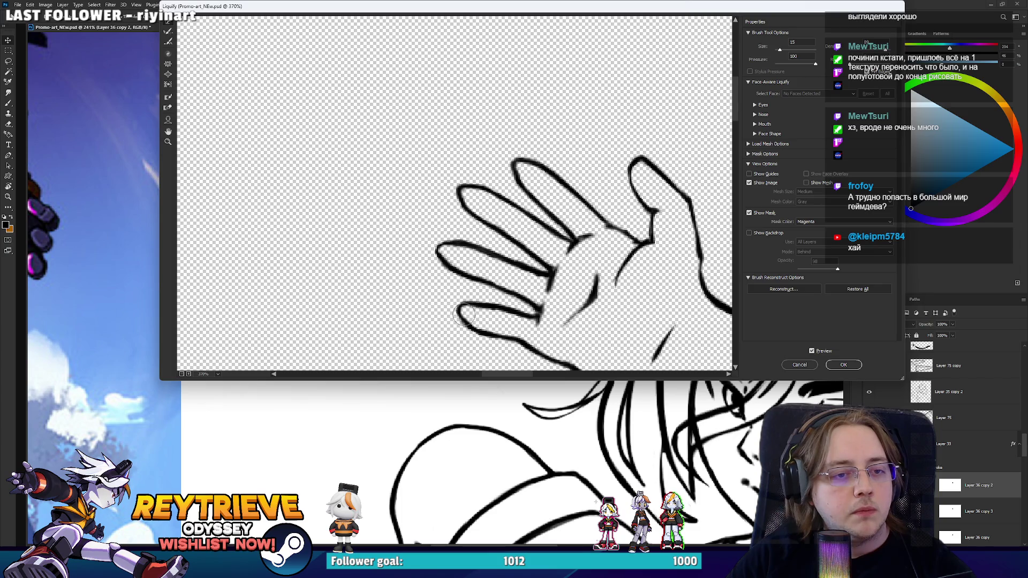
mouse_move(563, 308)
mouse_down()
mouse_move(511, 190)
mouse_move(498, 241)
mouse_up()
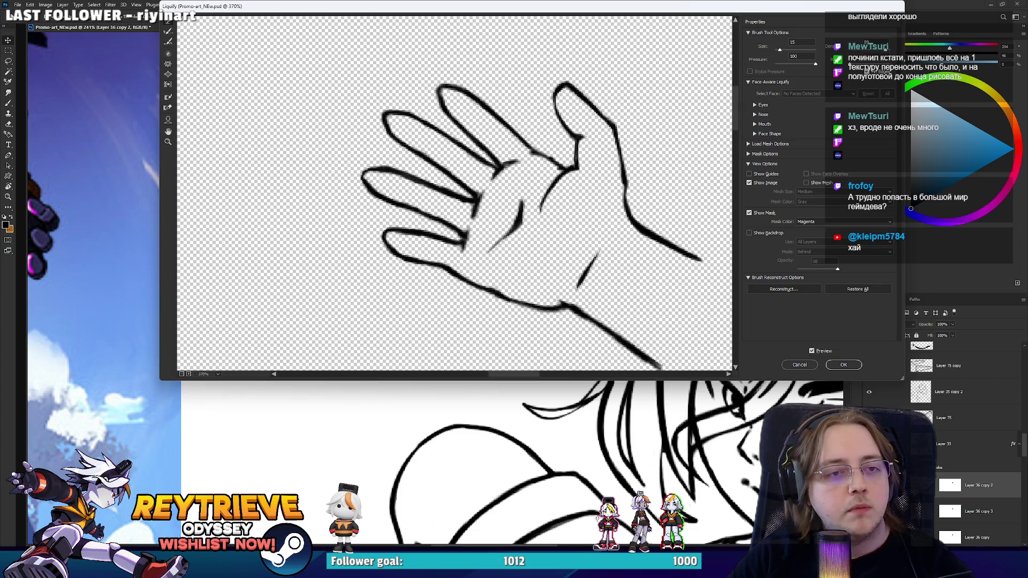
drag(453, 184, 449, 199)
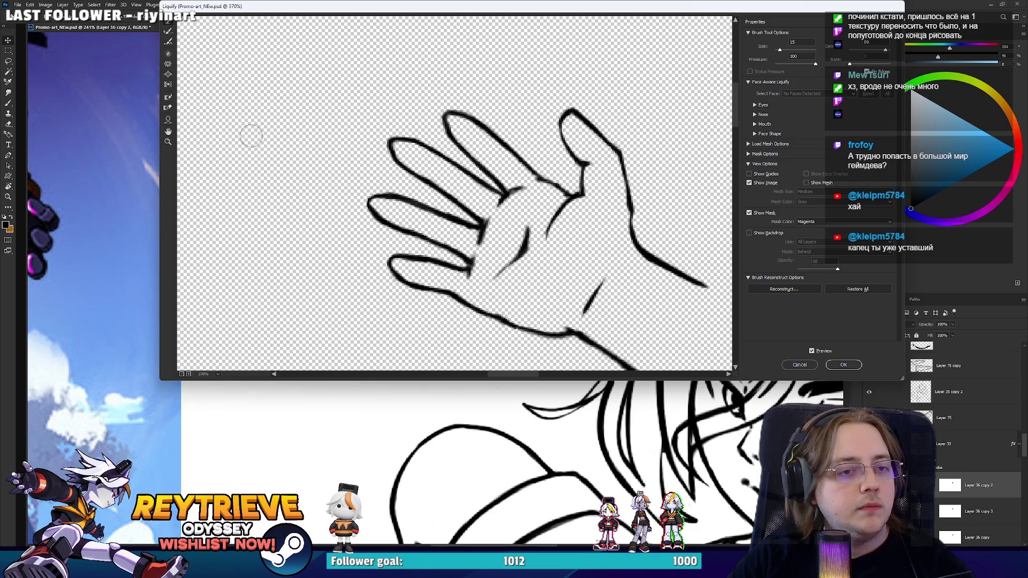
key(bracketright)
key(bracketright)
key(bracketright)
key(bracketleft)
key(bracketleft)
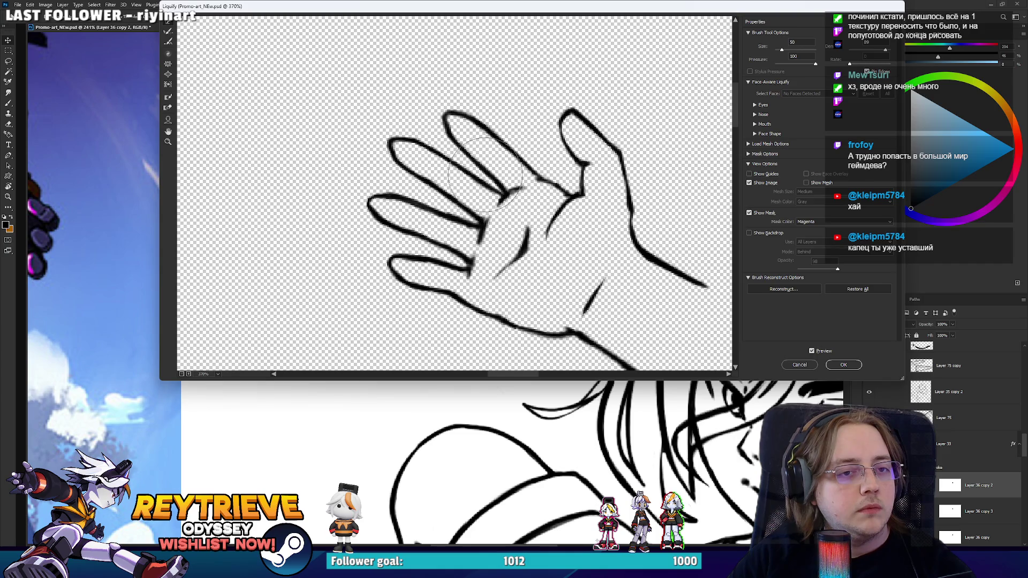
- Pucker the fingers with a size-125 brush, preview the result, and apply it
click(169, 65)
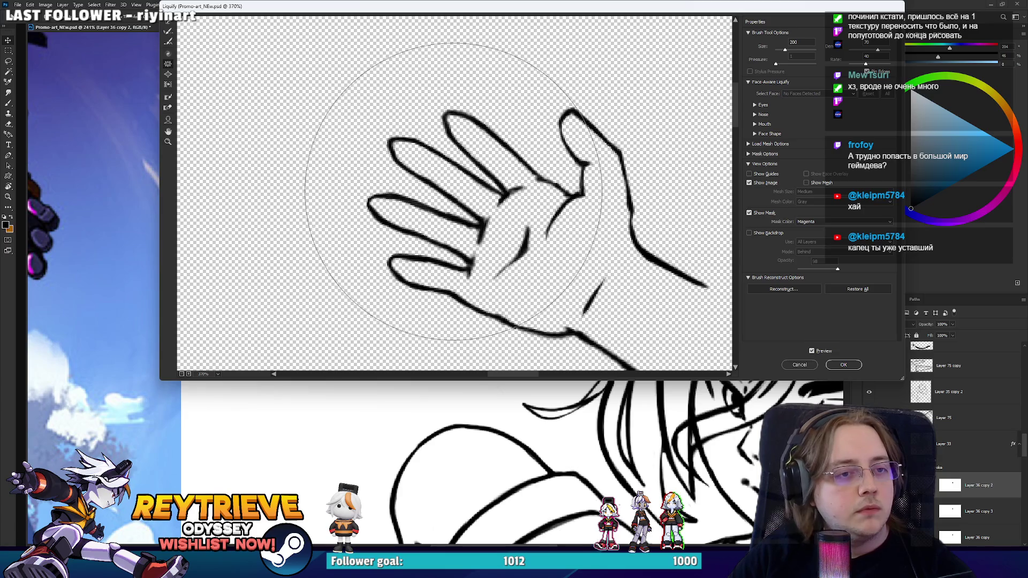
key(bracketleft)
key(bracketleft)
key(bracketleft)
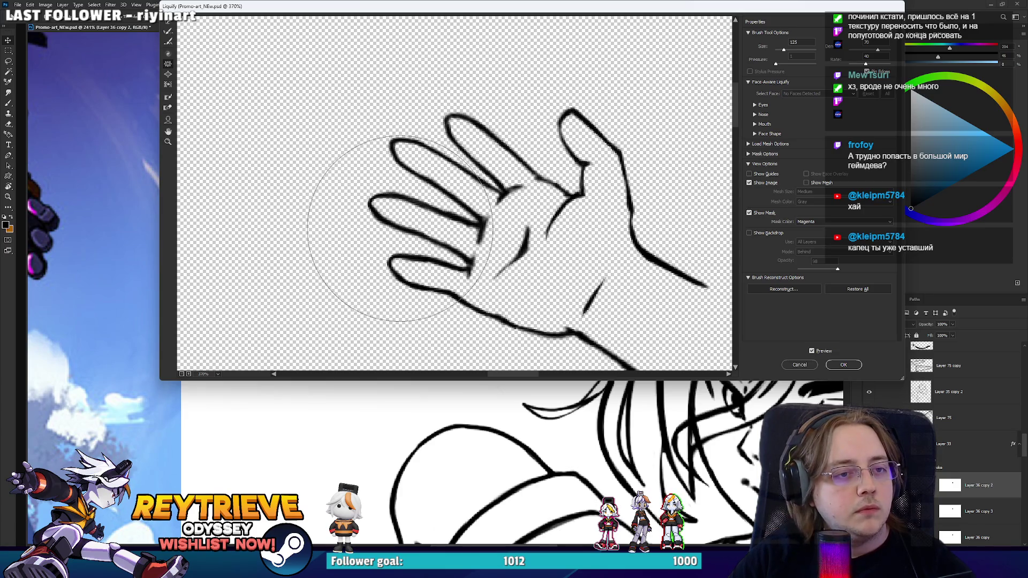
drag(400, 228, 407, 232)
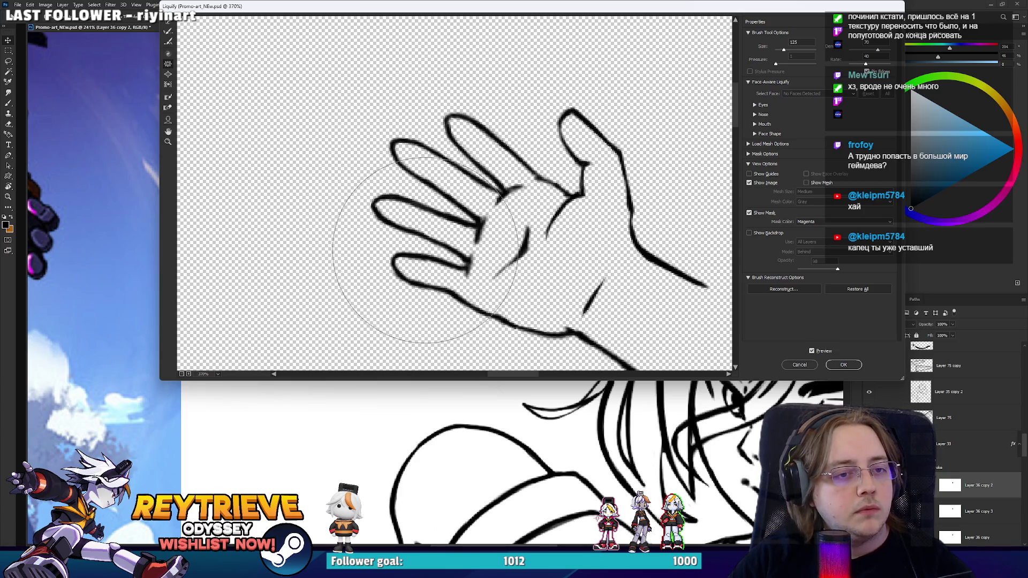
click(812, 351)
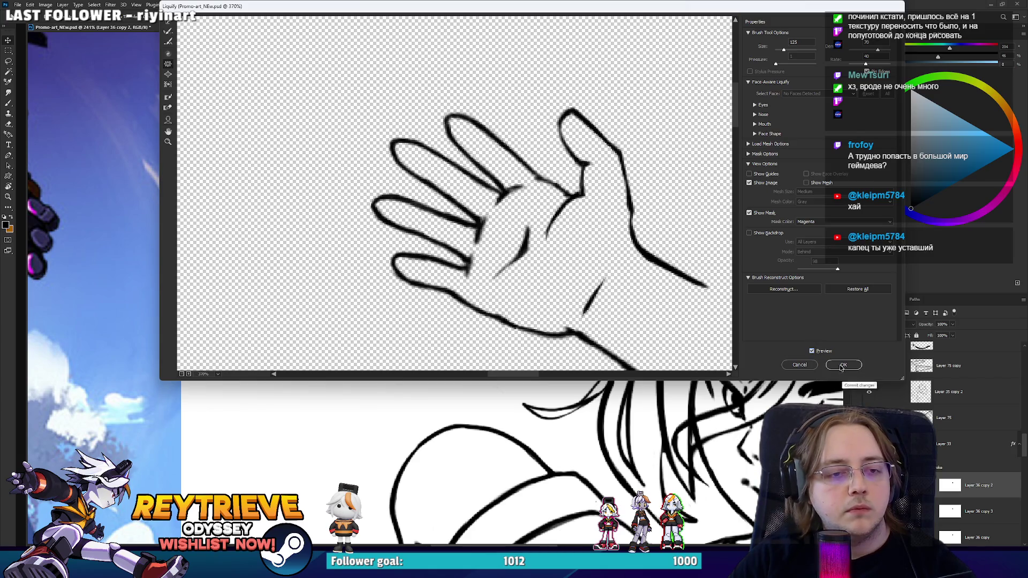
click(842, 365)
scroll(581, 276, down, 7)
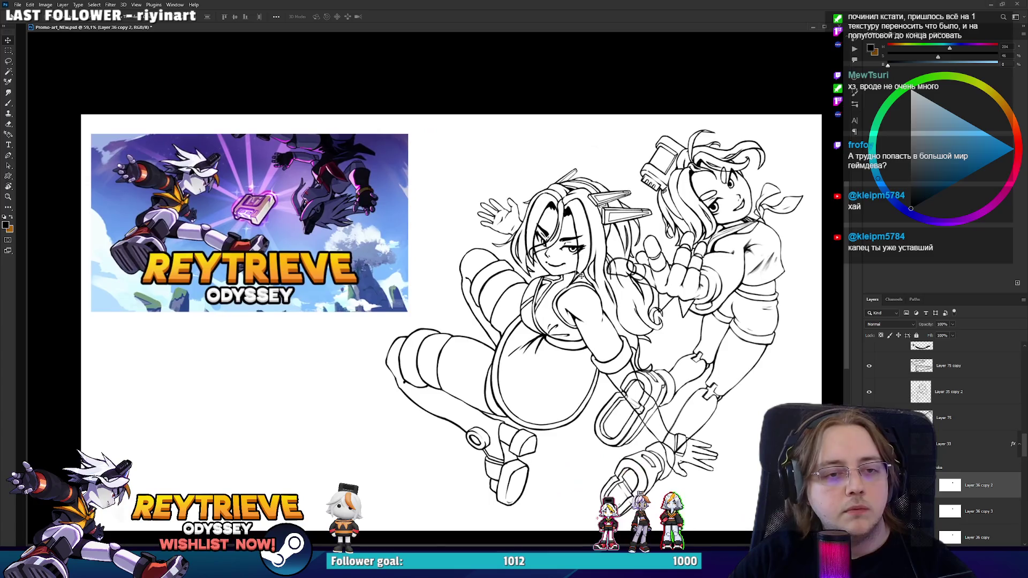
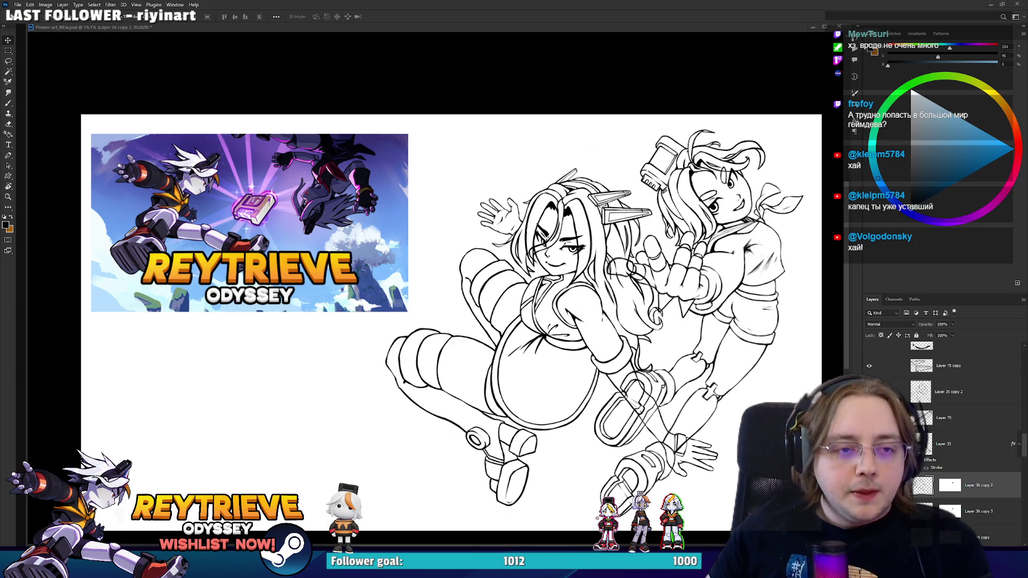
- Duplicate the line-art layer and bring the upright open hand into view
scroll(536, 120, up, 5)
scroll(456, 285, up, 8)
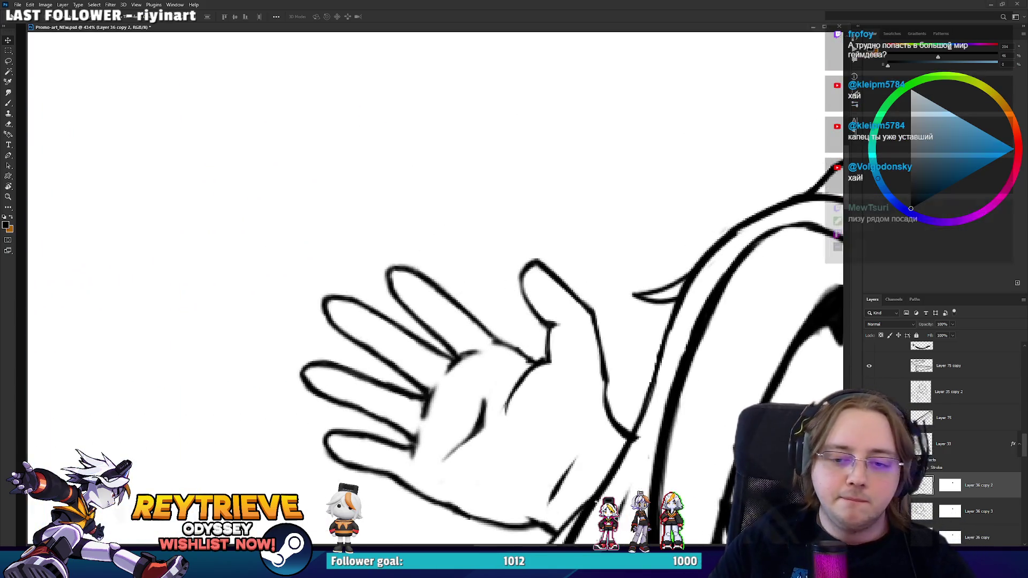
key(ctrl+j)
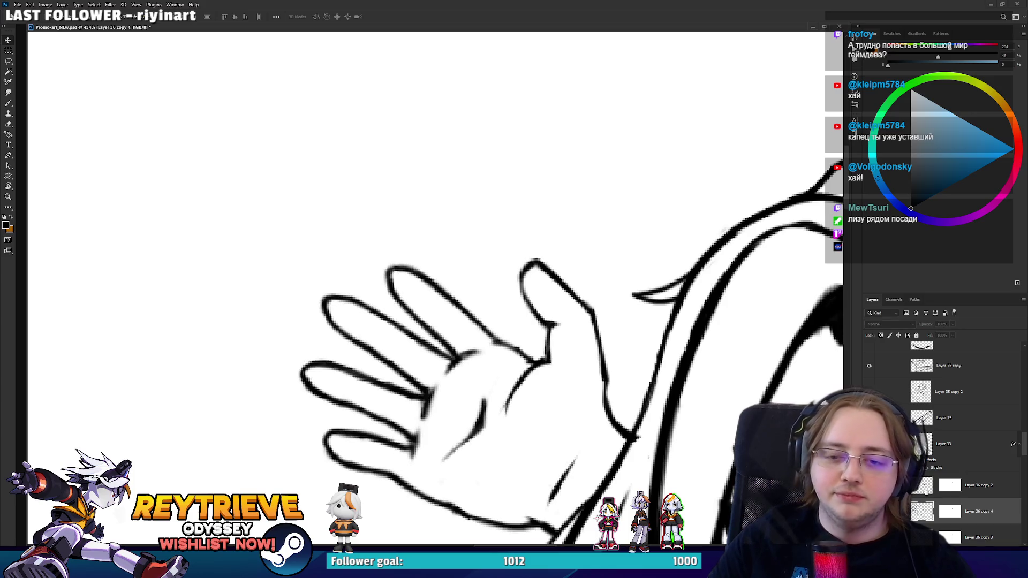
mouse_move(574, 347)
mouse_down()
mouse_move(646, 313)
mouse_move(532, 328)
mouse_move(496, 362)
mouse_move(474, 338)
mouse_up()
- Erase the rightmost finger's left edge line and the middle finger's right edge line
key(e)
drag(479, 296, 449, 377)
key(ctrl+z)
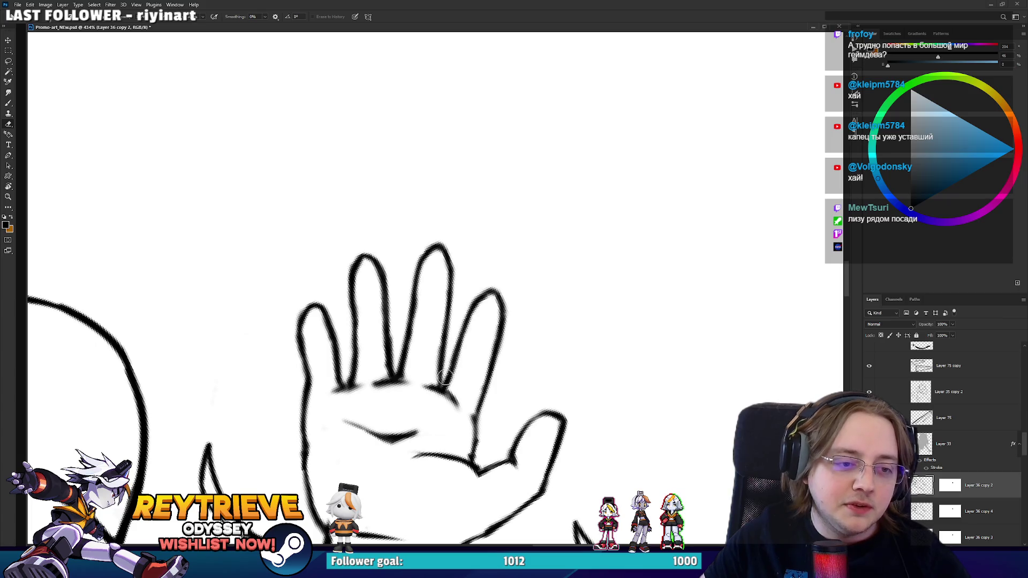
mouse_move(479, 295)
mouse_down()
mouse_move(455, 362)
mouse_move(483, 293)
mouse_up()
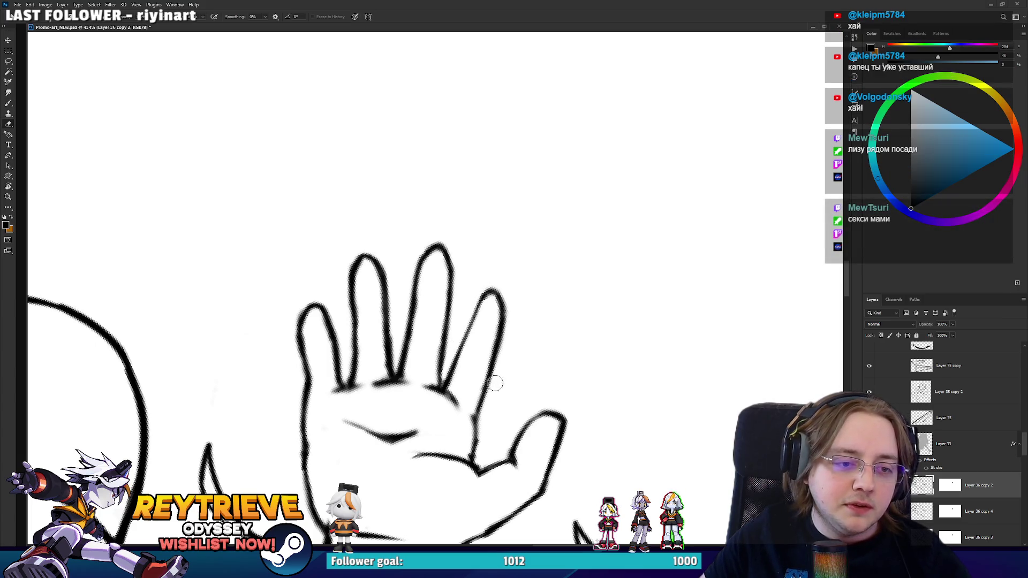
drag(400, 375, 431, 247)
- Redraw the middle finger's right edge darker, then rotate the view so the fingers point down
key(b)
drag(402, 377, 435, 244)
drag(409, 346, 440, 242)
key(r)
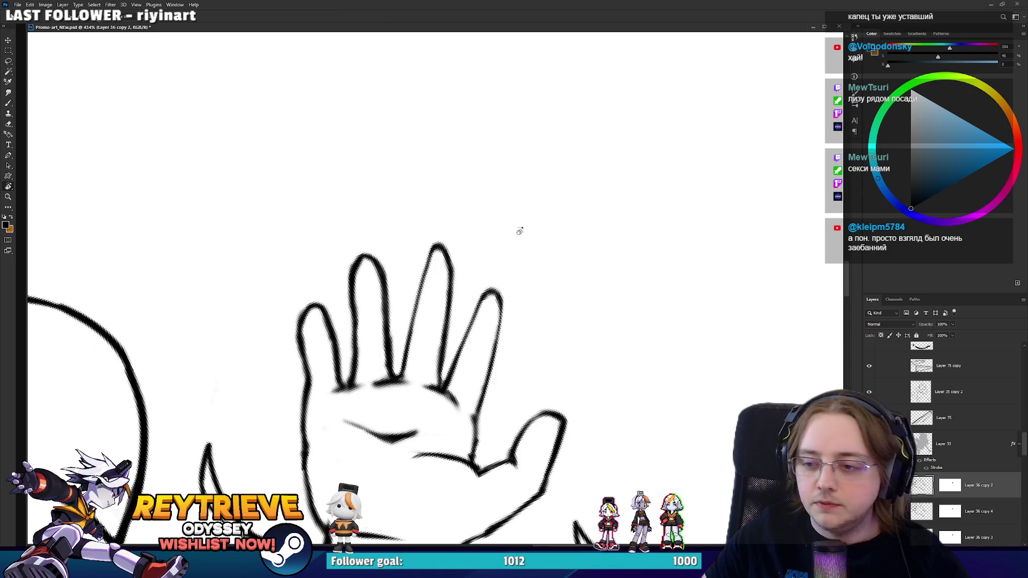
mouse_move(519, 230)
mouse_down()
mouse_move(425, 138)
mouse_move(384, 218)
mouse_move(436, 312)
mouse_move(429, 287)
mouse_move(529, 232)
mouse_move(527, 390)
mouse_up()
- Retouch the lower-left finger outline and shift the view so the hand sits higher
key(e)
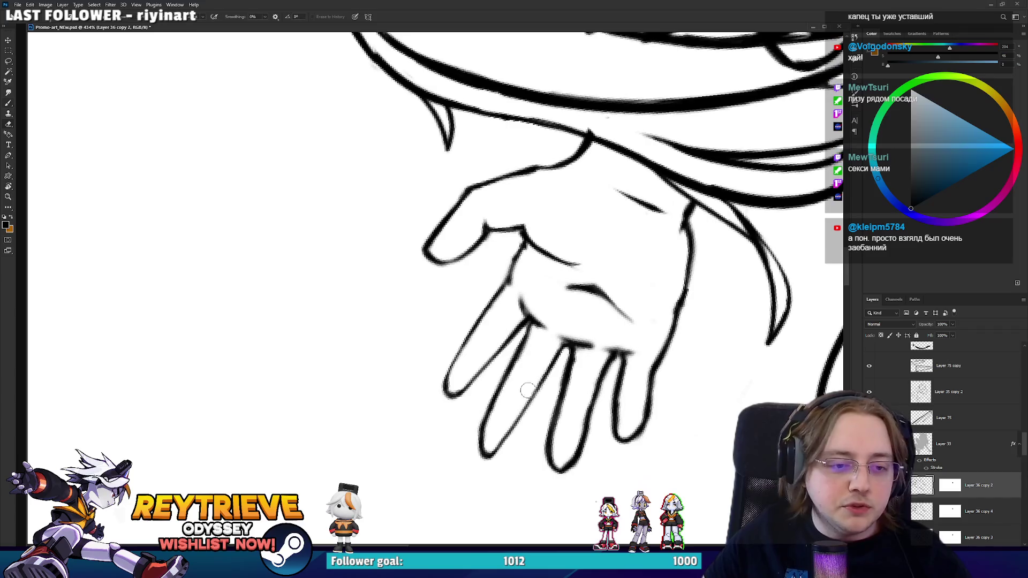
key(b)
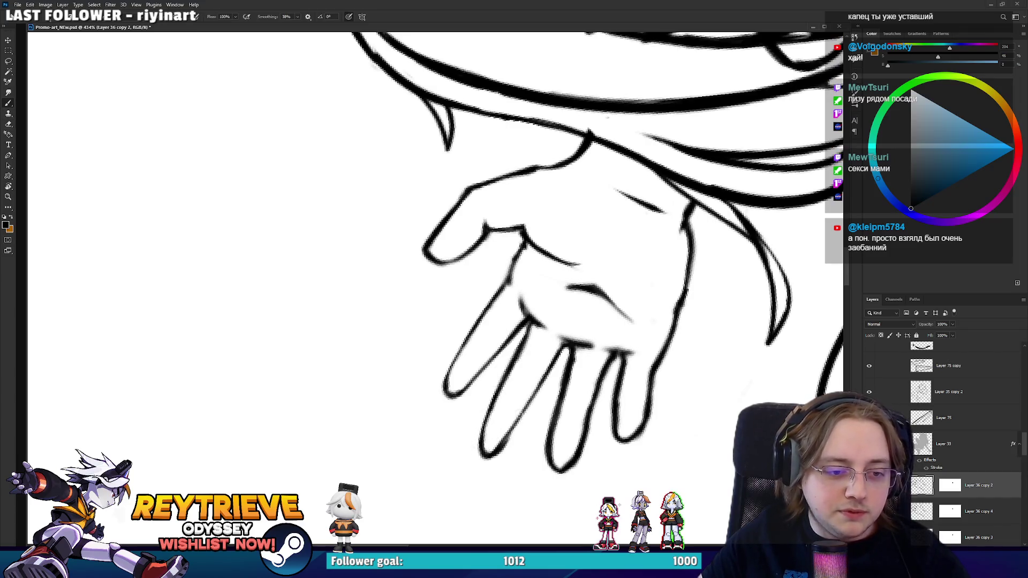
key(e)
drag(495, 444, 506, 429)
key(b)
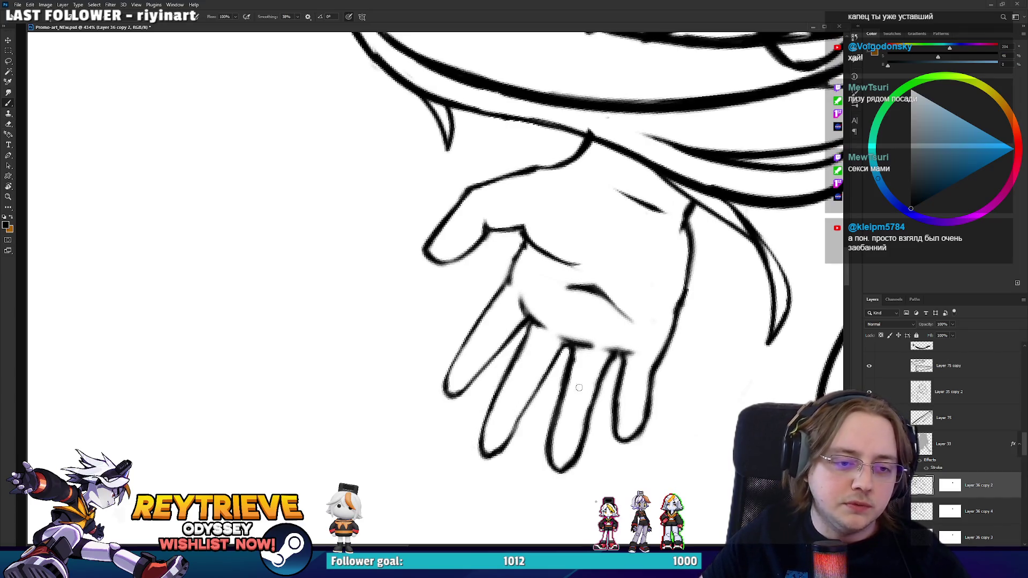
drag(578, 387, 546, 310)
- Erase and redraw the middle fingertip outline into a closed tip, then turn the view upright
key(e)
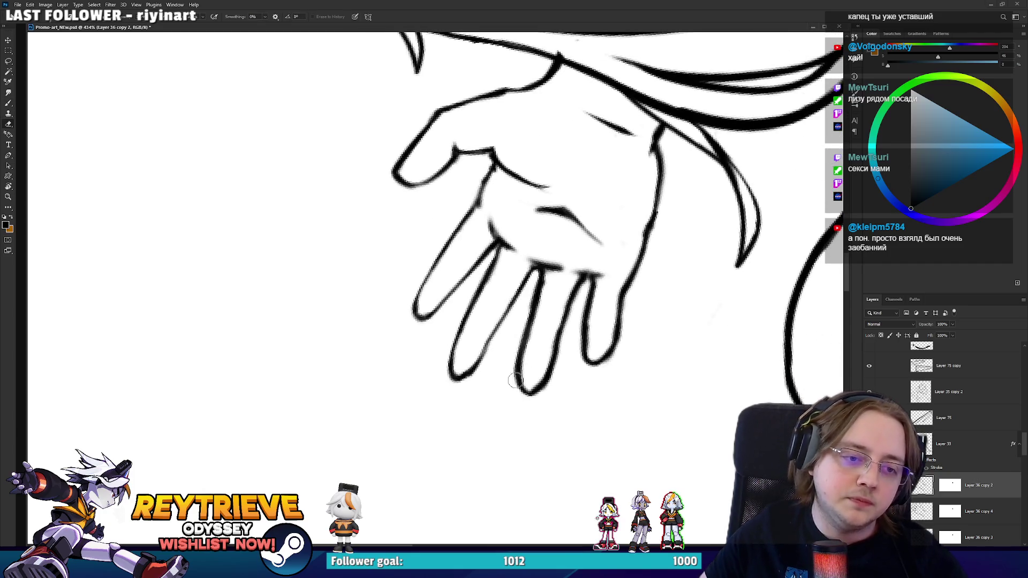
drag(515, 380, 520, 342)
key(b)
drag(535, 294, 522, 388)
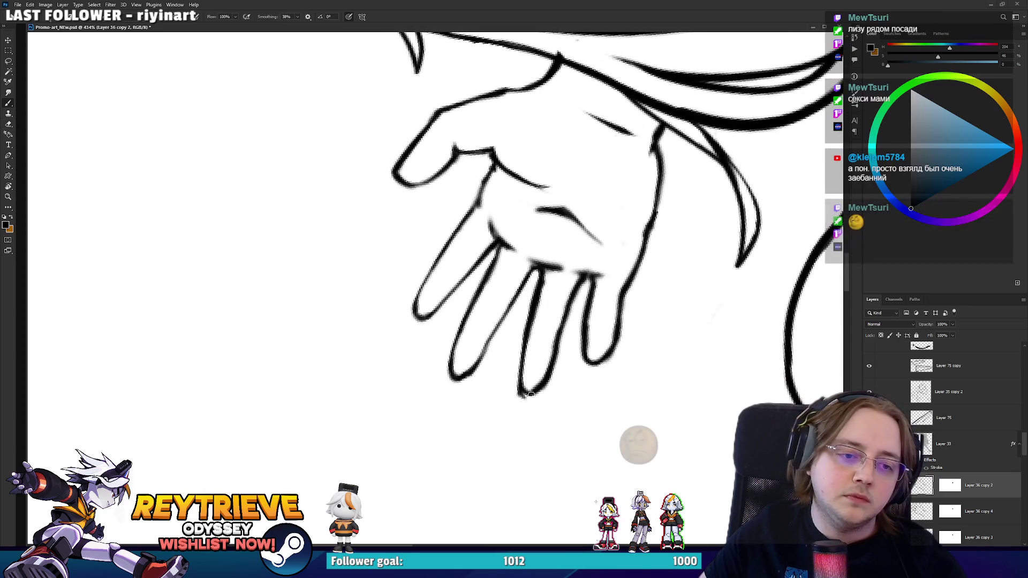
key(e)
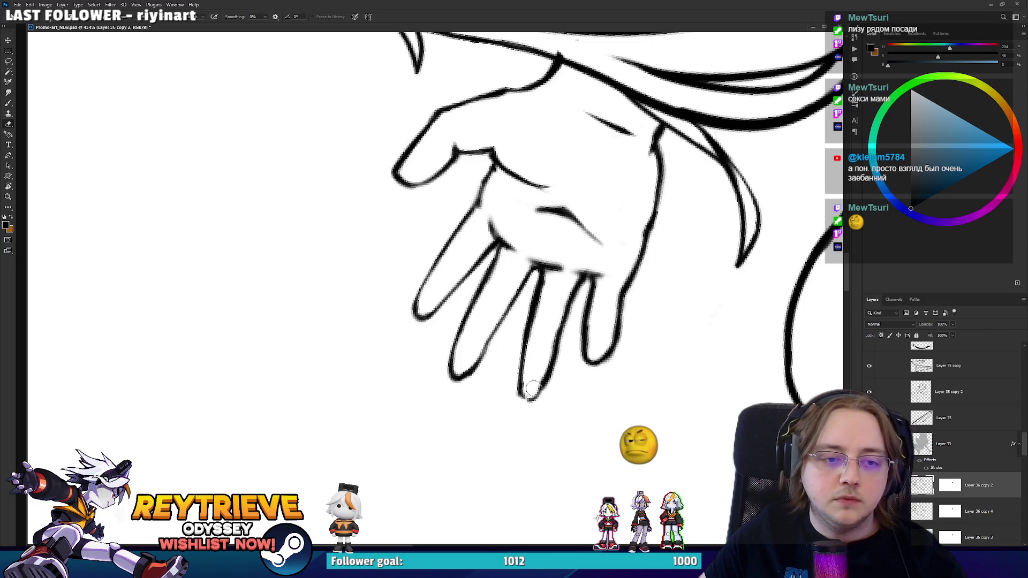
key(b)
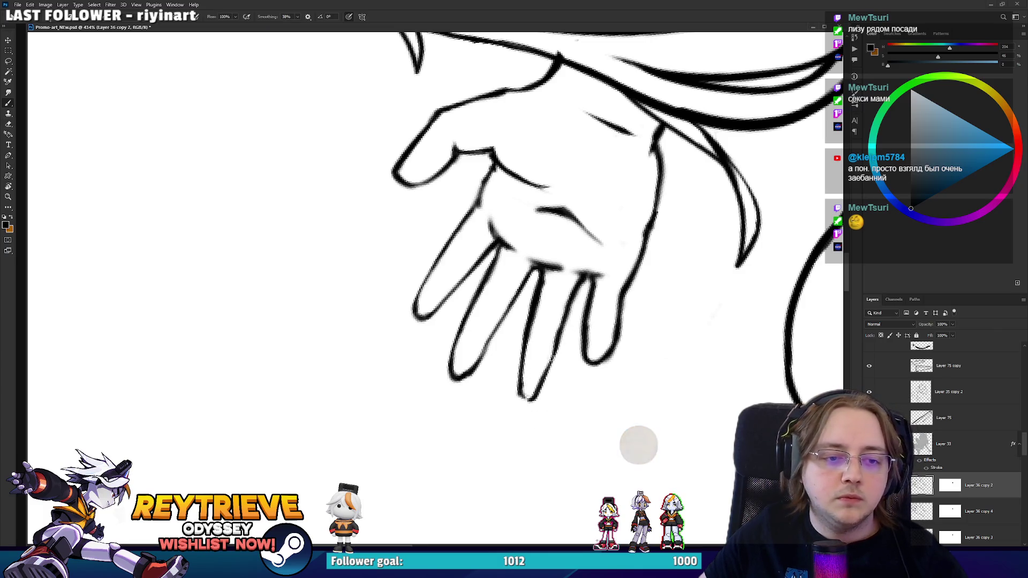
key(e)
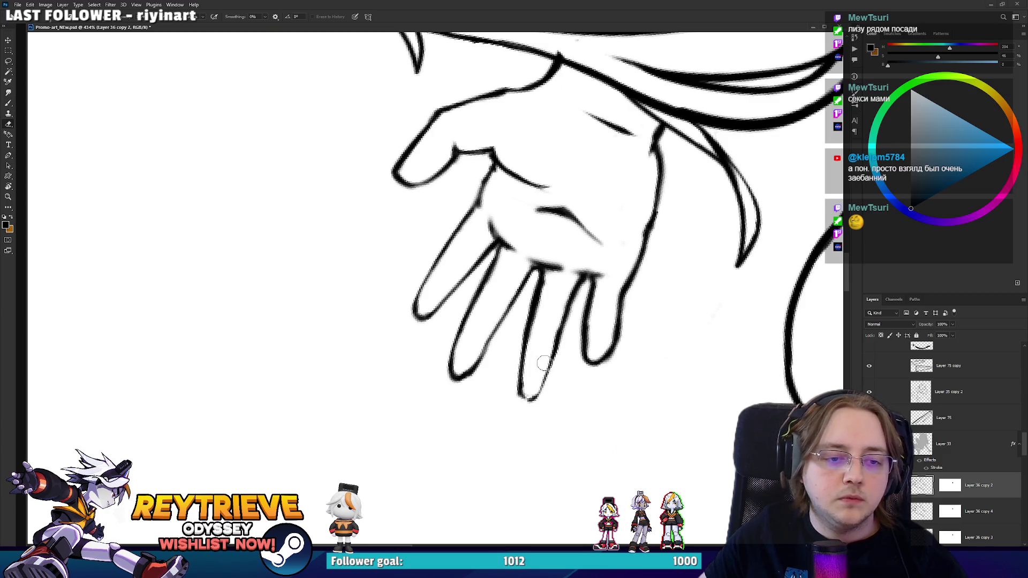
key(b)
mouse_move(453, 474)
mouse_down()
mouse_move(427, 277)
mouse_move(434, 240)
mouse_move(447, 270)
mouse_move(445, 294)
mouse_move(420, 244)
mouse_move(410, 257)
mouse_up()
key(e)
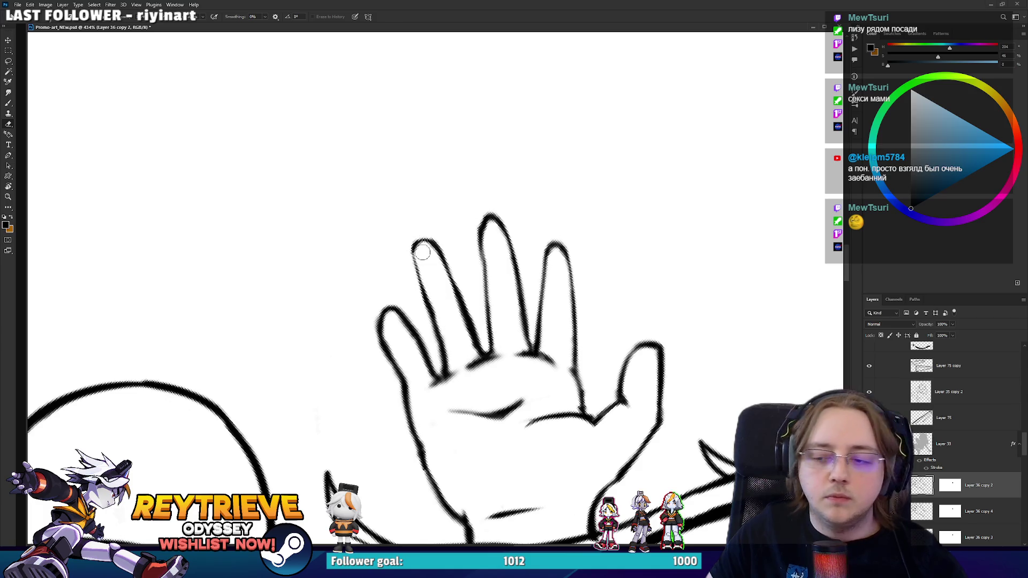
- Erase and redraw the little finger's left outline, undoing the stray new strokes
key(b)
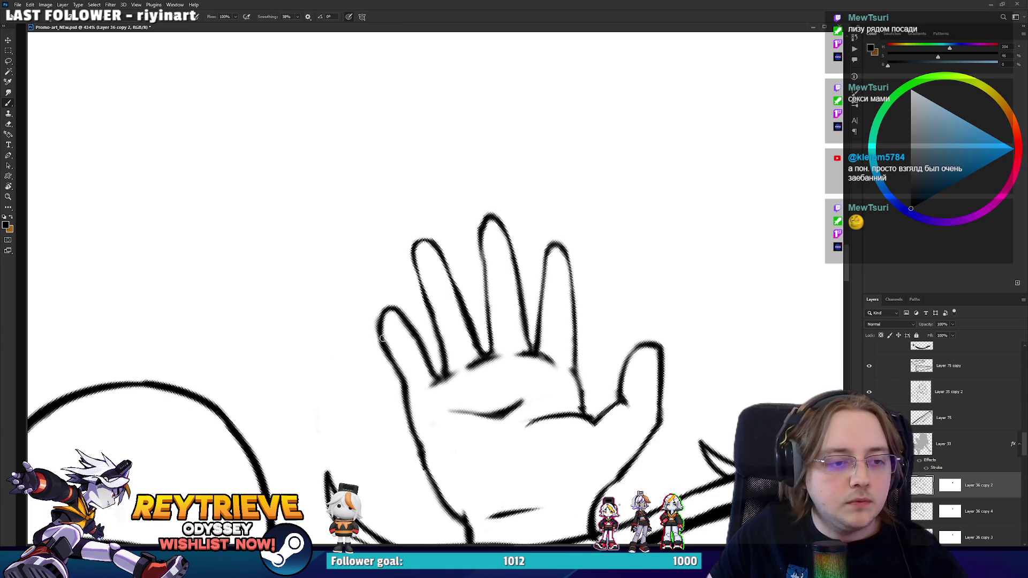
key(e)
mouse_move(378, 322)
mouse_down()
mouse_move(399, 377)
mouse_move(385, 305)
mouse_up()
key(b)
key(e)
mouse_move(396, 363)
mouse_down()
mouse_move(376, 294)
mouse_move(425, 370)
mouse_move(396, 353)
mouse_move(385, 303)
mouse_up()
key(b)
mouse_move(391, 305)
mouse_down()
mouse_move(432, 370)
mouse_move(406, 300)
mouse_move(479, 242)
mouse_move(474, 273)
mouse_move(485, 210)
mouse_move(531, 255)
mouse_move(507, 320)
mouse_up()
key(ctrl+z)
key(ctrl+z)
- Rework the ring-finger line and erase the lower line segment beside the little finger
key(e)
key(b)
key(r)
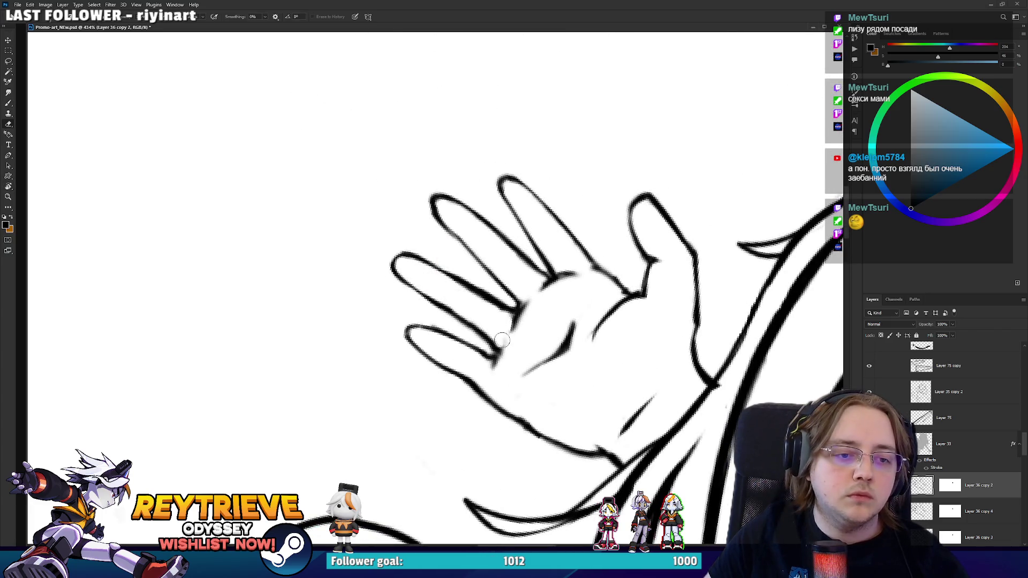
key(b)
key(e)
drag(497, 354, 488, 367)
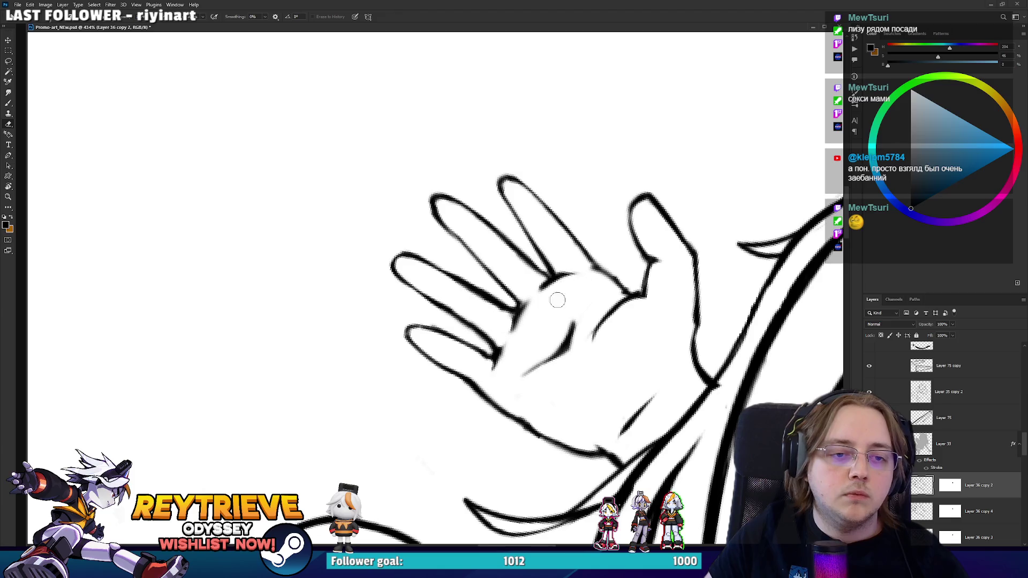
- Straighten the rotated canvas view and open Liquify on the line-art layer
scroll(557, 241, down, 7)
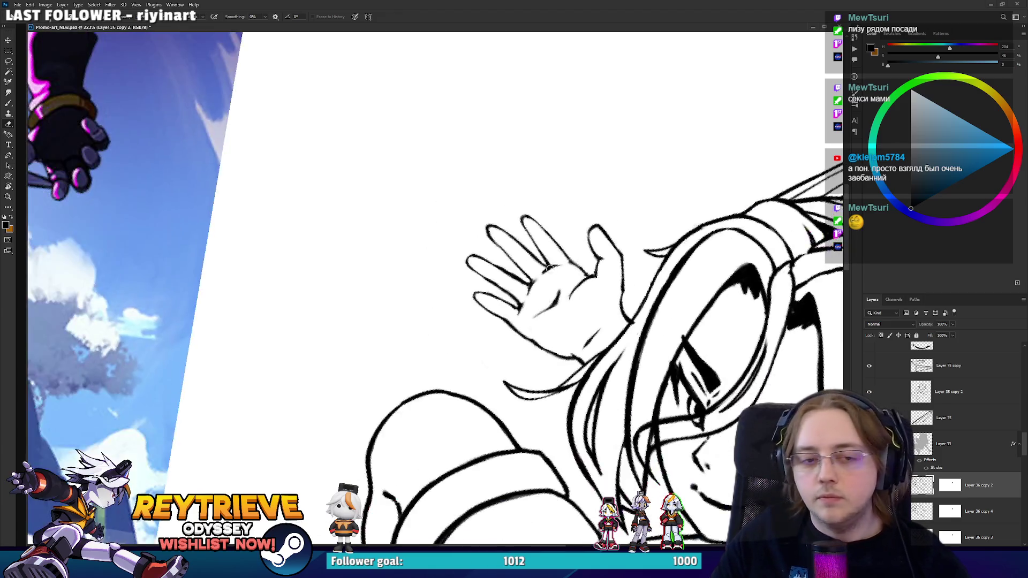
key(r)
drag(564, 245, 509, 257)
scroll(509, 257, up, 5)
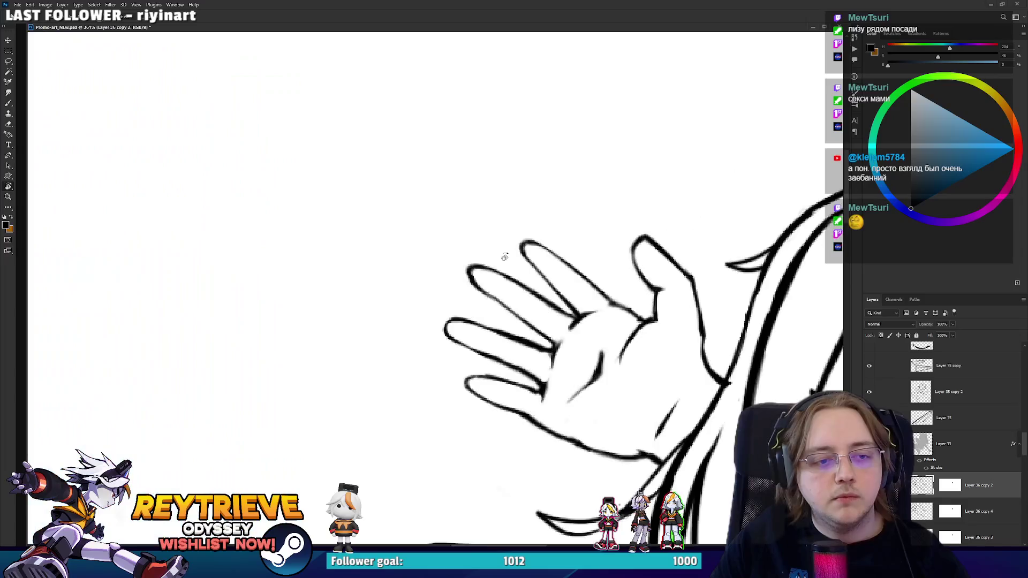
scroll(506, 262, down, 5)
scroll(505, 261, down, 3)
scroll(545, 234, up, 8)
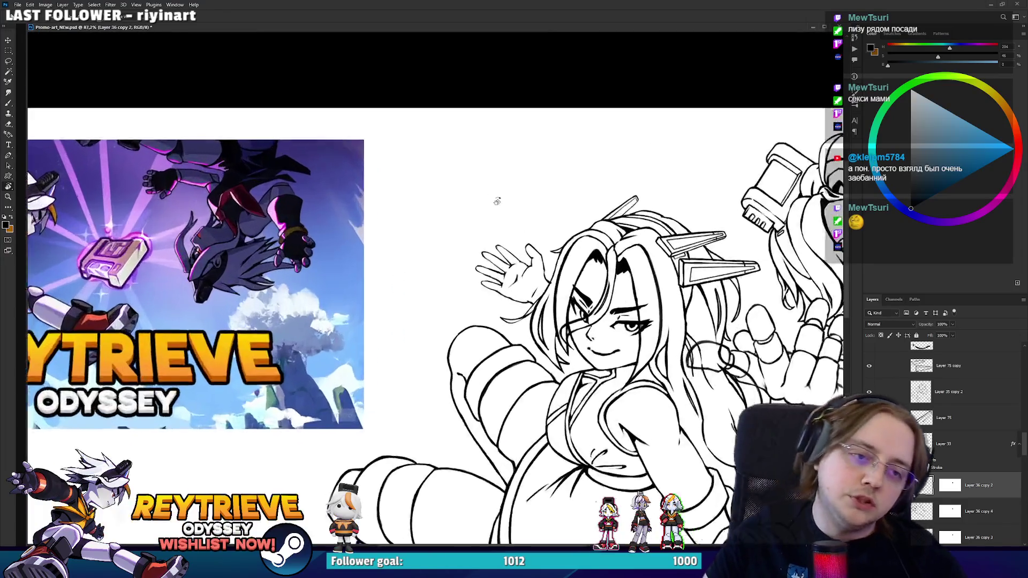
key(shift+ctrl+x)
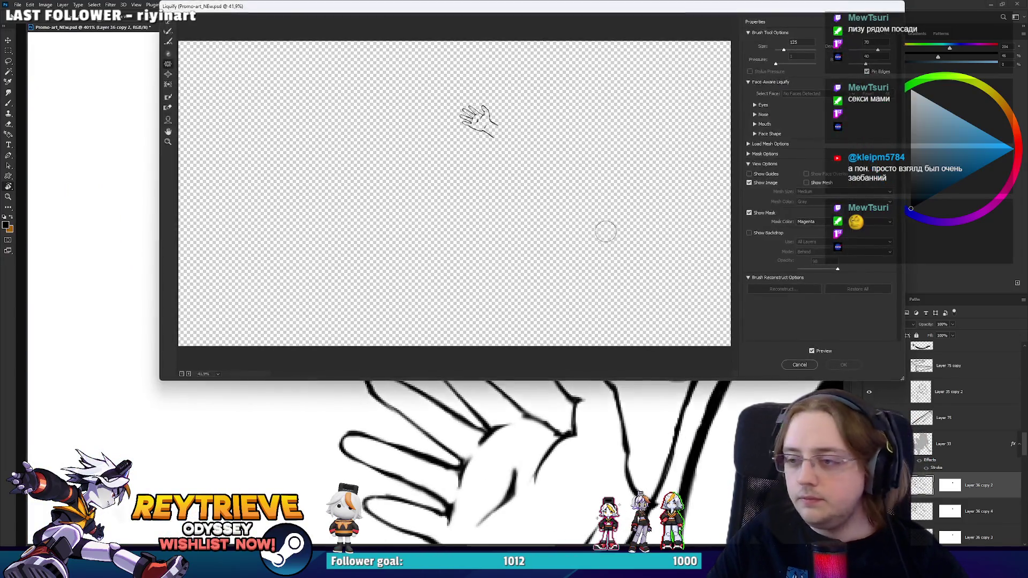
- Centre the hand in Liquify, set the brush to 60 and nudge the fingertip outline
scroll(569, 193, up, 5)
drag(383, 74, 620, 216)
scroll(621, 216, up, 3)
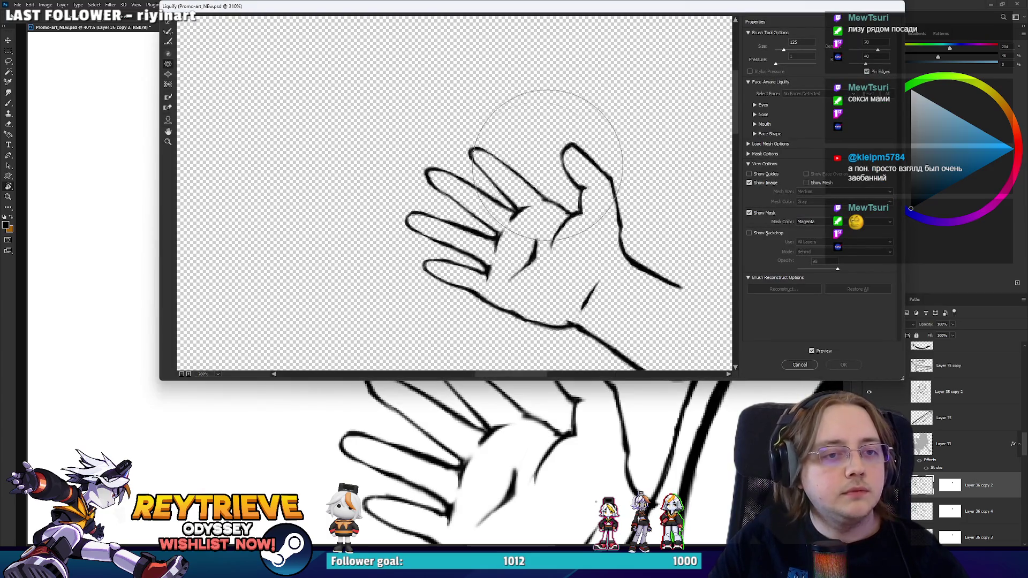
key(bracketleft)
key(bracketleft)
key(bracketleft)
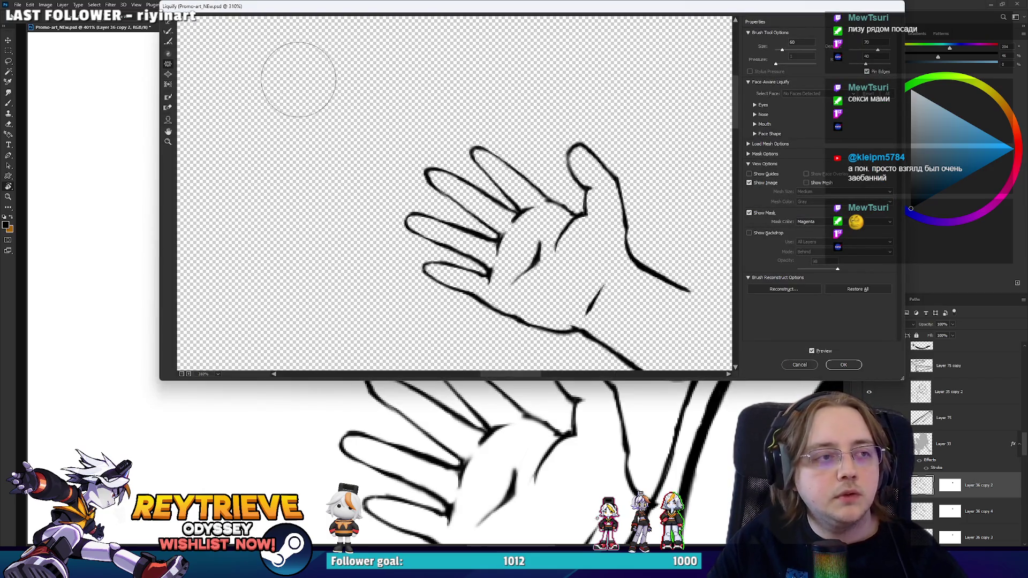
click(168, 31)
drag(576, 140, 570, 137)
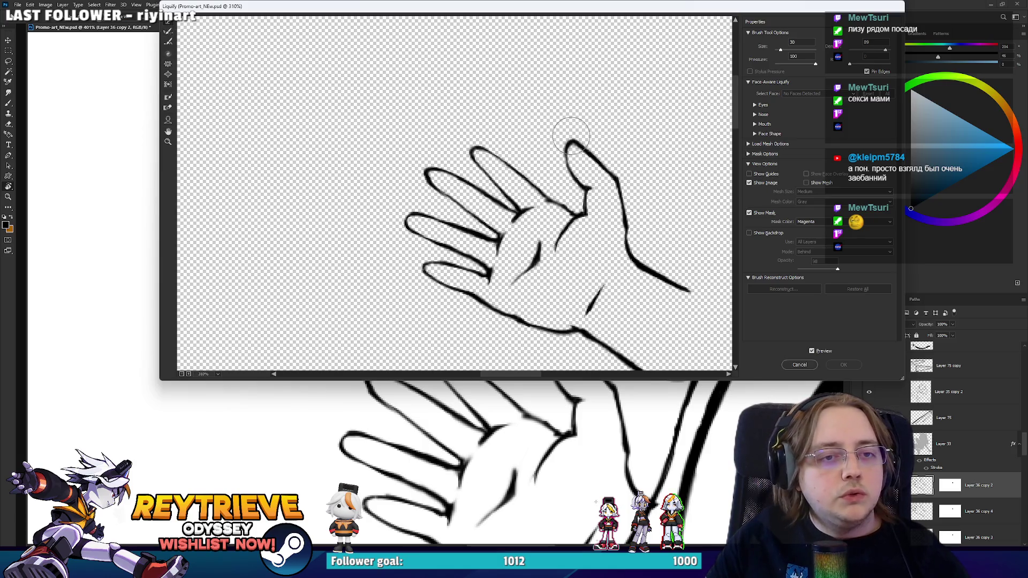
- Enlarge the warp brush to 90+, push the palm and thumb-base lines, and compare via Preview
key(bracketright)
key(bracketright)
key(bracketright)
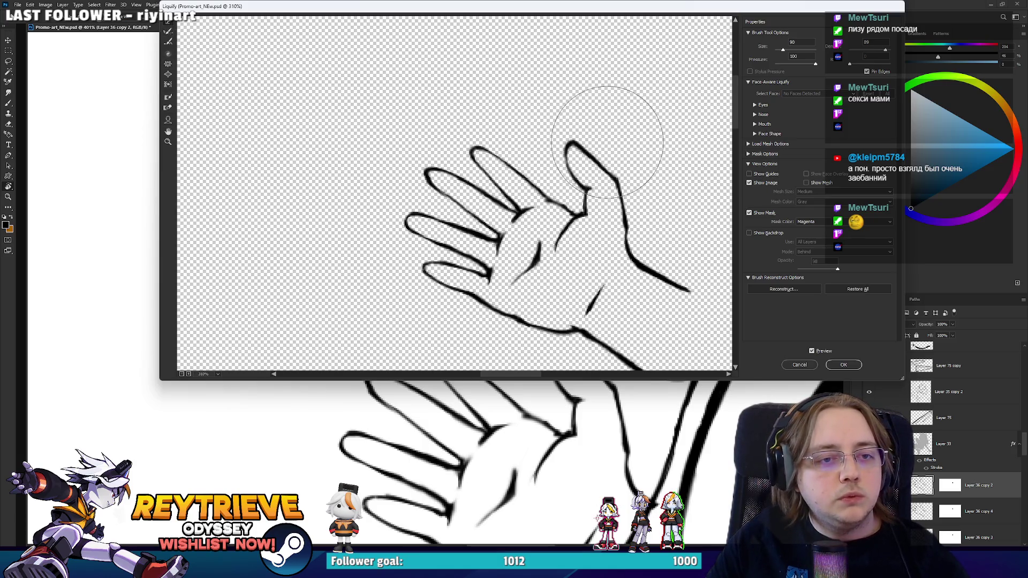
key(bracketright)
key(bracketright)
key(bracketright)
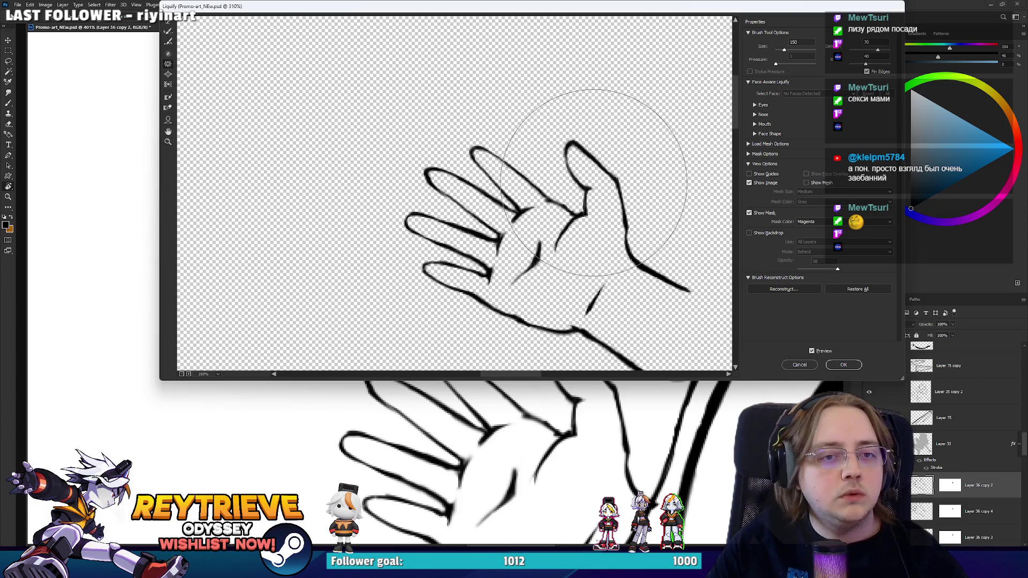
click(168, 42)
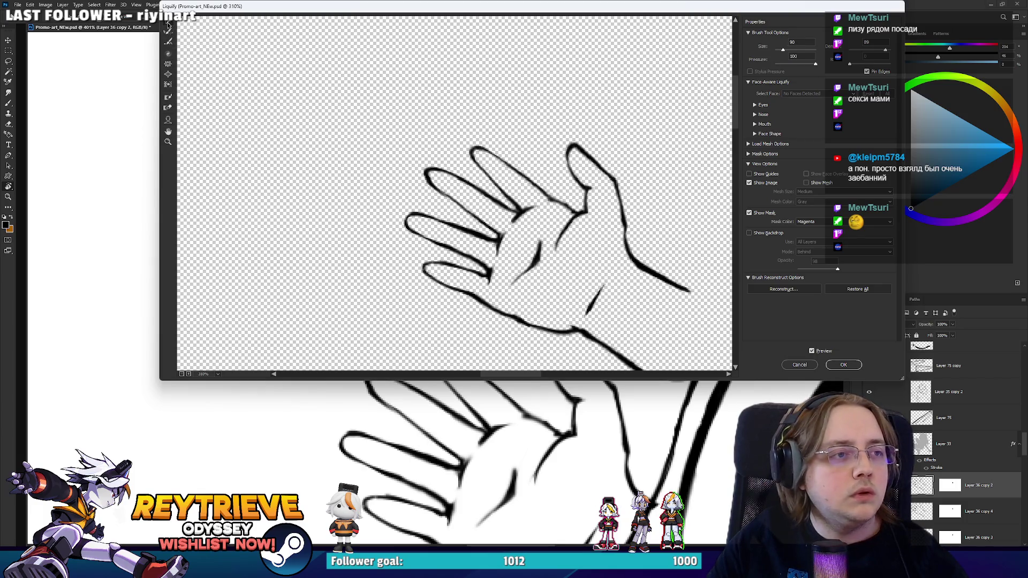
mouse_move(574, 219)
mouse_down()
mouse_move(572, 233)
mouse_move(578, 225)
mouse_up()
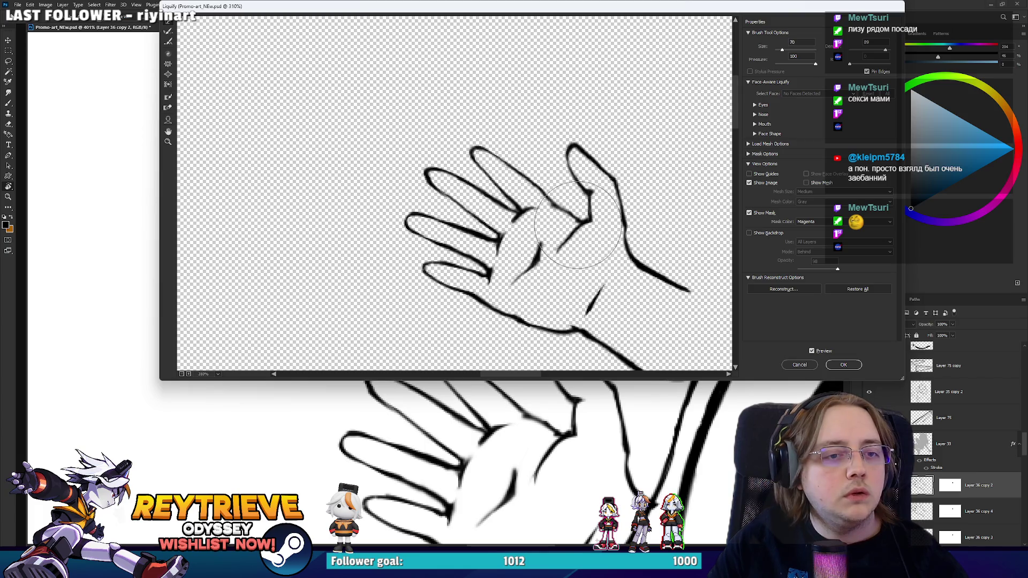
click(812, 351)
click(812, 351)
- Apply the Liquify warp and centre the view on the other girl's raised open hand
click(844, 366)
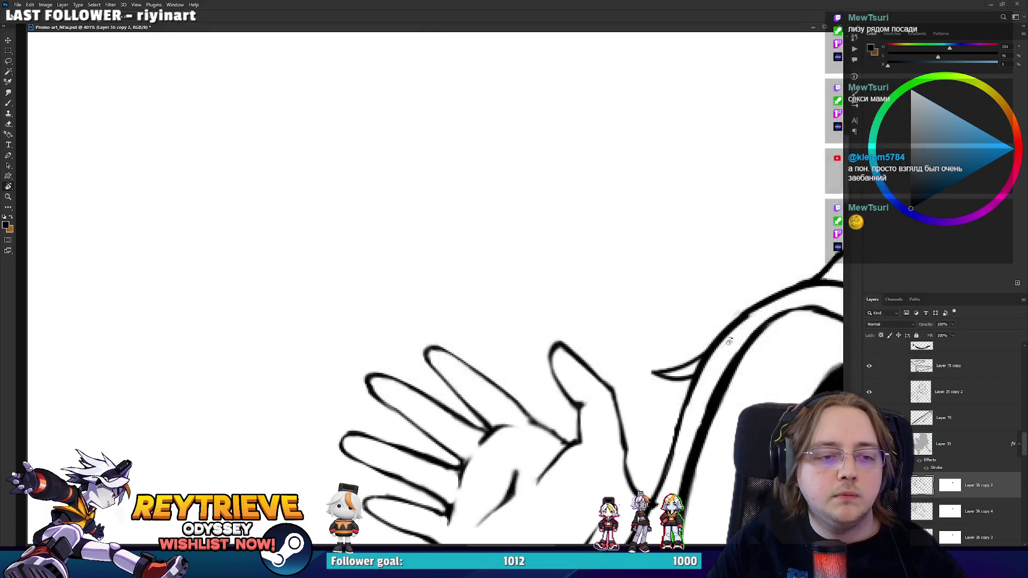
scroll(563, 250, down, 5)
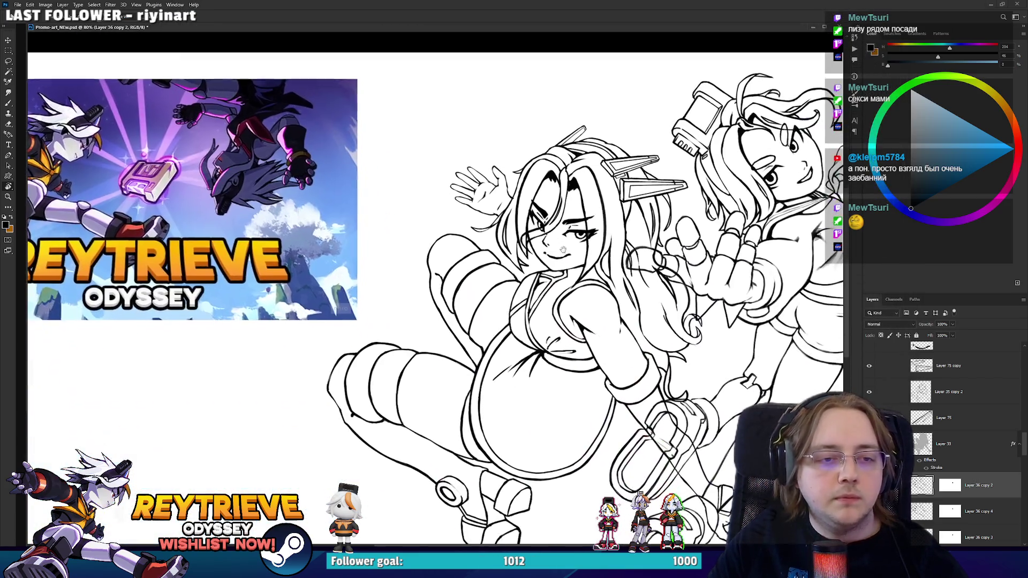
drag(563, 250, 563, 245)
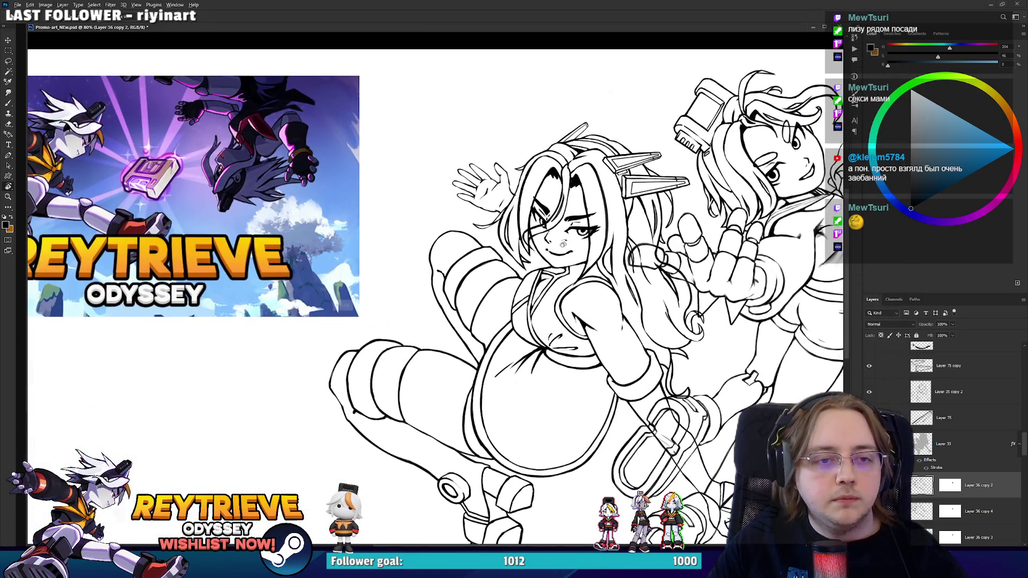
scroll(522, 209, up, 10)
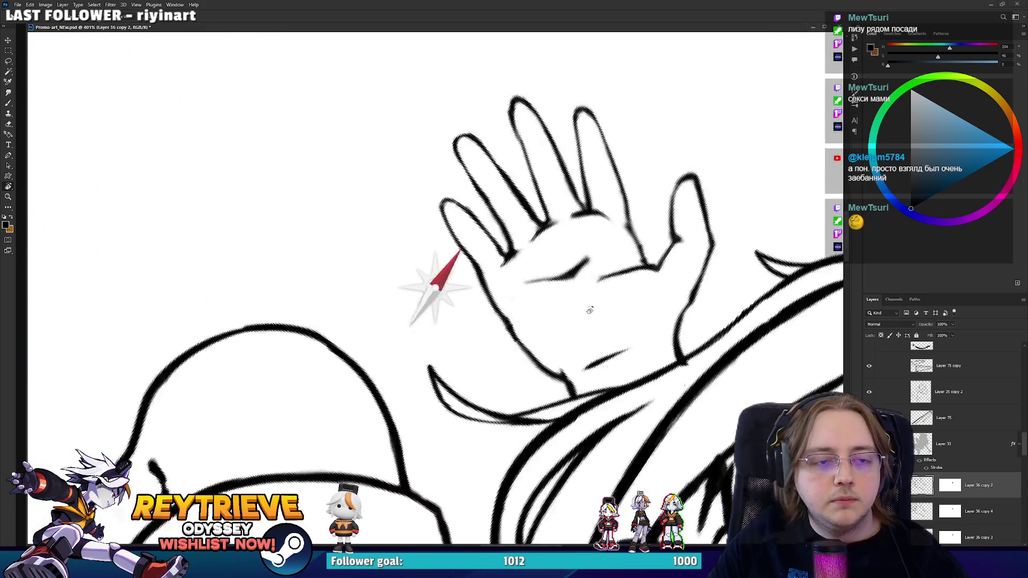
drag(984, 496, 983, 497)
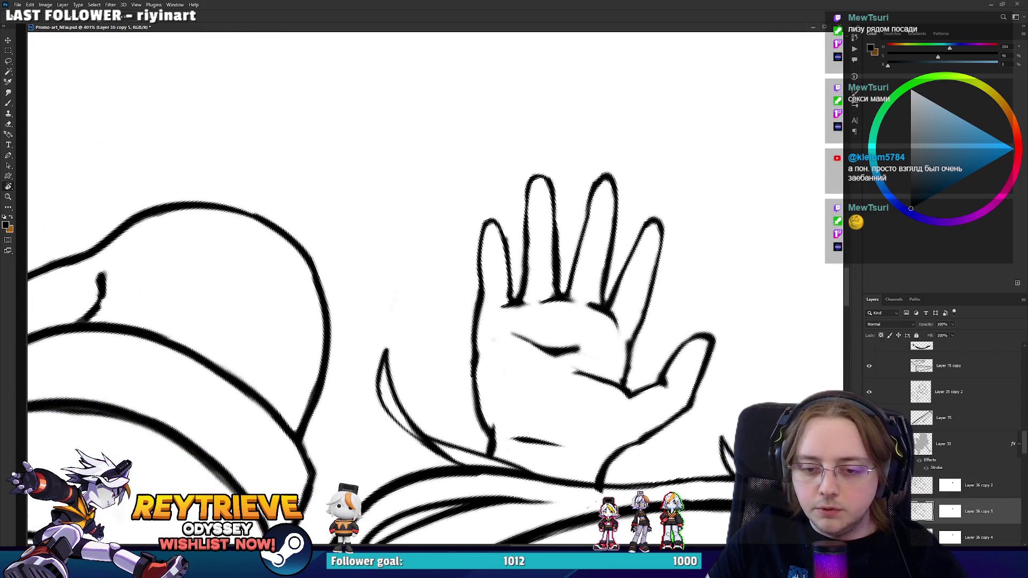
drag(579, 309, 579, 328)
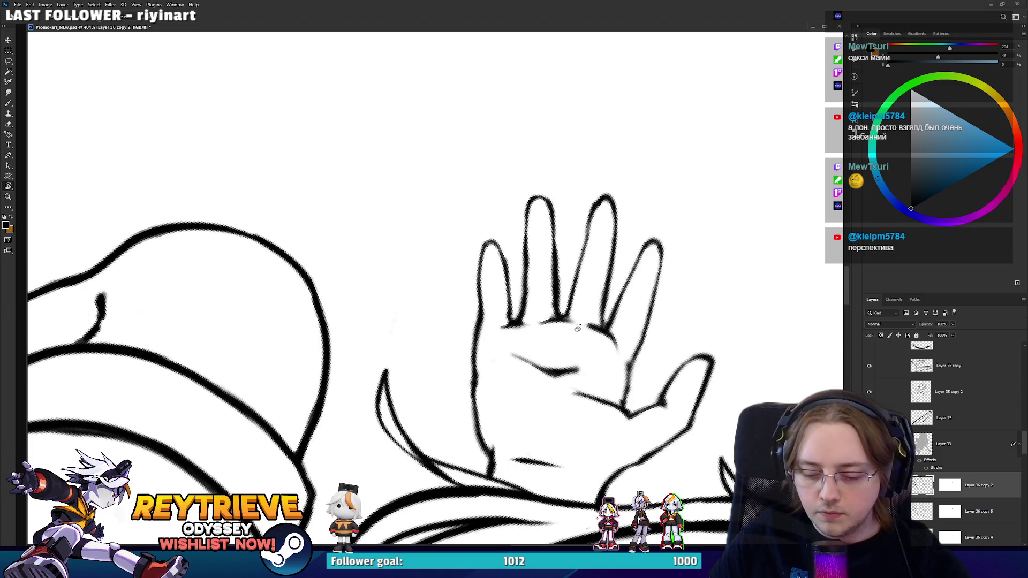
- Lasso the raised hand's leftmost finger and rotate it about -19° outward
key(l)
mouse_move(452, 316)
mouse_down()
mouse_move(477, 218)
mouse_move(517, 300)
mouse_move(452, 335)
mouse_up()
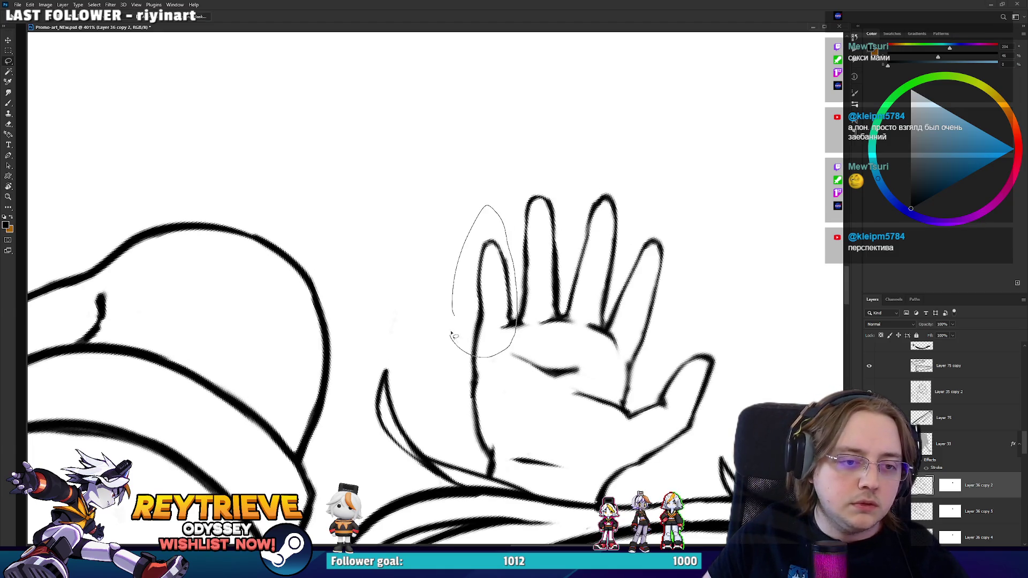
key(ctrl+t)
mouse_move(594, 238)
mouse_down()
mouse_move(601, 225)
mouse_move(488, 282)
mouse_move(514, 310)
mouse_up()
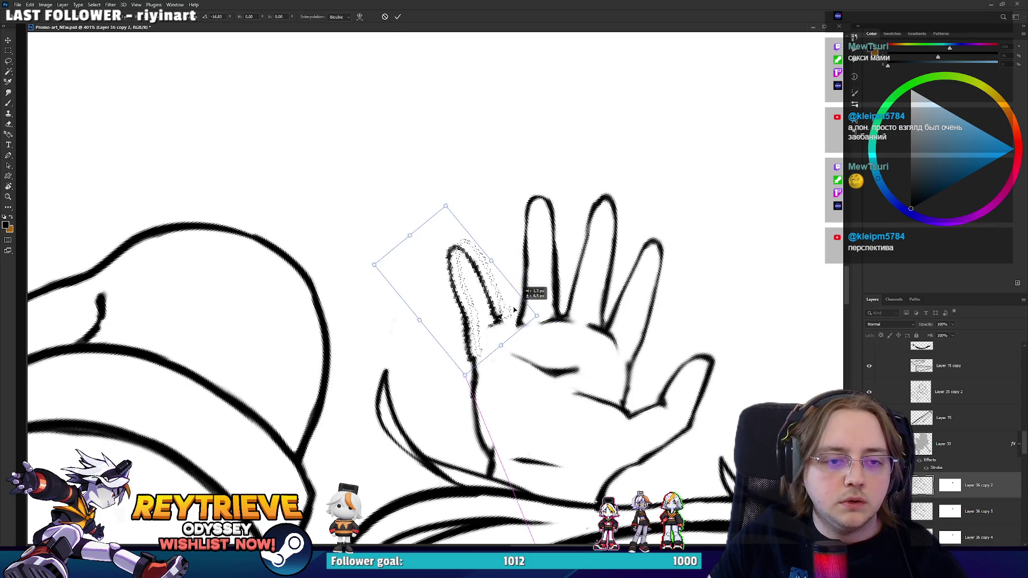
drag(610, 270, 610, 277)
drag(514, 311, 521, 318)
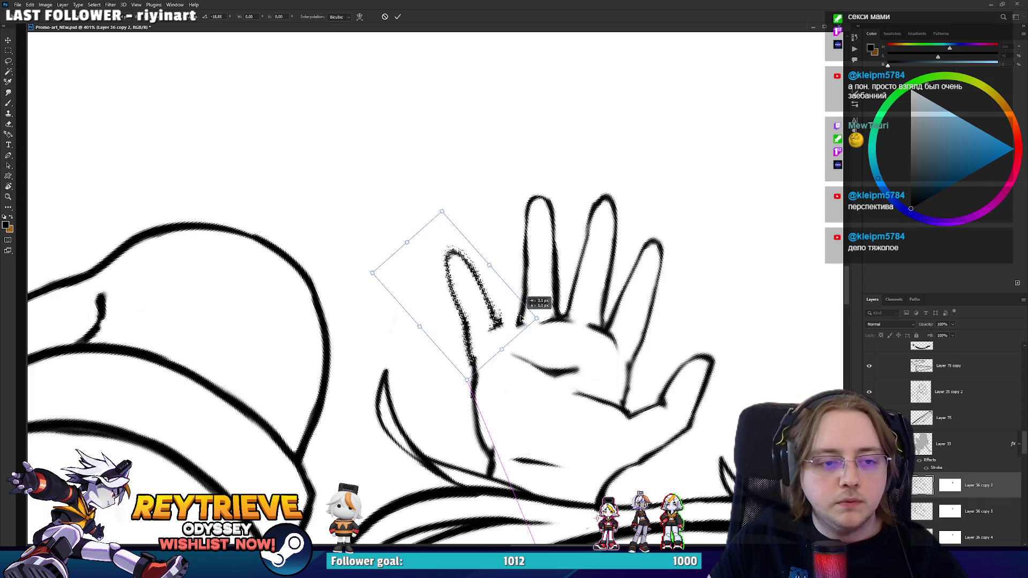
key(Return)
- Rotate the canvas view to check the fanned fingers, then fit the whole canvas on screen
key(r)
mouse_move(565, 230)
mouse_down()
mouse_move(370, 152)
mouse_move(405, 219)
mouse_move(542, 181)
mouse_move(605, 305)
mouse_move(496, 230)
mouse_up()
key(b)
key(r)
key(b)
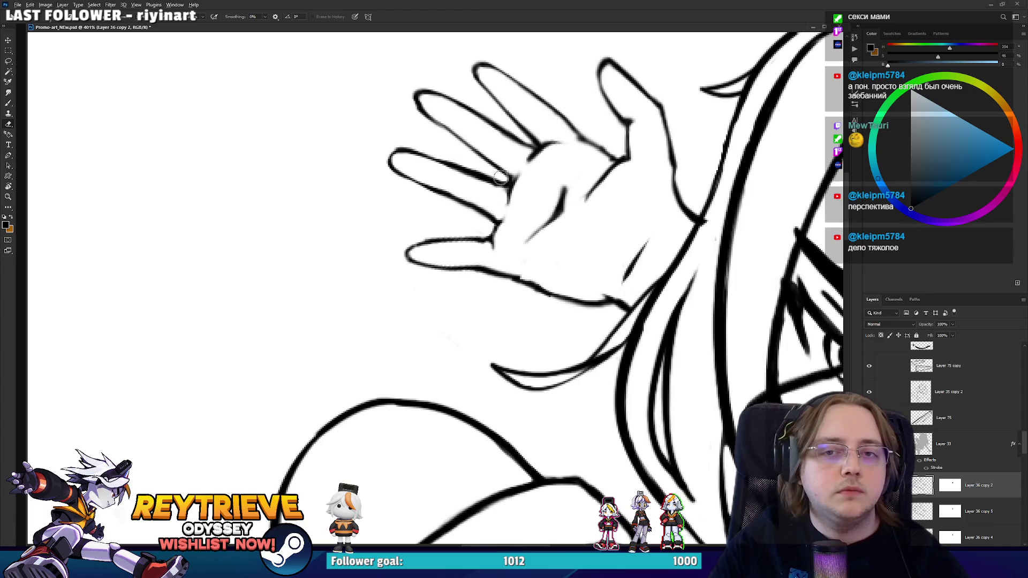
key(ctrl+0)
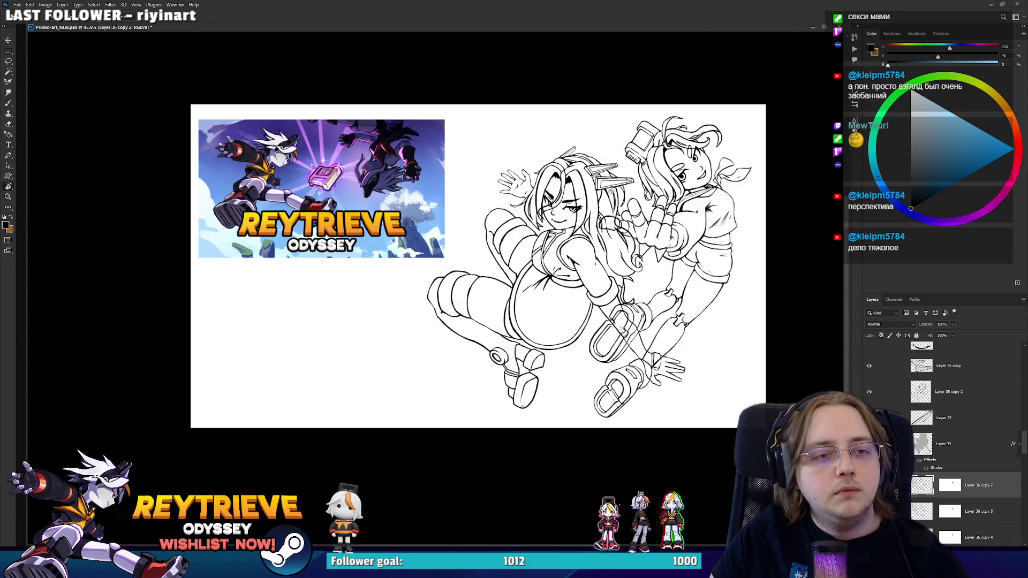
- Lasso the waving hand's left fingers and shift them slightly left and down
scroll(508, 171, up, 5)
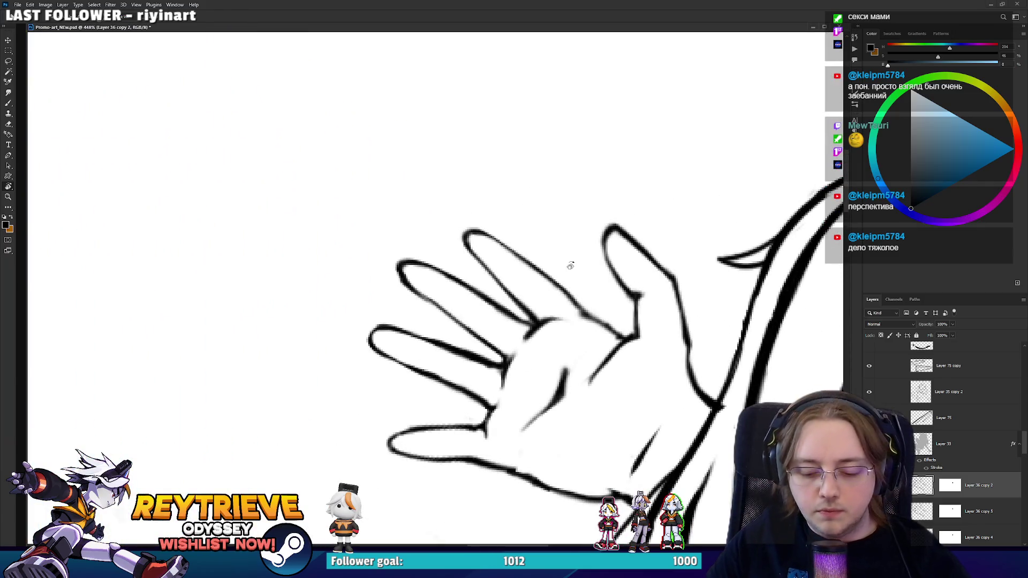
key(l)
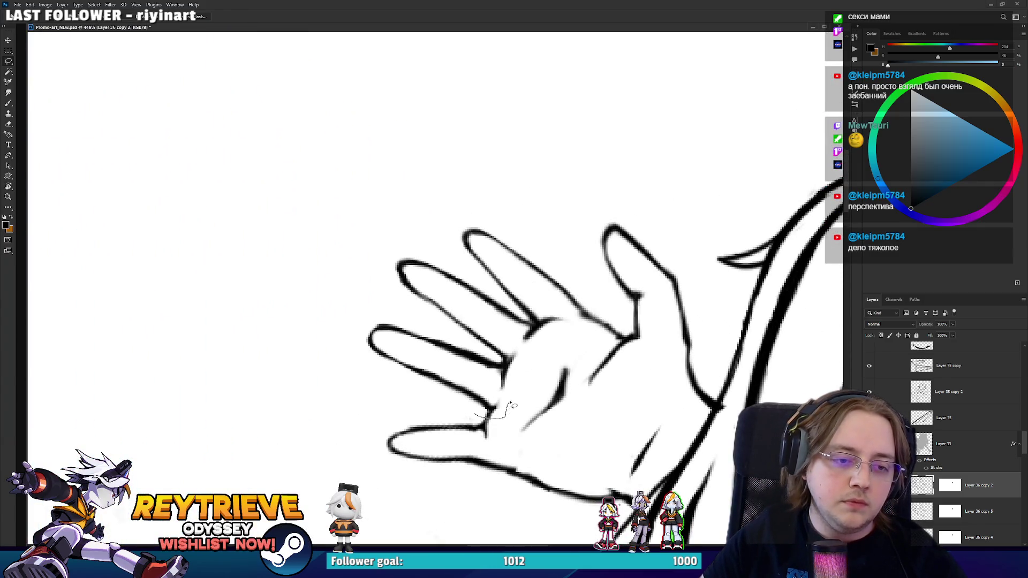
mouse_move(538, 335)
mouse_down()
mouse_move(479, 281)
mouse_move(343, 268)
mouse_move(492, 409)
mouse_up()
key(v)
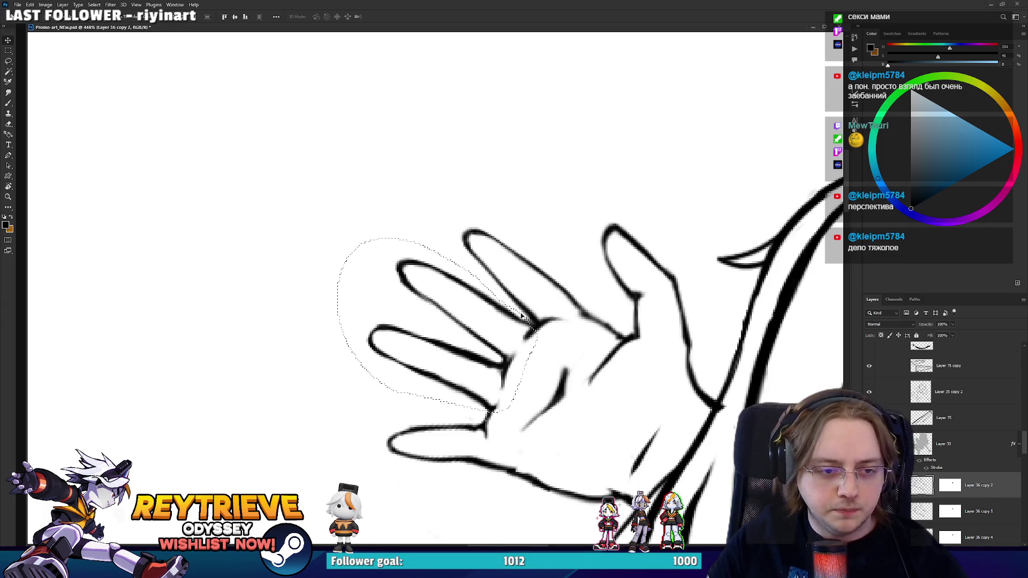
mouse_move(521, 329)
mouse_down()
mouse_move(515, 339)
mouse_move(524, 339)
mouse_up()
key(ctrl+t)
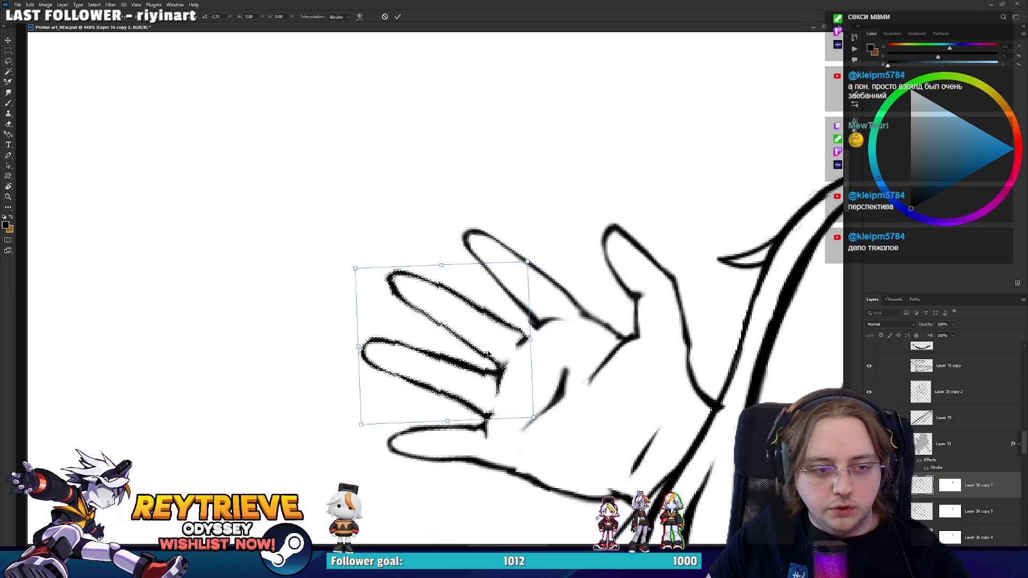
key(Return)
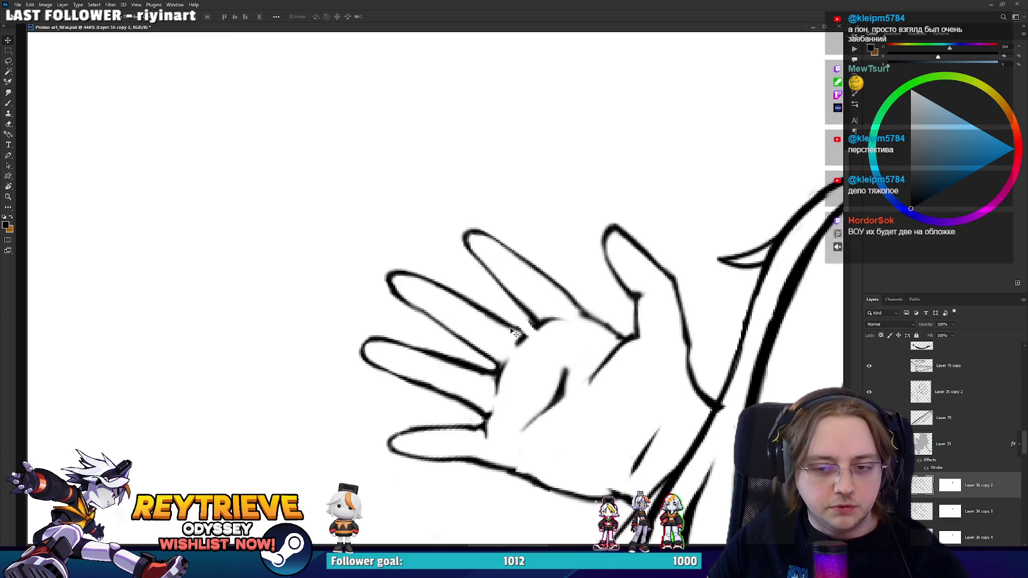
- Look over the adjusted hand, then fit the whole artwork on screen
key(b)
mouse_move(517, 343)
mouse_down()
mouse_move(536, 259)
mouse_move(504, 366)
mouse_up()
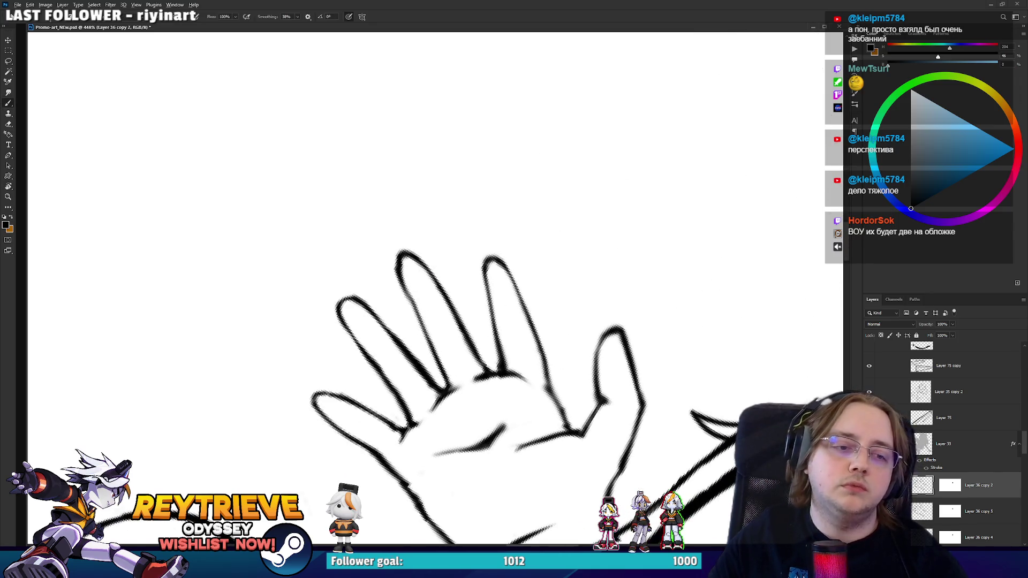
key(ctrl+0)
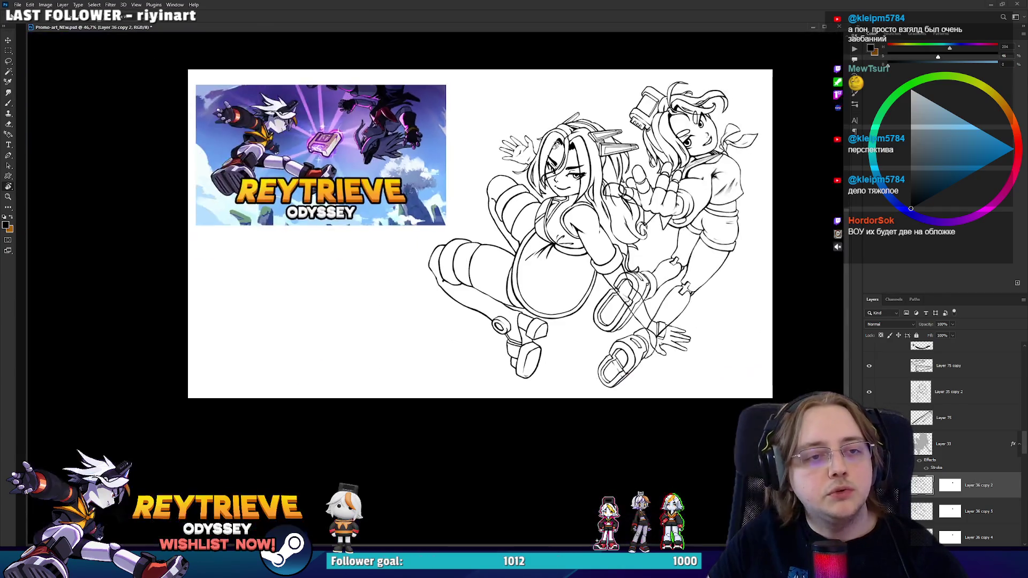
- Fit the artwork in view and show the Disk sketch layer to compare
scroll(463, 167, up, 5)
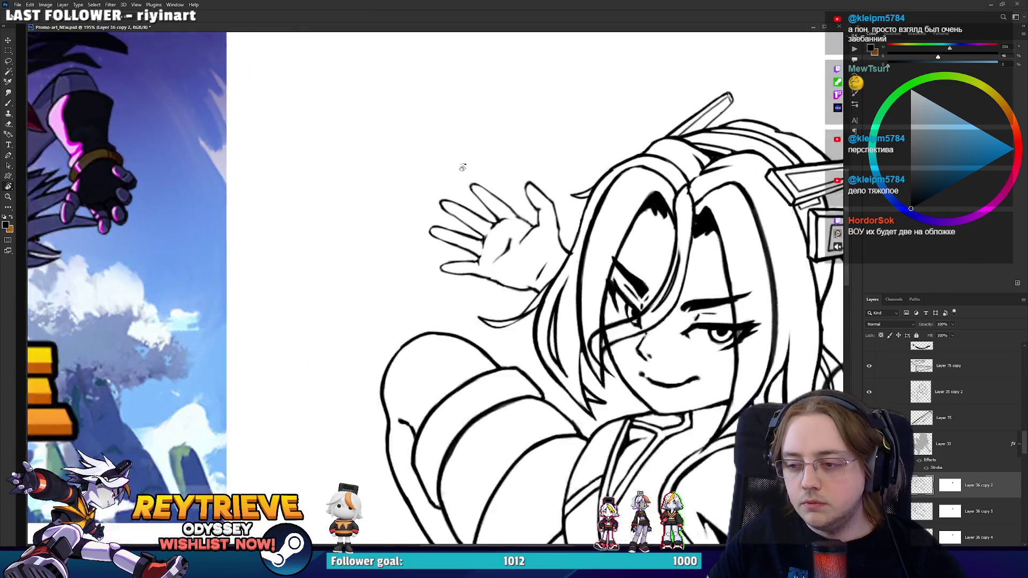
key(ctrl+0)
scroll(531, 218, up, 3)
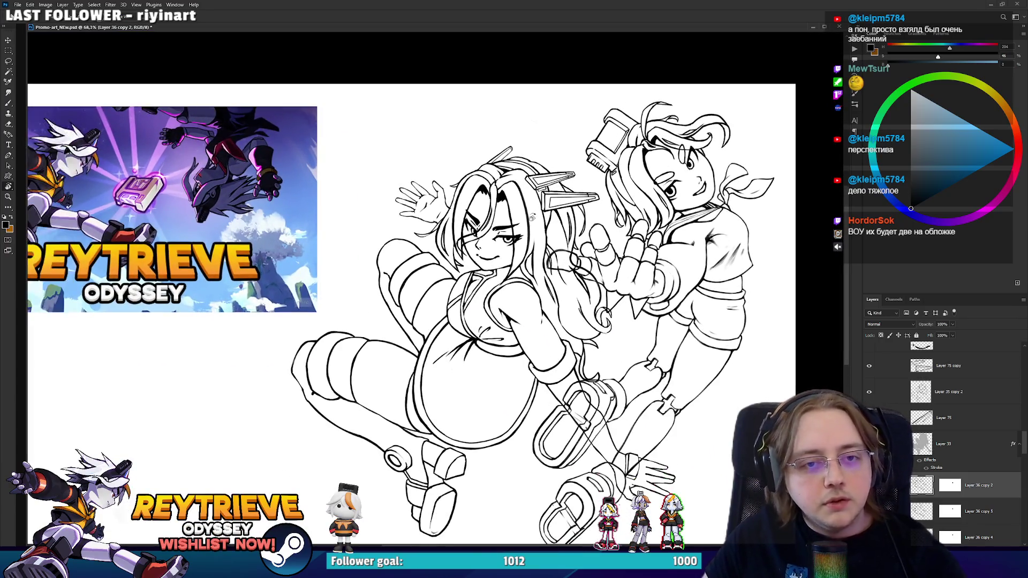
scroll(942, 417, down, 10)
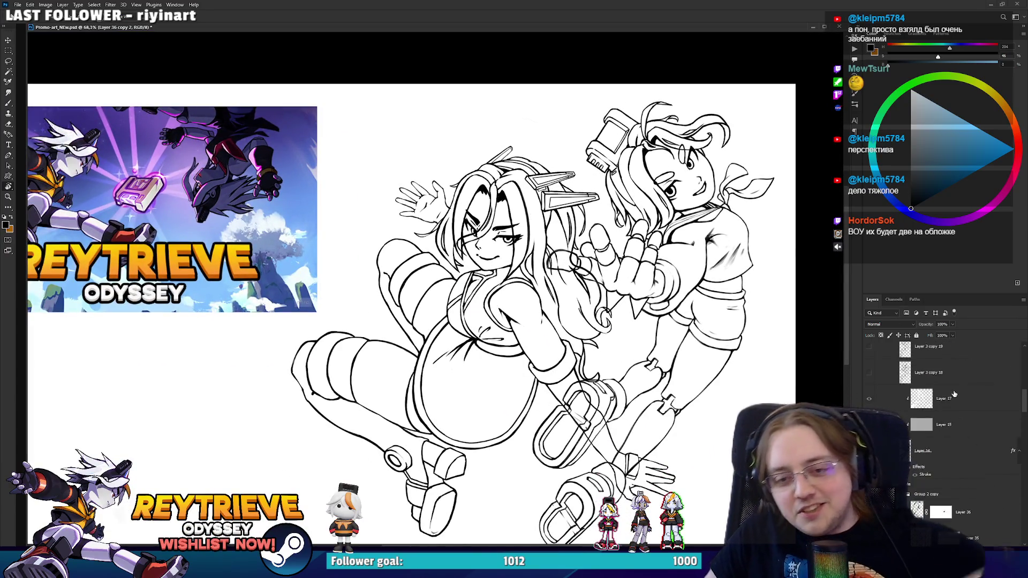
scroll(929, 407, up, 10)
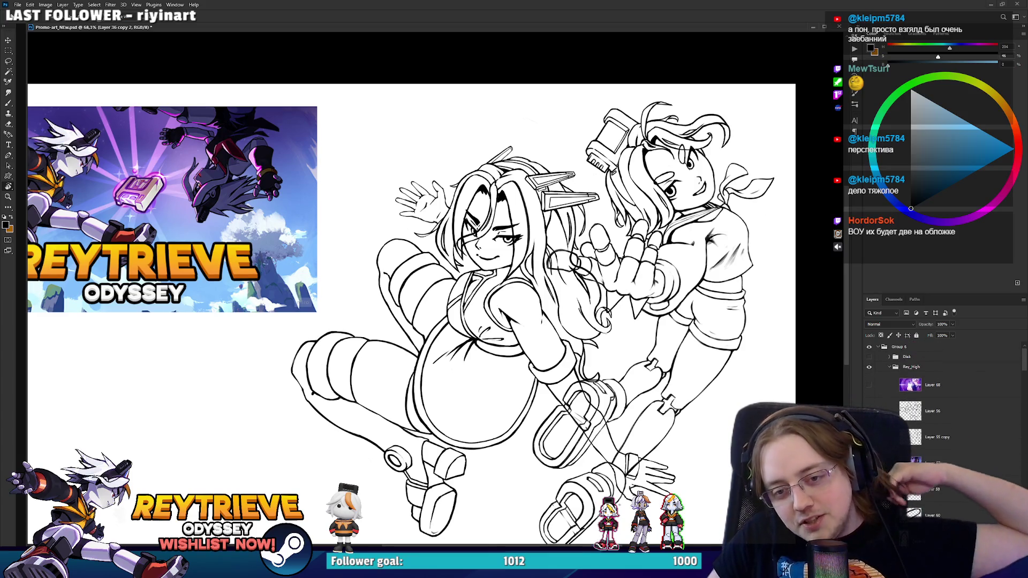
click(868, 357)
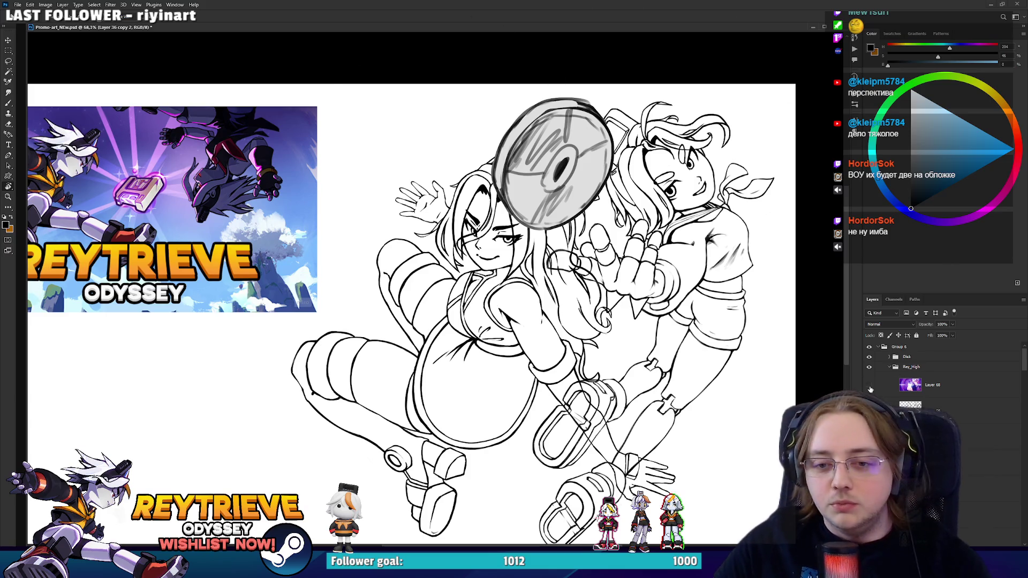
- Hide the Disk layer and zoom in on the left girl's raised hand
click(868, 357)
scroll(539, 232, up, 2)
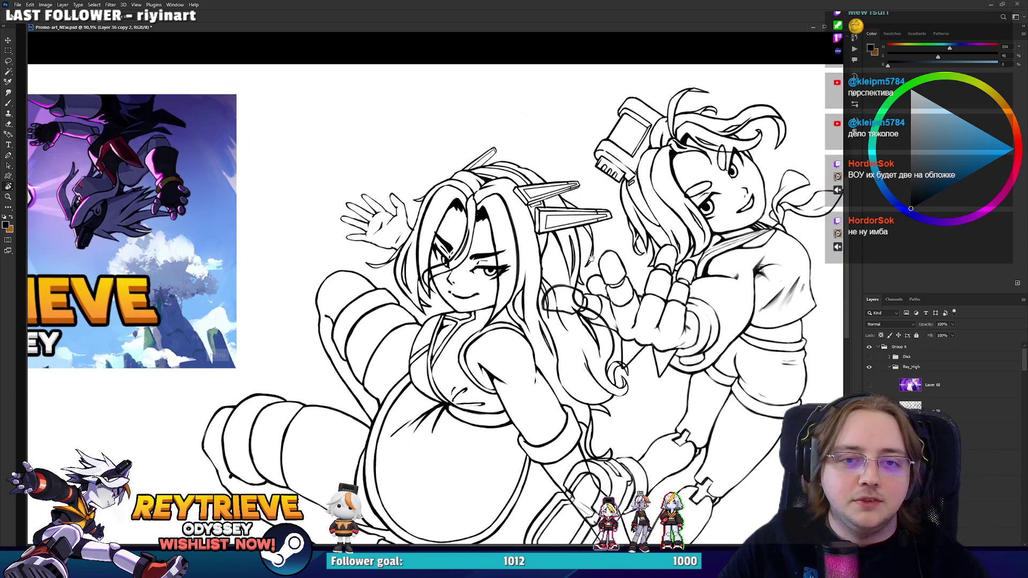
scroll(607, 252, up, 2)
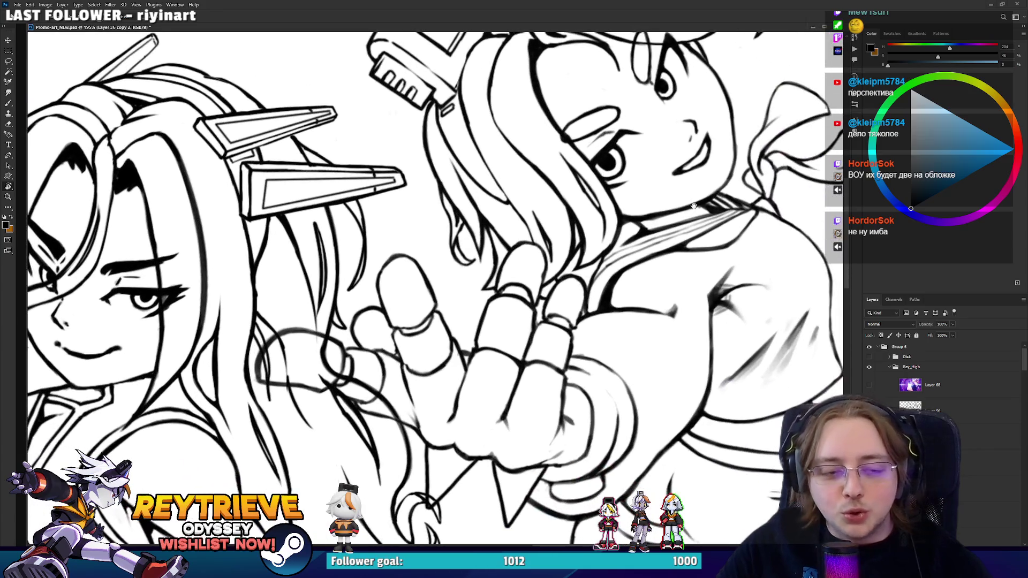
scroll(697, 269, down, 2)
scroll(537, 286, down, 3)
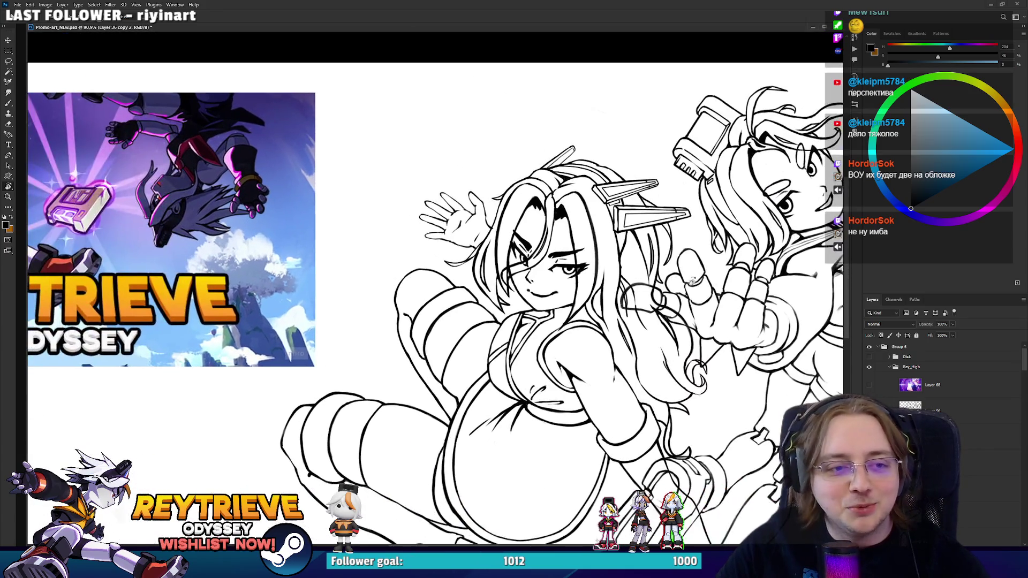
scroll(537, 286, up, 1)
scroll(964, 447, down, 3)
scroll(964, 447, up, 3)
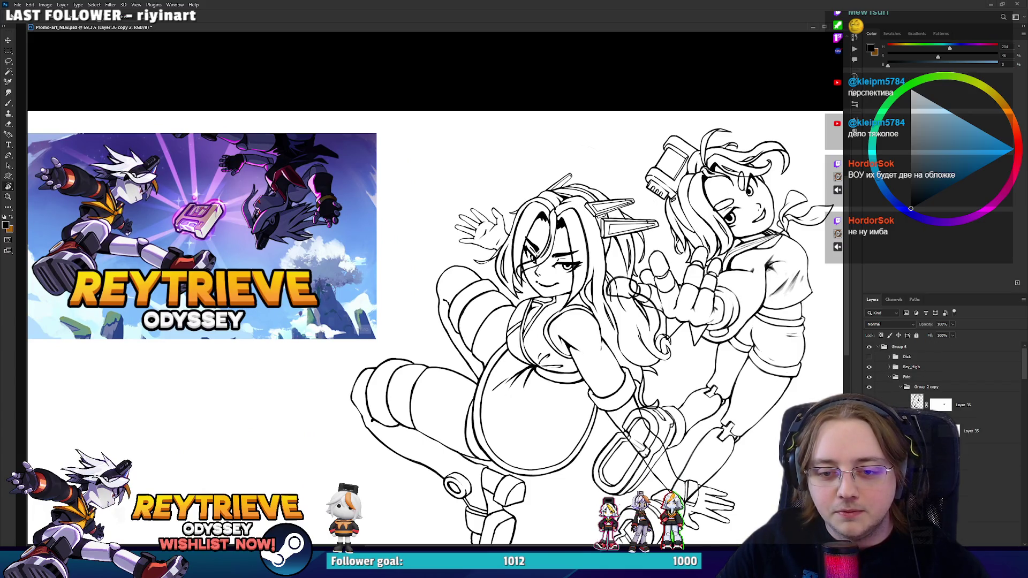
scroll(964, 447, down, 4)
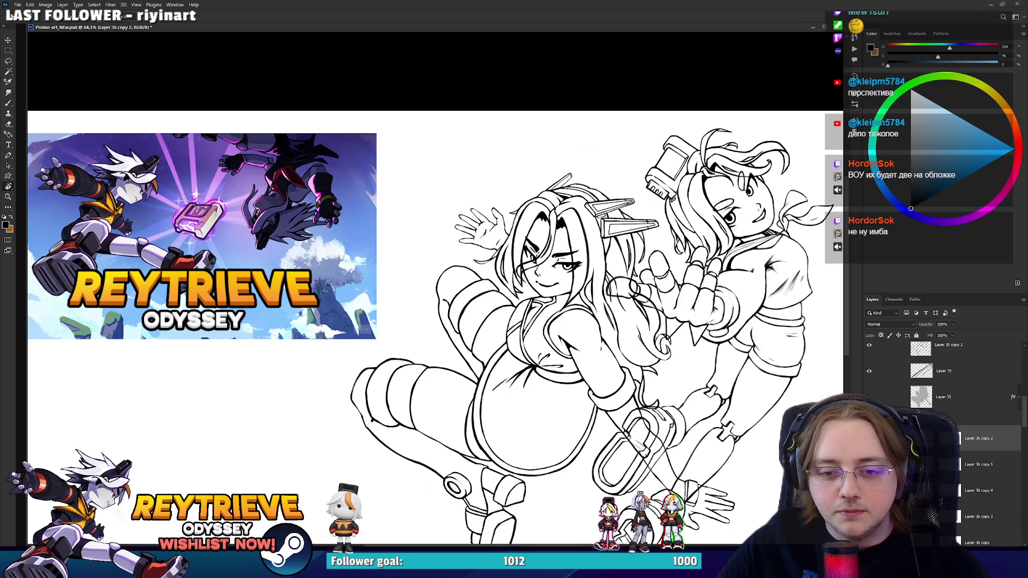
scroll(497, 224, up, 5)
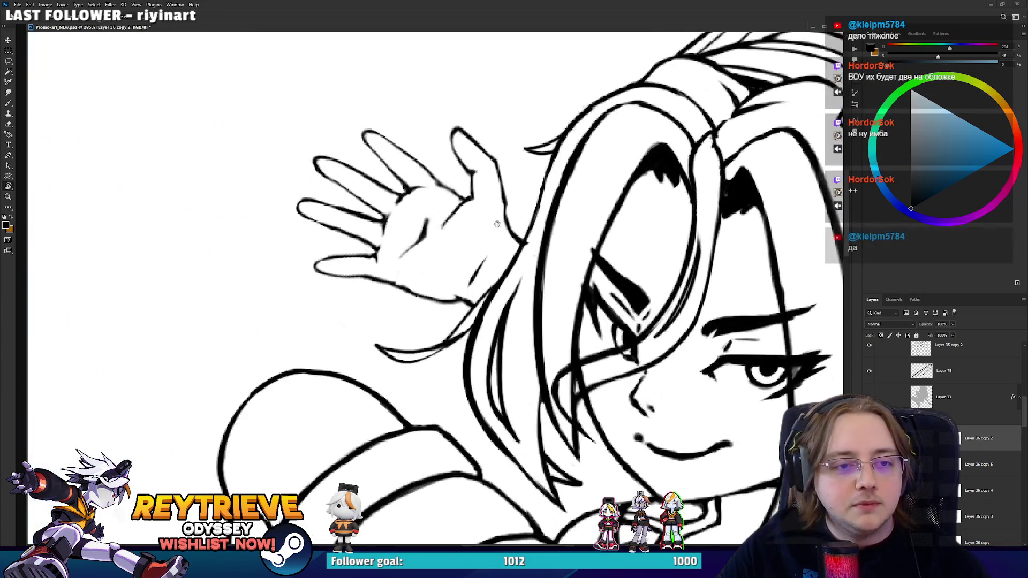
- Erase stray lines on the raised waving hand, turning the canvas upright around it
drag(497, 224, 510, 250)
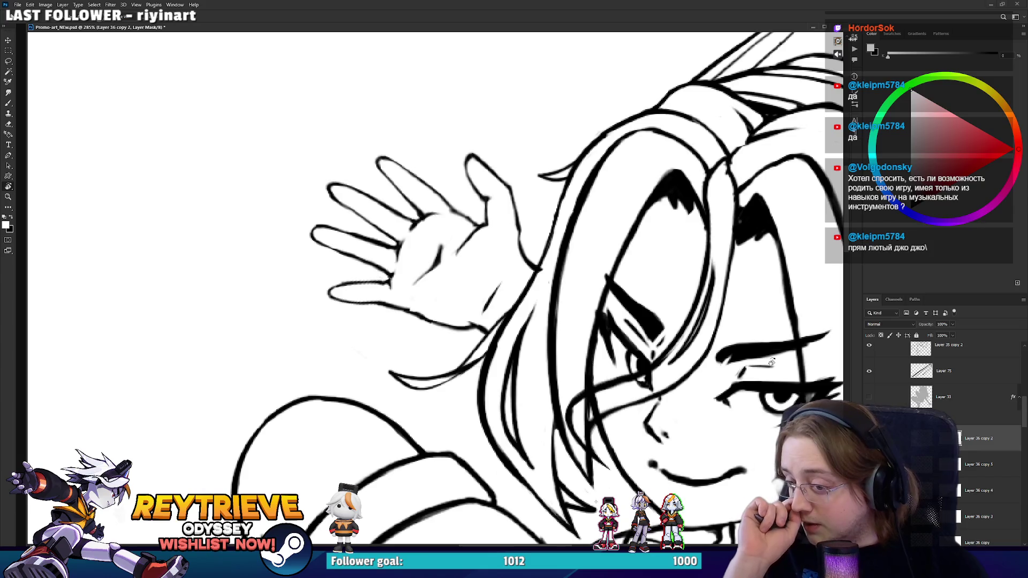
key(e)
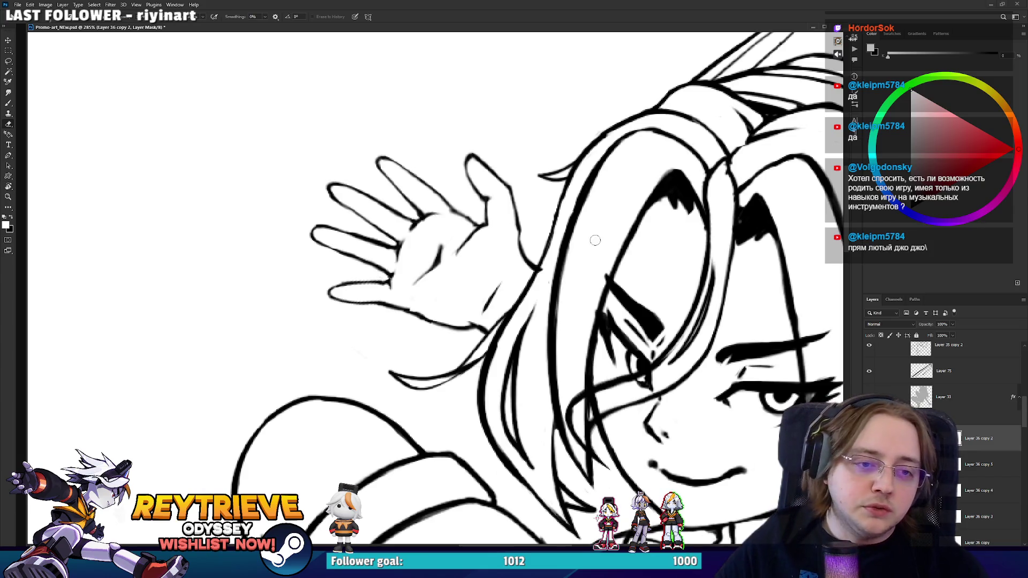
drag(565, 251, 572, 332)
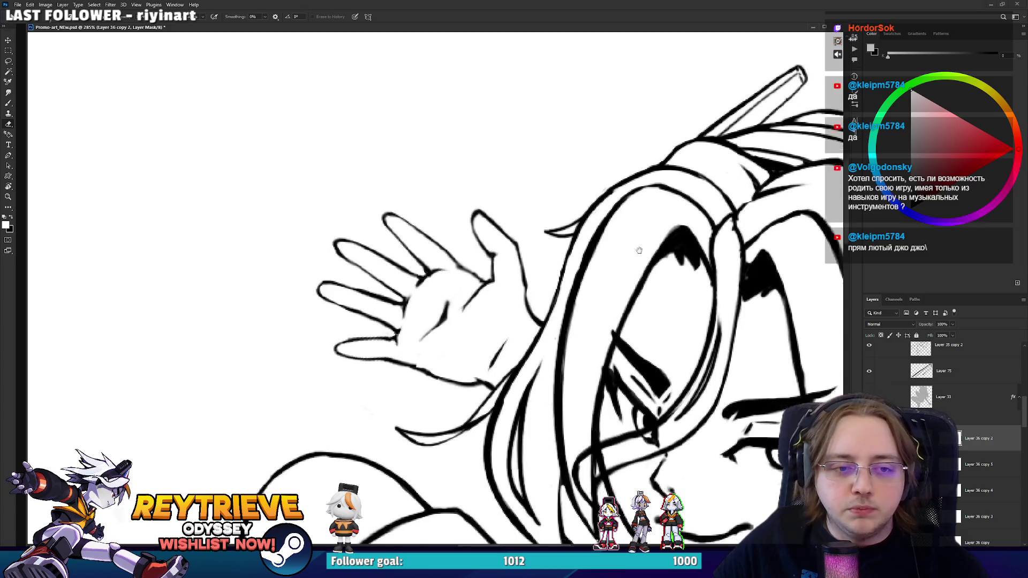
drag(638, 248, 644, 168)
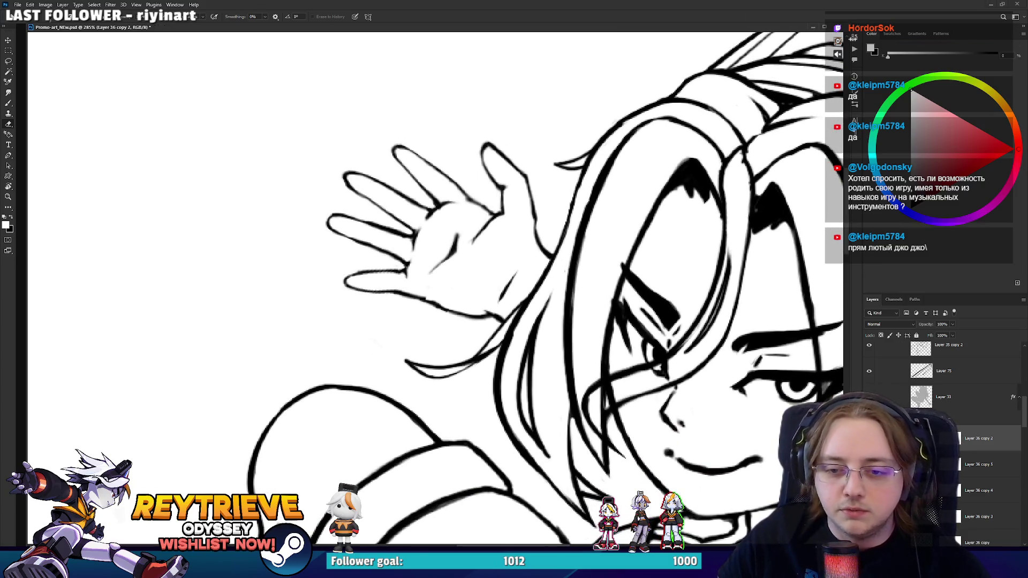
key(x)
mouse_move(557, 207)
mouse_down()
mouse_move(564, 249)
mouse_move(491, 247)
mouse_move(503, 268)
mouse_move(497, 220)
mouse_up()
key(v)
key(r)
key(e)
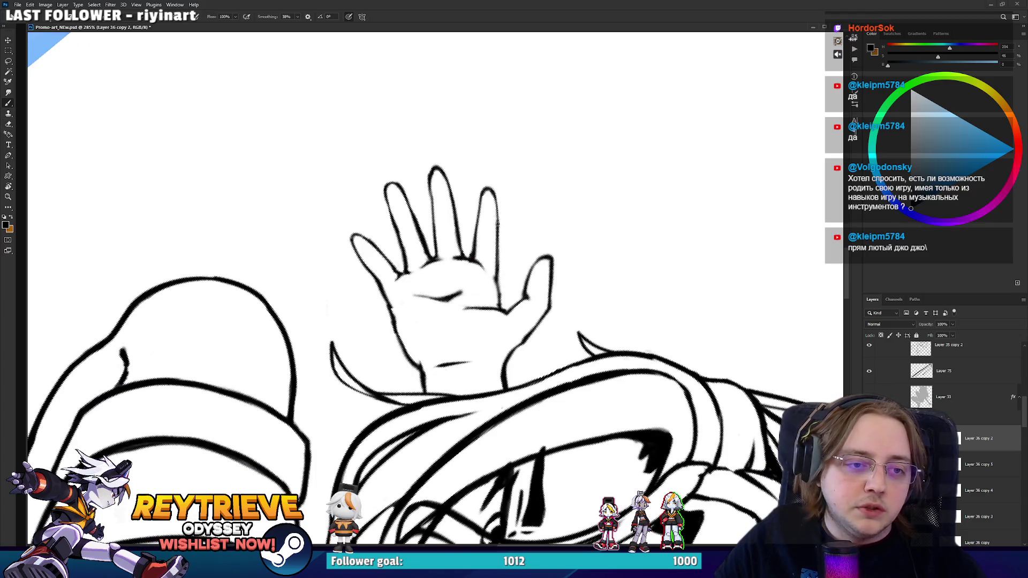
key(r)
drag(502, 281, 411, 266)
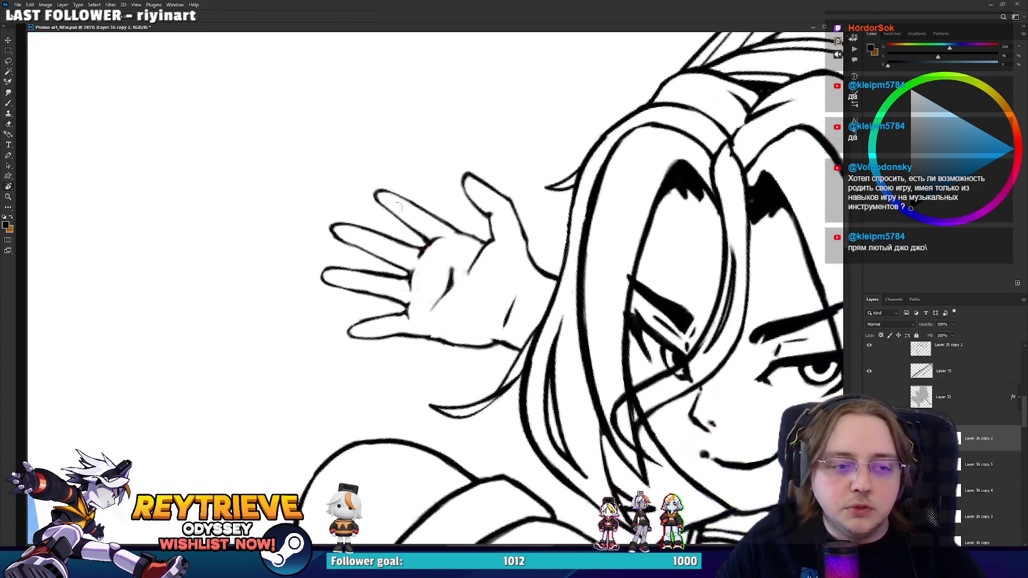
key(e)
- Redraw and trim the hand's finger lines with brush and eraser from rotated angles
key(b)
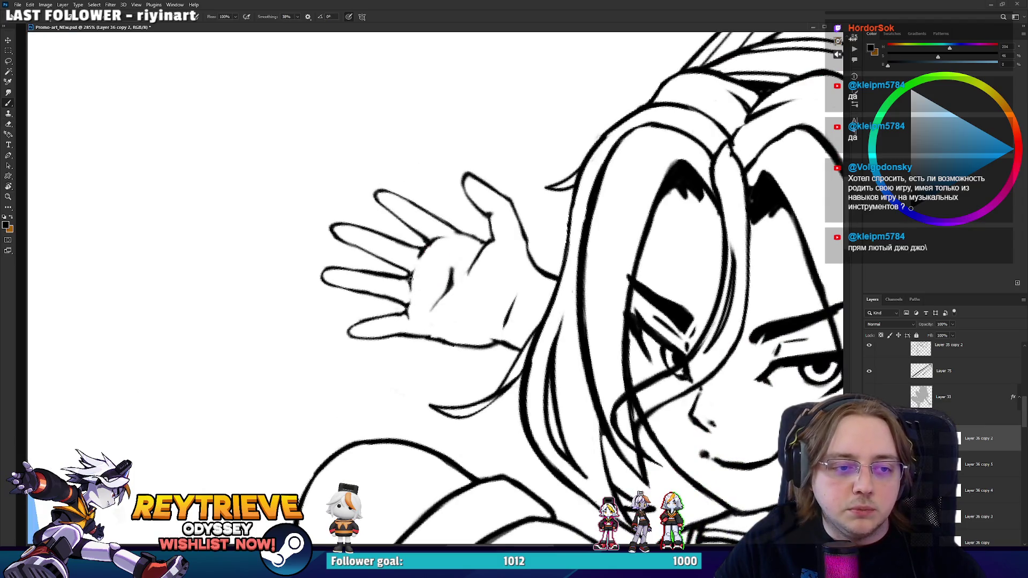
key(r)
mouse_move(411, 270)
mouse_down()
mouse_move(447, 351)
mouse_move(445, 299)
mouse_move(429, 289)
mouse_up()
key(e)
key(r)
scroll(428, 289, down, 3)
key(e)
scroll(450, 328, up, 5)
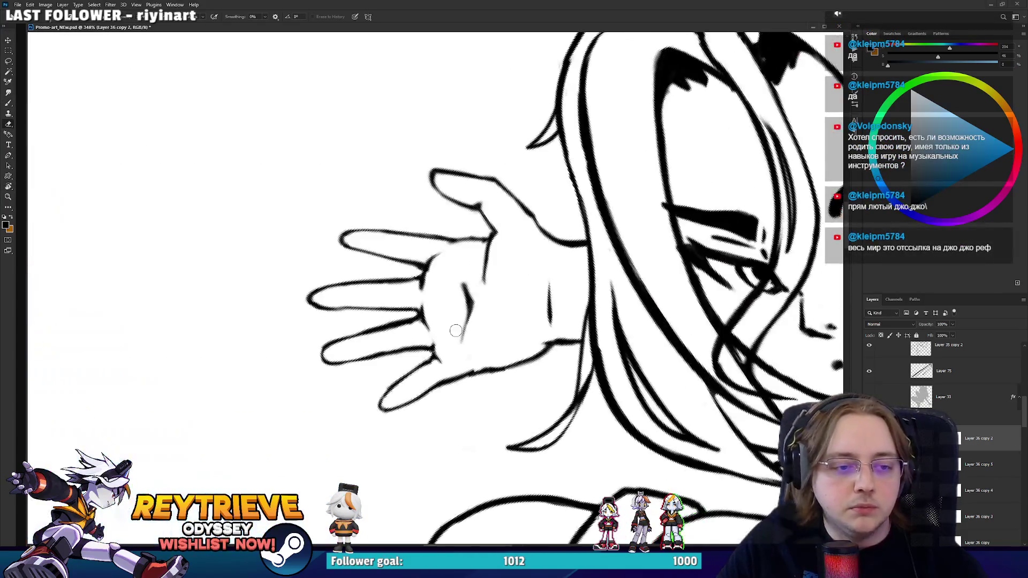
key(r)
mouse_move(451, 328)
mouse_down()
mouse_move(426, 300)
mouse_move(389, 388)
mouse_move(500, 337)
mouse_up()
key(e)
key(r)
key(e)
scroll(428, 289, down, 10)
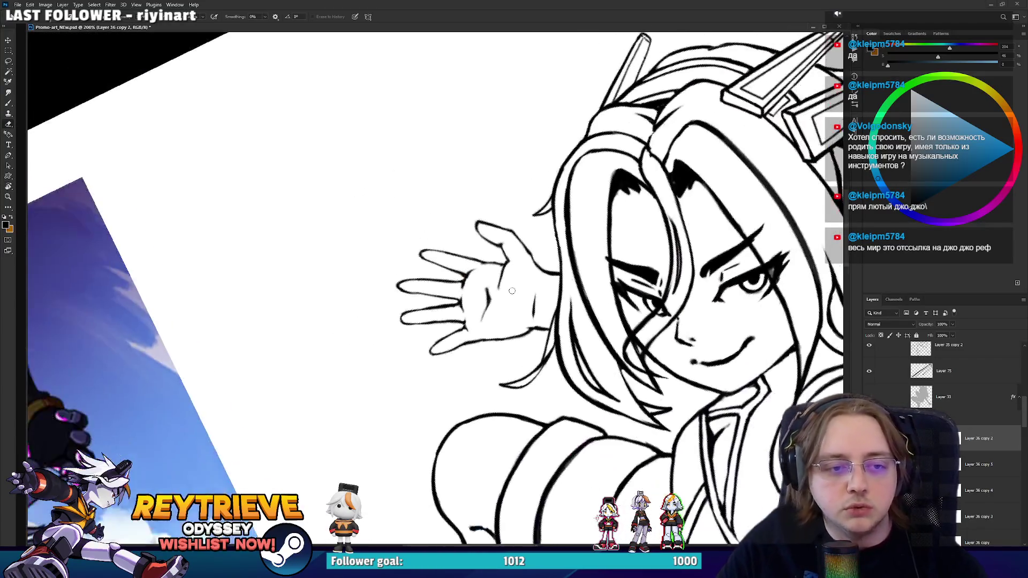
- Reset the canvas rotation to level and zoom out to frame the whole artwork
key(r)
mouse_move(588, 321)
mouse_down()
mouse_move(615, 300)
mouse_move(662, 361)
mouse_move(661, 291)
mouse_up()
scroll(572, 256, up, 3)
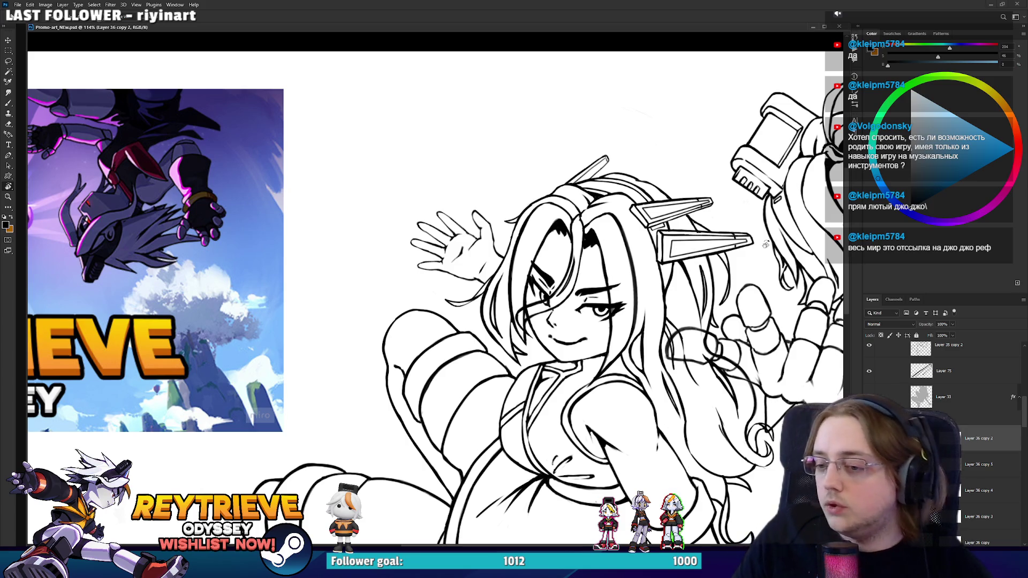
scroll(566, 239, up, 5)
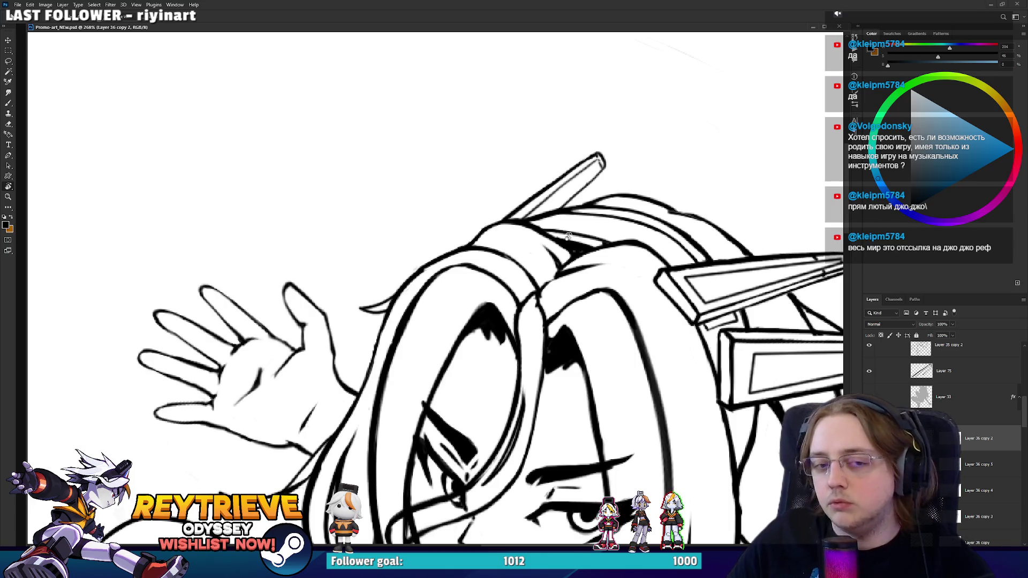
scroll(567, 235, down, 5)
scroll(615, 266, down, 2)
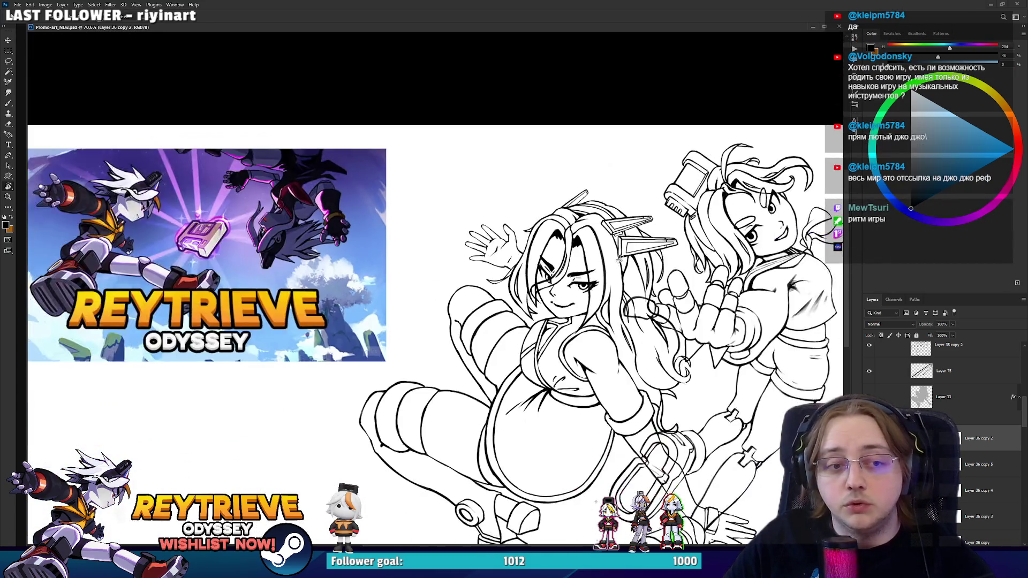
drag(616, 259, 645, 303)
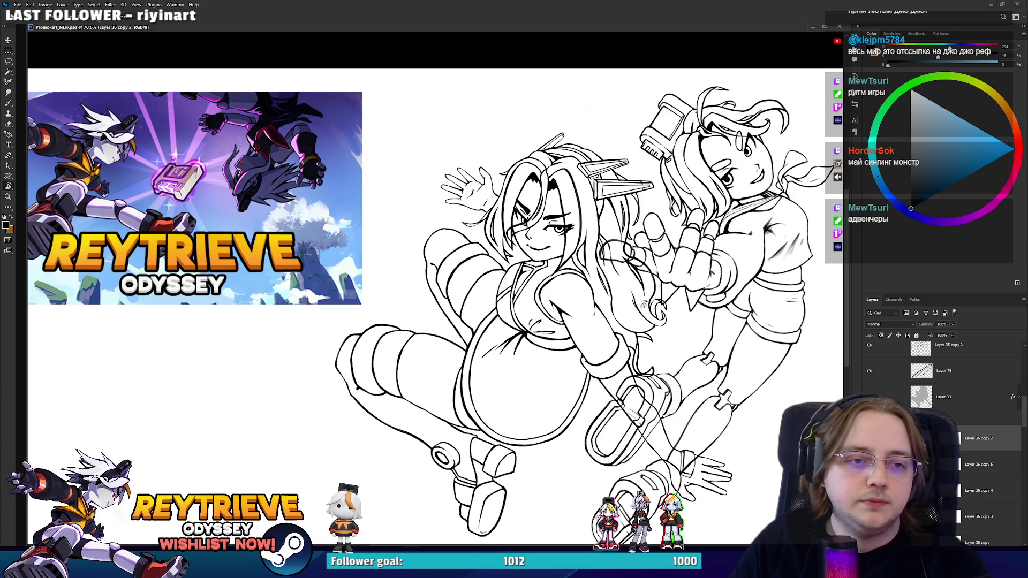
scroll(474, 160, up, 5)
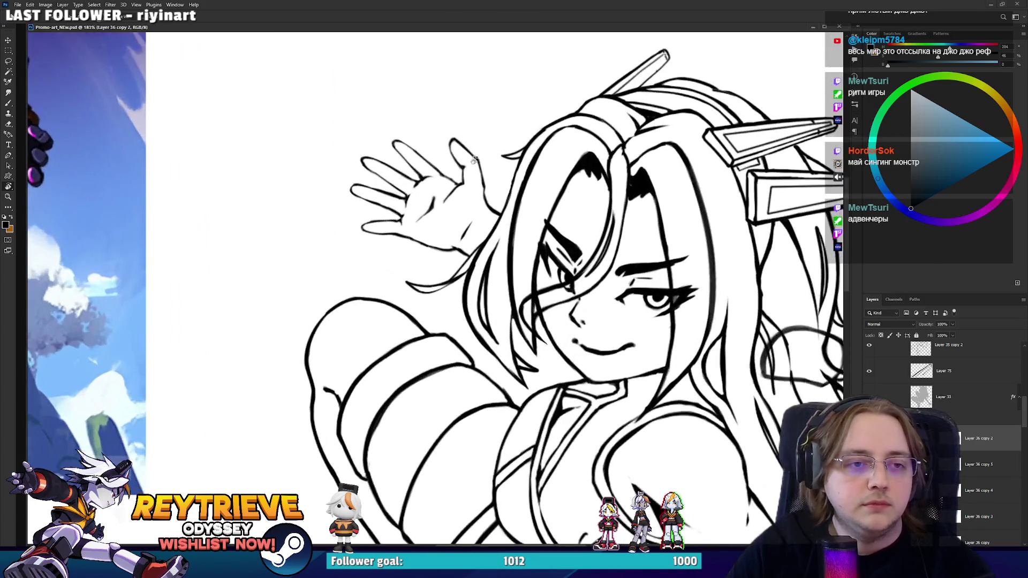
scroll(475, 160, down, 5)
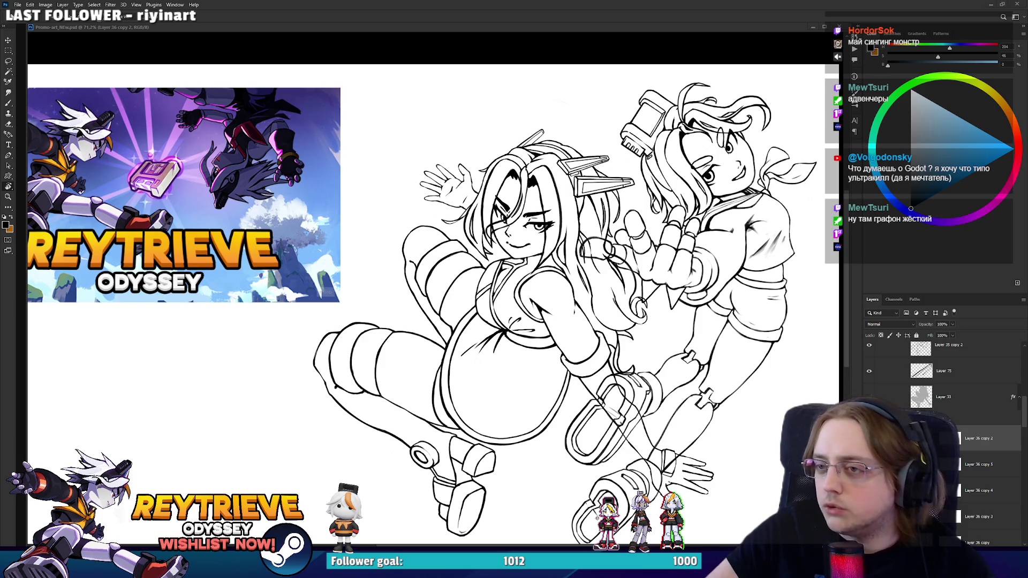
scroll(641, 272, down, 3)
scroll(641, 271, up, 2)
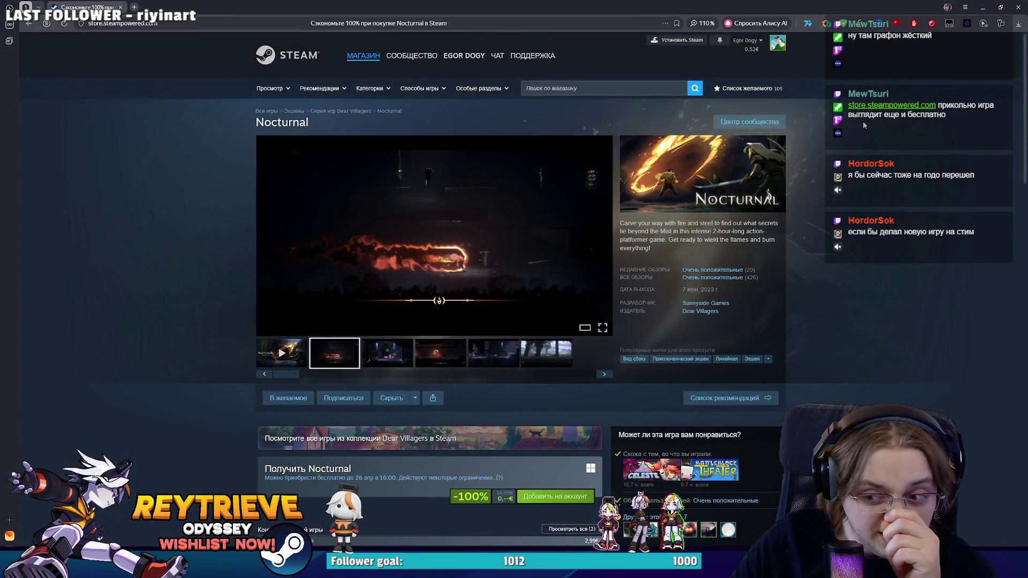
- Browse the Nocturnal screenshots full size up to the fourth, then close the viewer
click(545, 236)
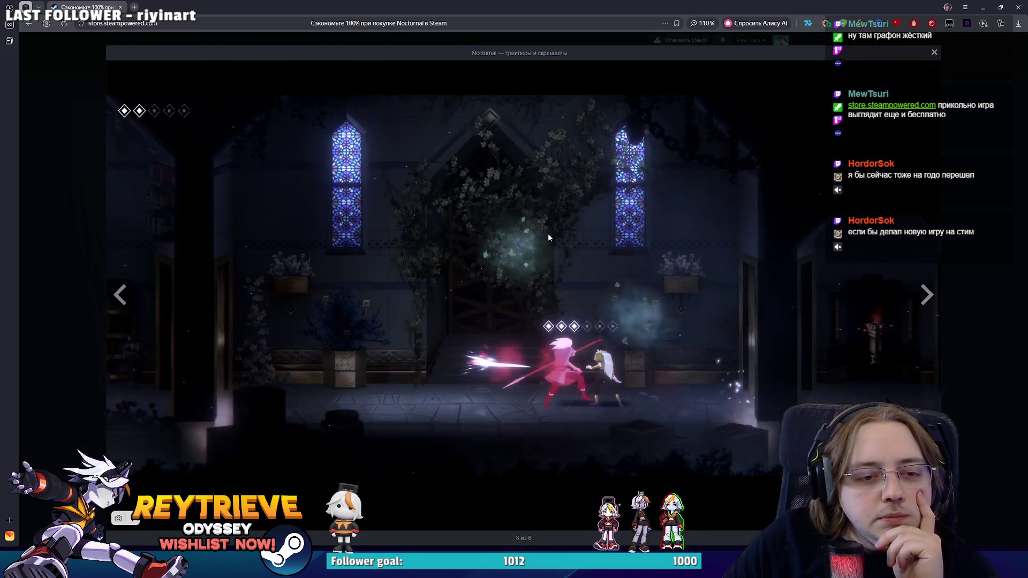
key(Right)
key(Right)
key(Left)
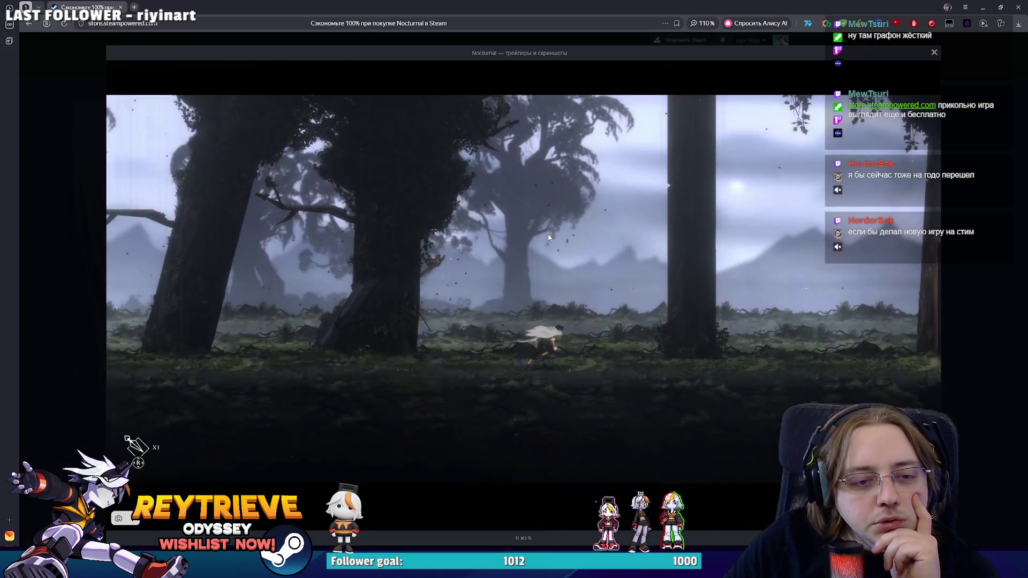
key(Left)
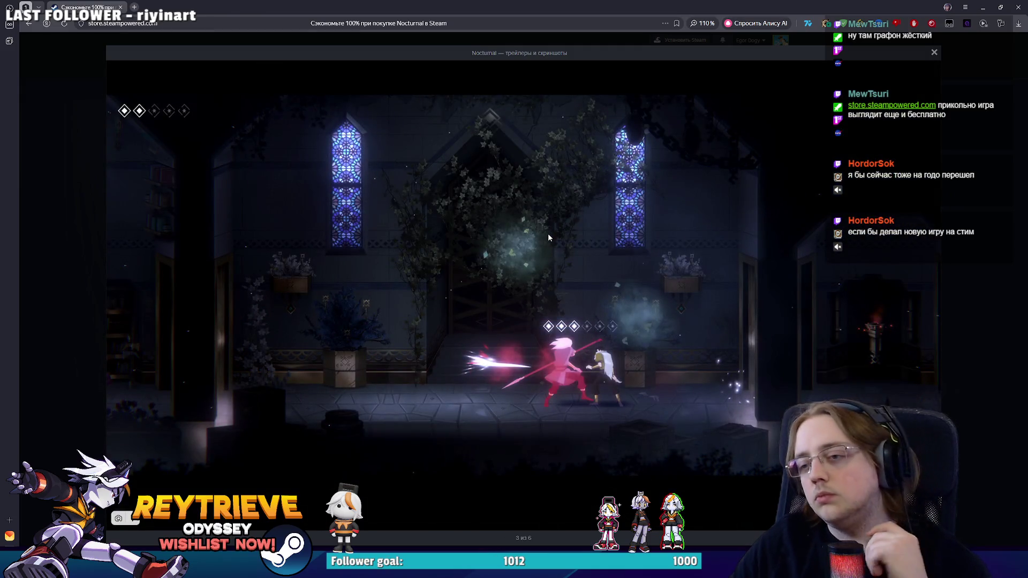
key(Right)
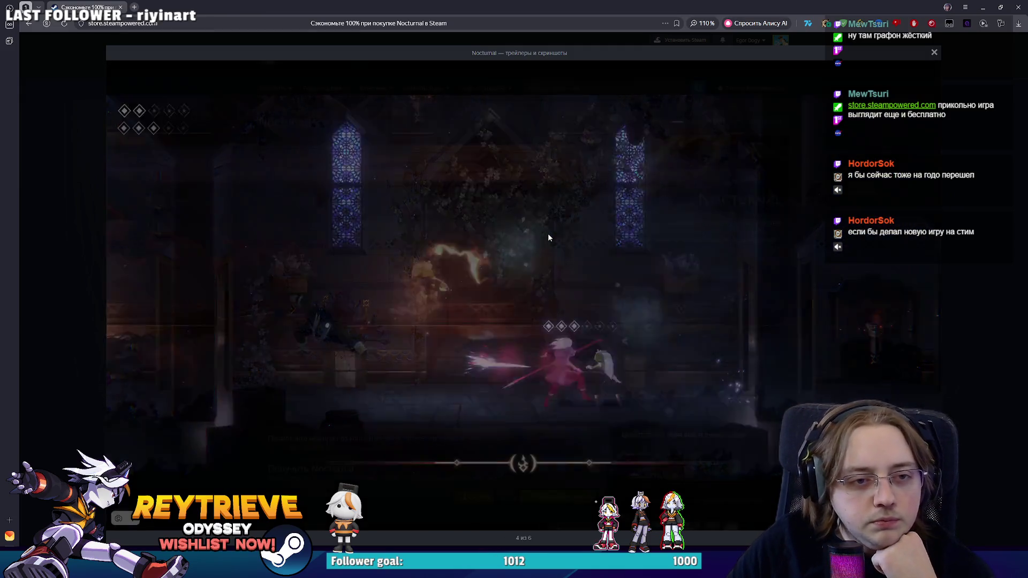
click(972, 202)
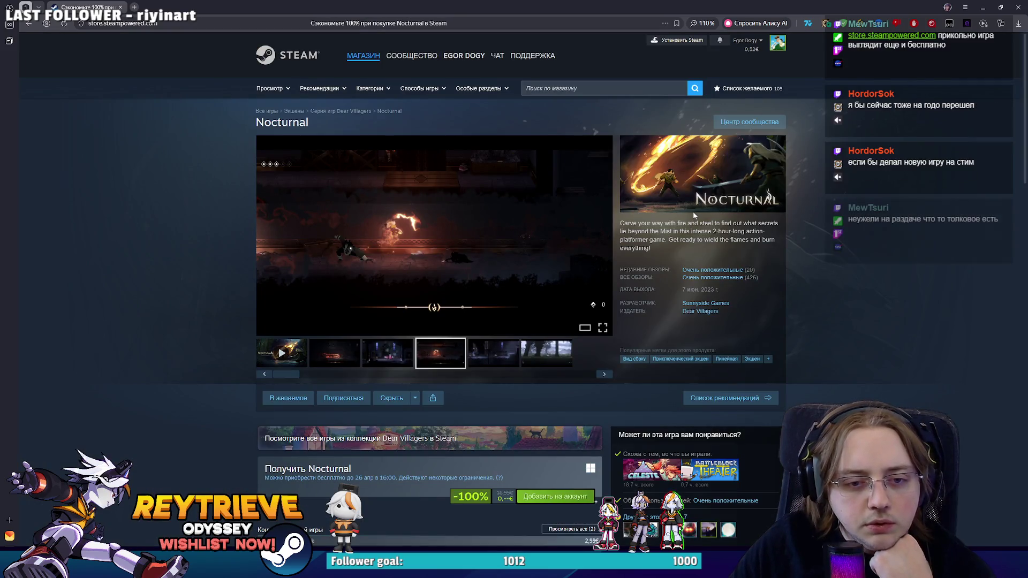
- View the fifth Nocturnal screenshot, close the viewer, and focus the store search box
click(517, 234)
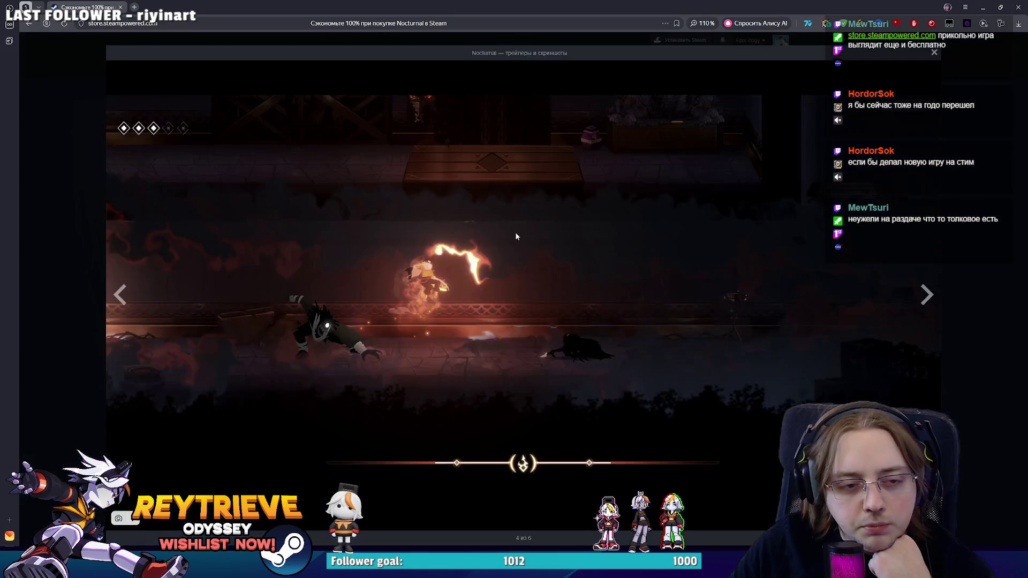
key(Right)
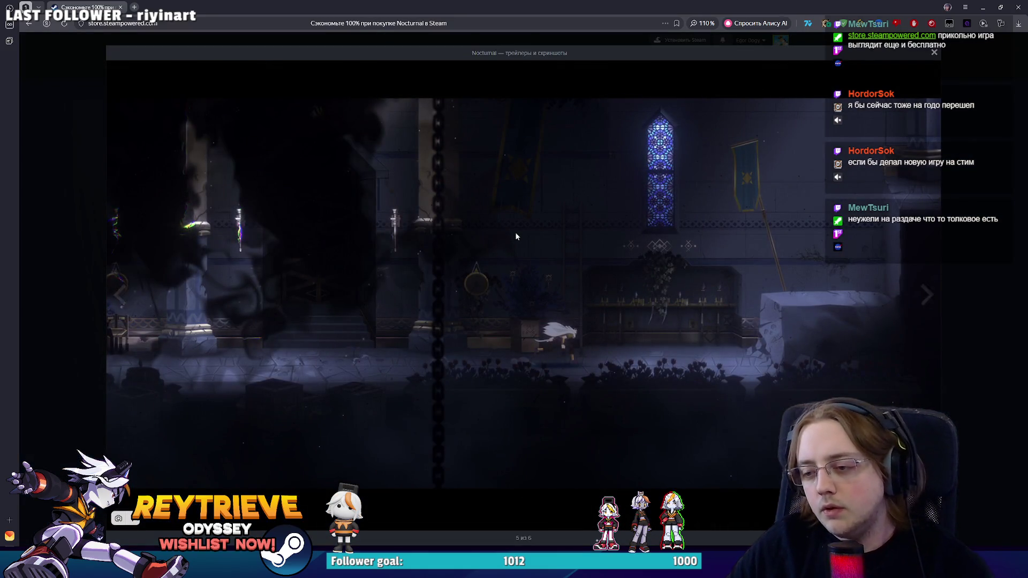
key(Escape)
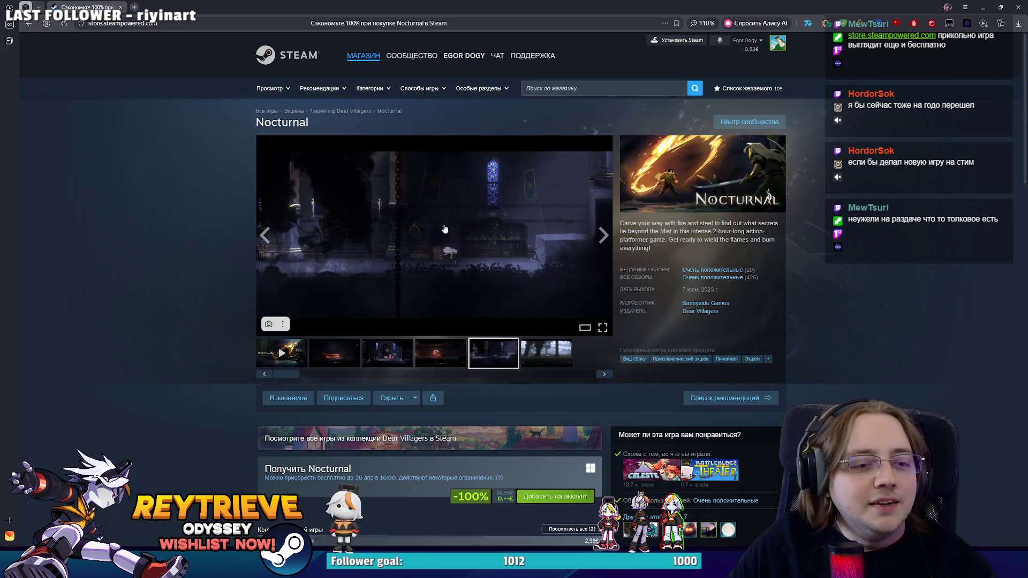
scroll(448, 222, down, 3)
scroll(448, 223, up, 3)
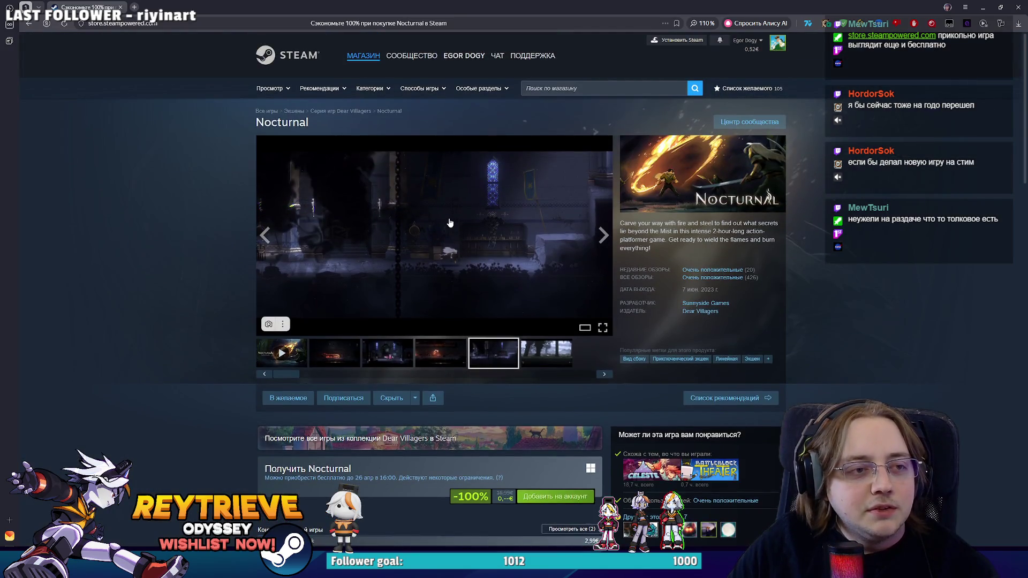
click(610, 88)
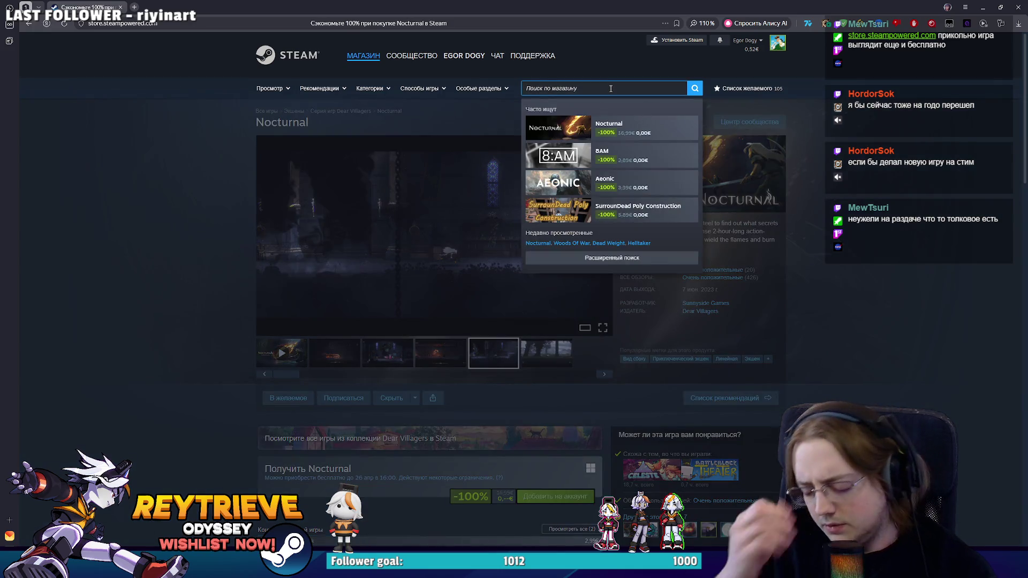
- Search the store for 'Hell sing' and open the Metal: Hellsinger page
text(H)
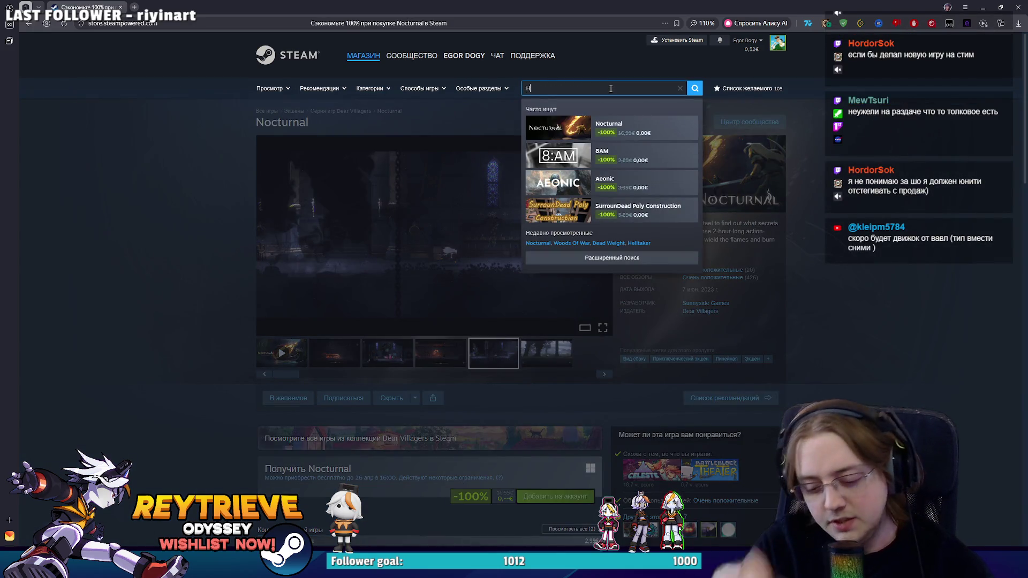
text(ell sing)
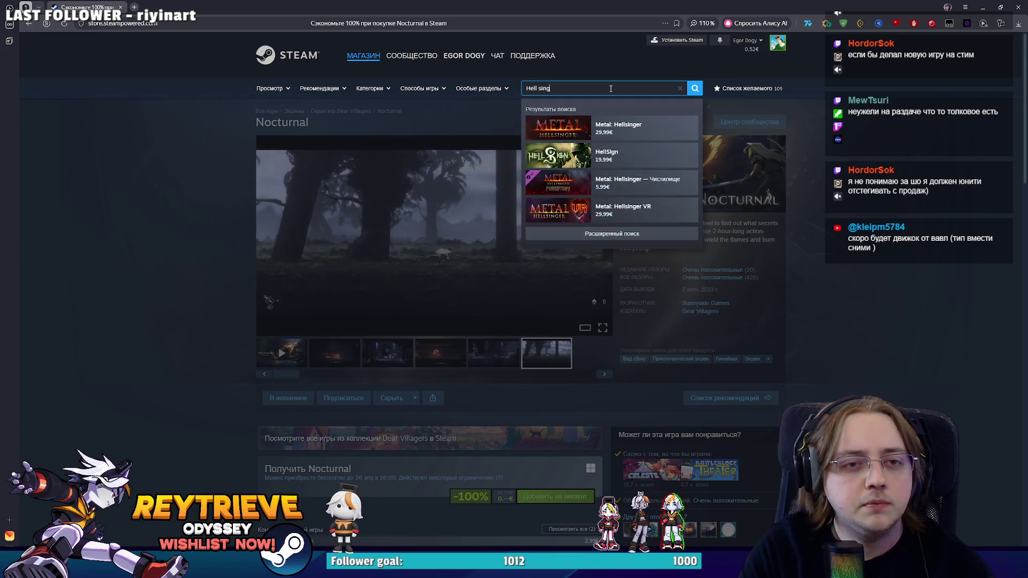
click(633, 136)
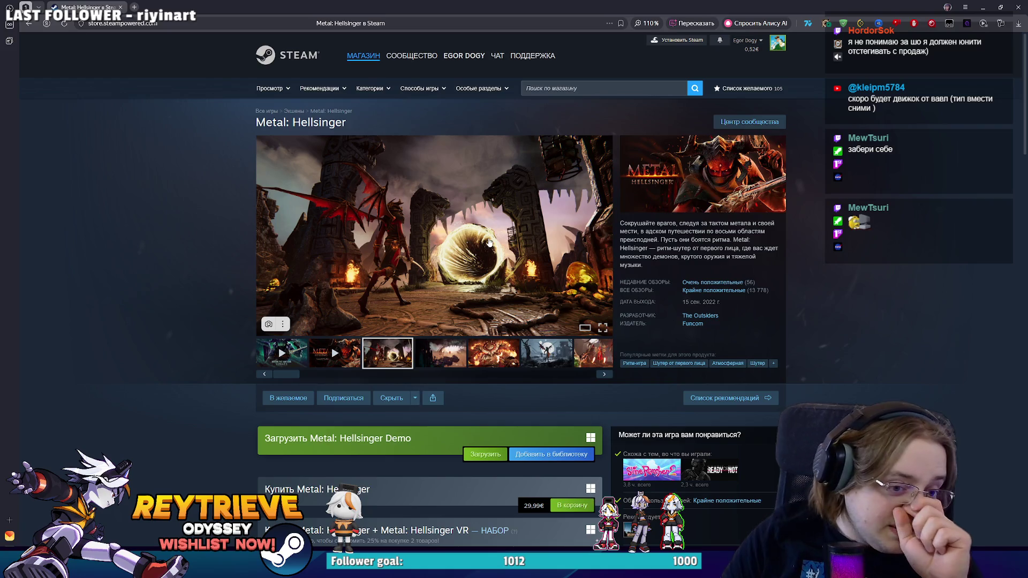
- Open the Hellsinger screenshots full size and step through from 5 to 10 of 16
click(488, 241)
key(Right)
key(Right)
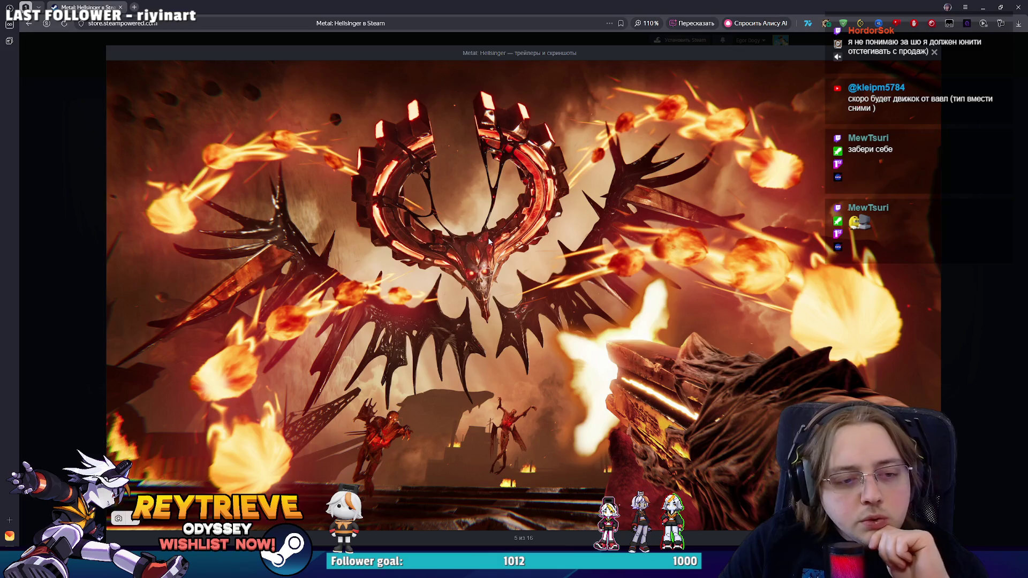
key(Right)
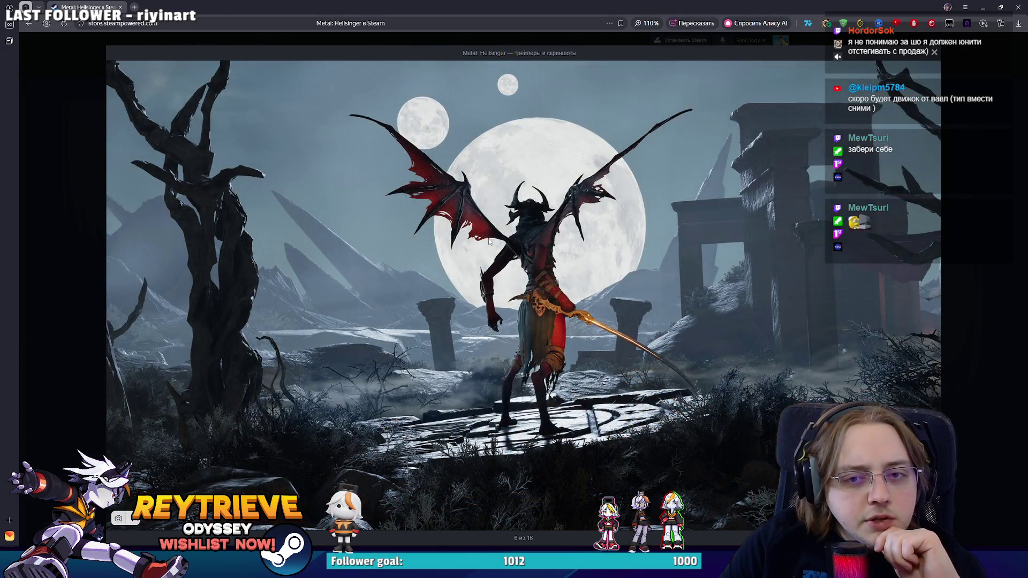
key(Right)
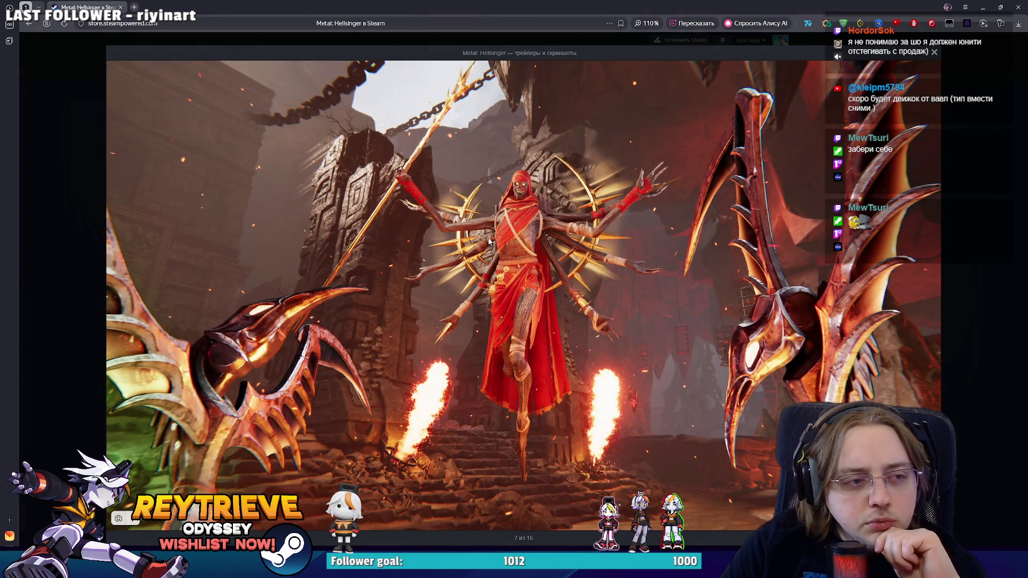
key(Right)
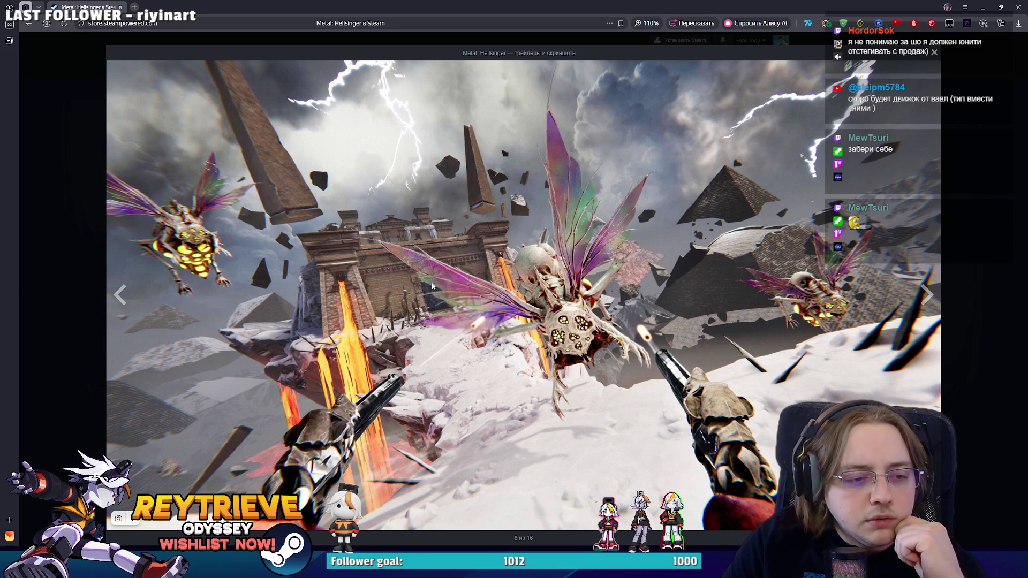
click(692, 292)
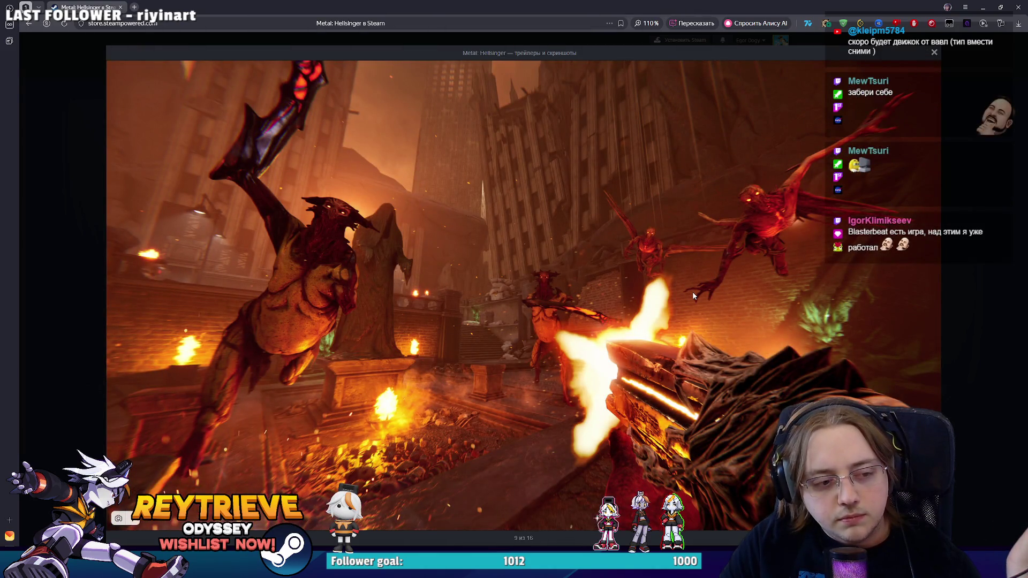
click(692, 295)
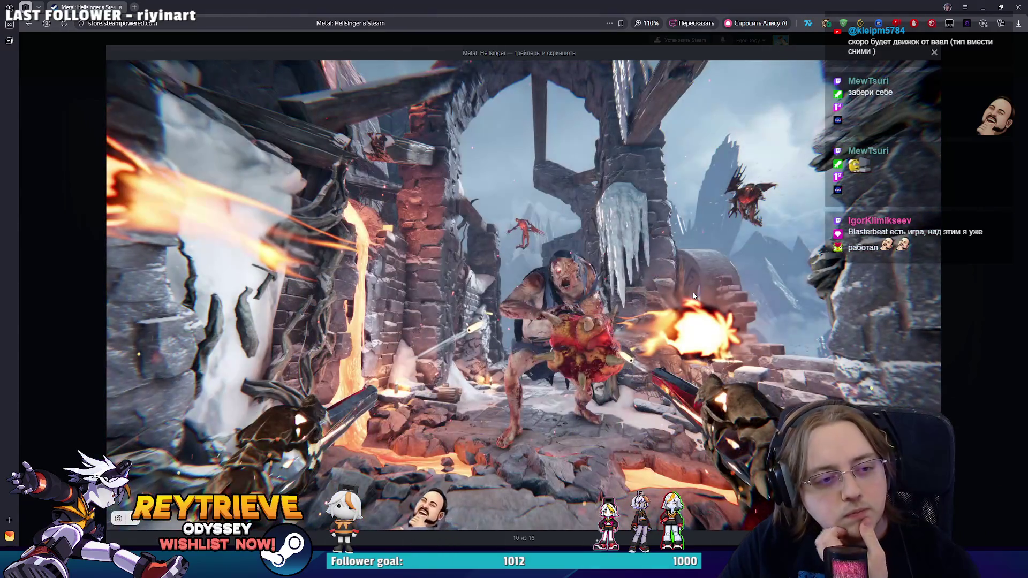
- Advance the Hellsinger screenshot viewer to 11, then 12 of 16
click(692, 296)
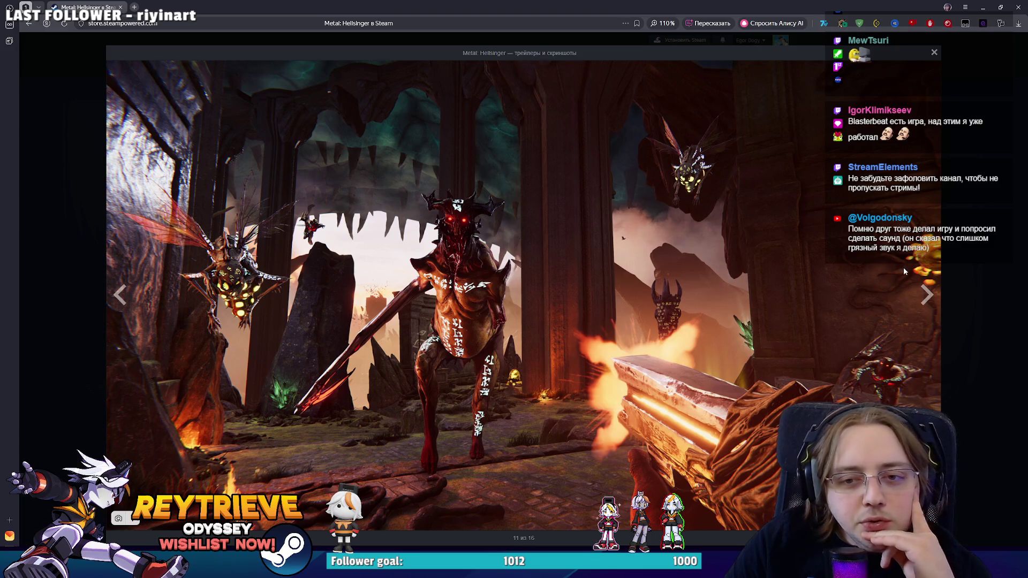
click(926, 295)
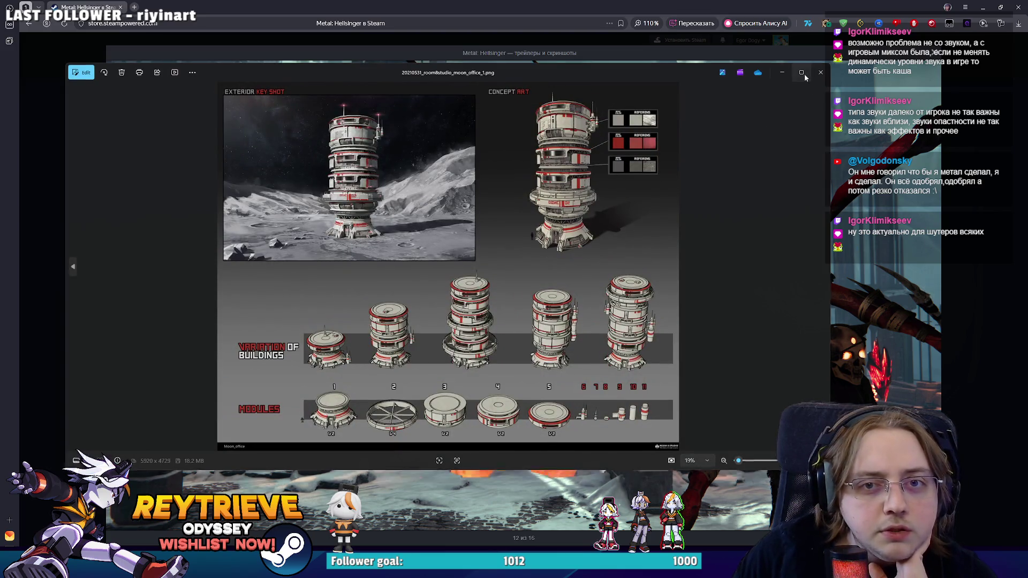
- Maximize the moon-base concept sheet, zoom in and out to inspect it, then close Photos
click(801, 72)
scroll(596, 160, up, 5)
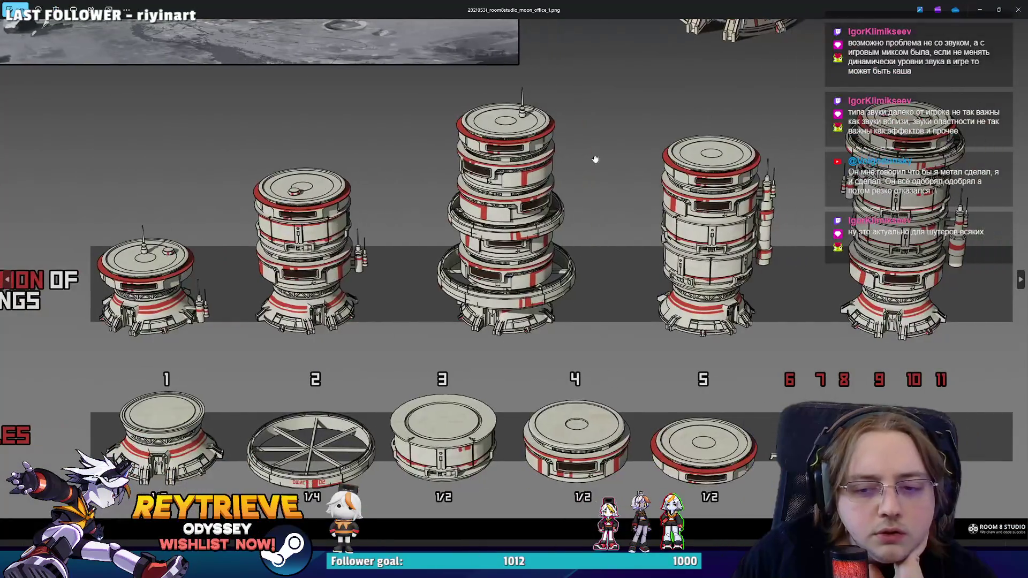
scroll(595, 160, down, 5)
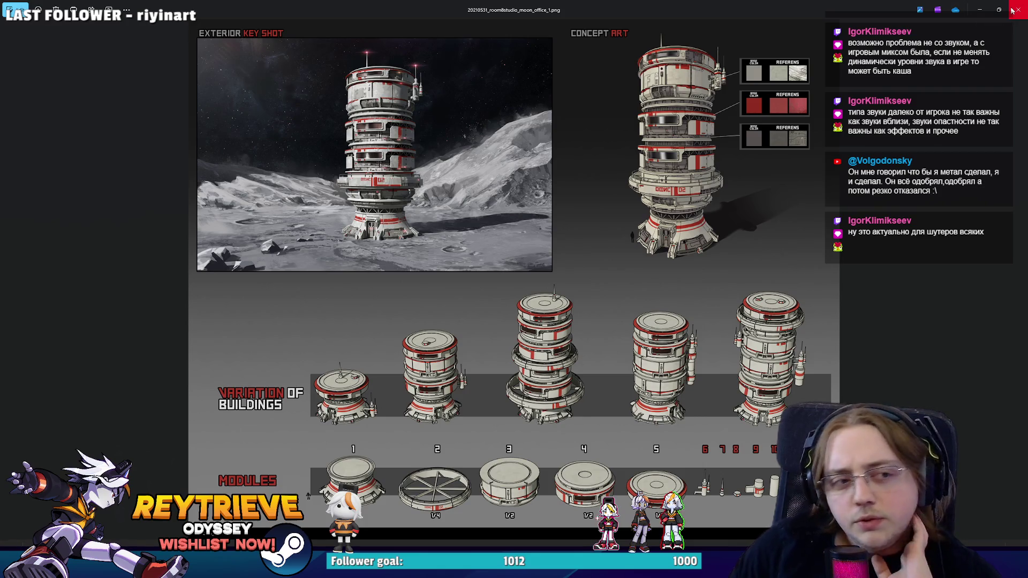
scroll(385, 161, up, 3)
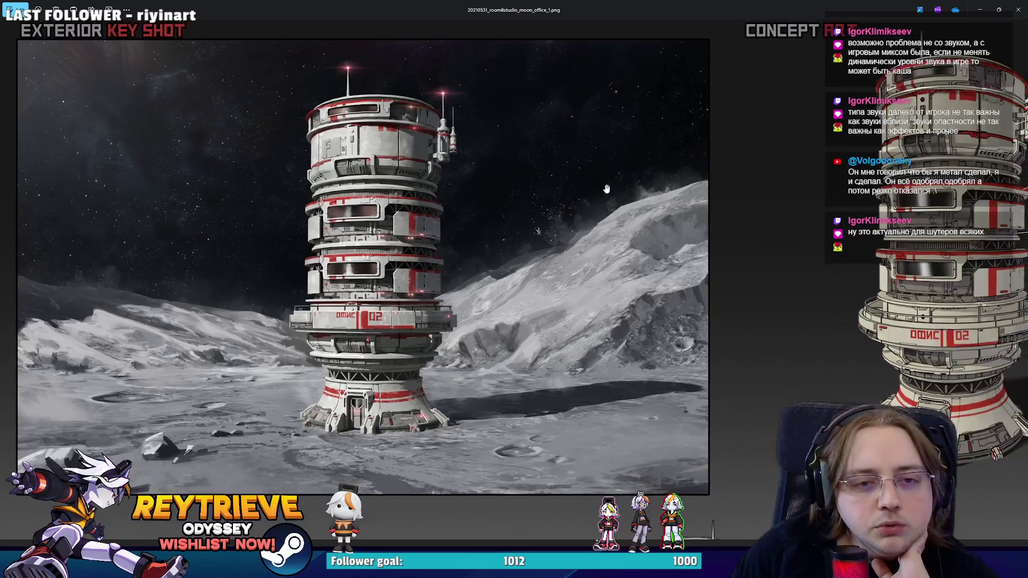
scroll(647, 184, down, 3)
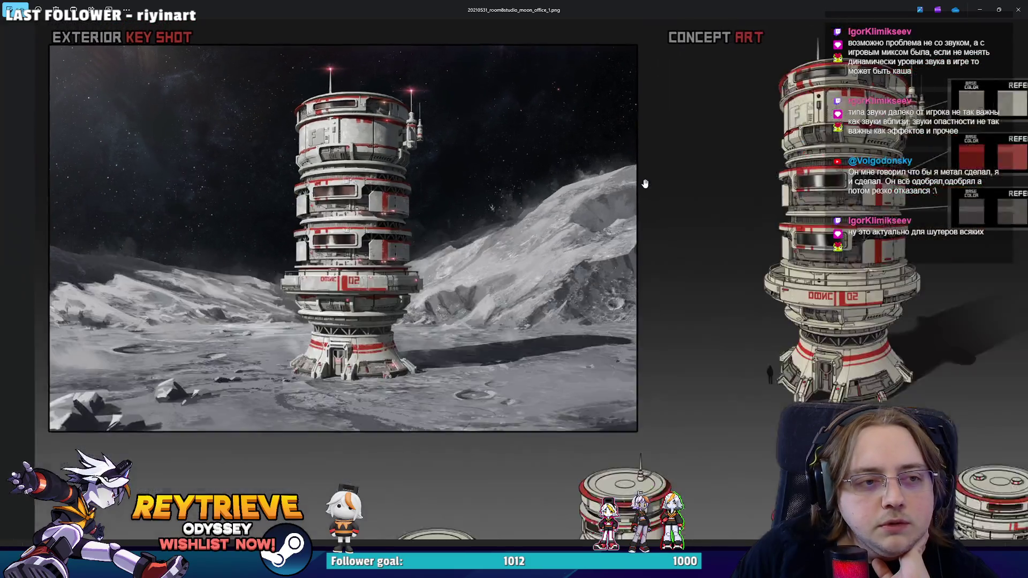
click(1018, 10)
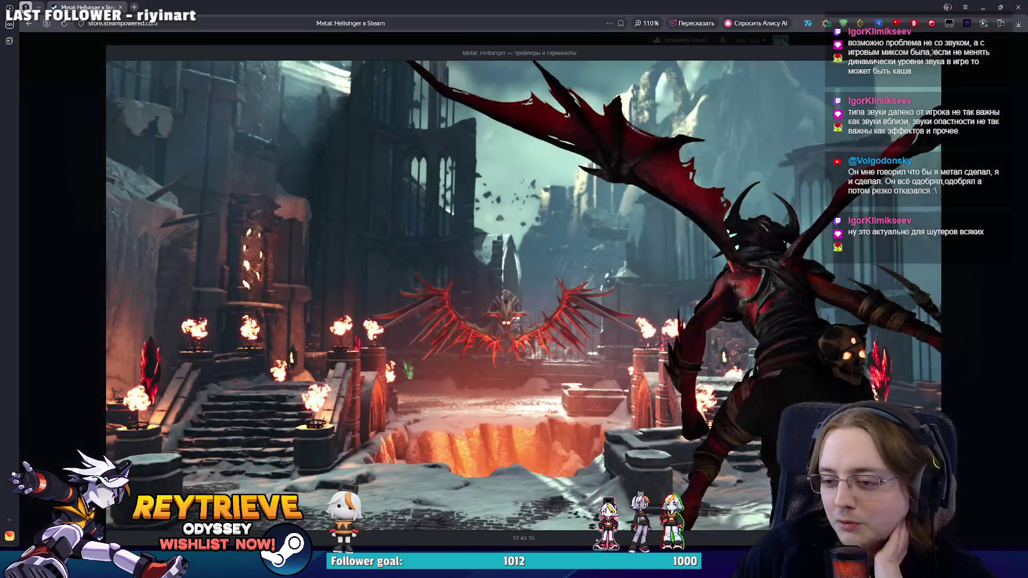